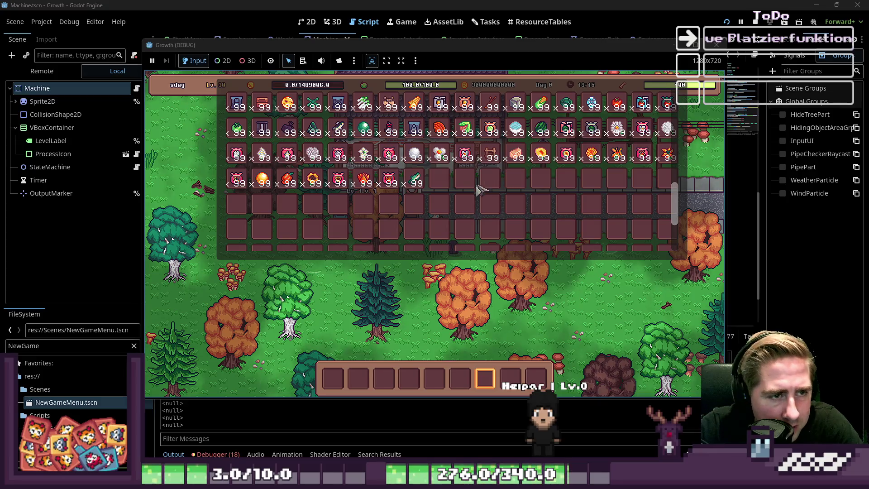
In the running game, drag the Vaccuum item into the hotbar and close the inventory.
{"action": "left_click_drag", "start_coordinate": [389, 131], "coordinate": [437, 377]}
{"action": "key", "text": "i"}
{"action": "scroll", "coordinate": [507, 355], "scroll_direction": "down", "scroll_amount": 7}
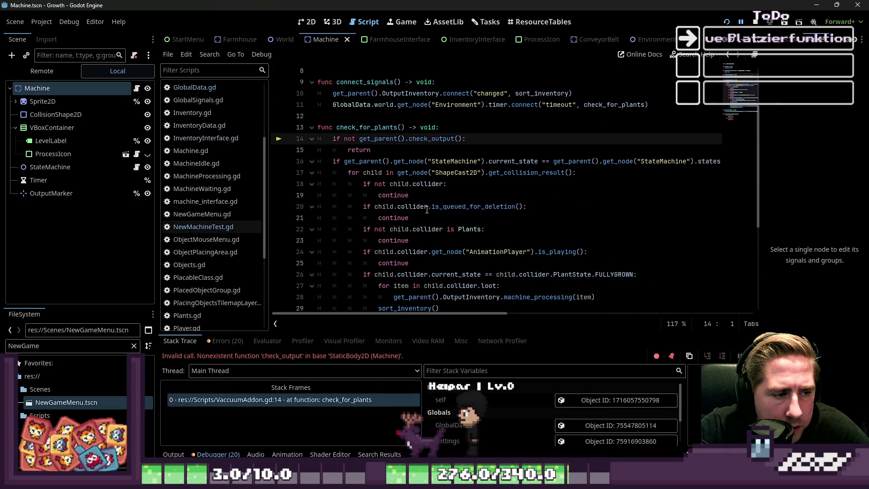
Inspect check_for_plants and select the check_output guard on lines 14–15.
{"action": "double_click", "coordinate": [369, 127]}
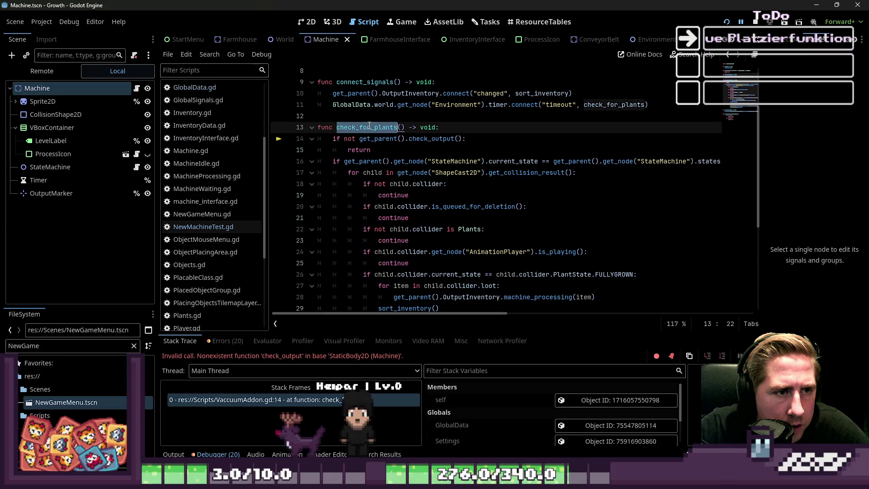
{"action": "left_click", "coordinate": [434, 161]}
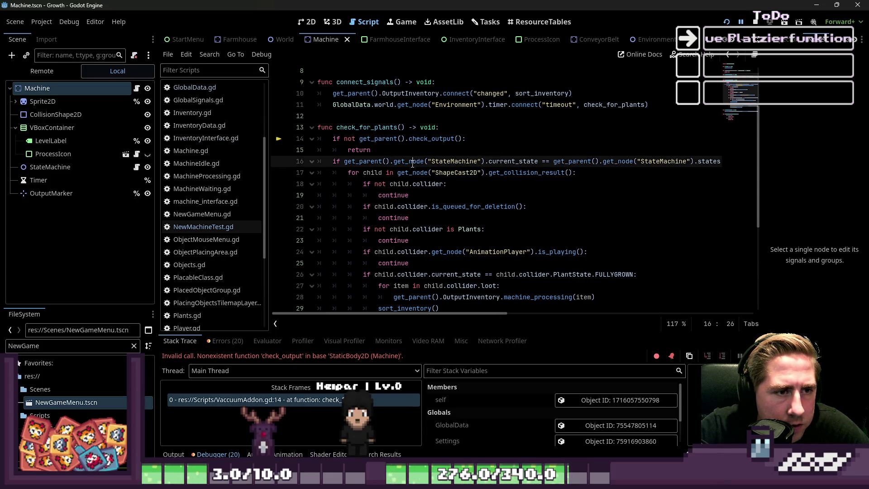
{"action": "left_click", "coordinate": [434, 138]}
{"action": "scroll", "coordinate": [431, 138], "scroll_direction": "up", "scroll_amount": 2}
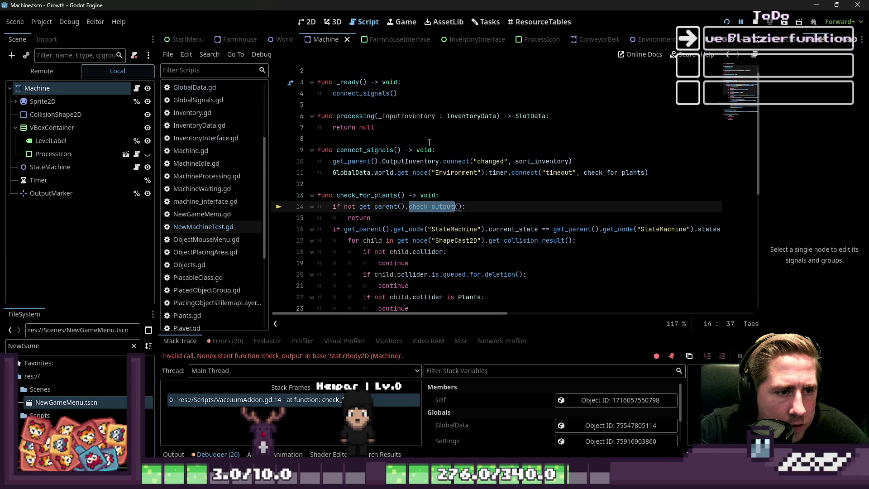
{"action": "scroll", "coordinate": [429, 143], "scroll_direction": "up", "scroll_amount": 1}
{"action": "scroll", "coordinate": [430, 143], "scroll_direction": "down", "scroll_amount": 3}
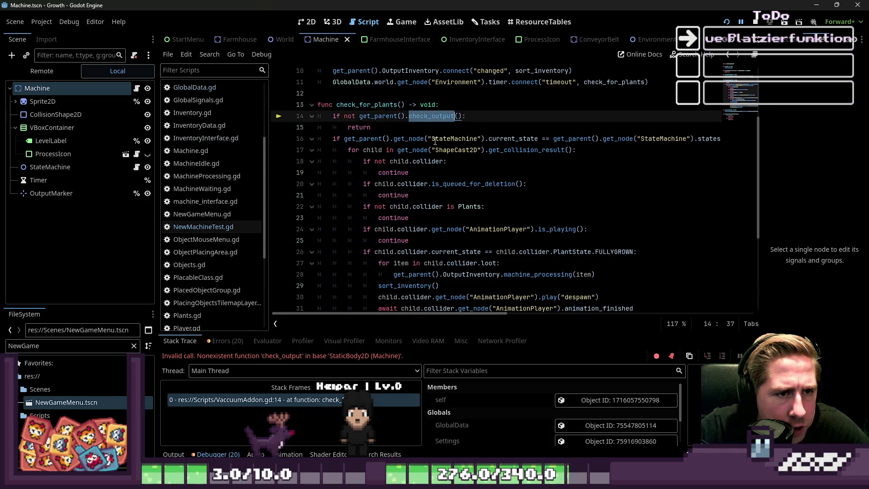
{"action": "scroll", "coordinate": [440, 169], "scroll_direction": "down", "scroll_amount": 4}
{"action": "scroll", "coordinate": [440, 170], "scroll_direction": "up", "scroll_amount": 5}
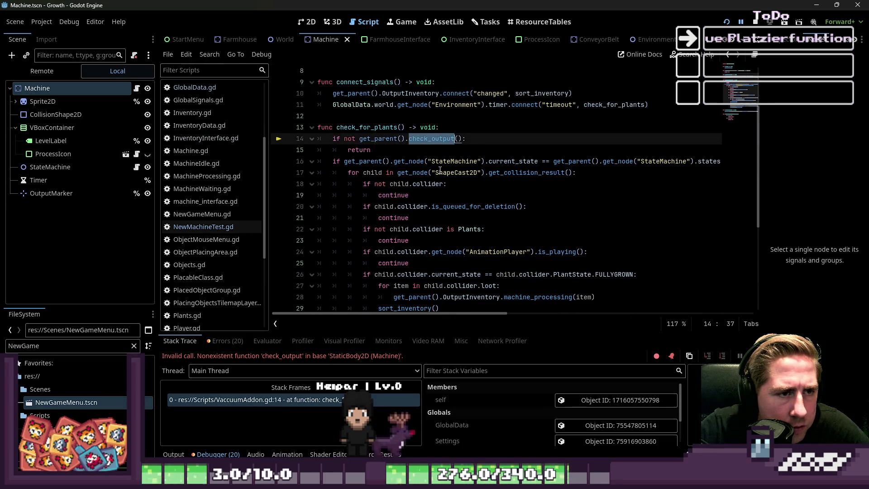
{"action": "scroll", "coordinate": [440, 170], "scroll_direction": "up", "scroll_amount": 1}
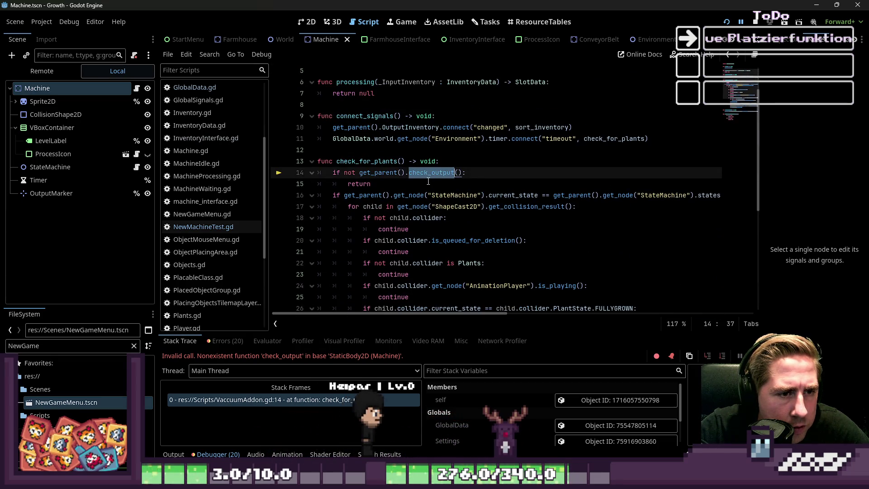
{"action": "left_click", "coordinate": [419, 182]}
{"action": "left_click_drag", "start_coordinate": [412, 181], "coordinate": [271, 176]}
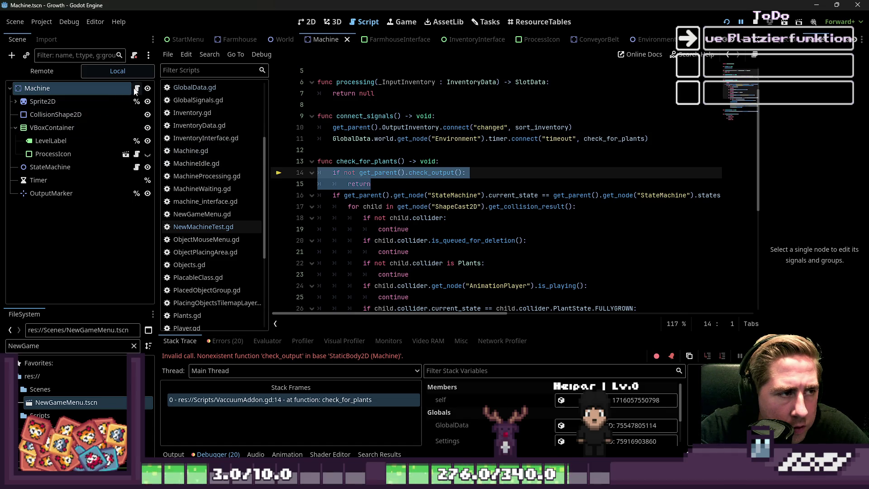
Delete the if-not-check_output guard lines from check_for_plants and run the project again.
{"action": "key", "text": "Delete"}
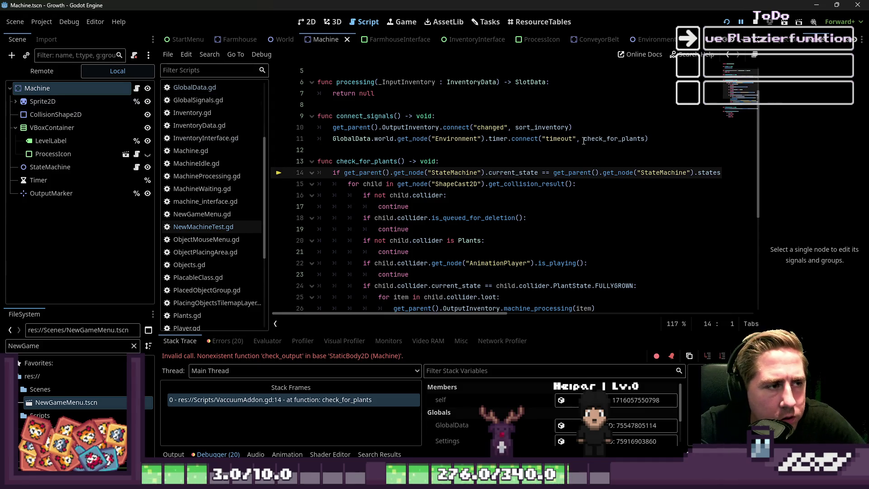
{"action": "scroll", "coordinate": [572, 157], "scroll_direction": "down", "scroll_amount": 1}
{"action": "left_click", "coordinate": [380, 143]}
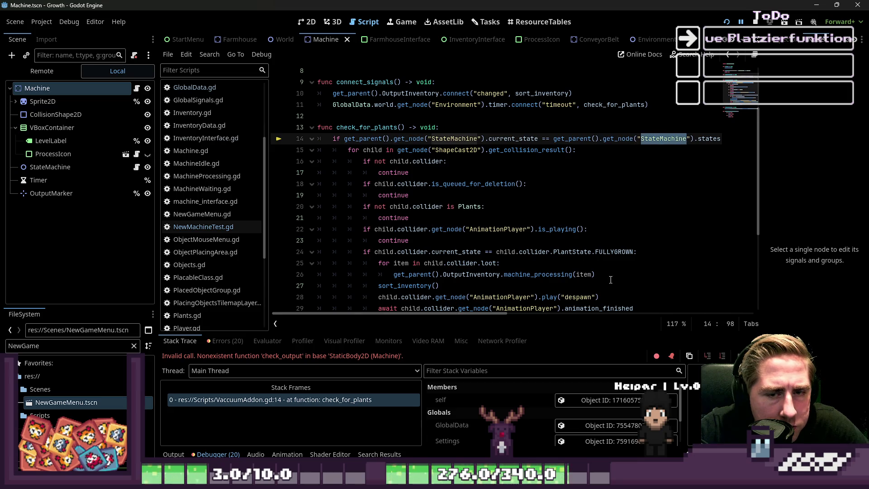
{"action": "mouse_move", "coordinate": [488, 313]}
{"action": "left_mouse_down"}
{"action": "mouse_move", "coordinate": [549, 316]}
{"action": "mouse_move", "coordinate": [451, 311]}
{"action": "left_mouse_up"}
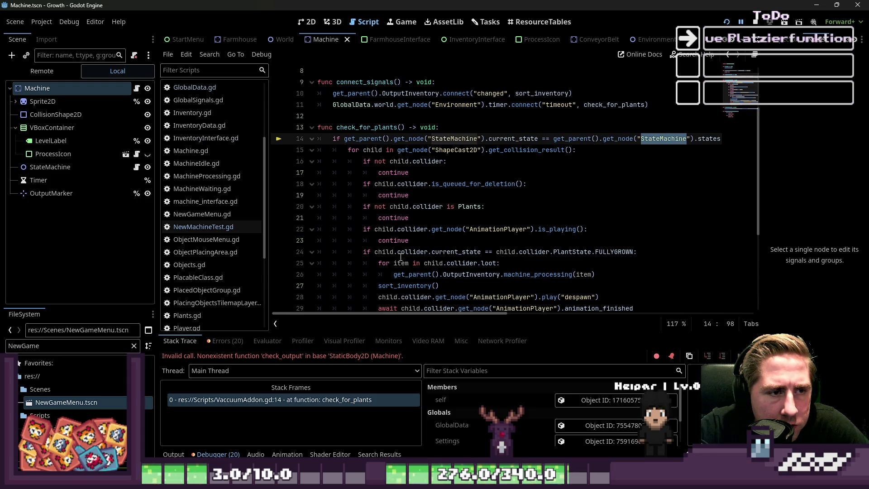
{"action": "left_click", "coordinate": [359, 149]}
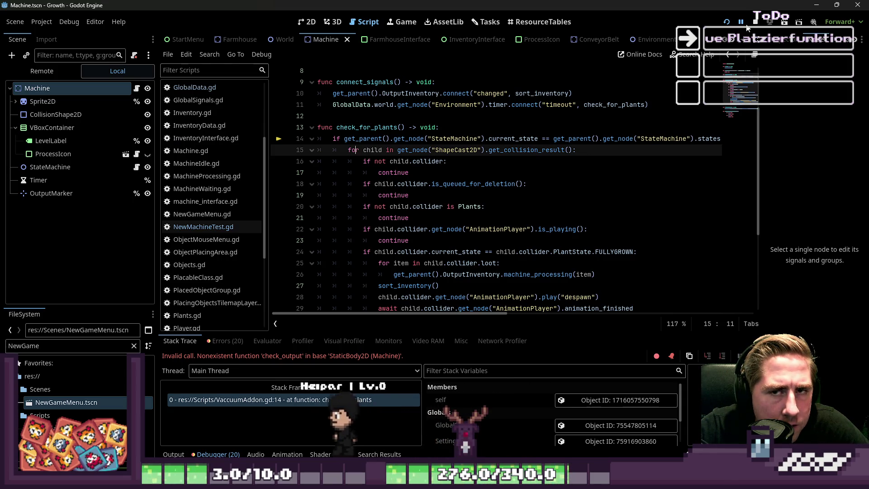
{"action": "left_click", "coordinate": [728, 23]}
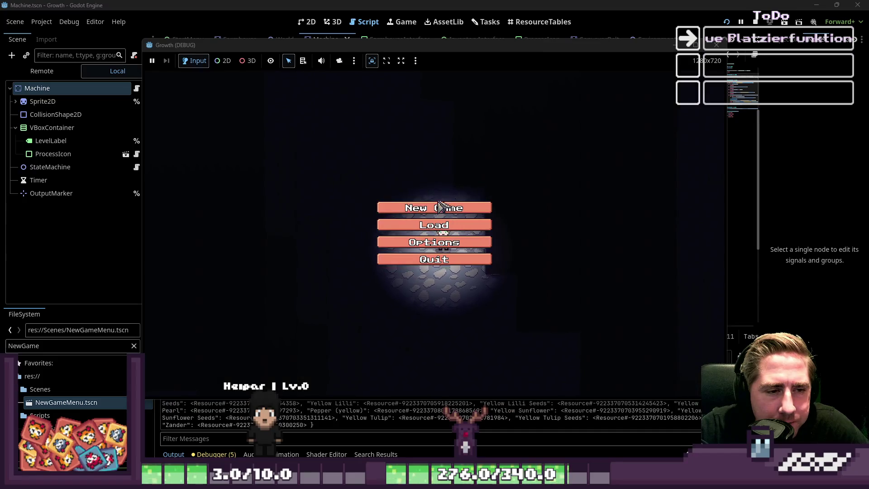
Start a new game with the character name 'asdv'.
{"action": "left_click", "coordinate": [435, 207]}
{"action": "type", "text": "asdv"}
{"action": "left_click", "coordinate": [428, 306]}
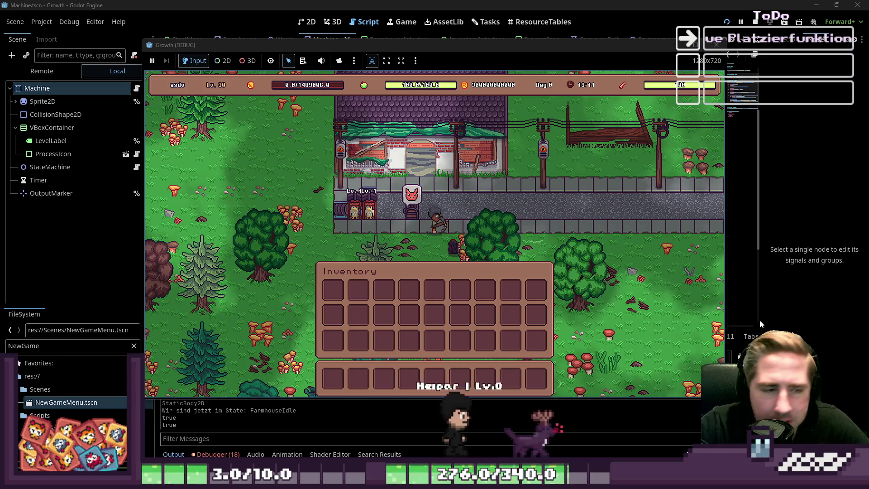
Move the Vaccuum item from the all-items grid into hotbar slot 3.
{"action": "key", "text": "i"}
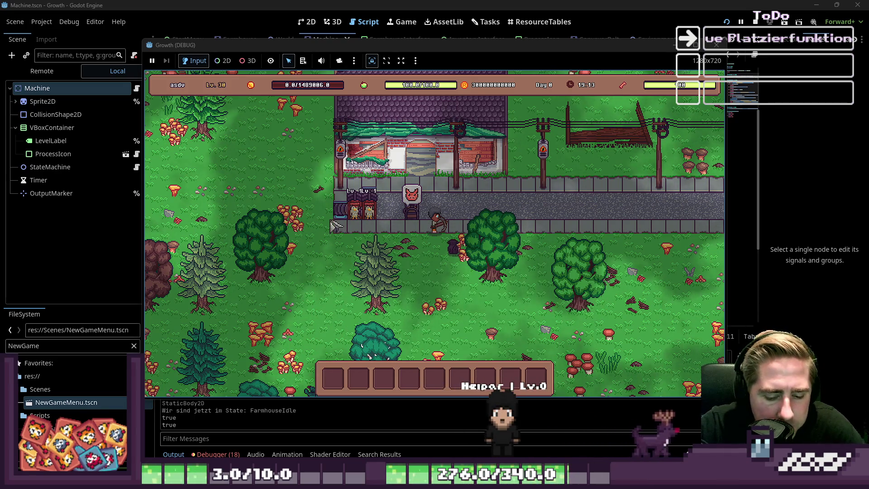
{"action": "key", "text": "i"}
{"action": "scroll", "coordinate": [479, 156], "scroll_direction": "down", "scroll_amount": 3}
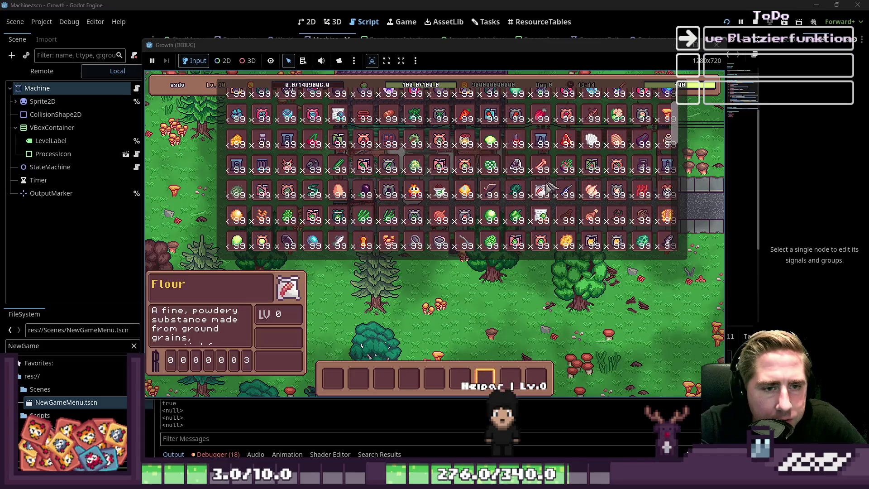
{"action": "scroll", "coordinate": [543, 199], "scroll_direction": "down", "scroll_amount": 2}
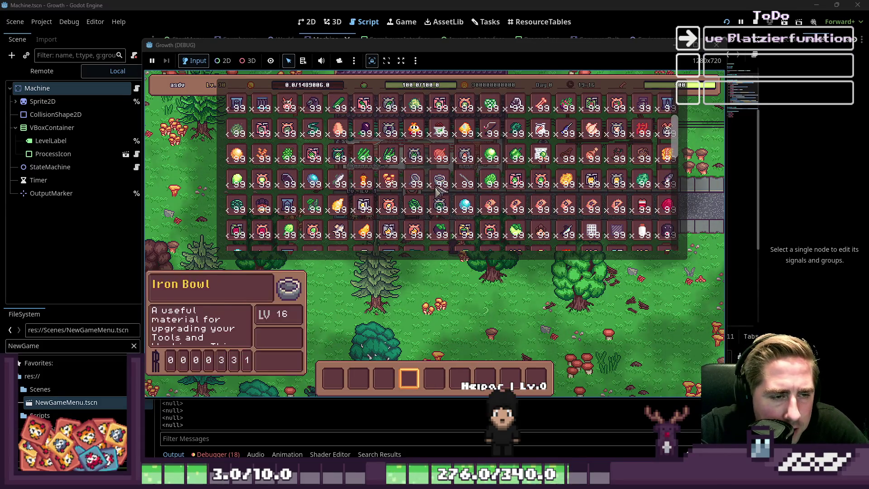
{"action": "scroll", "coordinate": [443, 199], "scroll_direction": "down", "scroll_amount": 5}
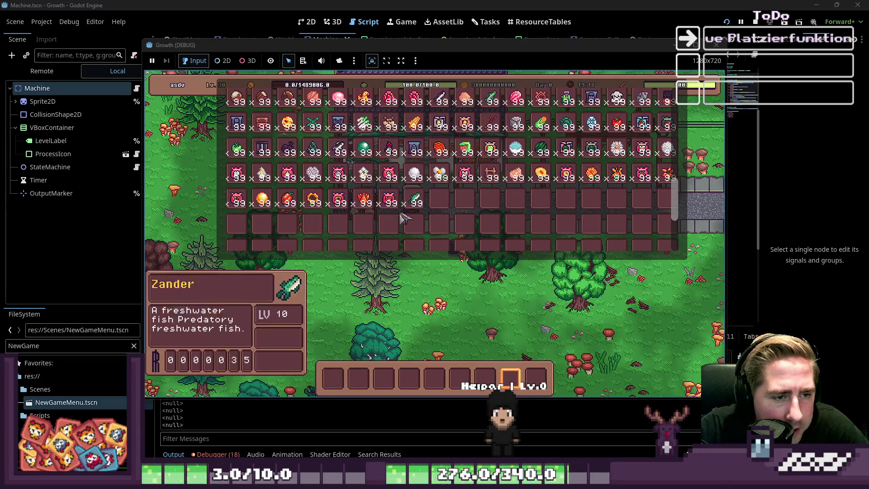
{"action": "scroll", "coordinate": [392, 156], "scroll_direction": "down", "scroll_amount": 1}
{"action": "left_click_drag", "start_coordinate": [393, 156], "coordinate": [384, 378]}
{"action": "key", "text": "i"}
{"action": "key", "text": "3"}
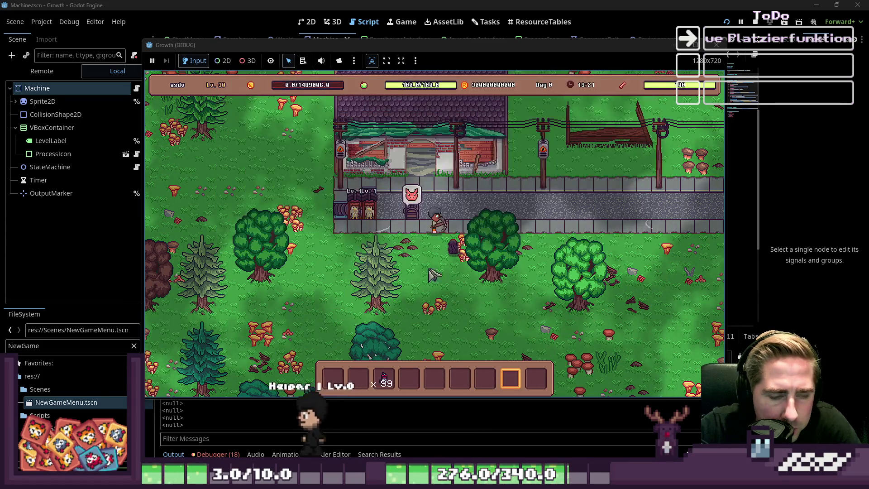
Place two vacuum machines, open one and load the item stack into its input.
{"action": "left_click", "coordinate": [419, 272]}
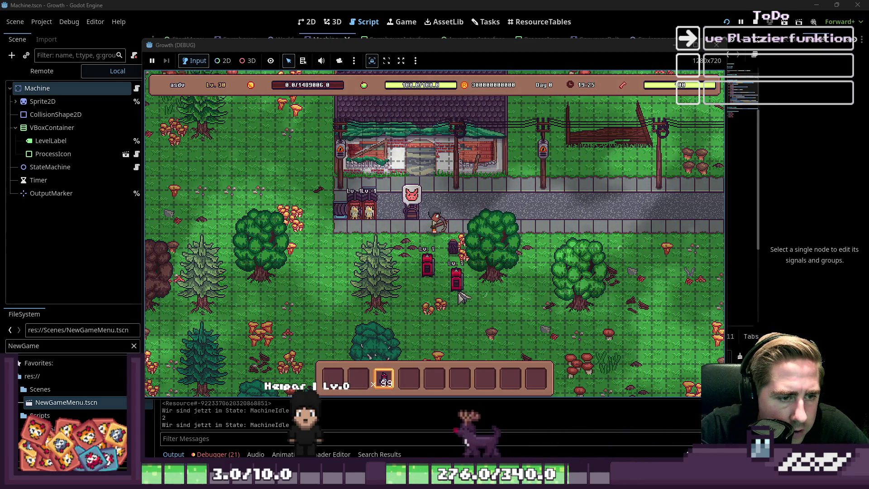
{"action": "left_click", "coordinate": [474, 297]}
{"action": "key", "text": "2"}
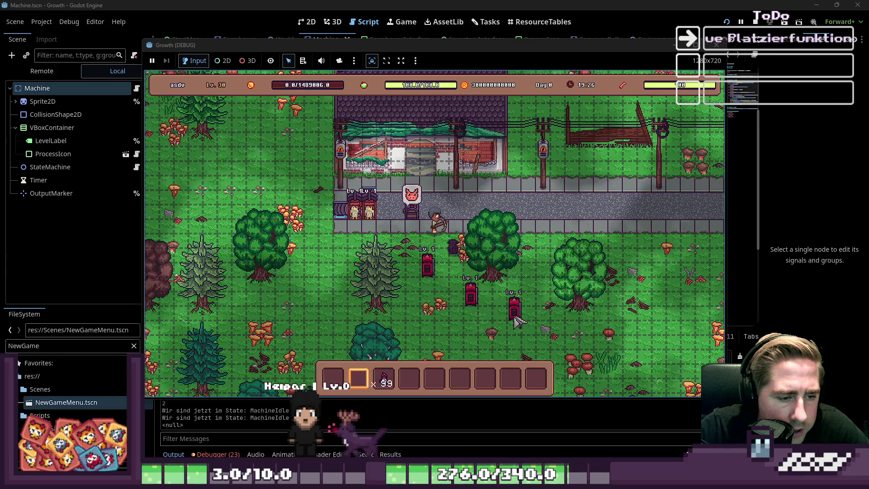
{"action": "left_click", "coordinate": [427, 267]}
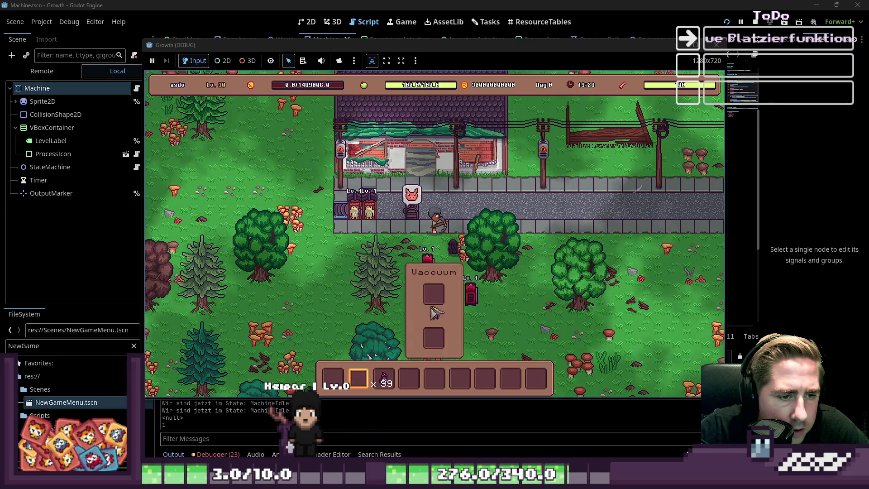
{"action": "left_click_drag", "start_coordinate": [385, 379], "coordinate": [434, 299]}
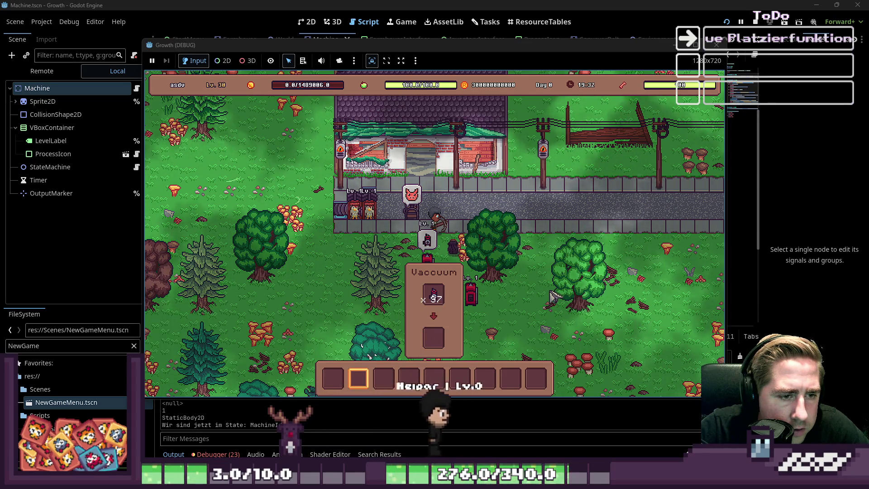
Take the 97 items back out of the vacuum and stop the running game.
{"action": "key", "text": "i"}
{"action": "key", "text": "i"}
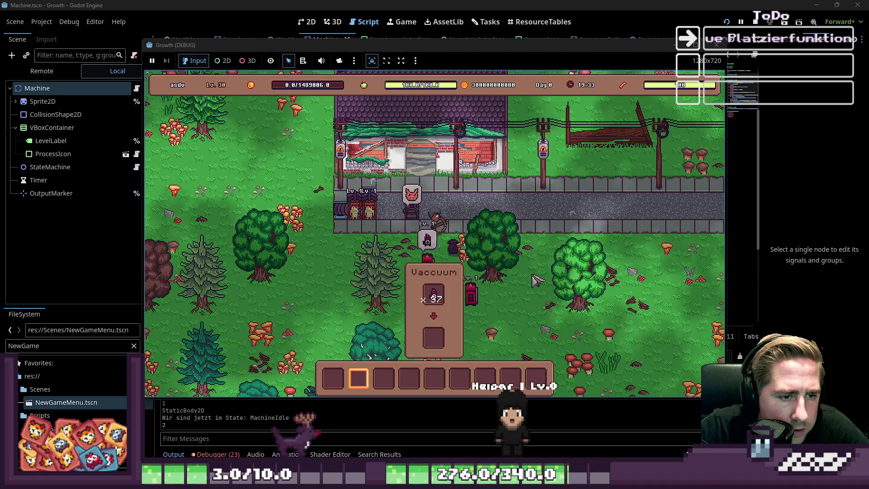
{"action": "key", "text": "Tab"}
{"action": "key", "text": "Tab"}
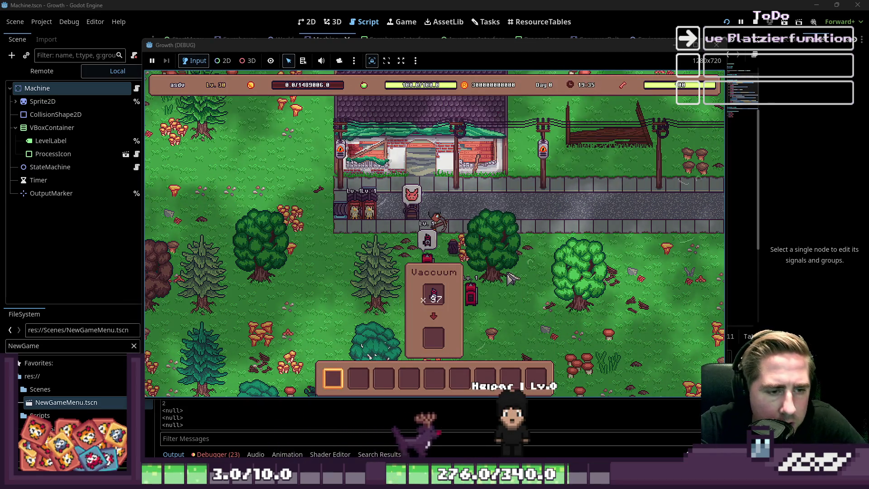
{"action": "key", "text": "i"}
{"action": "key", "text": "i"}
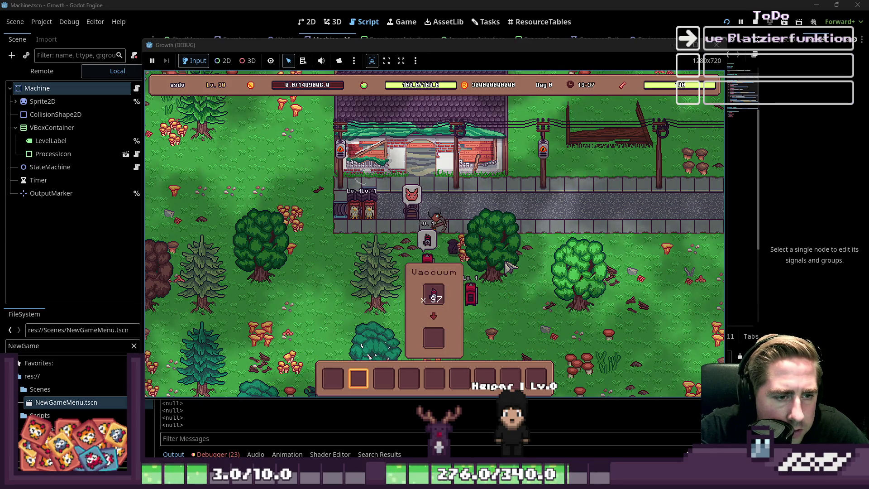
{"action": "key", "text": "q"}
{"action": "key", "text": "q"}
{"action": "key", "text": "s"}
{"action": "key", "text": "a"}
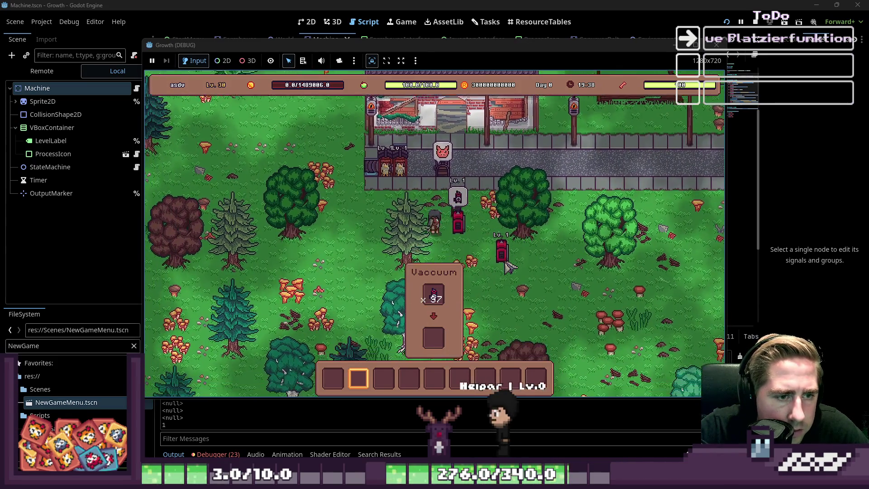
{"action": "key", "text": "i"}
{"action": "key", "text": "i"}
{"action": "mouse_move", "coordinate": [473, 197]}
{"action": "left_click_drag", "start_coordinate": [433, 295], "coordinate": [409, 379]}
{"action": "key", "text": "i"}
{"action": "key", "text": "i"}
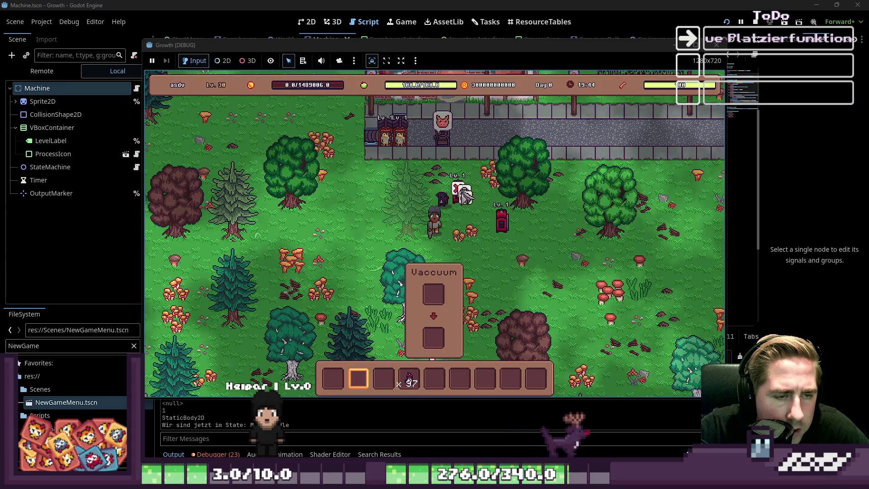
{"action": "key", "text": "F8"}
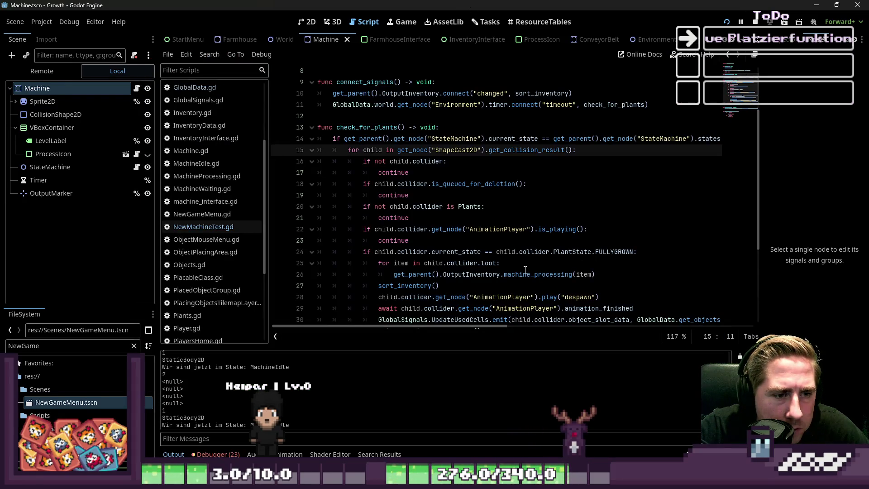
Leave the Machine script and switch to the empty ResourceTables editor.
{"action": "scroll", "coordinate": [526, 269], "scroll_direction": "down", "scroll_amount": 4}
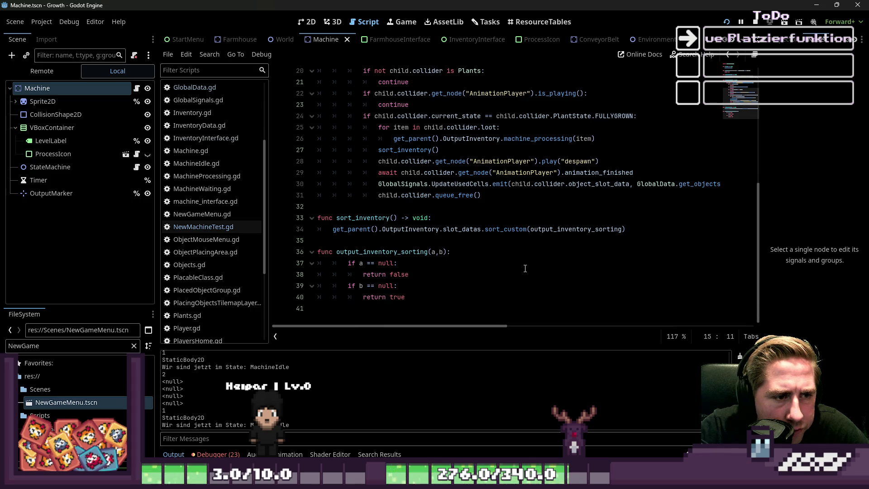
{"action": "scroll", "coordinate": [208, 150], "scroll_direction": "up", "scroll_amount": 3}
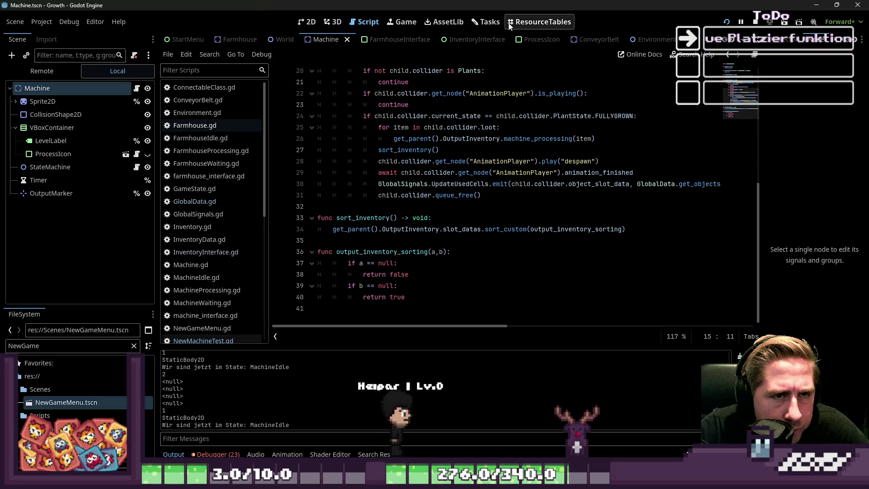
{"action": "left_click", "coordinate": [544, 22]}
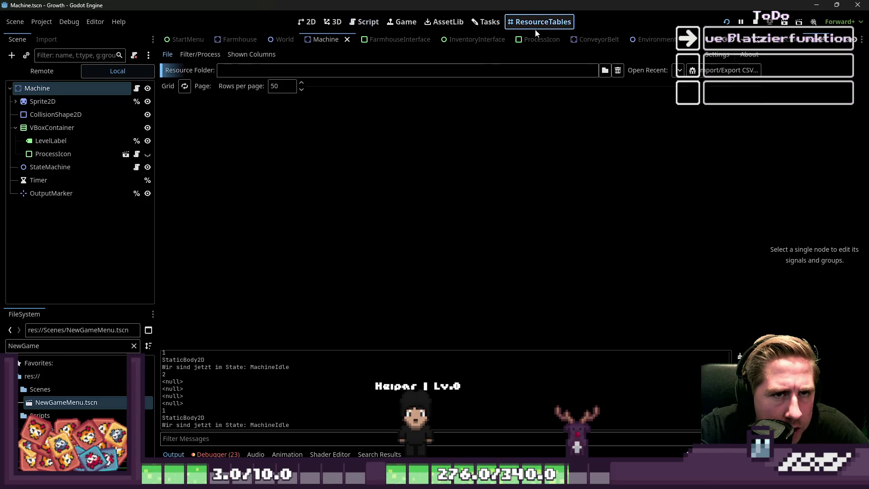
Load res://Resources/ItemSlotResources as the resource table's folder.
{"action": "left_click", "coordinate": [605, 71]}
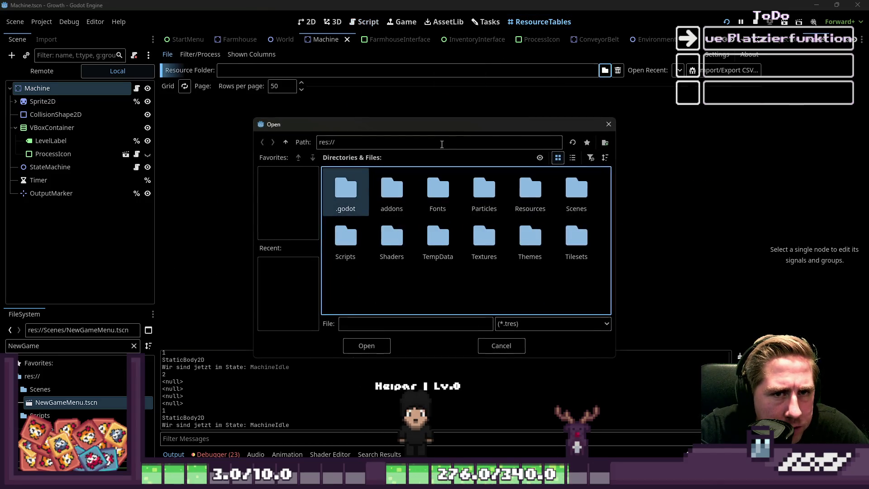
{"action": "double_click", "coordinate": [525, 191]}
{"action": "double_click", "coordinate": [488, 189]}
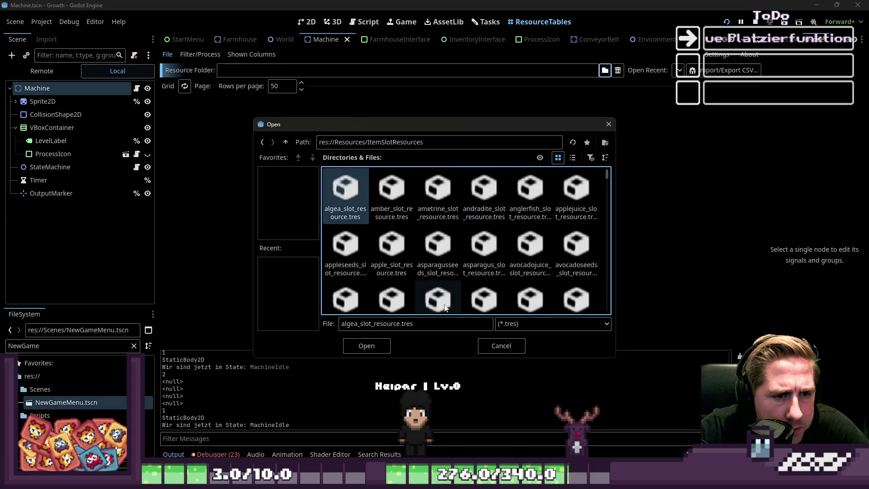
{"action": "scroll", "coordinate": [470, 291], "scroll_direction": "down", "scroll_amount": 3}
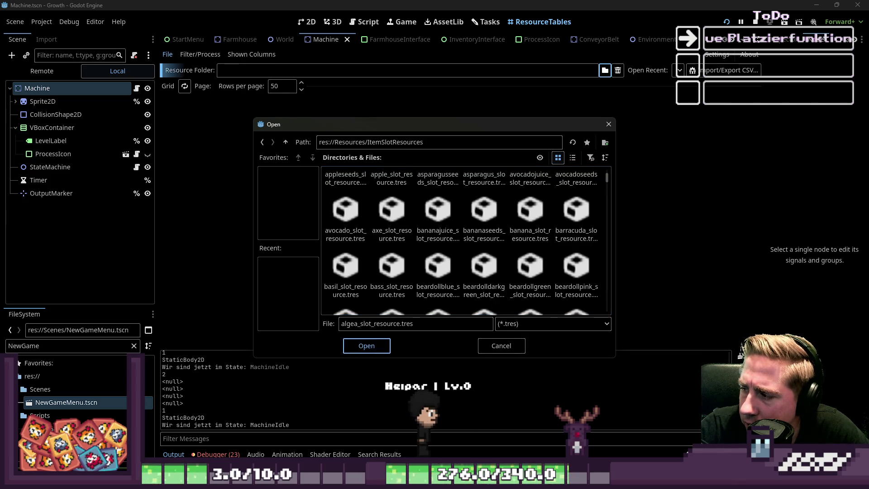
{"action": "key", "text": "Return"}
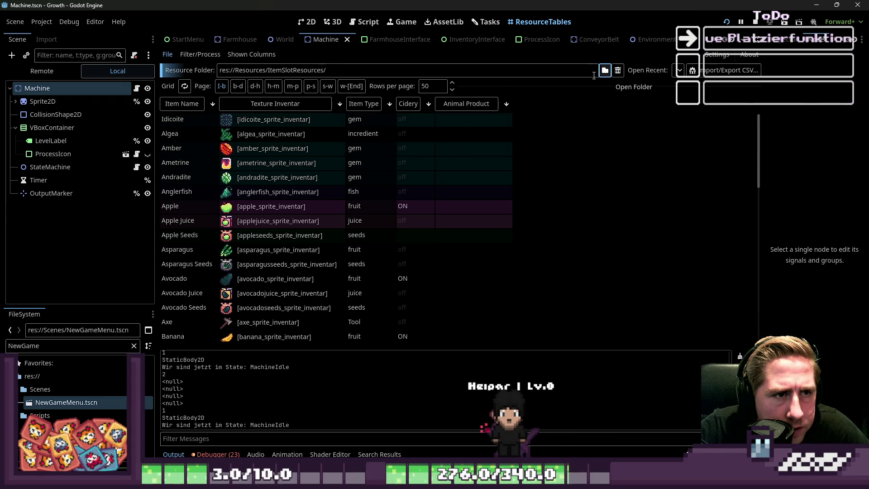
Hide the Animal Product column and show the Vaccuum column.
{"action": "left_click", "coordinate": [226, 56]}
{"action": "scroll", "coordinate": [190, 215], "scroll_direction": "down", "scroll_amount": 5}
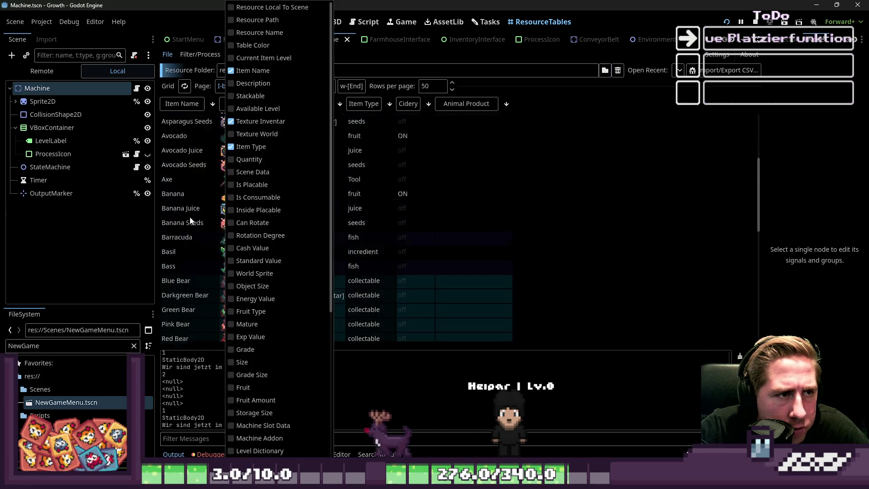
{"action": "scroll", "coordinate": [263, 221], "scroll_direction": "down", "scroll_amount": 5}
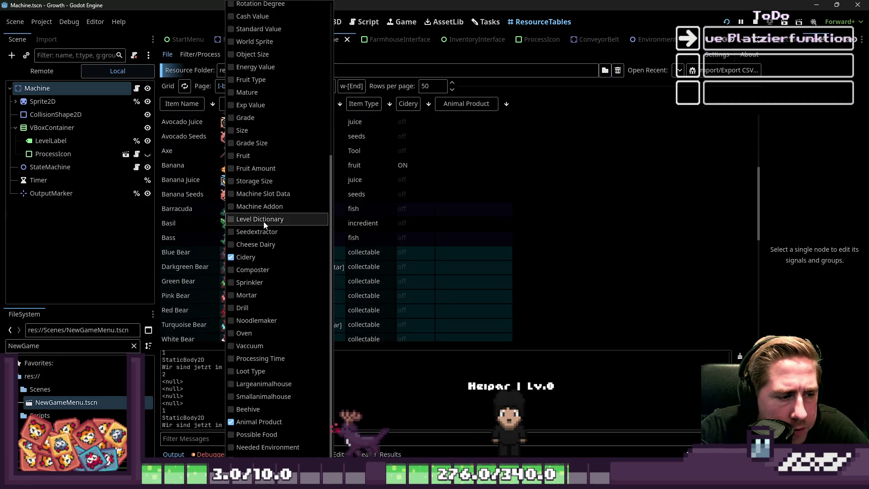
{"action": "left_click", "coordinate": [230, 422]}
{"action": "left_click", "coordinate": [230, 345]}
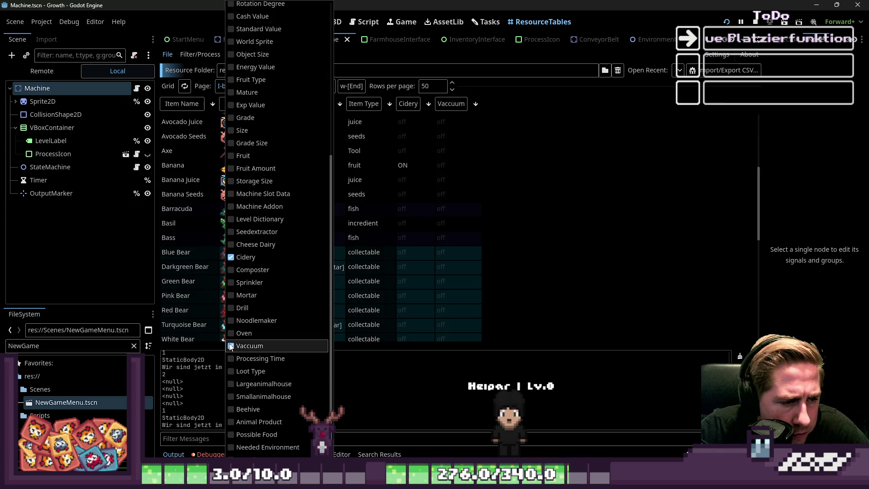
{"action": "left_click", "coordinate": [541, 216]}
{"action": "scroll", "coordinate": [546, 214], "scroll_direction": "down", "scroll_amount": 10}
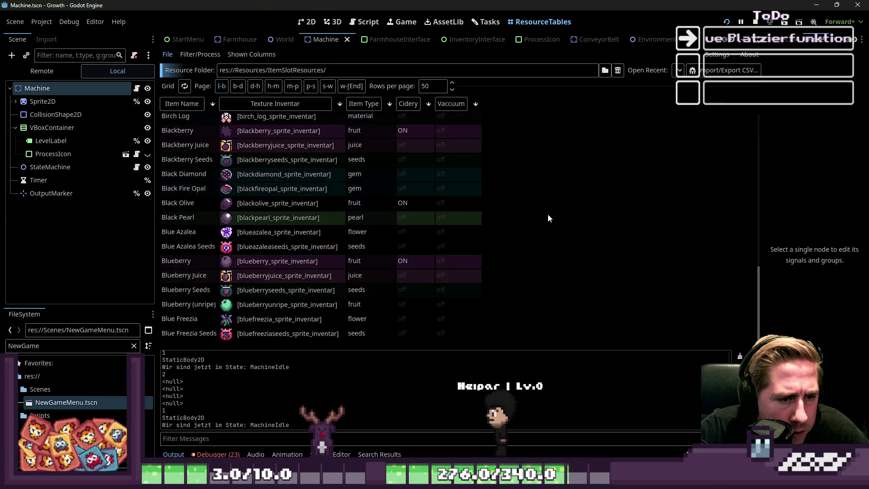
{"action": "scroll", "coordinate": [547, 213], "scroll_direction": "up", "scroll_amount": 10}
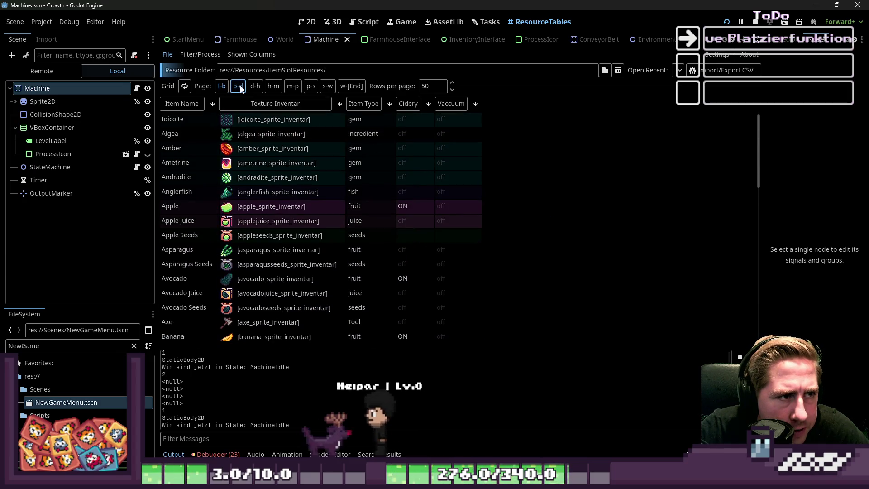
On the b-d page, sort by Vaccuum and Cidery, then restore the alphabetical order.
{"action": "left_click", "coordinate": [239, 86]}
{"action": "scroll", "coordinate": [507, 187], "scroll_direction": "down", "scroll_amount": 8}
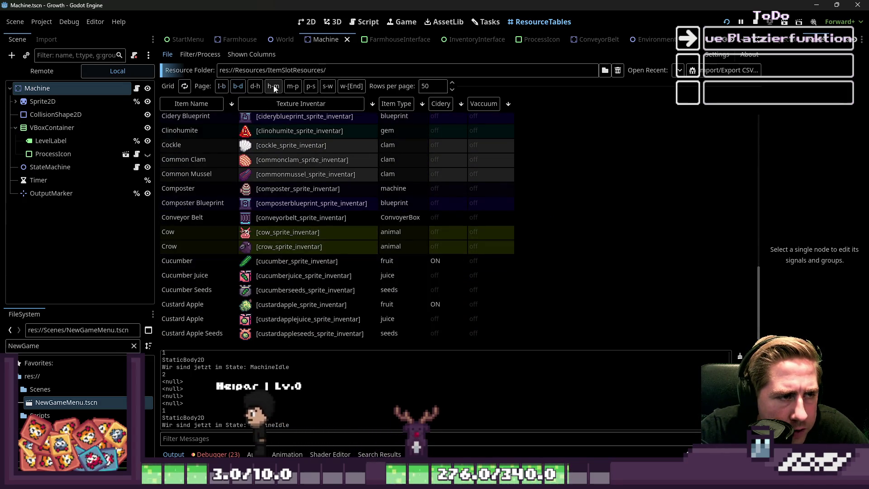
{"action": "scroll", "coordinate": [488, 148], "scroll_direction": "up", "scroll_amount": 3}
{"action": "left_click", "coordinate": [498, 107]}
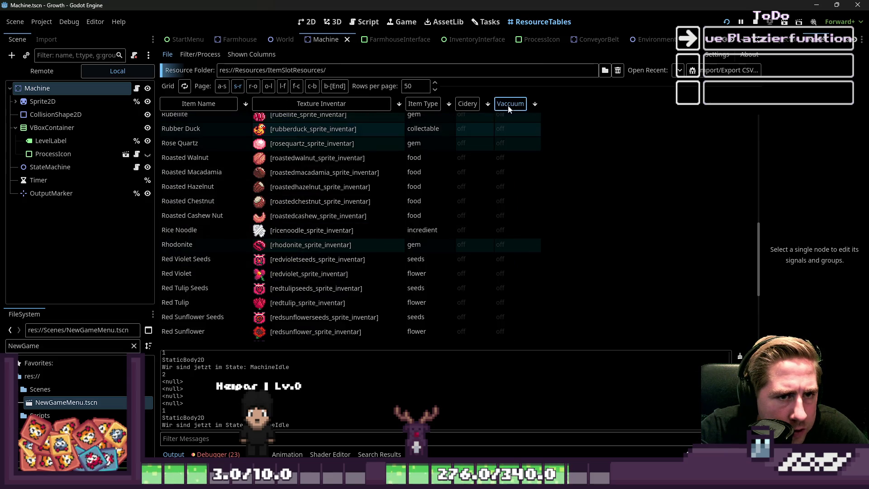
{"action": "left_click", "coordinate": [508, 105]}
{"action": "scroll", "coordinate": [535, 152], "scroll_direction": "up", "scroll_amount": 3}
{"action": "left_click", "coordinate": [484, 104]}
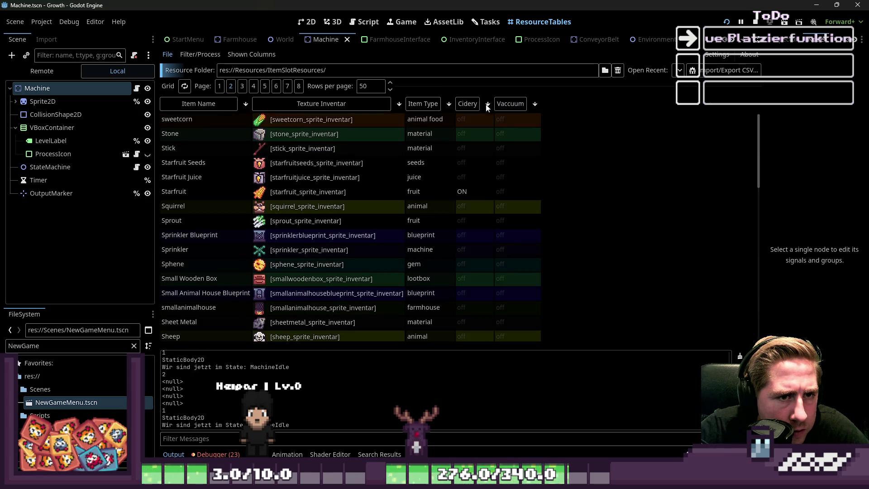
{"action": "left_click", "coordinate": [221, 86]}
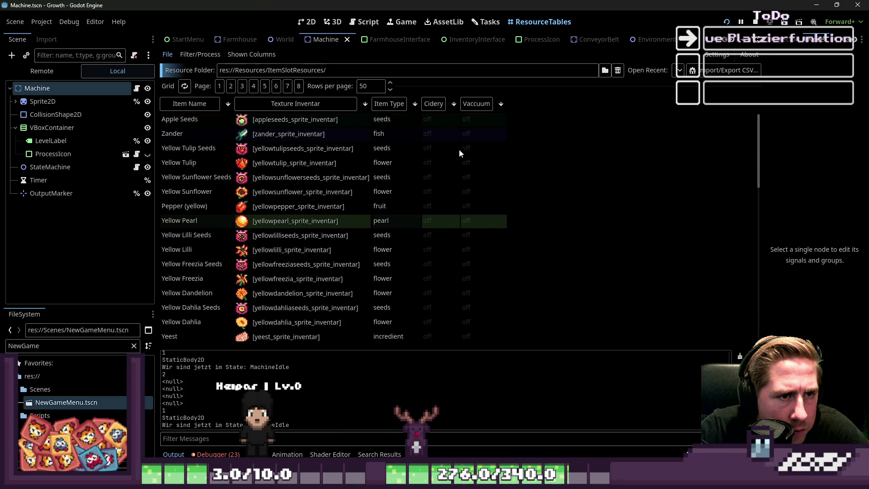
{"action": "left_click", "coordinate": [487, 103]}
{"action": "left_click", "coordinate": [454, 107]}
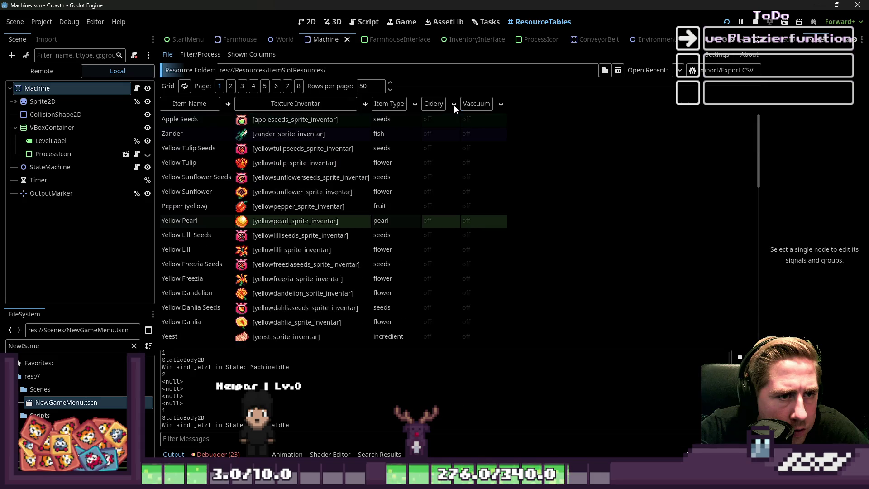
{"action": "left_click", "coordinate": [485, 105]}
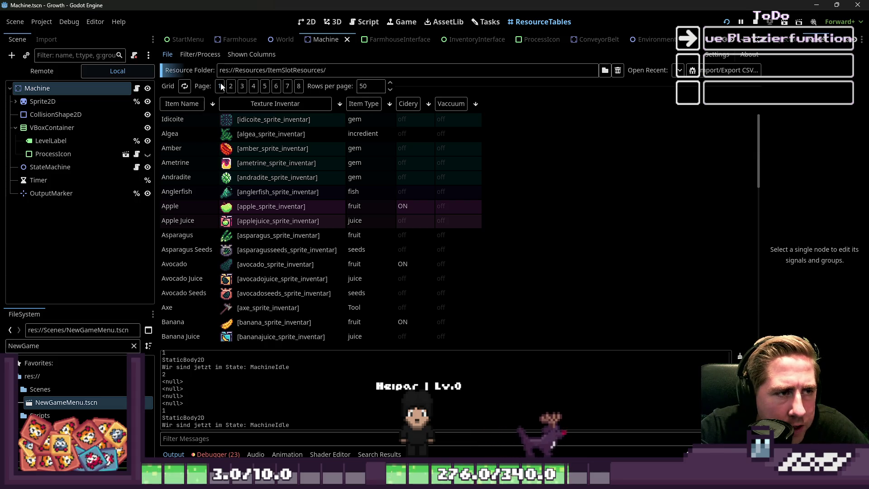
{"action": "scroll", "coordinate": [426, 206], "scroll_direction": "down", "scroll_amount": 4}
{"action": "scroll", "coordinate": [426, 205], "scroll_direction": "up", "scroll_amount": 4}
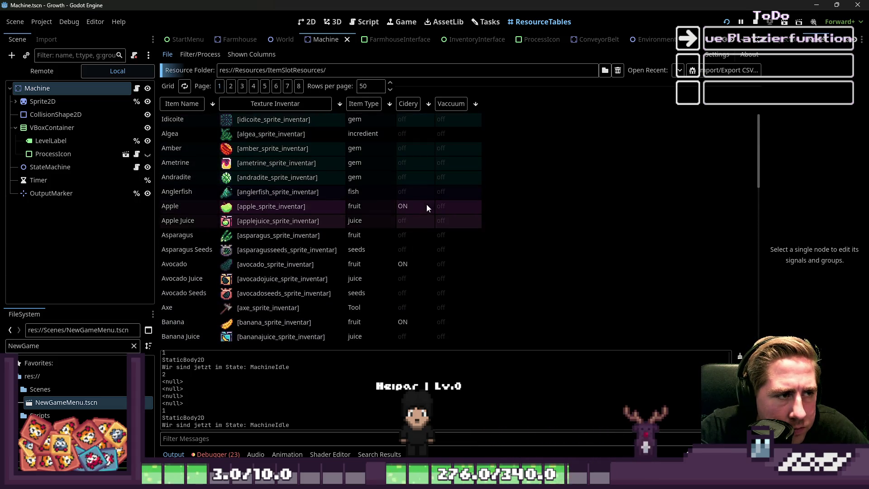
{"action": "left_click", "coordinate": [444, 105]}
{"action": "left_click", "coordinate": [482, 105]}
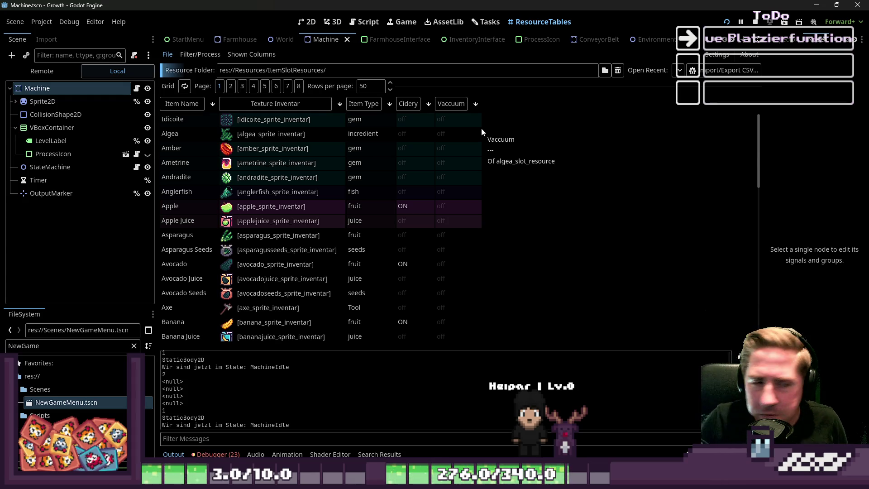
Scroll through the listed items and move on to page 3.
{"action": "scroll", "coordinate": [436, 256], "scroll_direction": "down", "scroll_amount": 10}
{"action": "scroll", "coordinate": [435, 255], "scroll_direction": "down", "scroll_amount": 1}
{"action": "scroll", "coordinate": [435, 255], "scroll_direction": "up", "scroll_amount": 3}
{"action": "scroll", "coordinate": [435, 254], "scroll_direction": "down", "scroll_amount": 3}
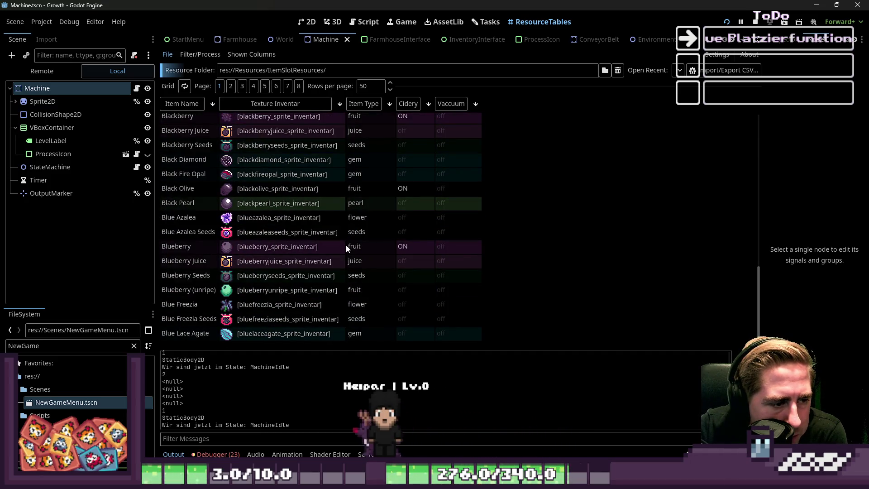
{"action": "scroll", "coordinate": [449, 182], "scroll_direction": "down", "scroll_amount": 10}
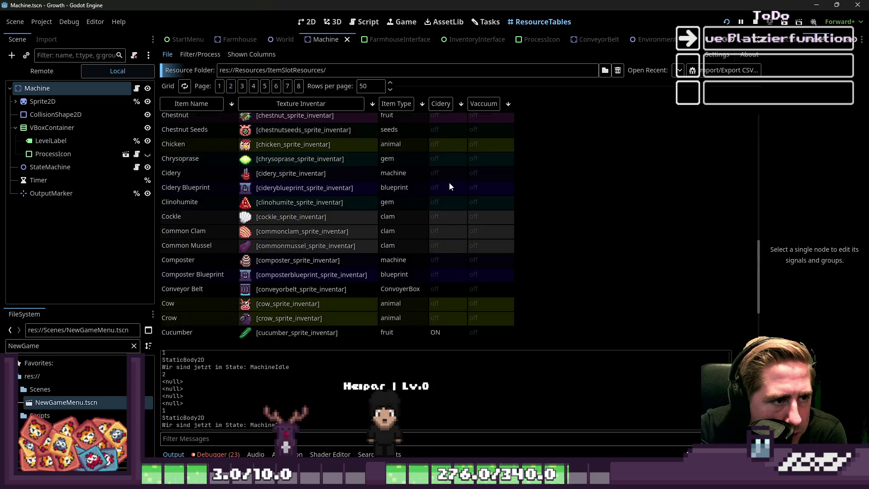
{"action": "scroll", "coordinate": [452, 181], "scroll_direction": "up", "scroll_amount": 6}
{"action": "scroll", "coordinate": [456, 178], "scroll_direction": "down", "scroll_amount": 5}
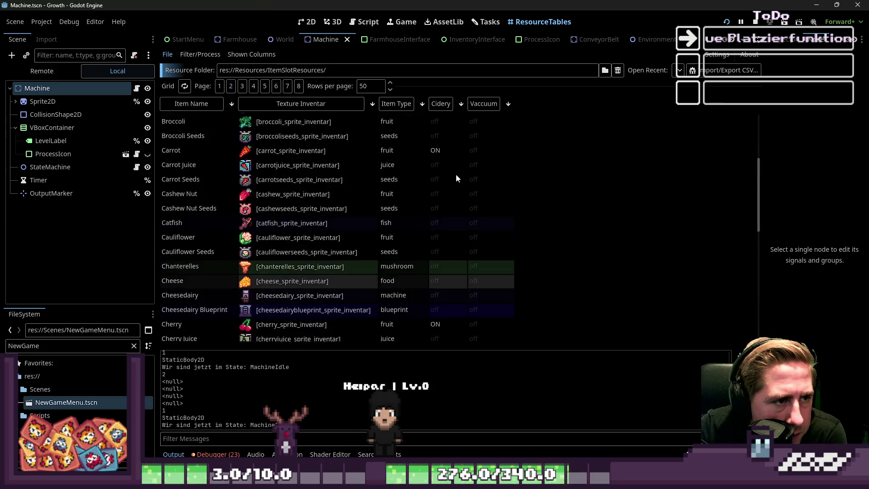
{"action": "scroll", "coordinate": [456, 179], "scroll_direction": "down", "scroll_amount": 2}
{"action": "scroll", "coordinate": [456, 178], "scroll_direction": "down", "scroll_amount": 8}
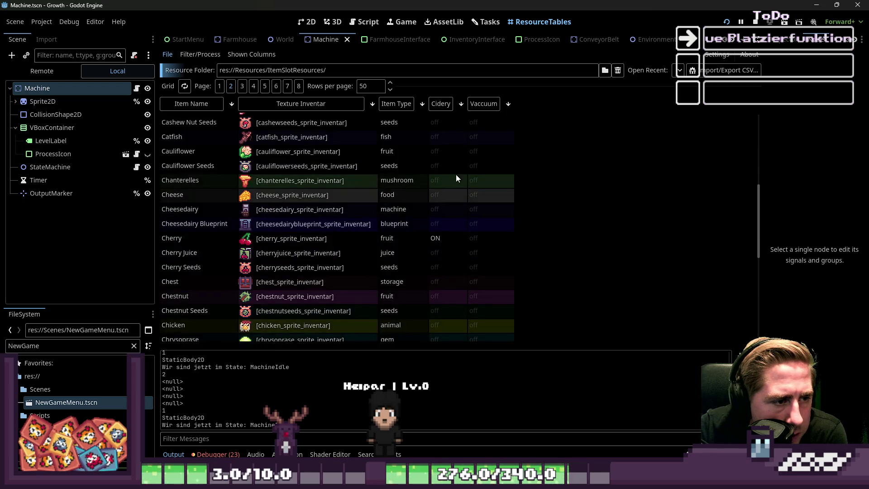
{"action": "scroll", "coordinate": [457, 178], "scroll_direction": "down", "scroll_amount": 6}
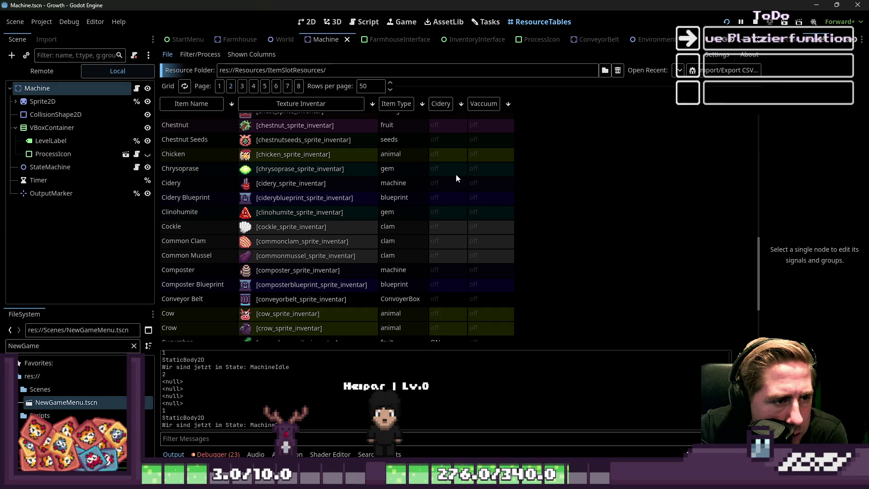
{"action": "scroll", "coordinate": [456, 174], "scroll_direction": "down", "scroll_amount": 6}
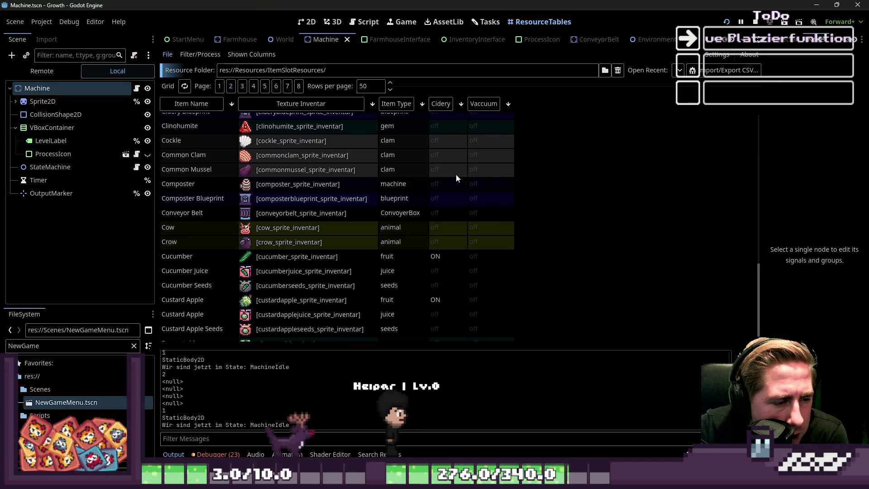
{"action": "scroll", "coordinate": [455, 174], "scroll_direction": "down", "scroll_amount": 1}
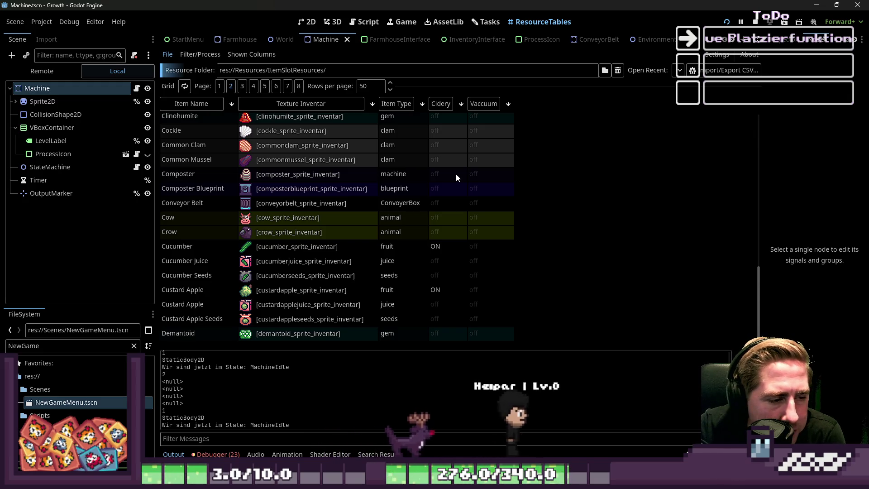
{"action": "left_click", "coordinate": [242, 90]}
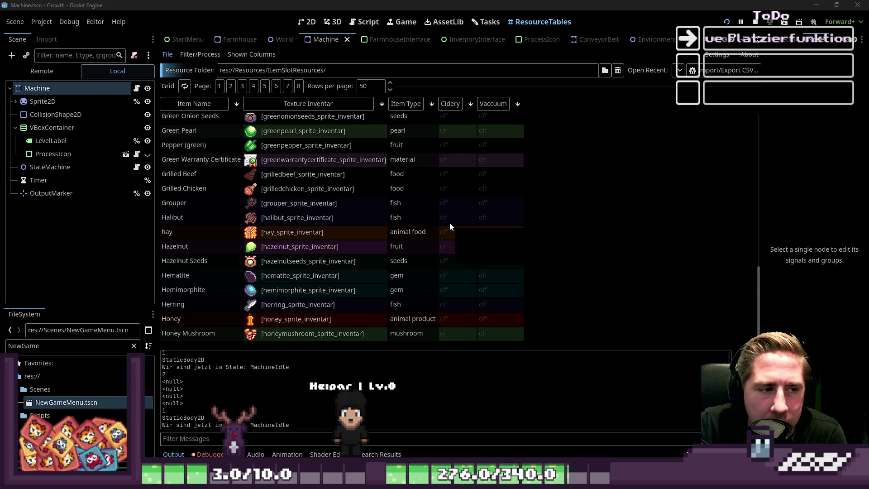
Browse pages 4 and 5, reviewing items Nail through Pistachio and their Cidery and Vacuum flags.
{"action": "left_click", "coordinate": [252, 86]}
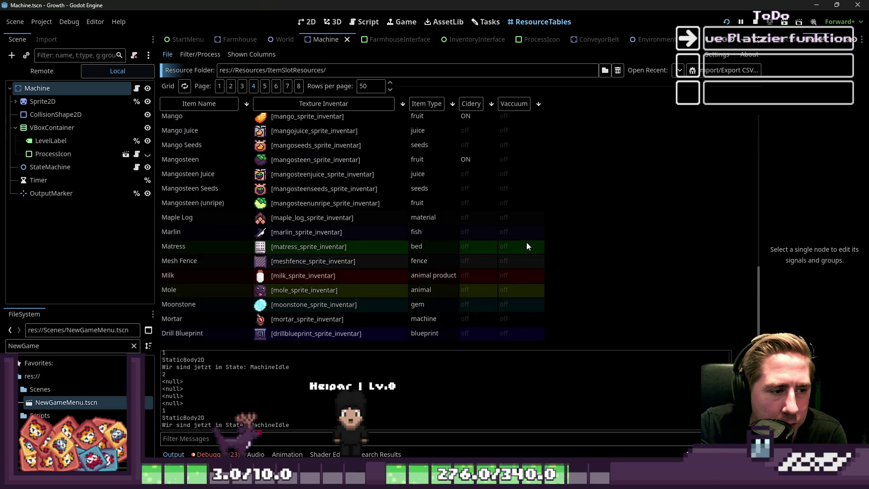
{"action": "scroll", "coordinate": [526, 246], "scroll_direction": "up", "scroll_amount": 5}
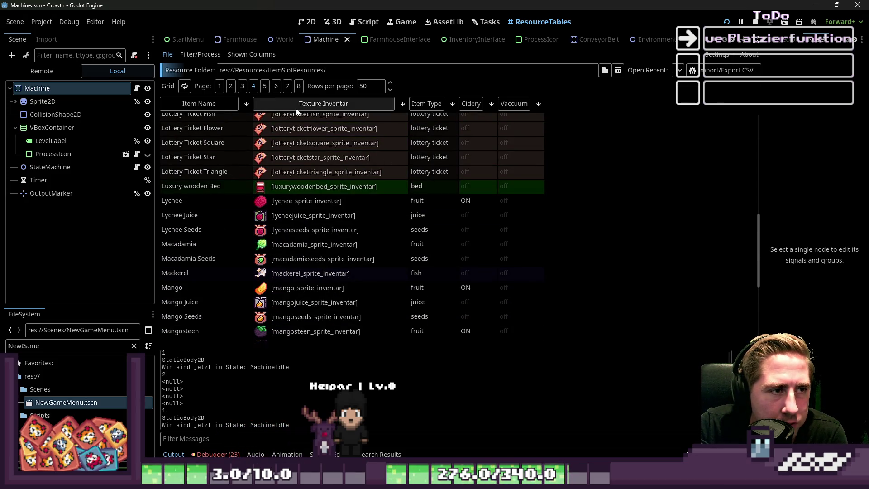
{"action": "left_click", "coordinate": [265, 88]}
{"action": "scroll", "coordinate": [420, 198], "scroll_direction": "down", "scroll_amount": 5}
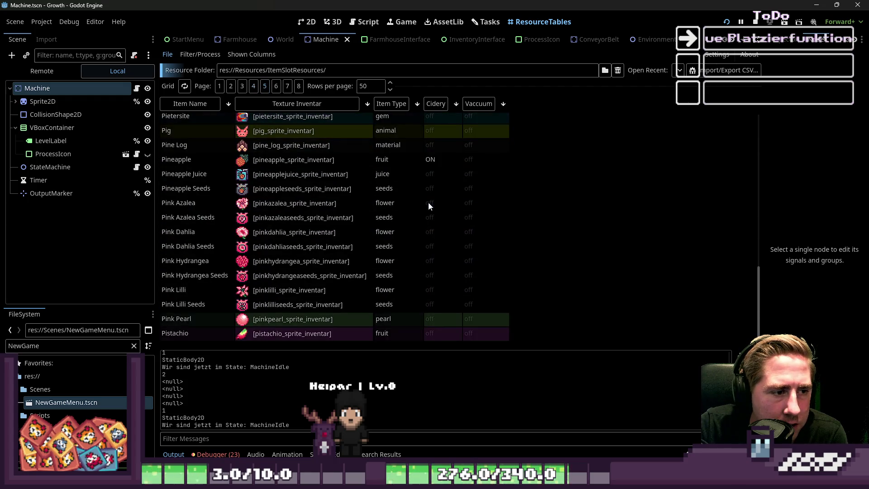
{"action": "scroll", "coordinate": [428, 202], "scroll_direction": "up", "scroll_amount": 7}
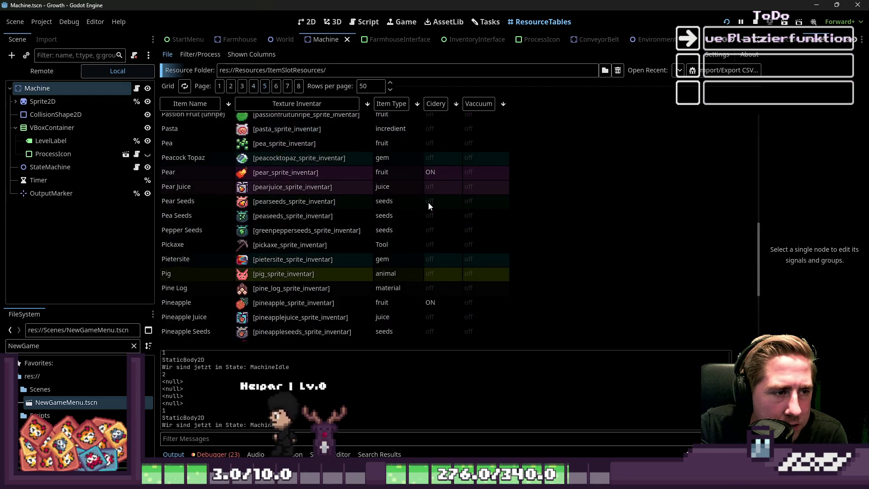
{"action": "scroll", "coordinate": [429, 206], "scroll_direction": "up", "scroll_amount": 5}
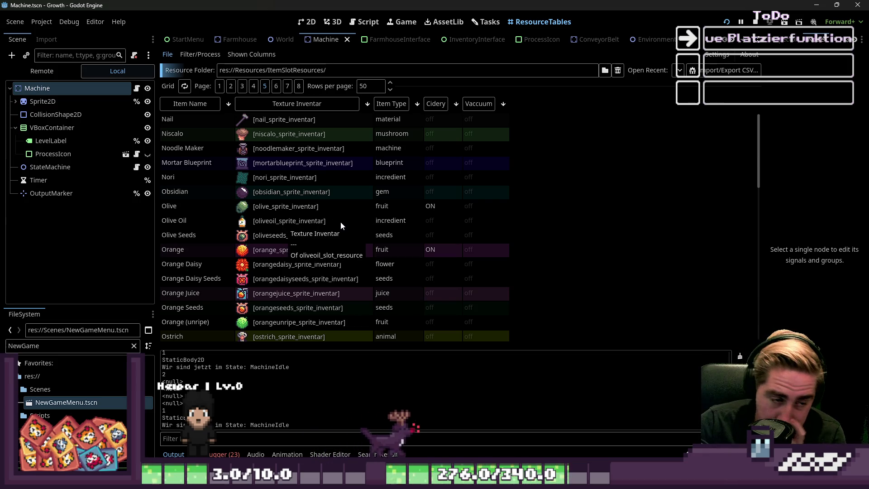
{"action": "scroll", "coordinate": [340, 222], "scroll_direction": "down", "scroll_amount": 6}
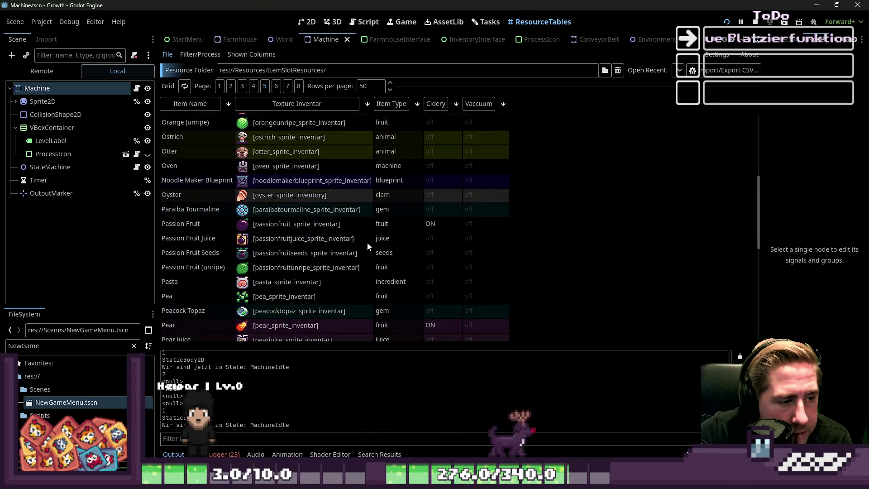
{"action": "scroll", "coordinate": [368, 246], "scroll_direction": "down", "scroll_amount": 6}
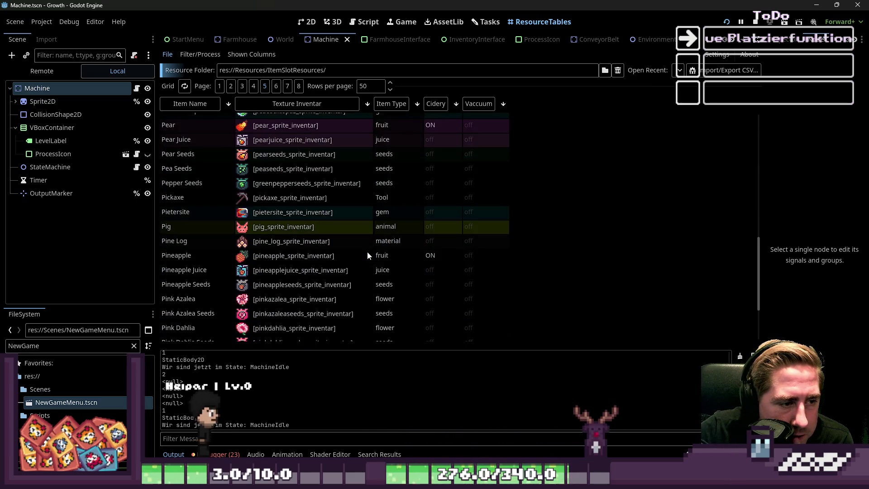
{"action": "scroll", "coordinate": [367, 255], "scroll_direction": "down", "scroll_amount": 3}
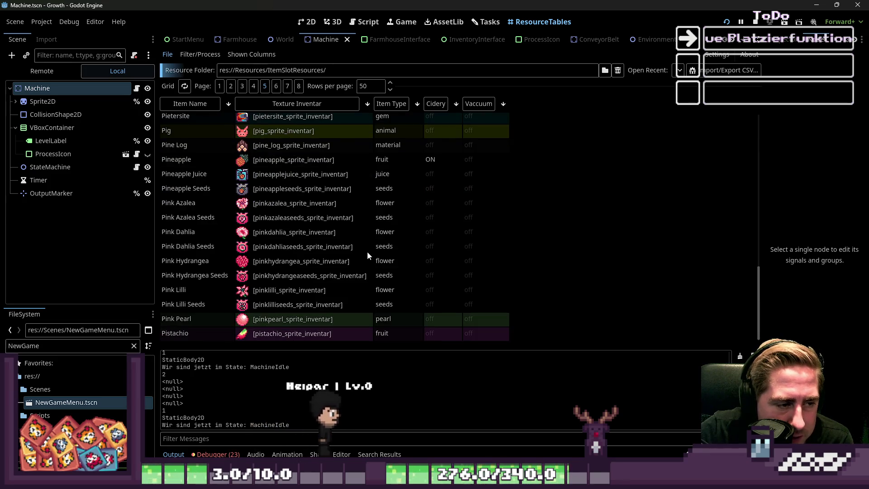
{"action": "scroll", "coordinate": [368, 251], "scroll_direction": "up", "scroll_amount": 10}
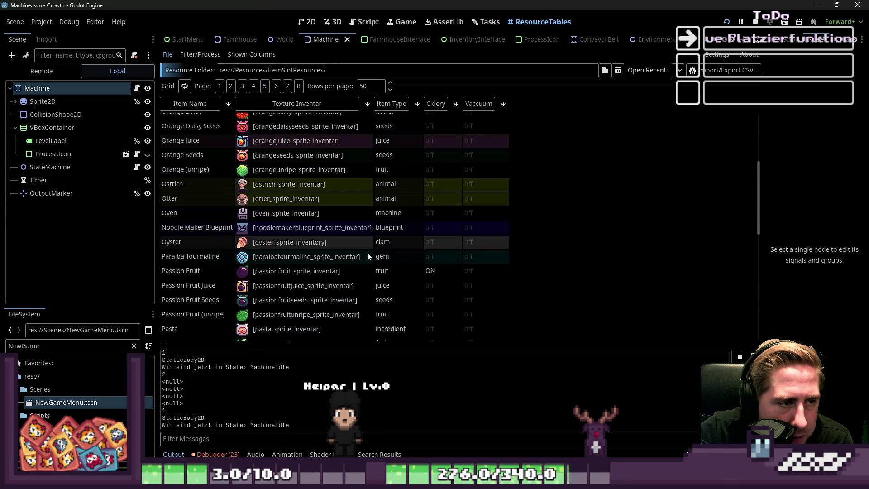
{"action": "scroll", "coordinate": [367, 252], "scroll_direction": "up", "scroll_amount": 5}
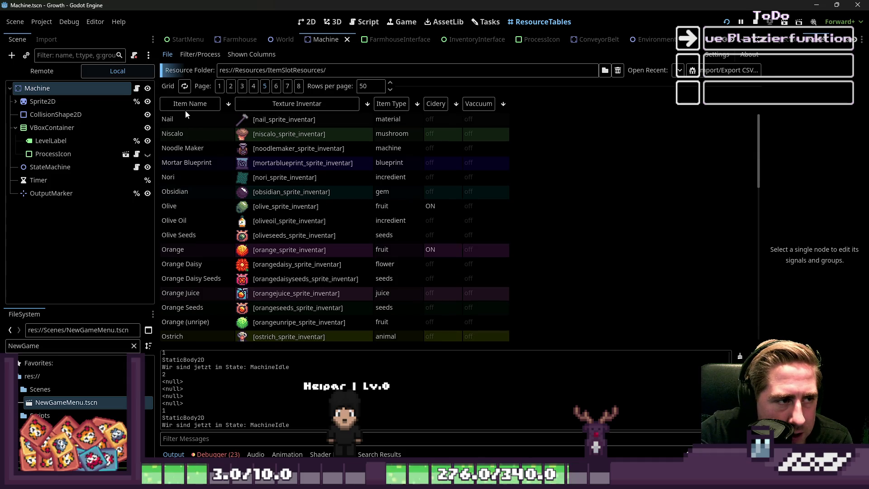
{"action": "scroll", "coordinate": [187, 116], "scroll_direction": "down", "scroll_amount": 5}
{"action": "scroll", "coordinate": [296, 188], "scroll_direction": "down", "scroll_amount": 8}
{"action": "scroll", "coordinate": [353, 134], "scroll_direction": "up", "scroll_amount": 1}
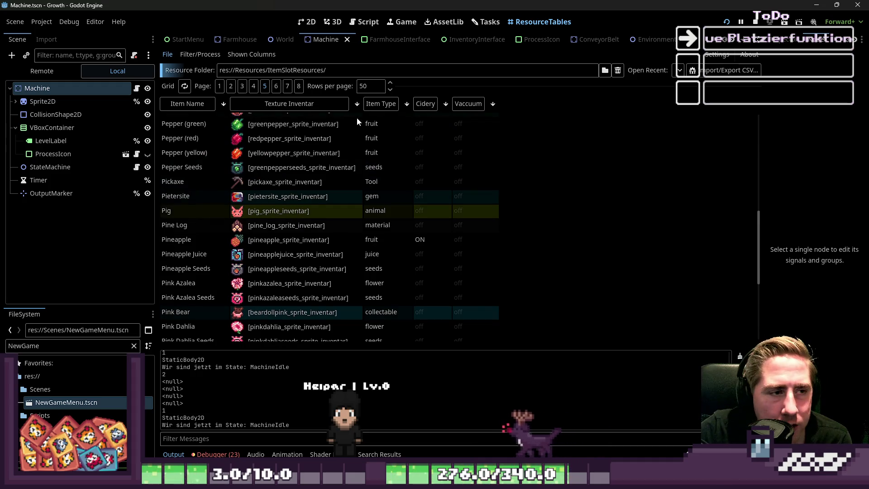
On page 3, select Fertilizer and enable a flag in its Processing group.
{"action": "left_click", "coordinate": [243, 87]}
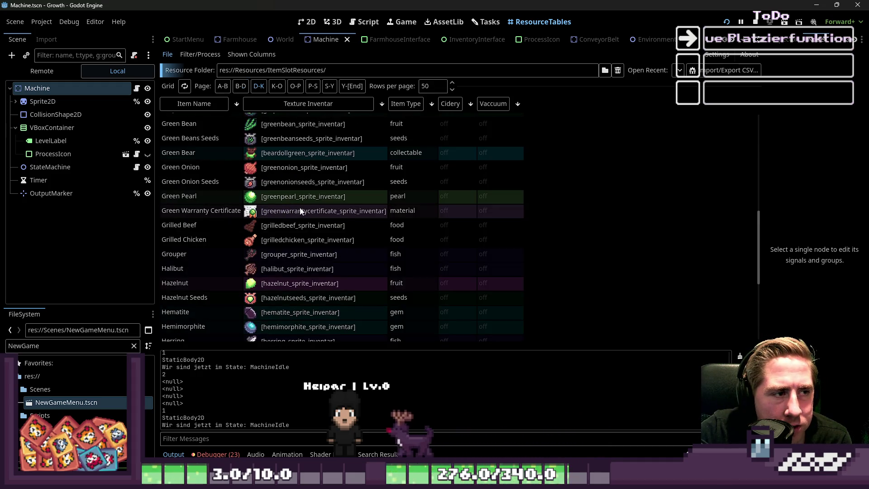
{"action": "scroll", "coordinate": [294, 195], "scroll_direction": "up", "scroll_amount": 8}
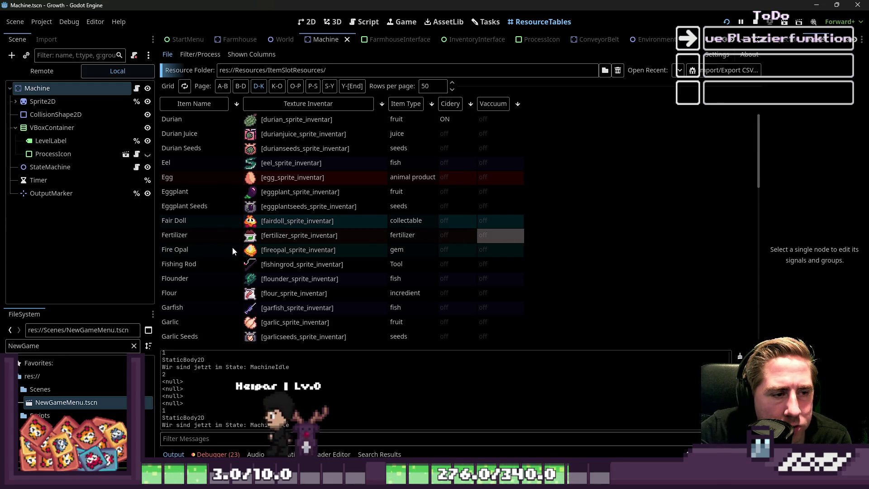
{"action": "left_click", "coordinate": [770, 48]}
{"action": "scroll", "coordinate": [814, 252], "scroll_direction": "down", "scroll_amount": 3}
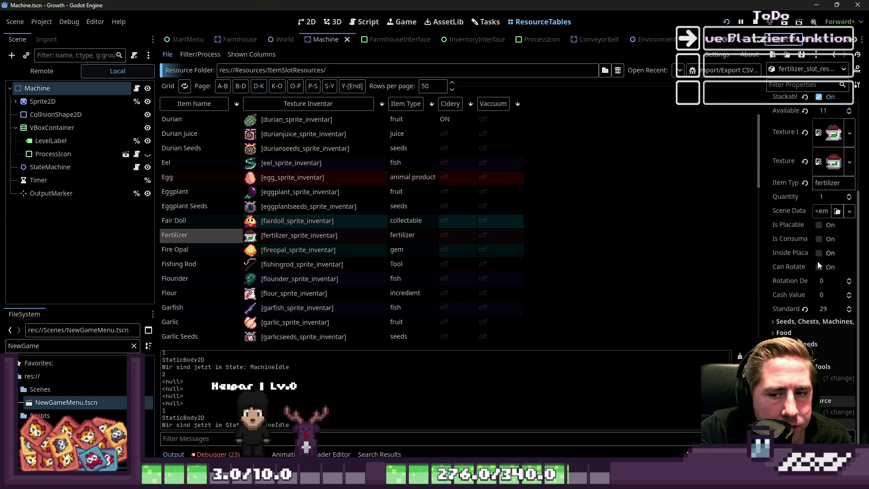
{"action": "left_click", "coordinate": [818, 378]}
{"action": "scroll", "coordinate": [819, 379], "scroll_direction": "down", "scroll_amount": 3}
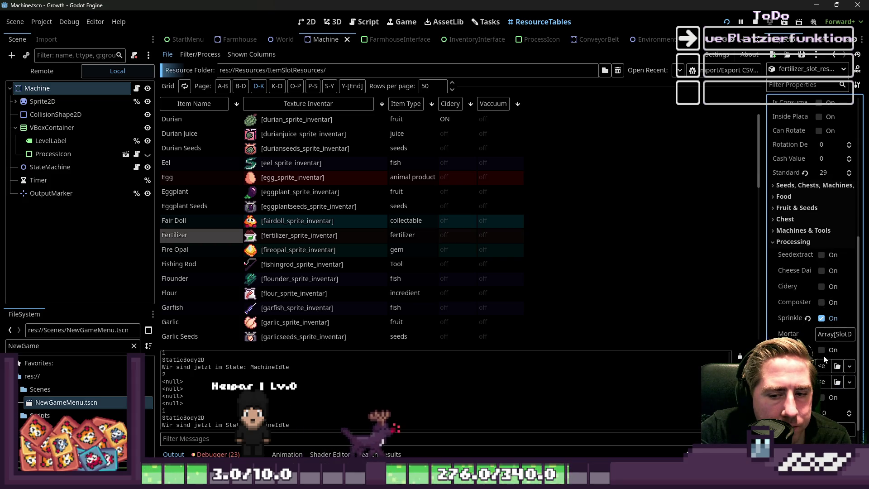
{"action": "left_click", "coordinate": [822, 398]}
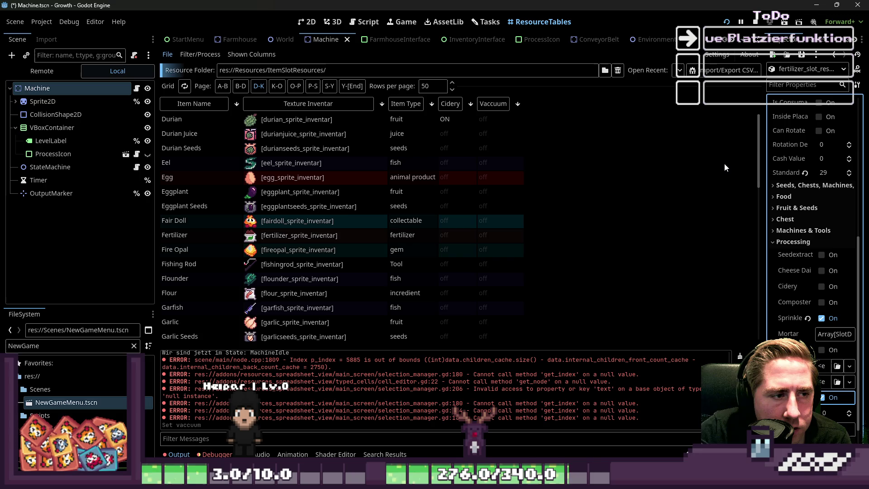
Reselect the Fertilizer row, toggle its Processing flag again, and run the game.
{"action": "scroll", "coordinate": [665, 230], "scroll_direction": "down", "scroll_amount": 8}
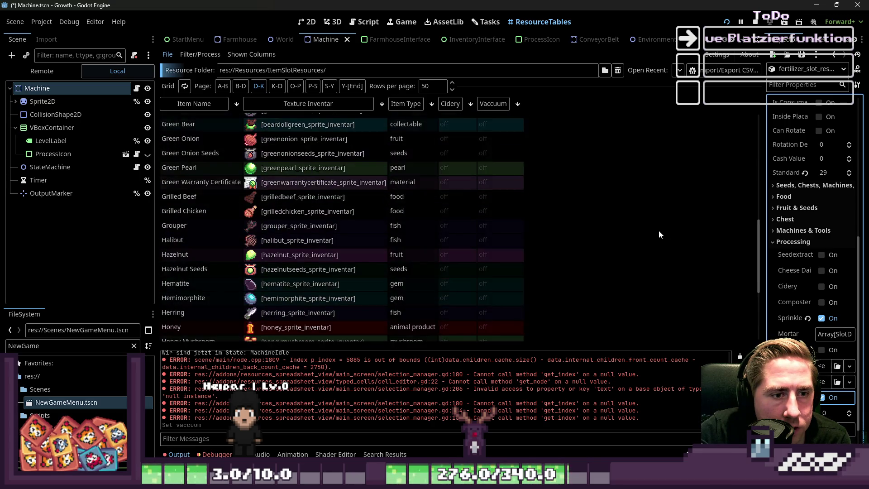
{"action": "scroll", "coordinate": [346, 264], "scroll_direction": "up", "scroll_amount": 5}
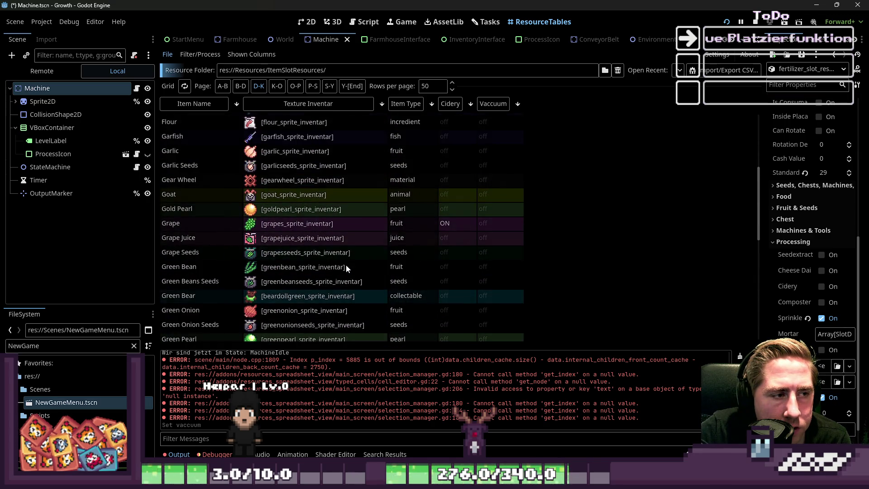
{"action": "scroll", "coordinate": [346, 265], "scroll_direction": "down", "scroll_amount": 5}
{"action": "scroll", "coordinate": [348, 265], "scroll_direction": "up", "scroll_amount": 4}
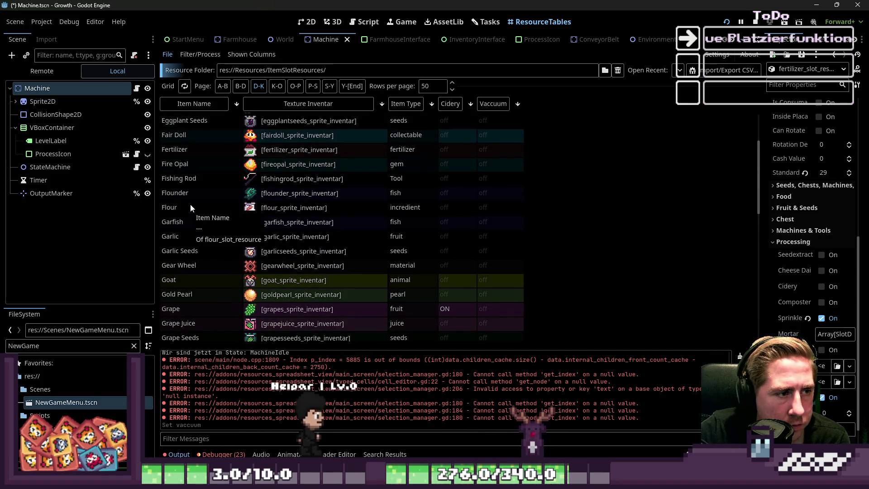
{"action": "scroll", "coordinate": [190, 207], "scroll_direction": "up", "scroll_amount": 2}
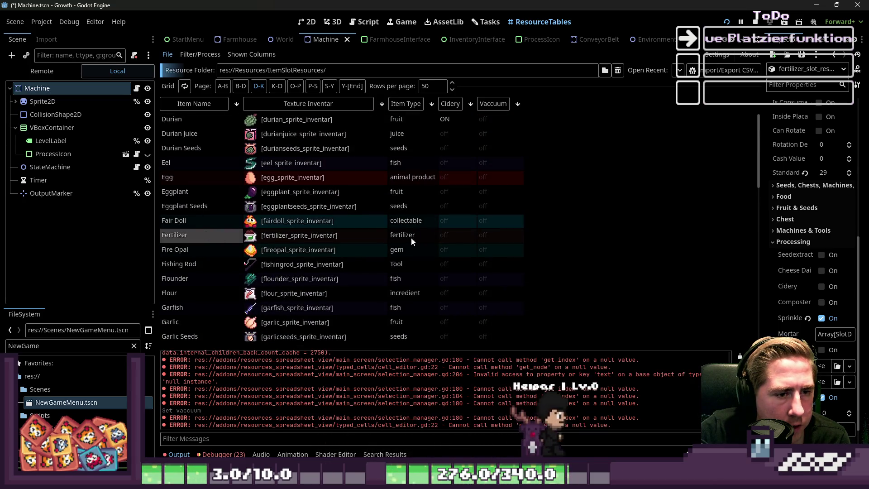
{"action": "left_click", "coordinate": [496, 236]}
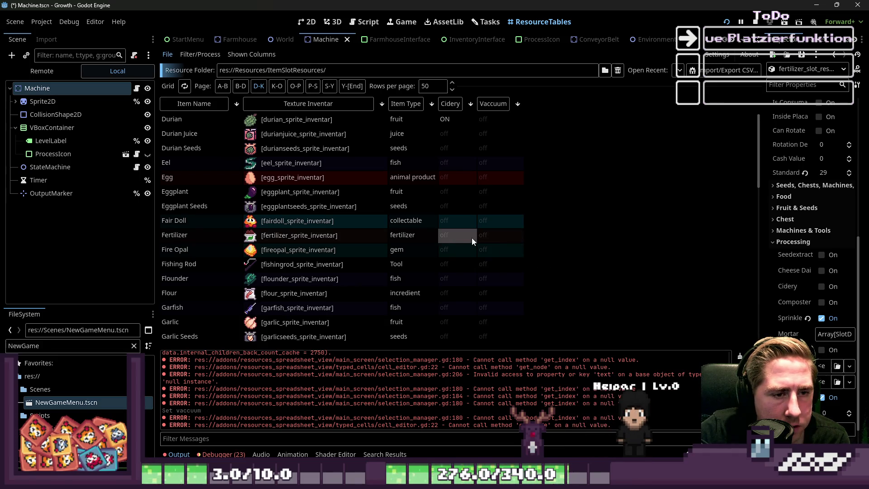
{"action": "scroll", "coordinate": [851, 270], "scroll_direction": "up", "scroll_amount": 5}
{"action": "scroll", "coordinate": [849, 269], "scroll_direction": "up", "scroll_amount": 3}
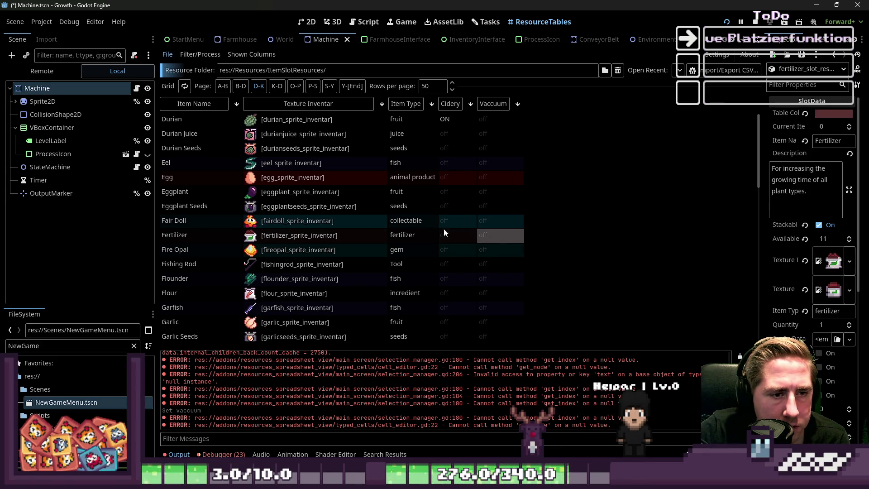
{"action": "left_click", "coordinate": [205, 235]}
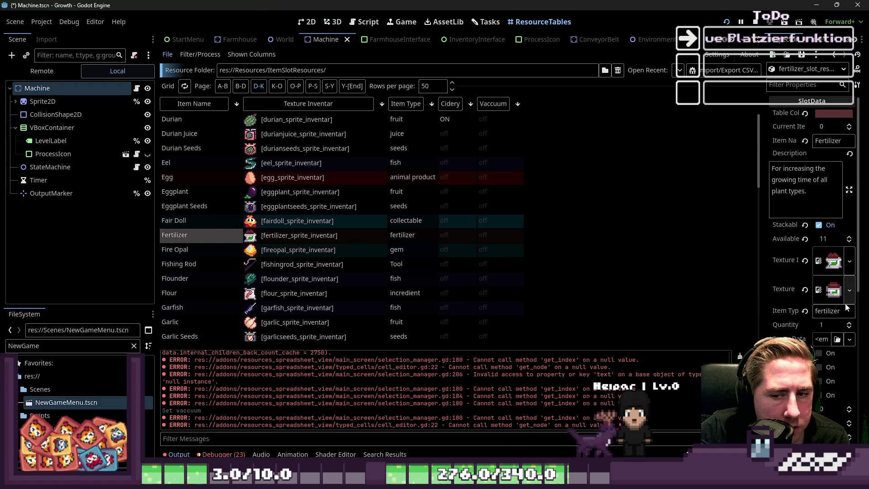
{"action": "scroll", "coordinate": [846, 306], "scroll_direction": "down", "scroll_amount": 8}
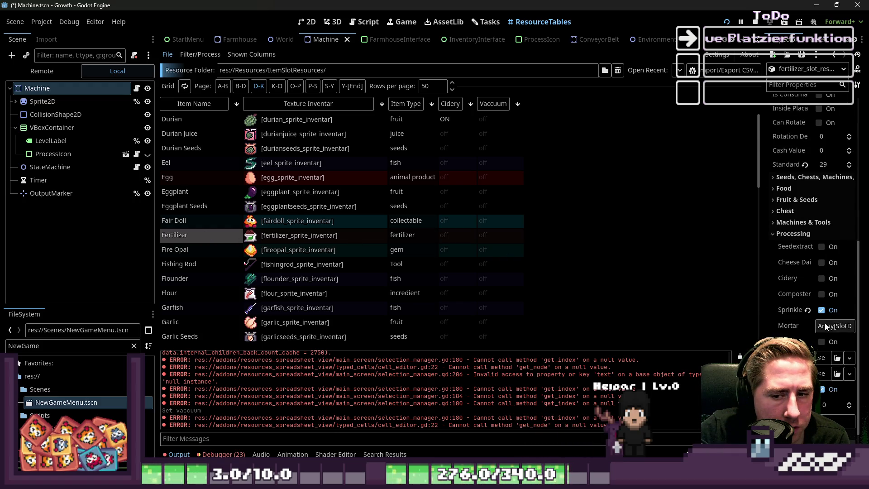
{"action": "left_click", "coordinate": [821, 388]}
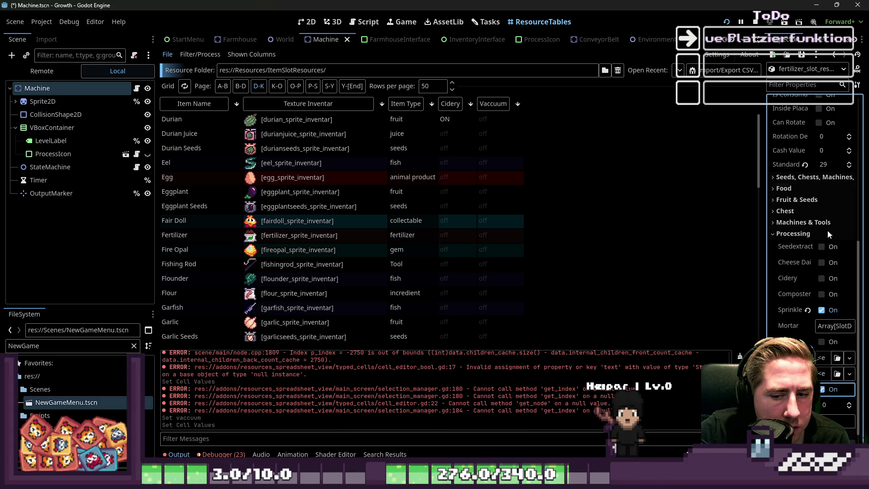
{"action": "key", "text": "F5"}
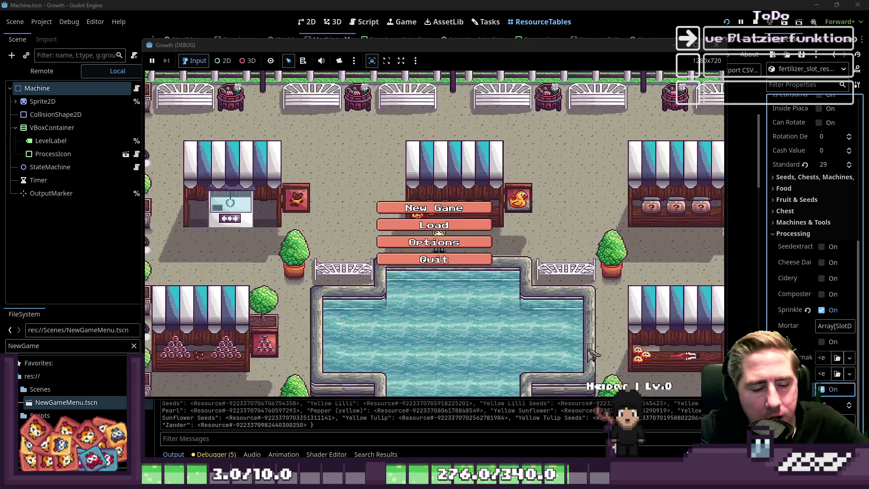
Start a new game with the character name 'dsa'.
{"action": "left_click", "coordinate": [434, 208]}
{"action": "type", "text": "dsal"}
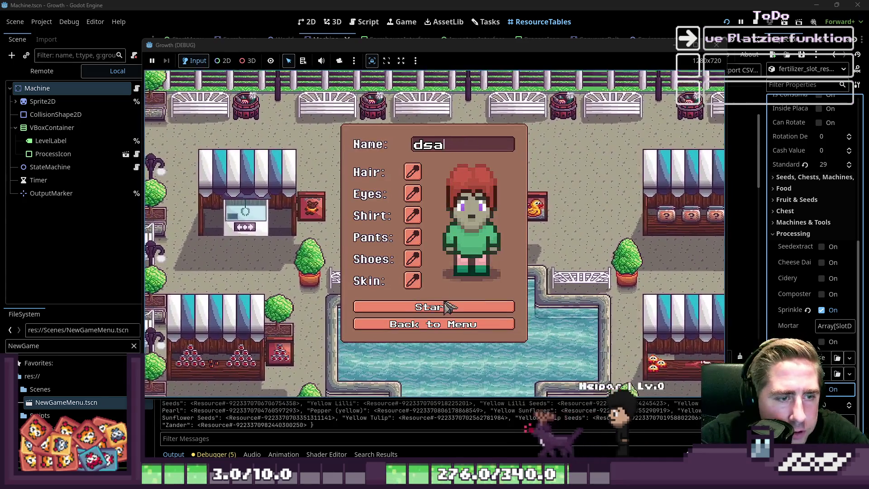
{"action": "key", "text": "BackSpace"}
{"action": "left_click", "coordinate": [448, 308]}
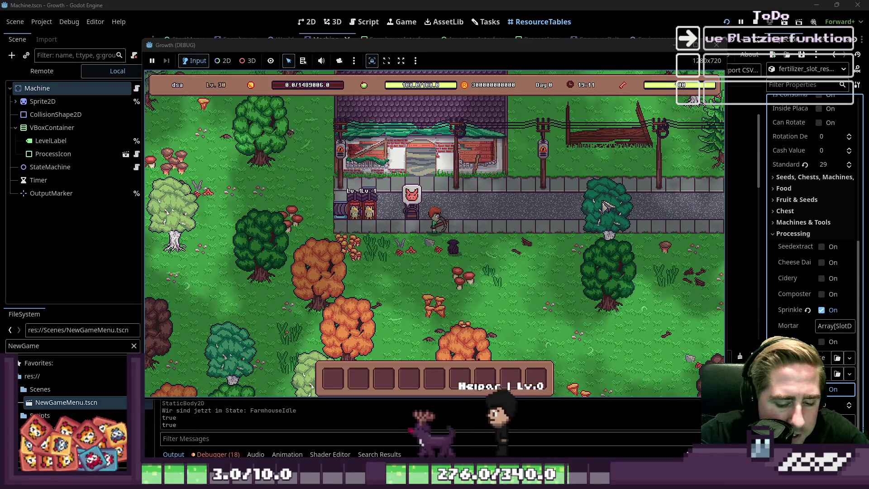
Put the Vacuum+1 machine into the hotbar, close the inventory and select a hotbar slot.
{"action": "key", "text": "i"}
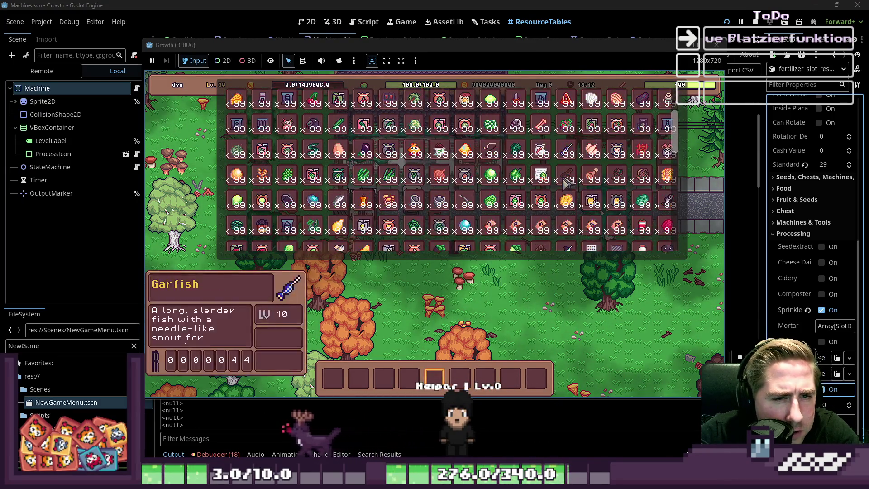
{"action": "scroll", "coordinate": [567, 181], "scroll_direction": "down", "scroll_amount": 4}
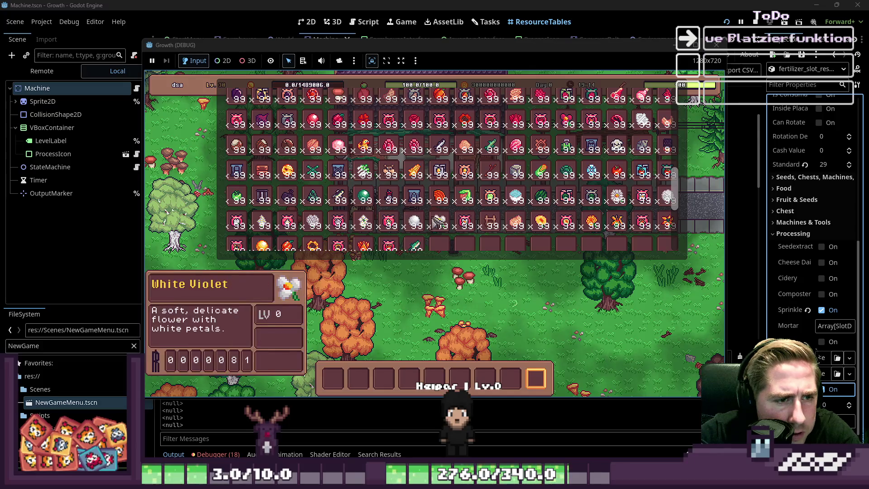
{"action": "key", "text": "4"}
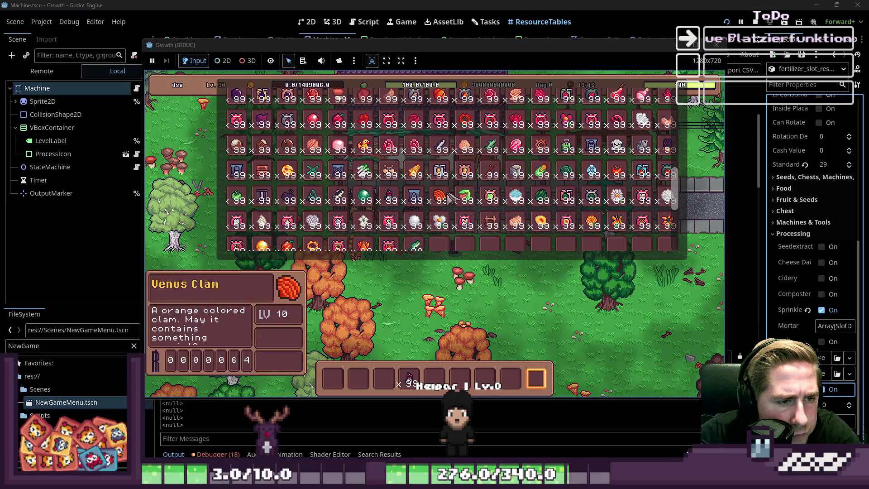
{"action": "scroll", "coordinate": [446, 196], "scroll_direction": "up", "scroll_amount": 5}
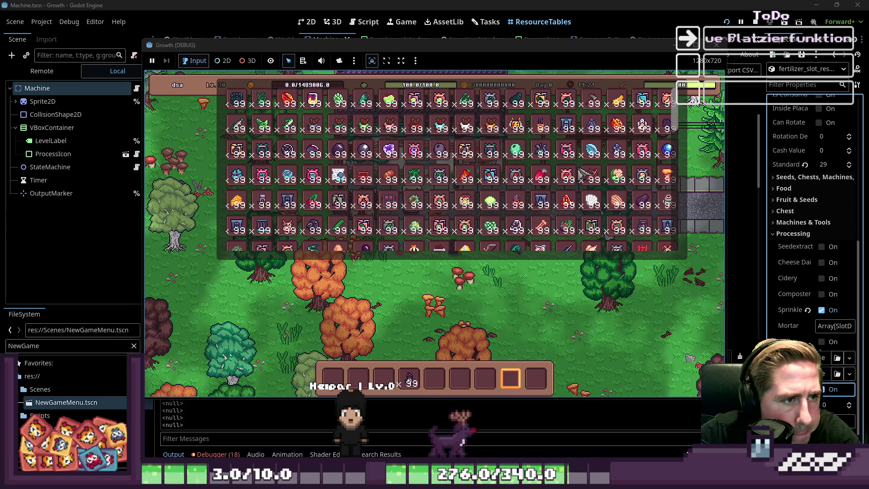
{"action": "scroll", "coordinate": [580, 172], "scroll_direction": "down", "scroll_amount": 1}
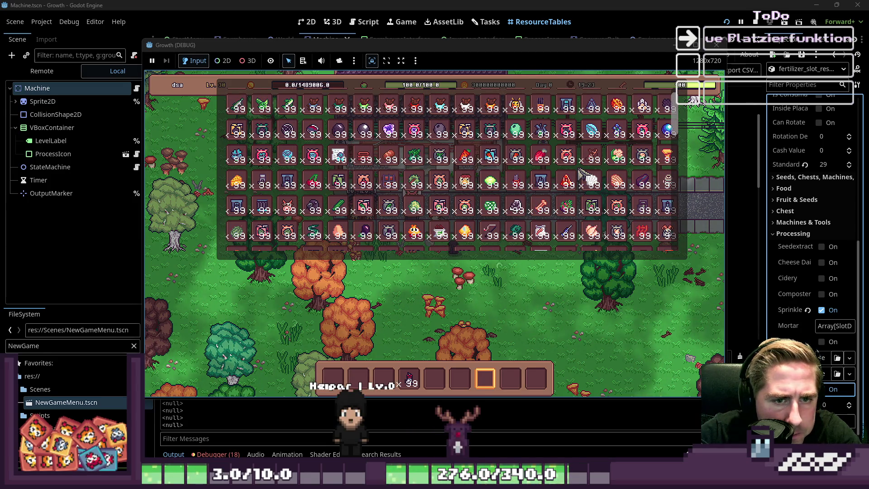
{"action": "scroll", "coordinate": [584, 174], "scroll_direction": "down", "scroll_amount": 1}
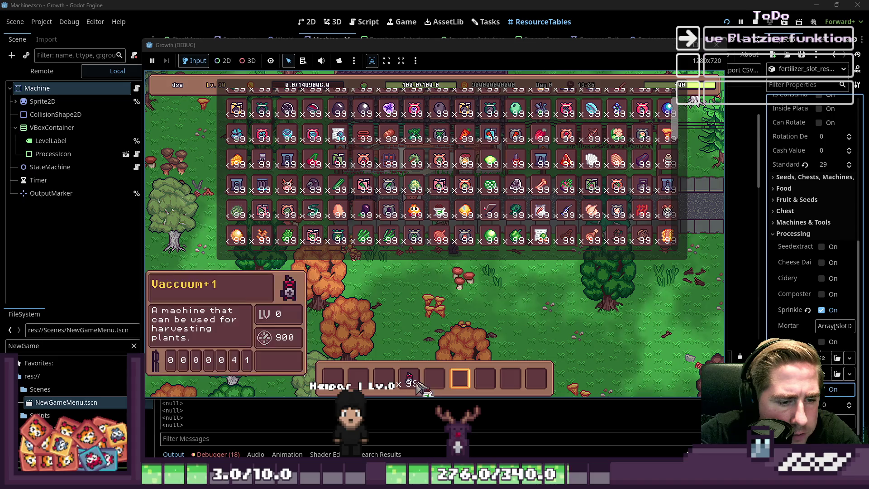
{"action": "left_click_drag", "start_coordinate": [439, 231], "coordinate": [434, 378]}
{"action": "key", "text": "Escape"}
{"action": "key", "text": "2"}
{"action": "scroll", "coordinate": [525, 330], "scroll_direction": "down", "scroll_amount": 4}
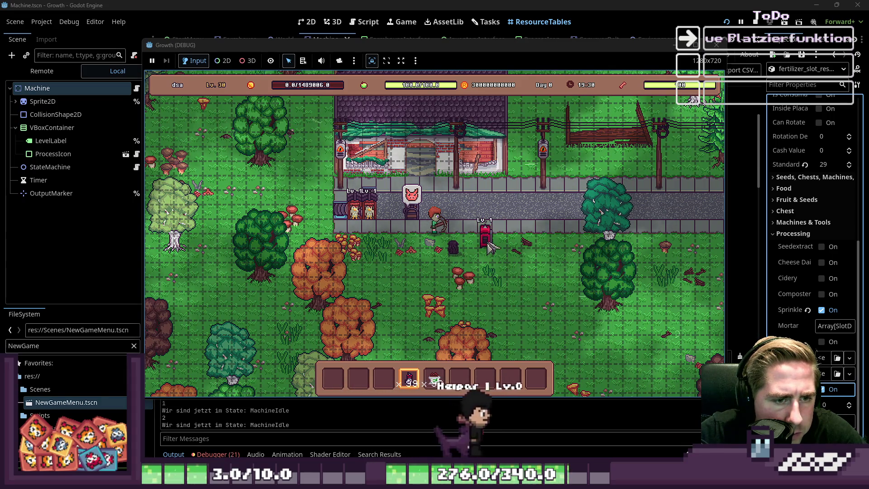
Place the Vacuum beside the path and load the x59 stack into its input.
{"action": "left_click", "coordinate": [490, 246]}
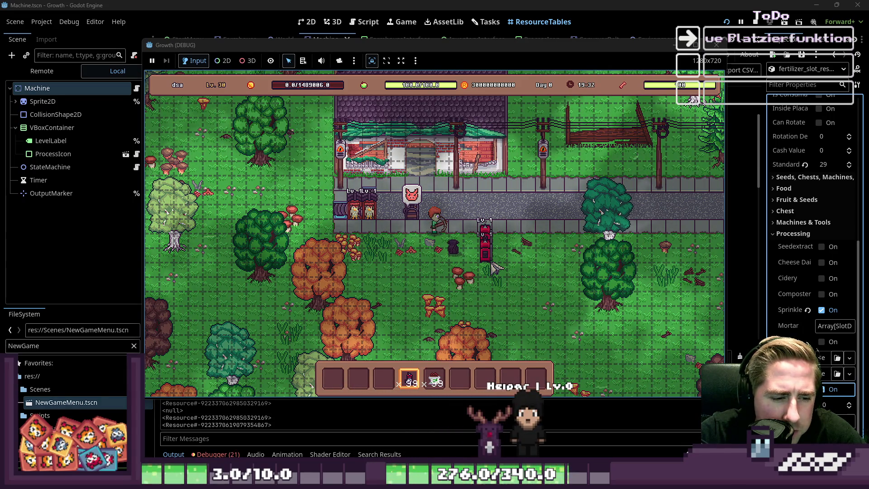
{"action": "scroll", "coordinate": [486, 247], "scroll_direction": "down", "scroll_amount": 2}
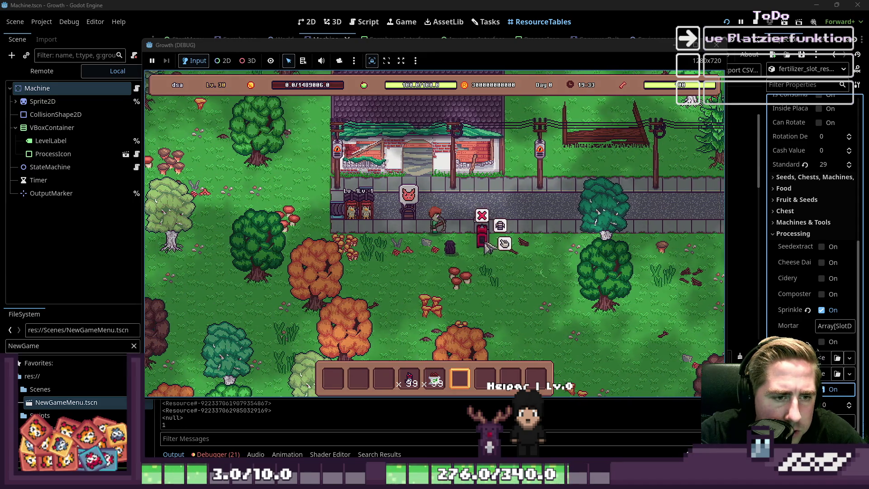
{"action": "left_click", "coordinate": [497, 245]}
{"action": "left_click_drag", "start_coordinate": [435, 379], "coordinate": [434, 296]}
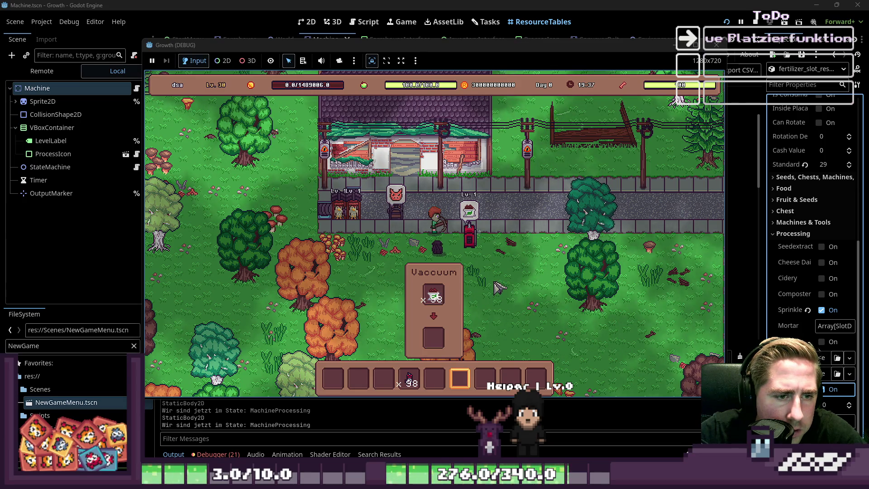
Move a 99-count item stack from the inventory into the hotbar.
{"action": "key", "text": "i"}
{"action": "key", "text": "i"}
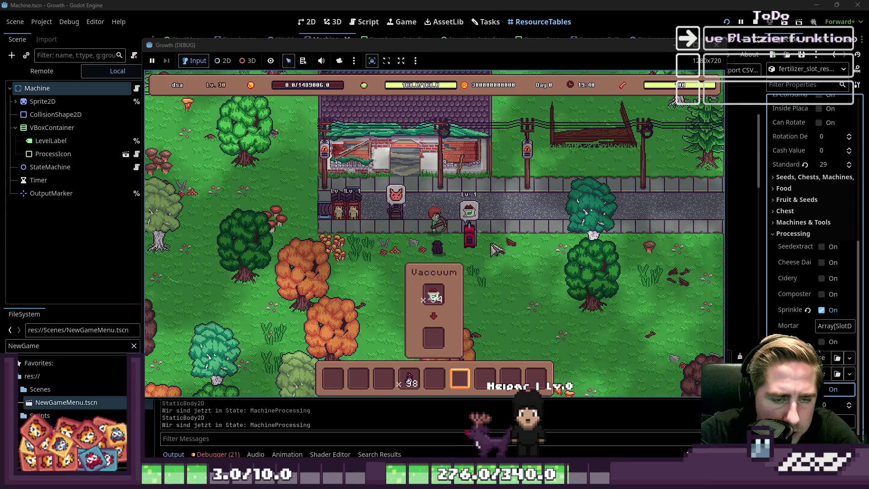
{"action": "key", "text": "i"}
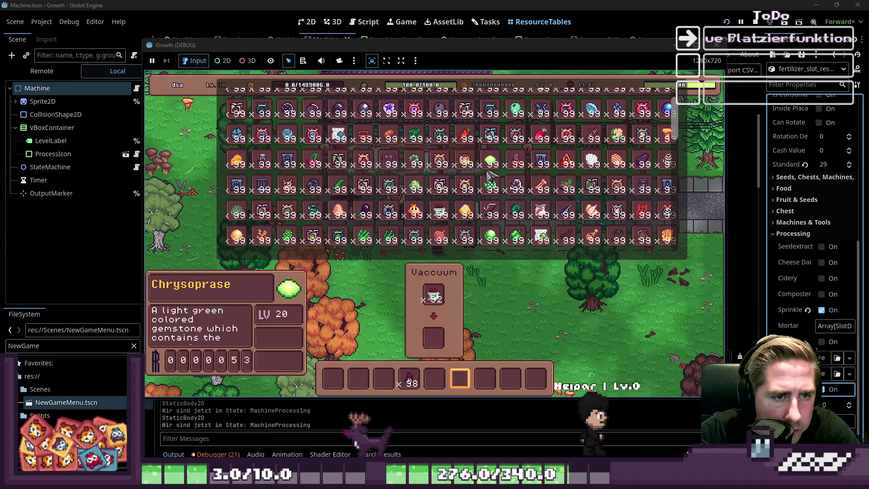
{"action": "mouse_move", "coordinate": [491, 183]}
{"action": "left_mouse_down"}
{"action": "mouse_move", "coordinate": [453, 317]}
{"action": "mouse_move", "coordinate": [473, 382]}
{"action": "left_mouse_up"}
{"action": "key", "text": "i"}
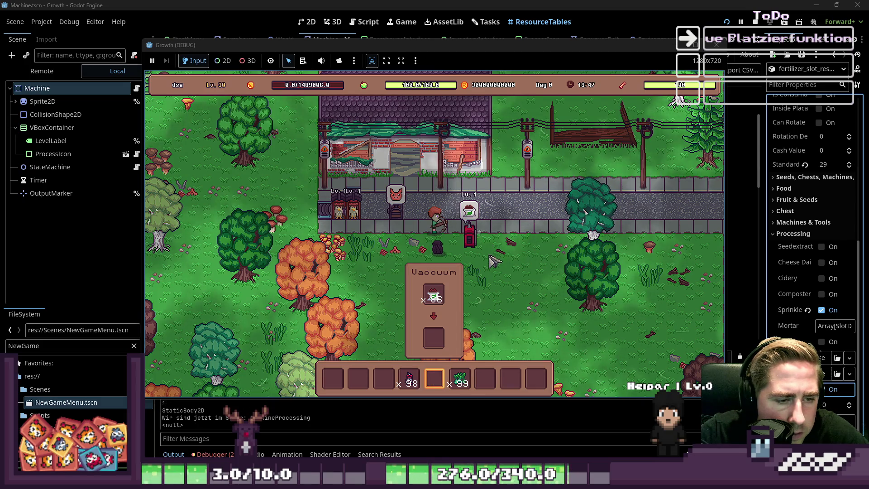
{"action": "key", "text": "i"}
{"action": "key", "text": "i"}
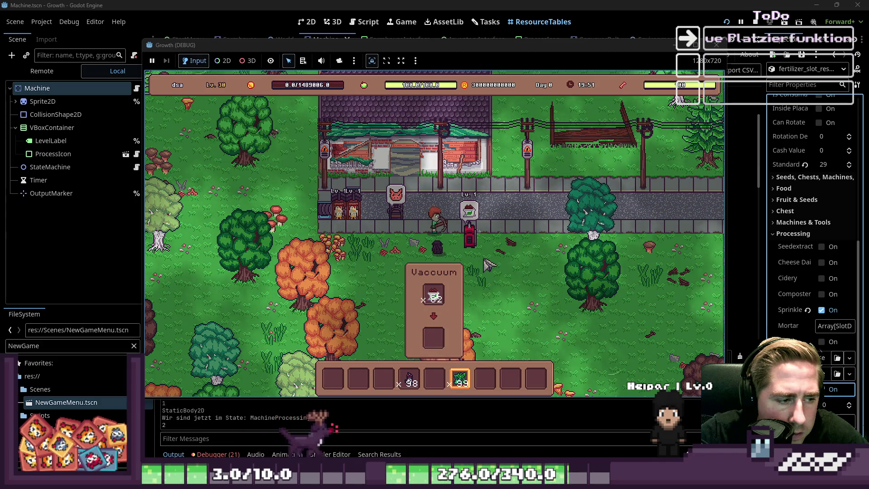
Shift the broccoli to the next hotbar slot and restart the game.
{"action": "scroll", "coordinate": [476, 336], "scroll_direction": "up", "scroll_amount": 1}
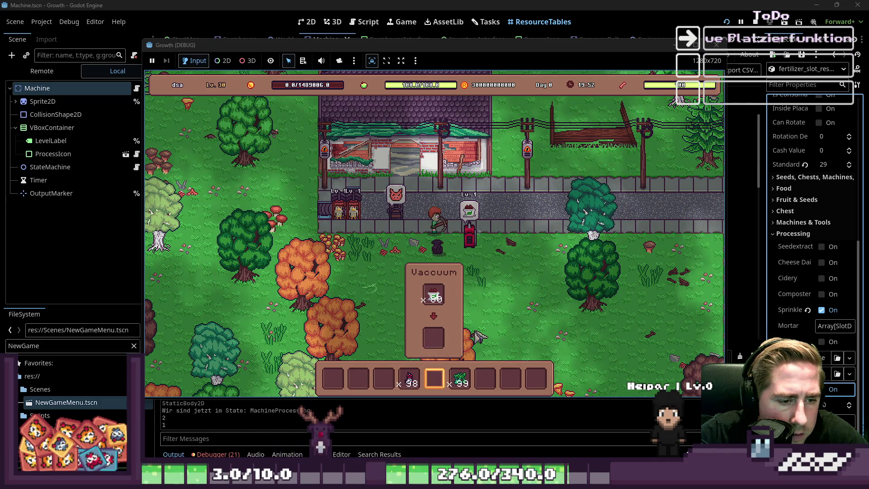
{"action": "scroll", "coordinate": [477, 336], "scroll_direction": "up", "scroll_amount": 3}
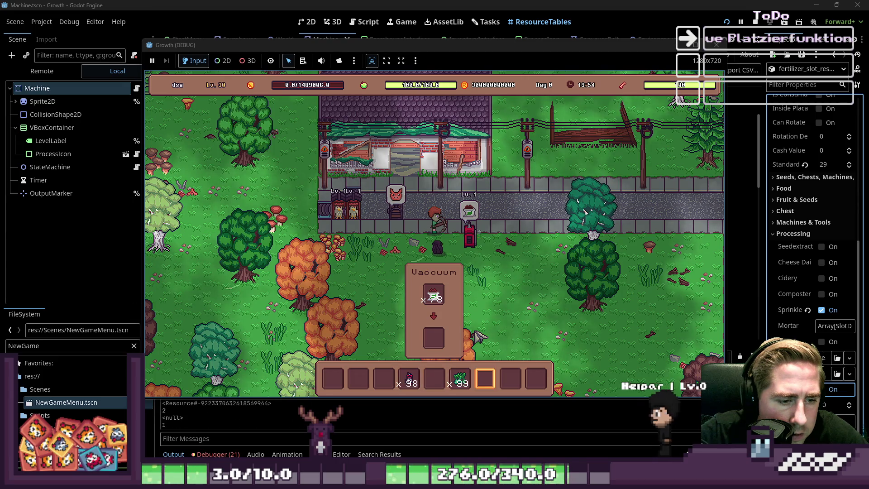
{"action": "scroll", "coordinate": [478, 336], "scroll_direction": "down", "scroll_amount": 4}
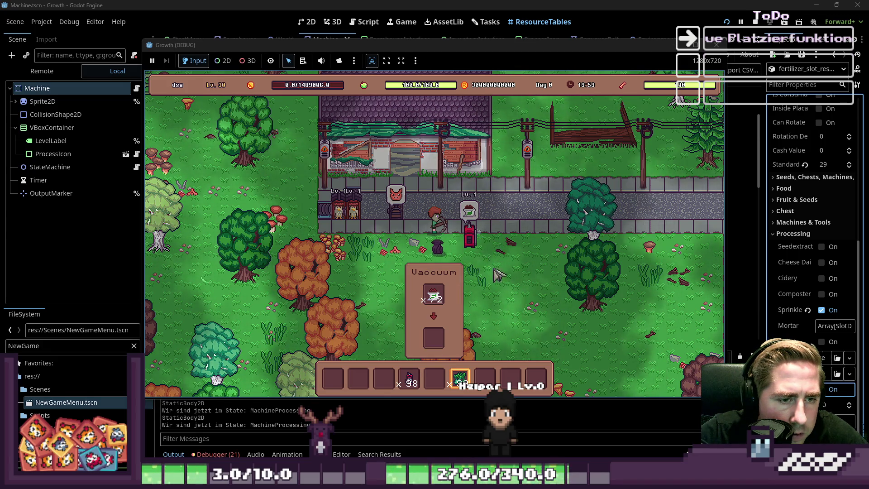
{"action": "left_click", "coordinate": [467, 379]}
{"action": "left_click", "coordinate": [485, 378]}
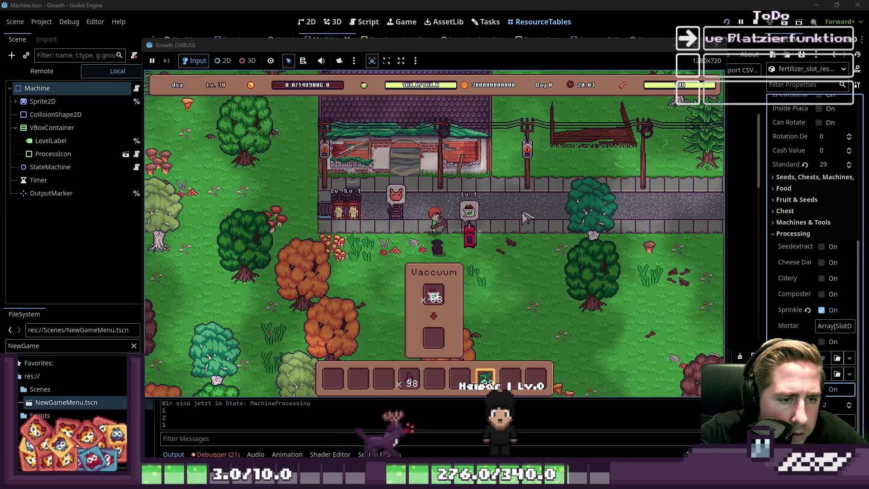
{"action": "left_click", "coordinate": [727, 22]}
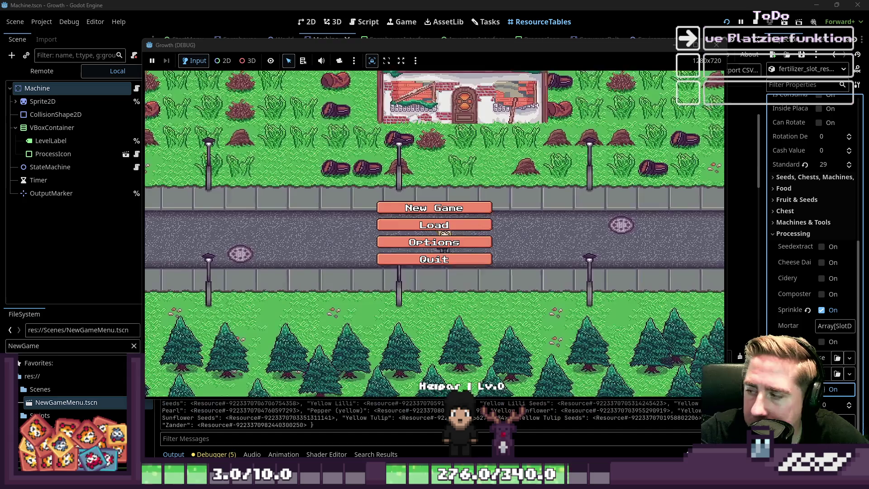
Start a new game with a character named 'sdafg' and walk down the map.
{"action": "left_click", "coordinate": [466, 208]}
{"action": "type", "text": "sdafg"}
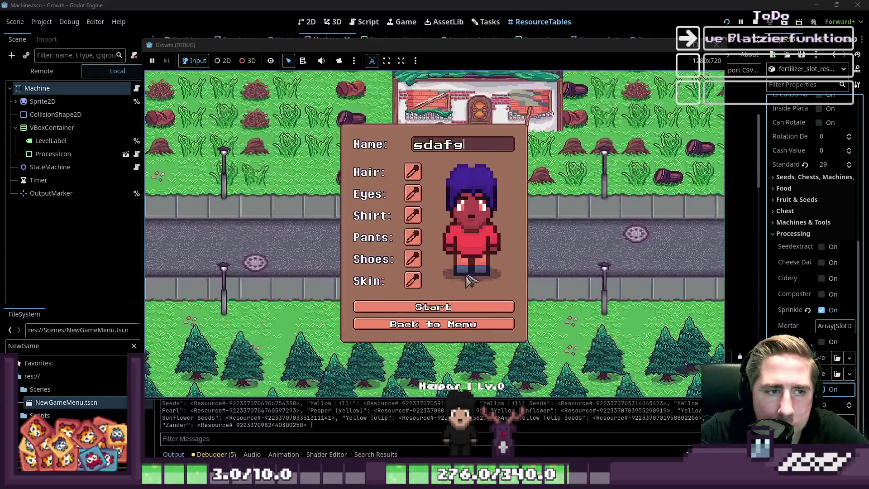
{"action": "key", "text": "Return"}
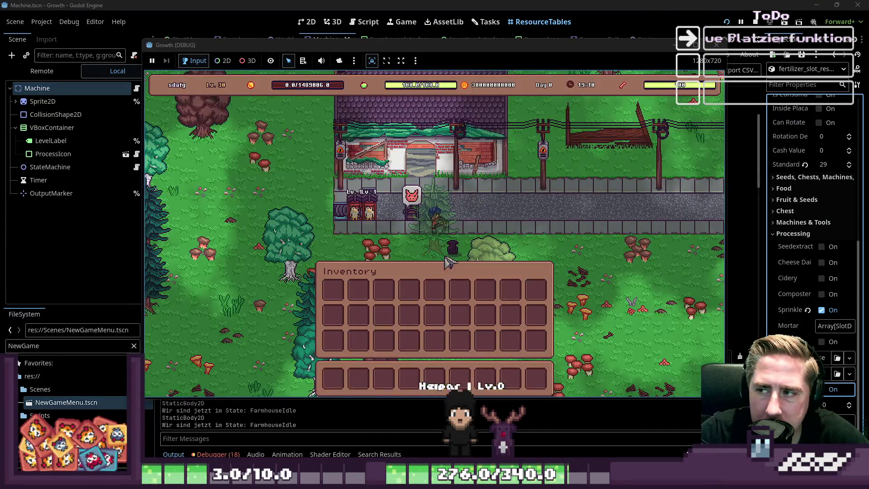
{"action": "key", "text": "Escape"}
{"action": "key", "text": "s"}
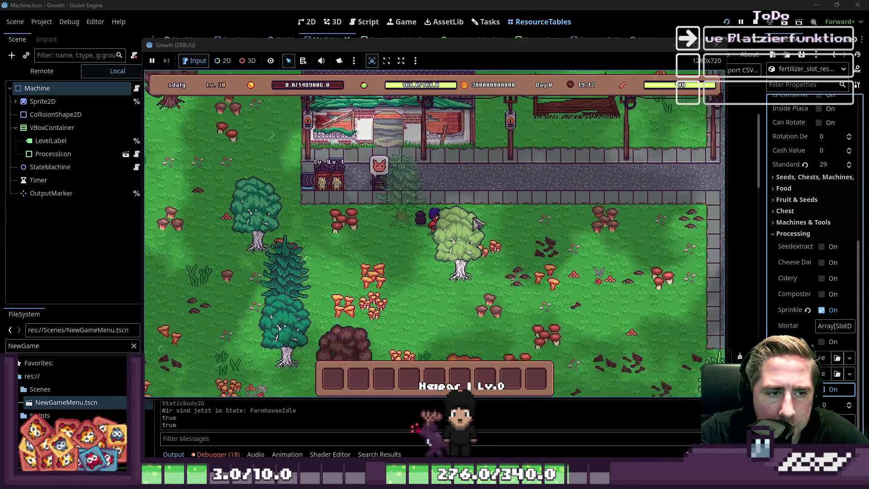
{"action": "key", "text": "s"}
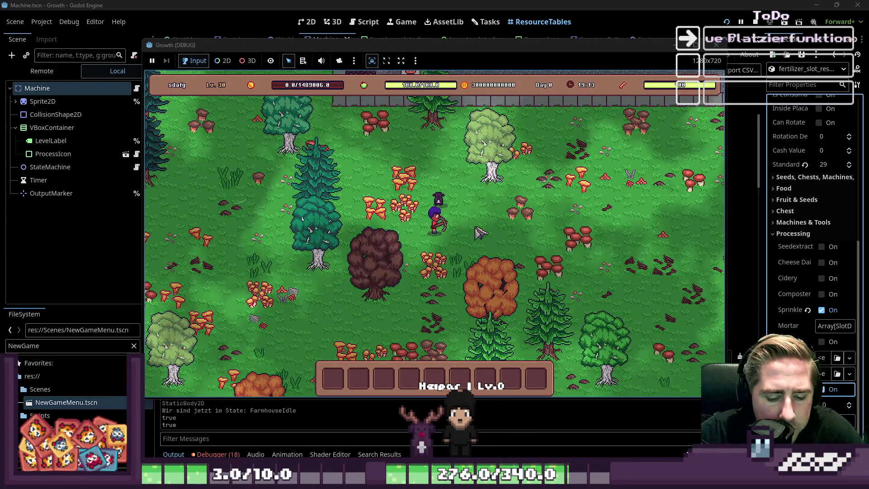
Open the full inventory and browse its stacks for the hotbar.
{"action": "key", "text": "i"}
{"action": "key", "text": "2"}
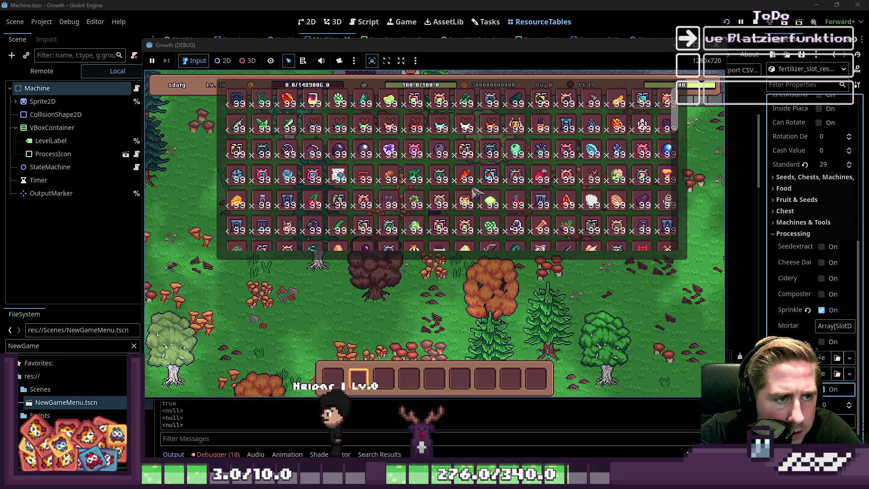
{"action": "mouse_move", "coordinate": [441, 206]}
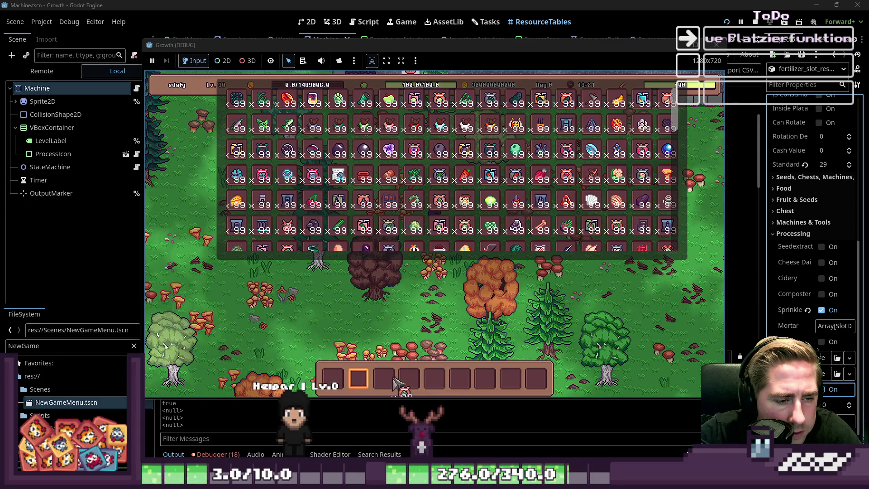
{"action": "scroll", "coordinate": [501, 144], "scroll_direction": "down", "scroll_amount": 1}
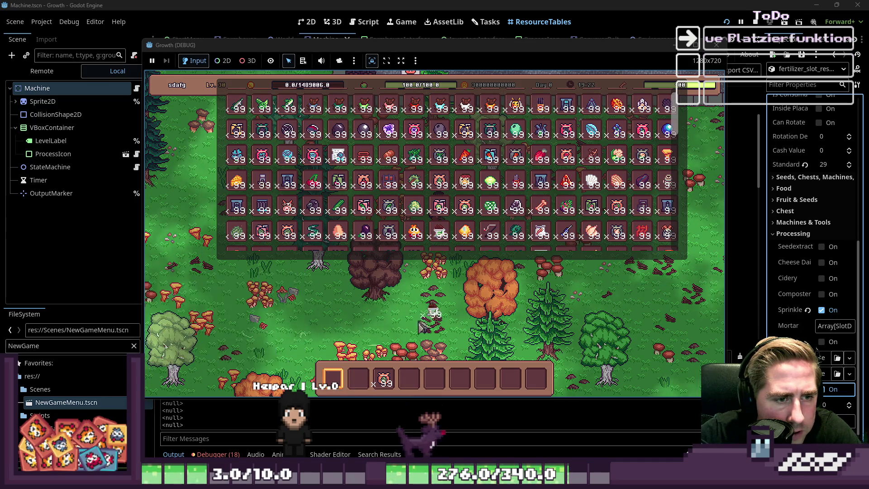
{"action": "scroll", "coordinate": [479, 181], "scroll_direction": "down", "scroll_amount": 8}
{"action": "scroll", "coordinate": [480, 181], "scroll_direction": "up", "scroll_amount": 4}
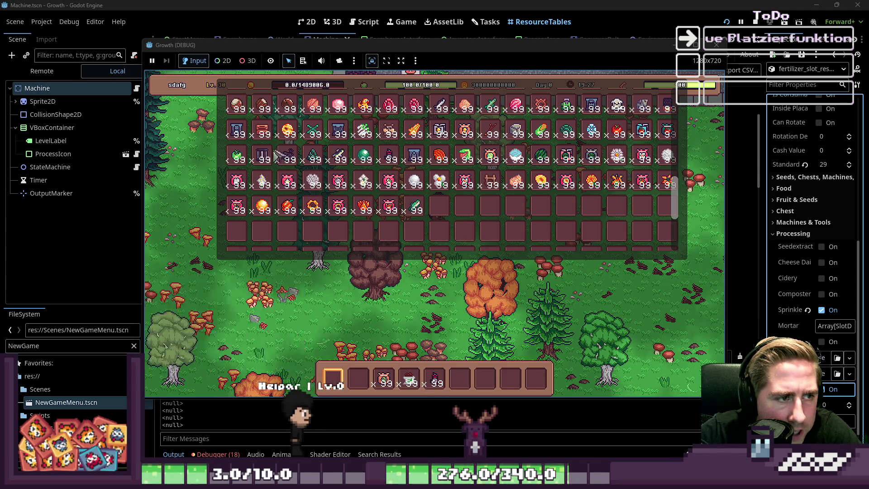
{"action": "scroll", "coordinate": [446, 199], "scroll_direction": "up", "scroll_amount": 2}
{"action": "scroll", "coordinate": [497, 203], "scroll_direction": "up", "scroll_amount": 4}
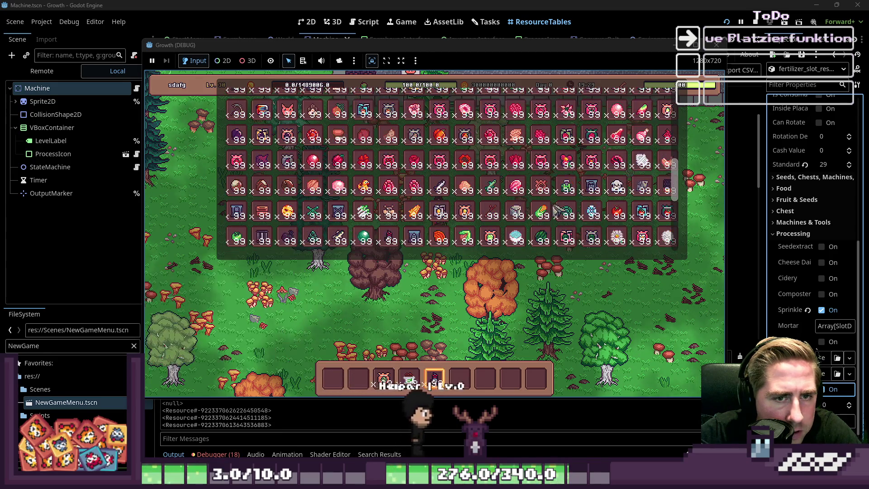
{"action": "scroll", "coordinate": [556, 208], "scroll_direction": "up", "scroll_amount": 5}
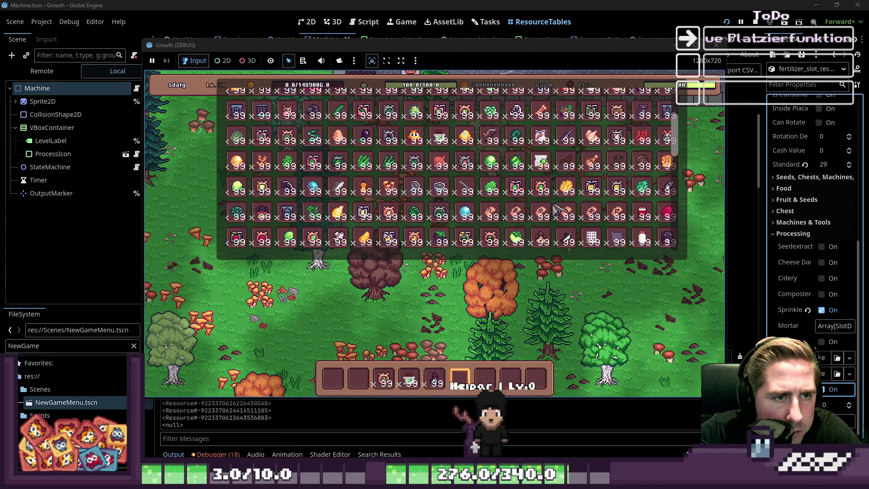
{"action": "scroll", "coordinate": [487, 202], "scroll_direction": "down", "scroll_amount": 4}
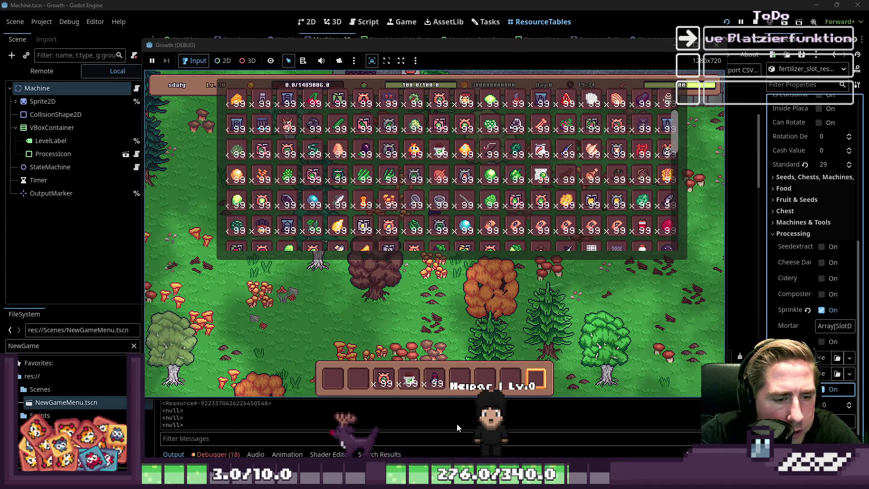
Walk up-left and plant four saplings from hotbar slot 3 on the grass.
{"action": "key", "text": "e"}
{"action": "key", "text": "5"}
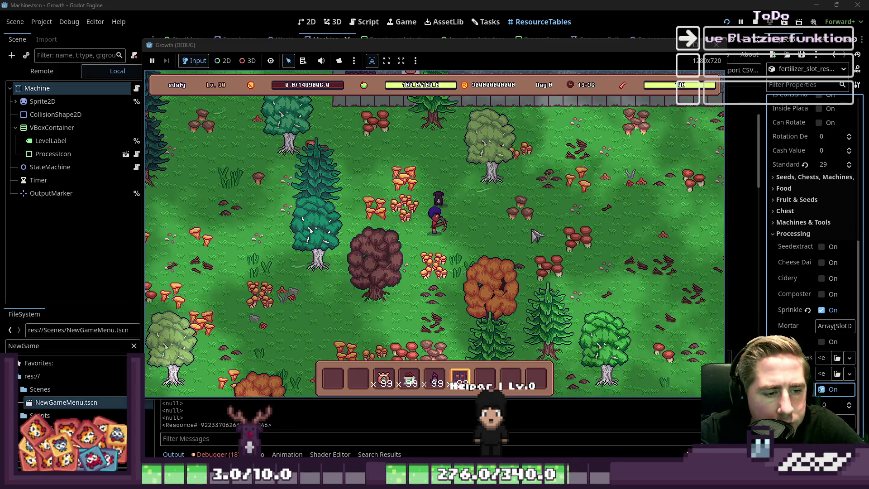
{"action": "key", "text": "w"}
{"action": "key", "text": "9"}
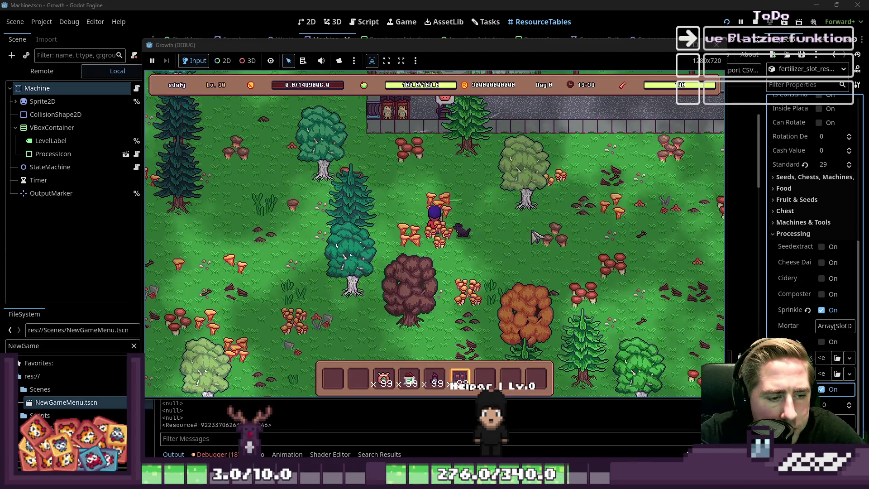
{"action": "key", "text": "3"}
{"action": "left_click", "coordinate": [536, 235]}
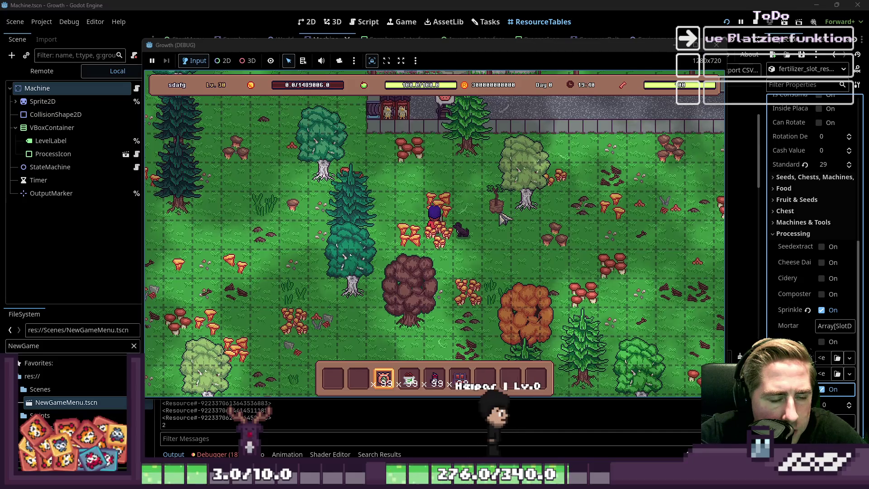
{"action": "left_click", "coordinate": [500, 227]}
{"action": "left_click", "coordinate": [518, 230]}
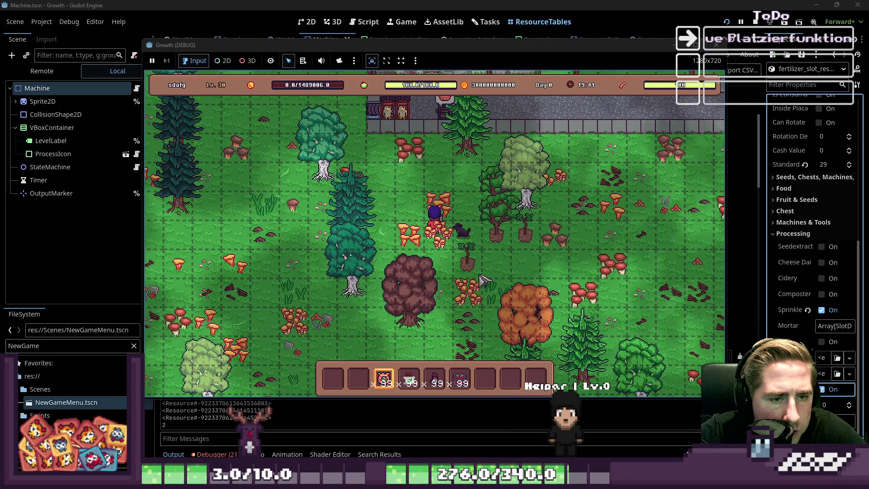
{"action": "left_click", "coordinate": [486, 261]}
Place a red Vaccuum machine beside the player and open its input/output panel.
{"action": "key", "text": "9"}
{"action": "scroll", "coordinate": [486, 259], "scroll_direction": "up", "scroll_amount": 4}
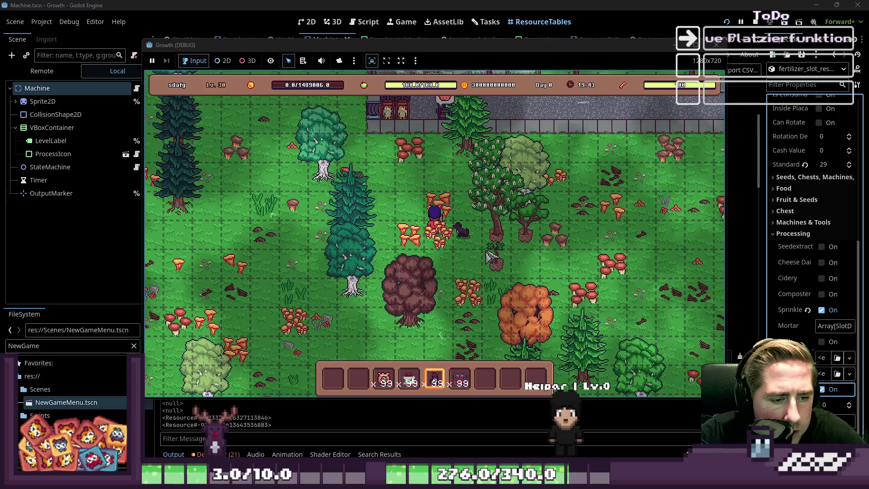
{"action": "left_click", "coordinate": [471, 232]}
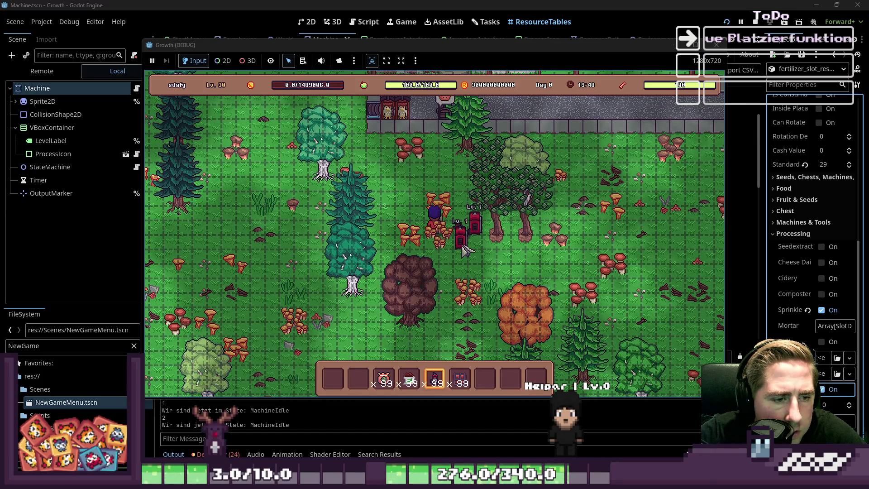
{"action": "scroll", "coordinate": [466, 249], "scroll_direction": "down", "scroll_amount": 4}
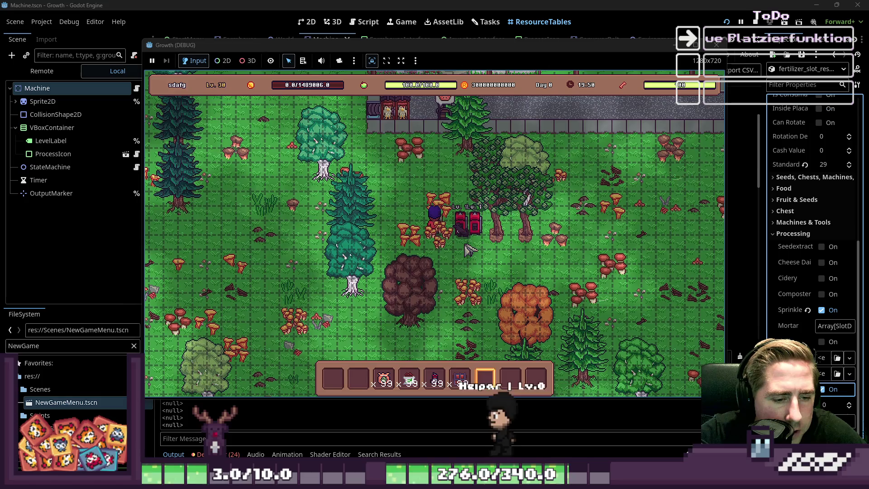
{"action": "key", "text": "i"}
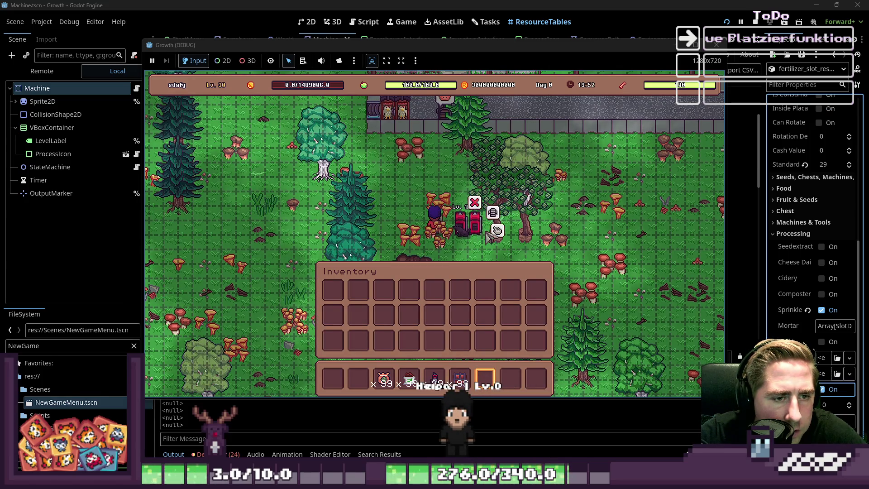
{"action": "left_click", "coordinate": [497, 231]}
{"action": "key", "text": "i"}
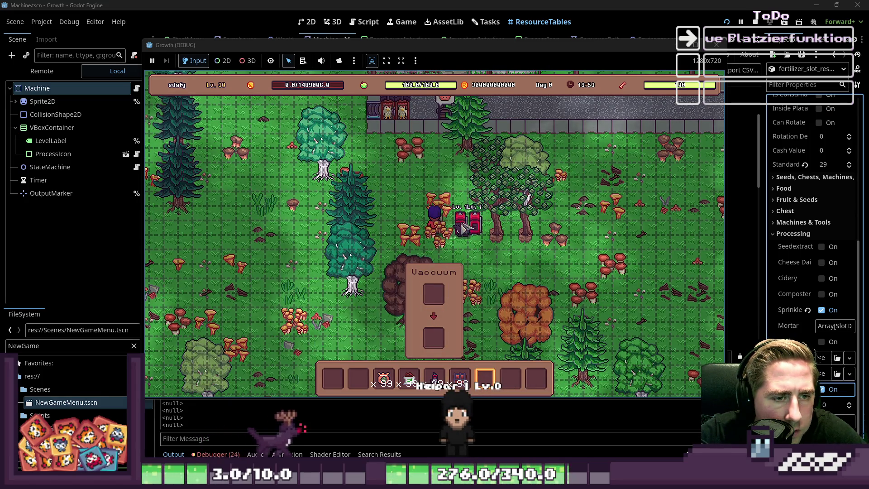
{"action": "key", "text": "i"}
{"action": "key", "text": "i"}
Pick up one of the two red machines until the debugger breaks at line 34.
{"action": "right_click", "coordinate": [466, 240]}
{"action": "key", "text": "s"}
{"action": "key", "text": "d"}
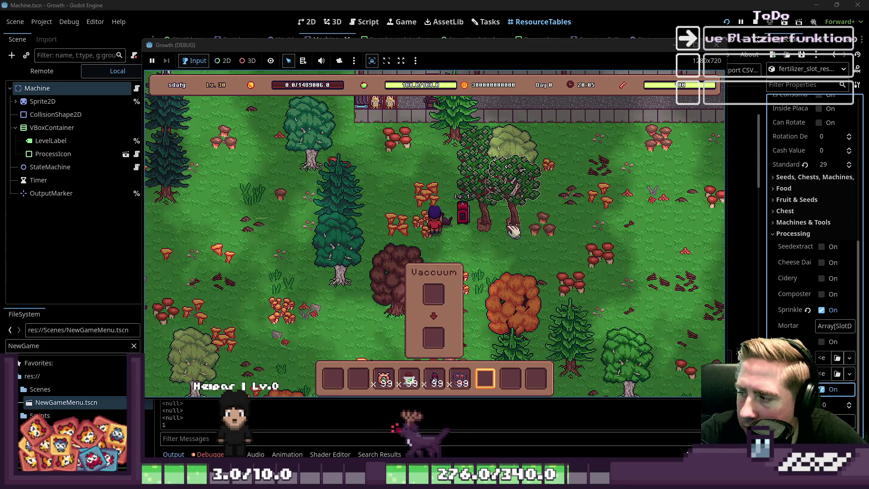
{"action": "mouse_move", "coordinate": [417, 382]}
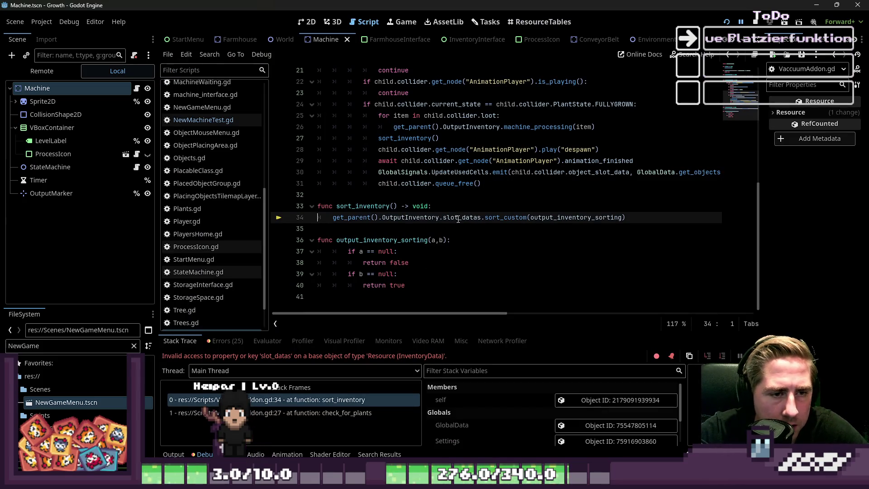
Change slot_datas to items on line 34 and inspect the check_for_plants caller frame.
{"action": "type", "text": "items"}
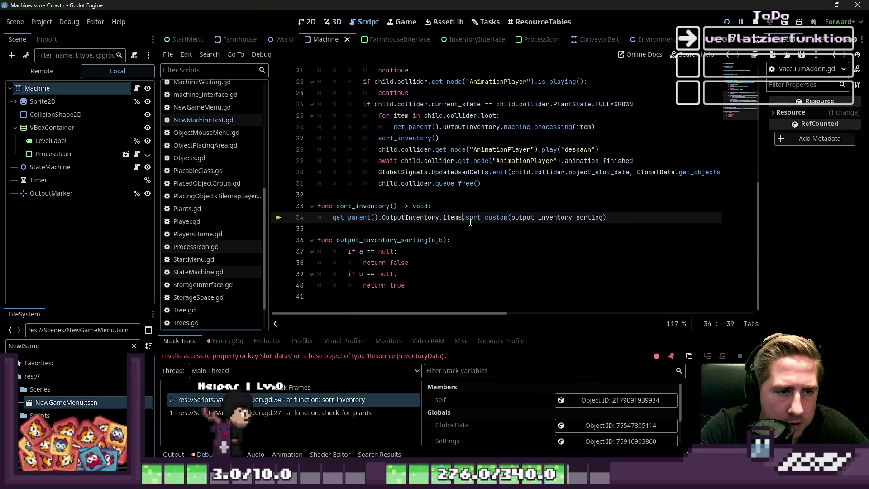
{"action": "double_click", "coordinate": [363, 206]}
{"action": "scroll", "coordinate": [473, 234], "scroll_direction": "up", "scroll_amount": 8}
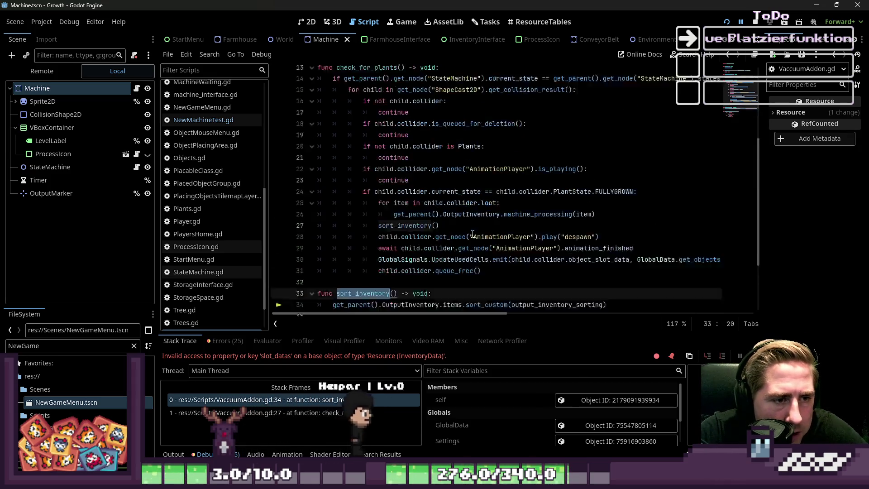
{"action": "scroll", "coordinate": [474, 235], "scroll_direction": "down", "scroll_amount": 4}
{"action": "scroll", "coordinate": [474, 234], "scroll_direction": "up", "scroll_amount": 2}
{"action": "scroll", "coordinate": [430, 204], "scroll_direction": "down", "scroll_amount": 4}
{"action": "scroll", "coordinate": [409, 184], "scroll_direction": "up", "scroll_amount": 4}
{"action": "left_click", "coordinate": [294, 412]}
Select and delete line 30's signal emit call, then undo the deletion.
{"action": "left_click", "coordinate": [481, 206]}
{"action": "key", "text": "Down"}
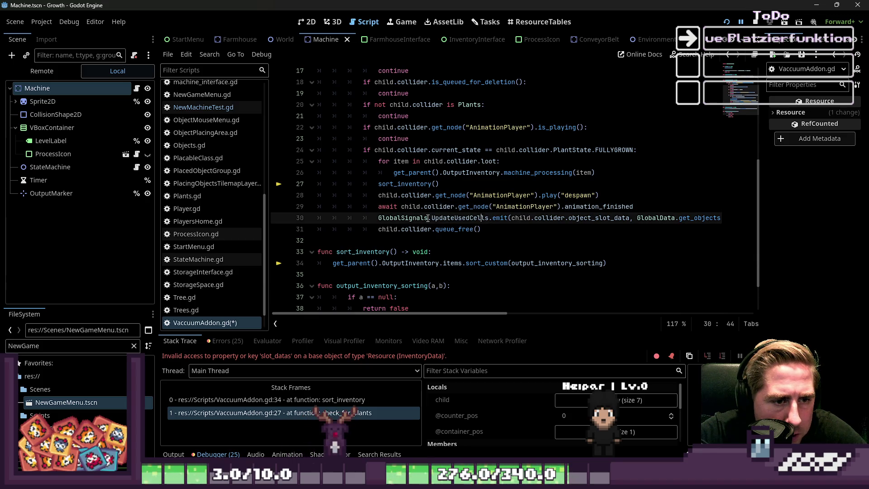
{"action": "left_click_drag", "start_coordinate": [519, 219], "coordinate": [645, 220]}
{"action": "left_click", "coordinate": [645, 219]}
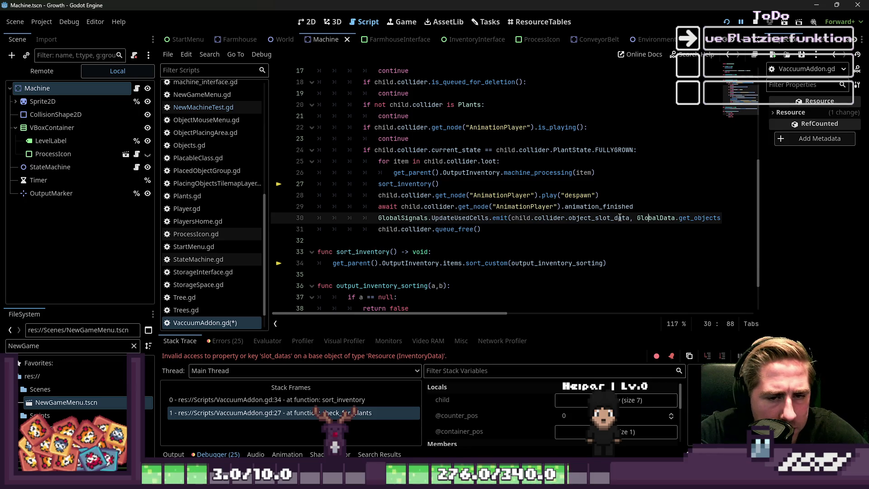
{"action": "left_click", "coordinate": [644, 209]}
{"action": "key", "text": "Down"}
{"action": "key", "text": "shift+End"}
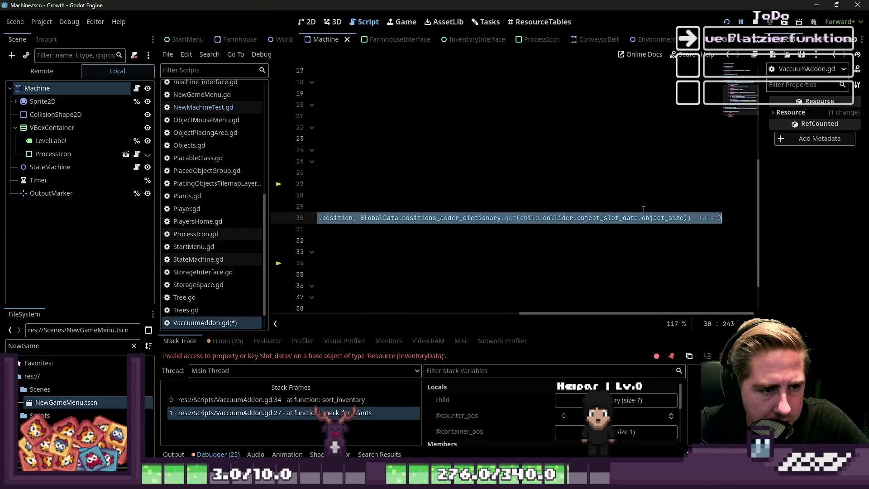
{"action": "key", "text": "BackSpace"}
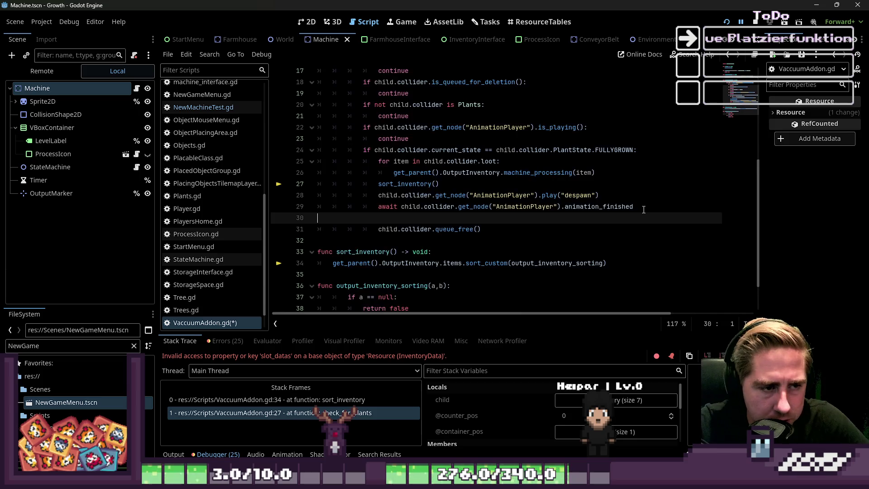
{"action": "key", "text": "ctrl+z"}
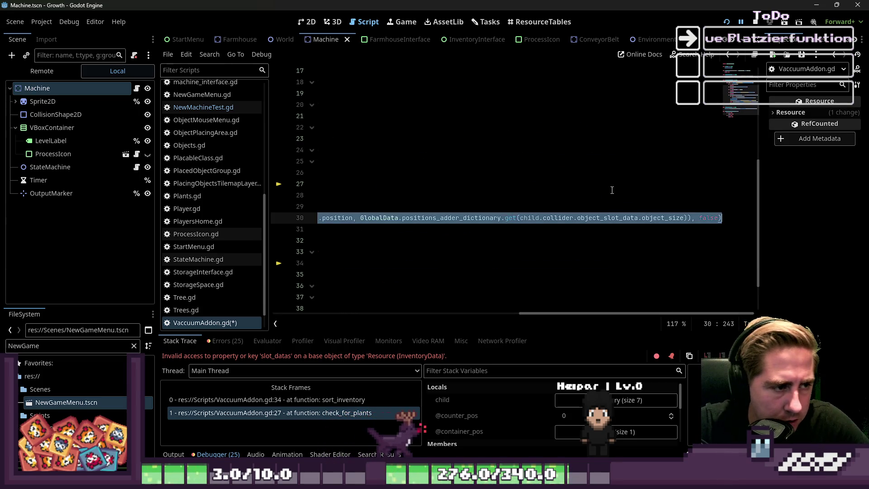
Delete line 30's signal emit call again, leaving an indented empty line.
{"action": "scroll", "coordinate": [605, 204], "scroll_direction": "up", "scroll_amount": 1}
{"action": "left_click_drag", "start_coordinate": [545, 313], "coordinate": [299, 313]}
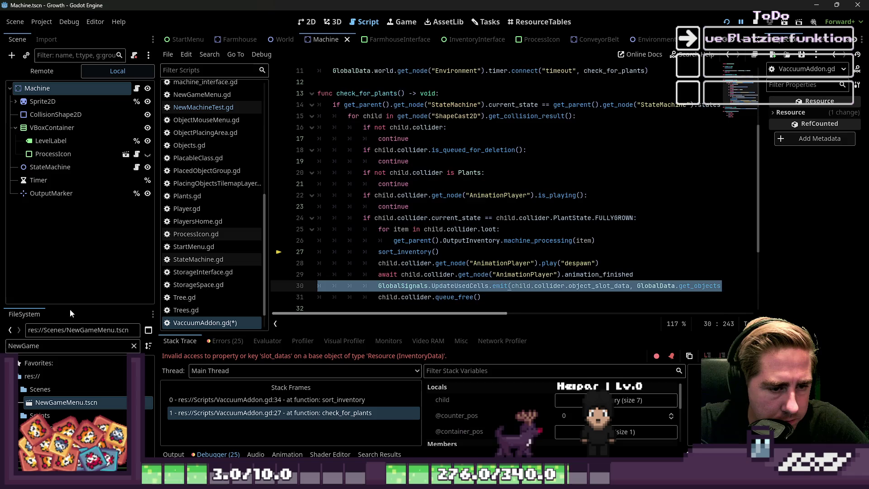
{"action": "scroll", "coordinate": [344, 249], "scroll_direction": "down", "scroll_amount": 1}
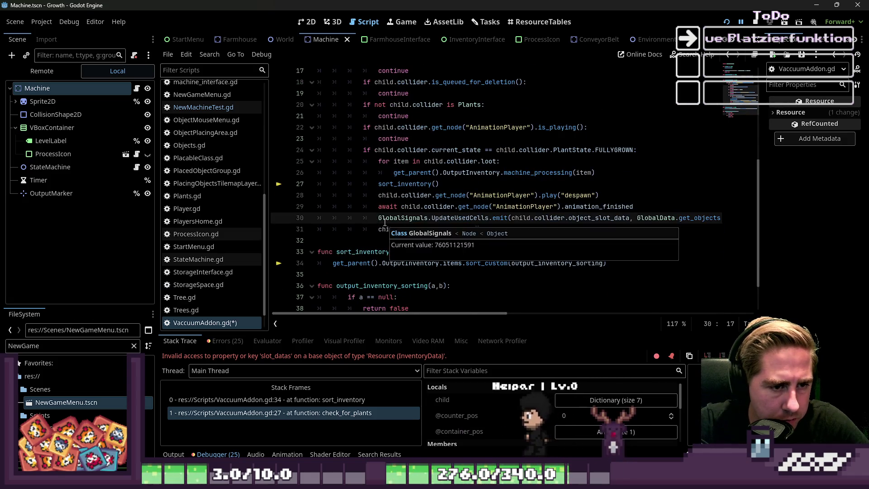
{"action": "key", "text": "Up"}
{"action": "key", "text": "Down"}
{"action": "key", "text": "Home"}
{"action": "key", "text": "shift+End"}
{"action": "key", "text": "BackSpace"}
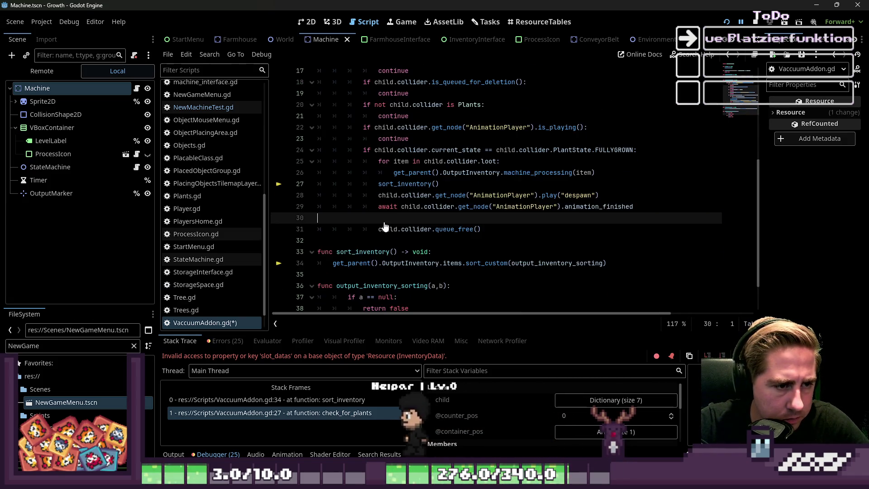
{"action": "key", "text": "Tab"}
{"action": "key", "text": "Tab"}
{"action": "key", "text": "Tab"}
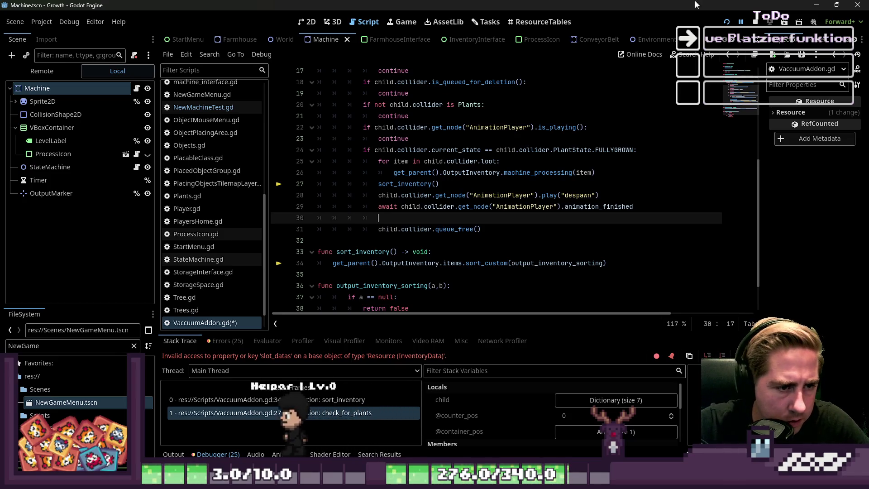
Write GlobalData.erase_object_from_placed_objects_dict(child.collider.global_position) on line 30 and stop the game.
{"action": "type", "text": "Gl"}
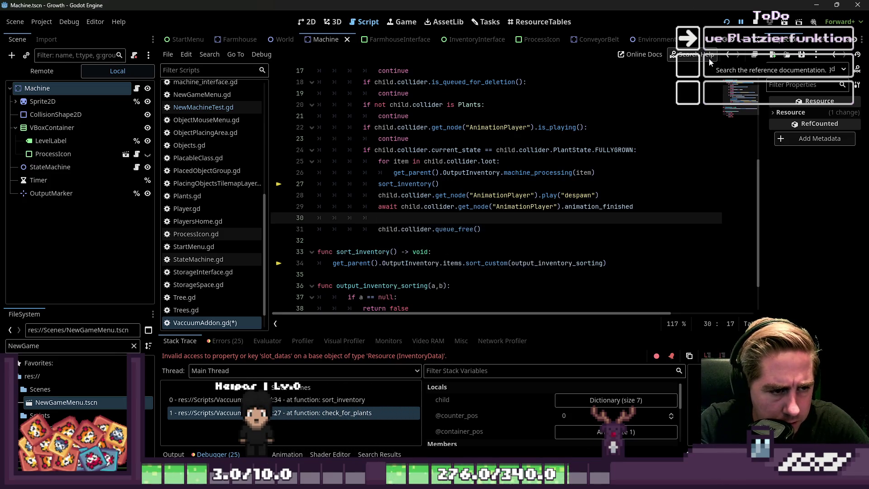
{"action": "type", "text": "obalData"}
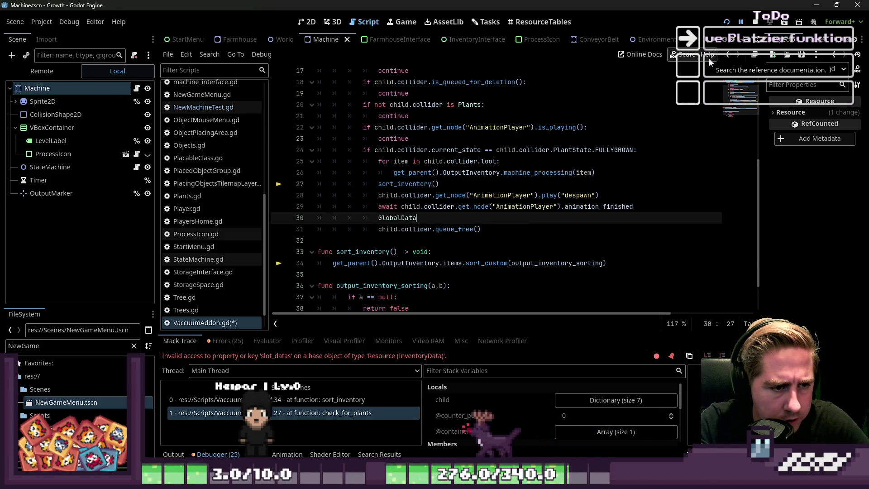
{"action": "type", "text": ".update"}
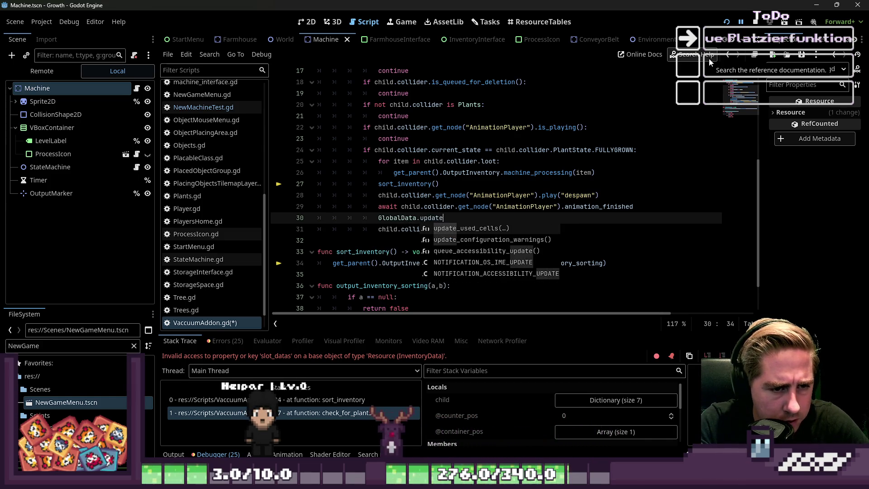
{"action": "key", "text": "BackSpace"}
{"action": "key", "text": "BackSpace"}
{"action": "key", "text": "BackSpace"}
{"action": "key", "text": "BackSpace"}
{"action": "key", "text": "BackSpace"}
{"action": "key", "text": "BackSpace"}
{"action": "type", "text": "de"}
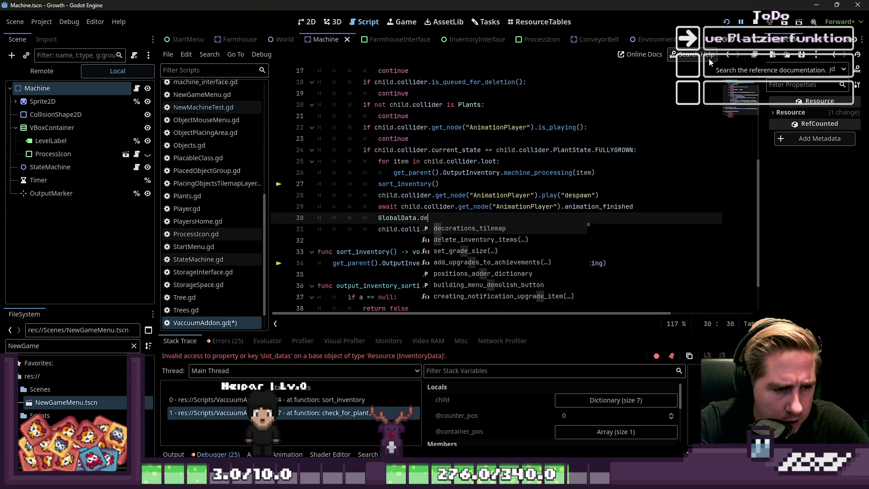
{"action": "type", "text": "rase"}
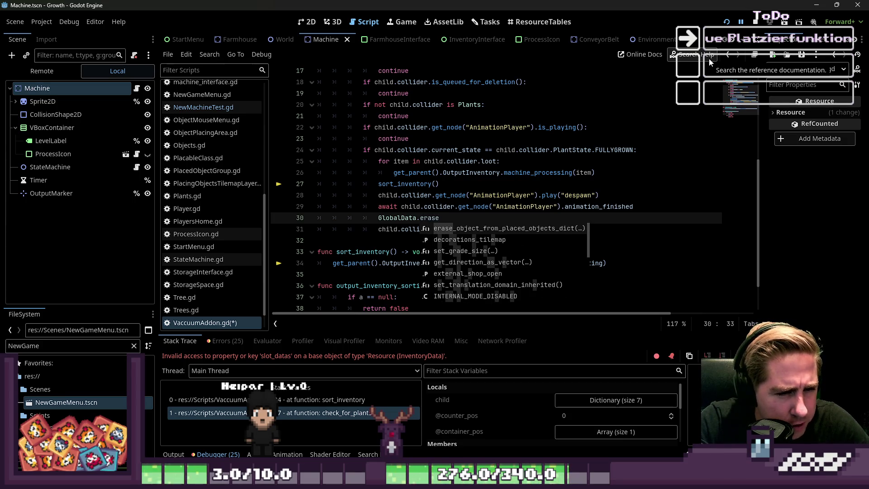
{"action": "key", "text": "Return"}
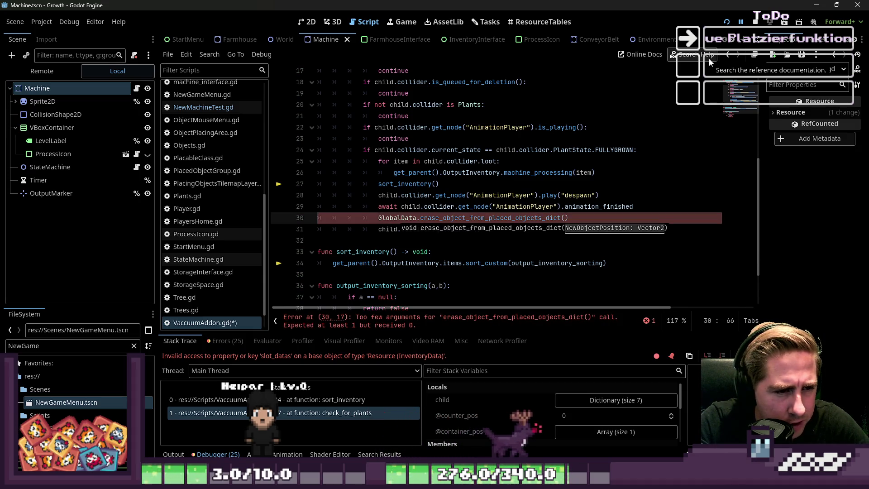
{"action": "type", "text": "child.collide"}
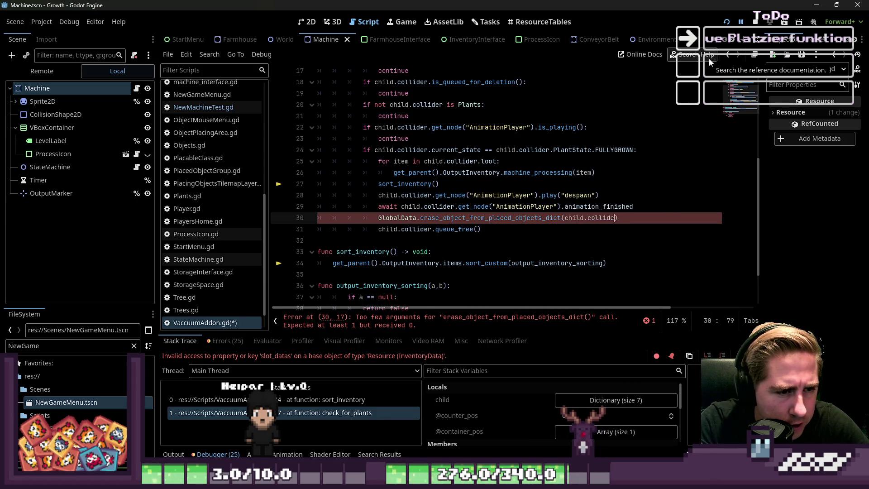
{"action": "type", "text": "r.p"}
{"action": "key", "text": "BackSpace"}
{"action": "type", "text": "global_po"}
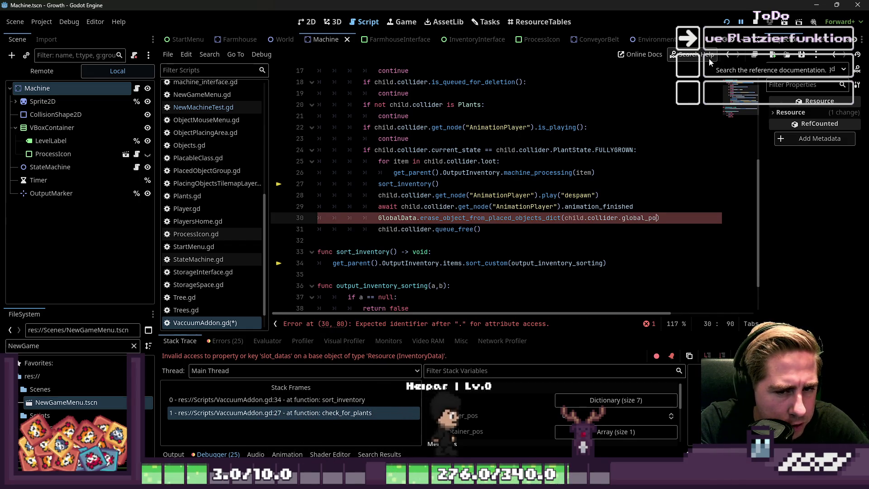
{"action": "type", "text": "siit"}
{"action": "key", "text": "BackSpace"}
{"action": "key", "text": "BackSpace"}
{"action": "type", "text": "tion"}
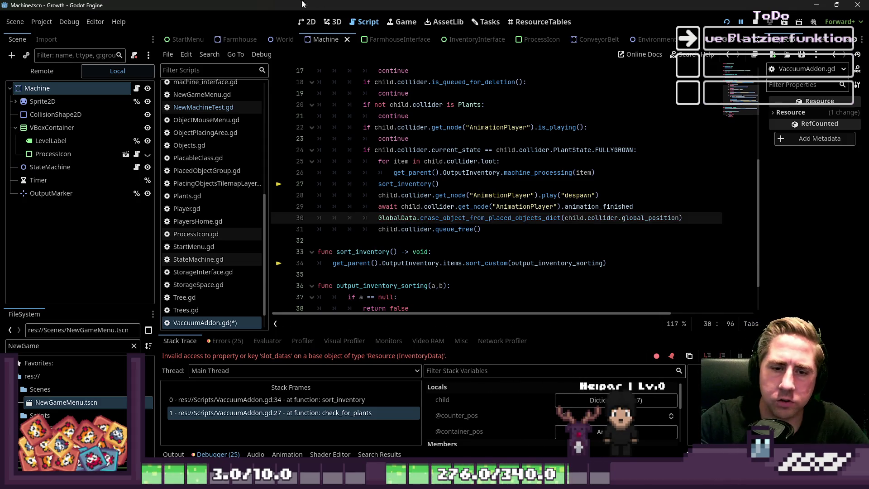
{"action": "left_click", "coordinate": [755, 22]}
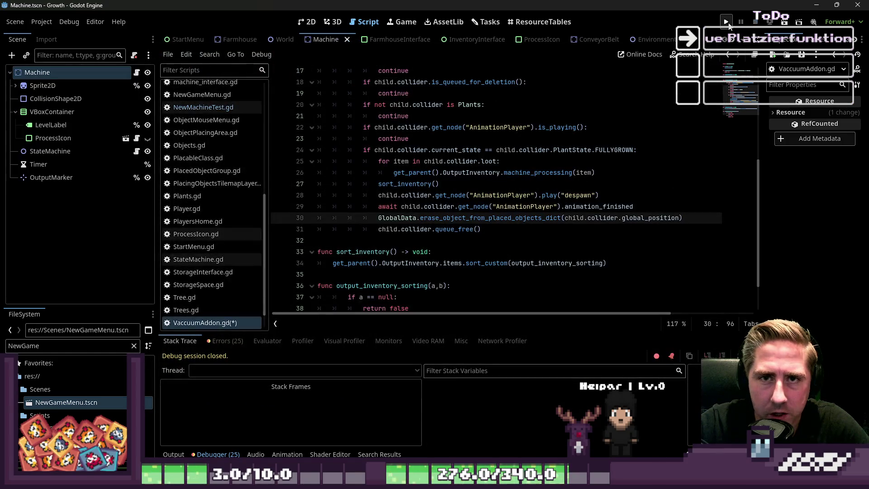
Rerun the game and start a new game with a character named 'sadg'.
{"action": "left_click", "coordinate": [727, 22]}
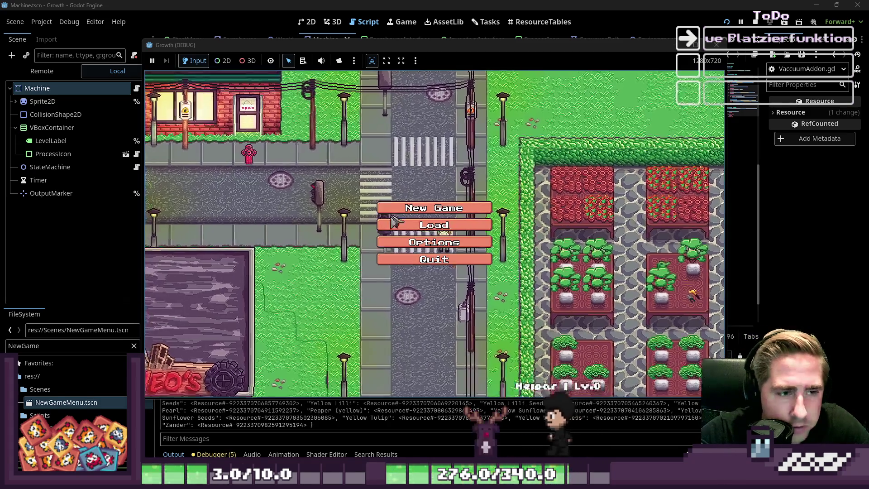
{"action": "left_click", "coordinate": [393, 212]}
{"action": "type", "text": "sadg"}
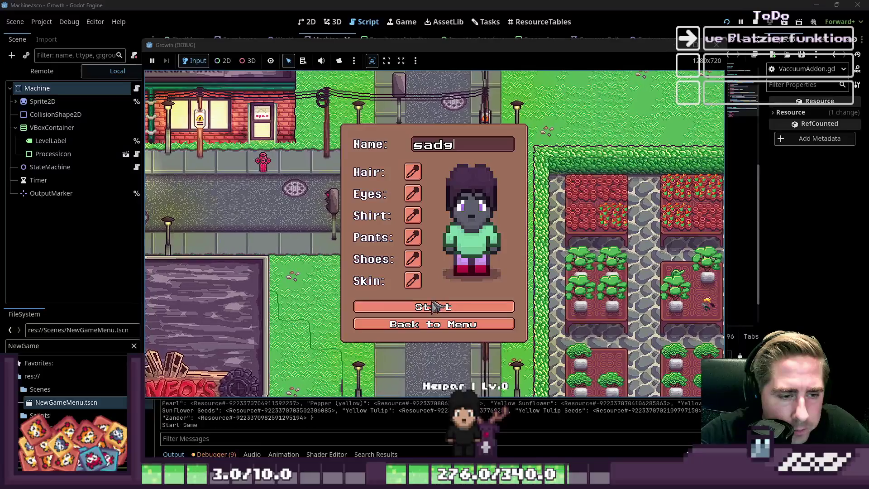
{"action": "left_click", "coordinate": [435, 308]}
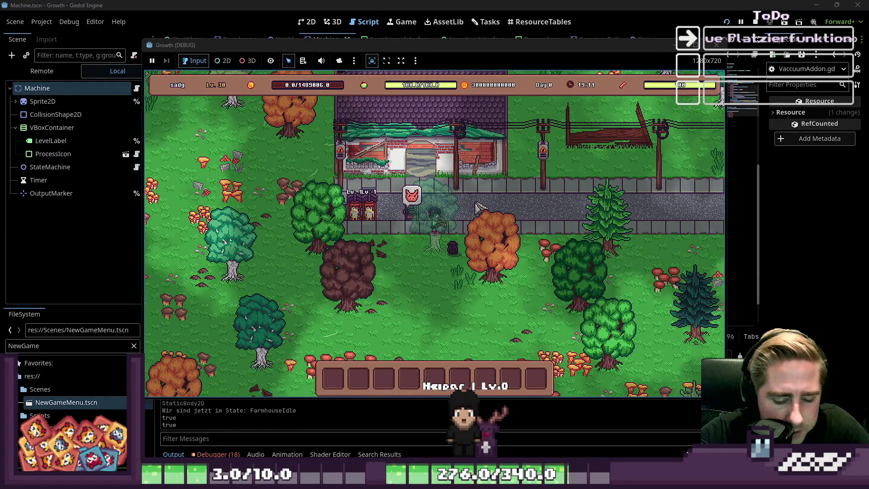
Move the Vaccuum item into hotbar slot 4, select it, and place one on open ground.
{"action": "key", "text": "i"}
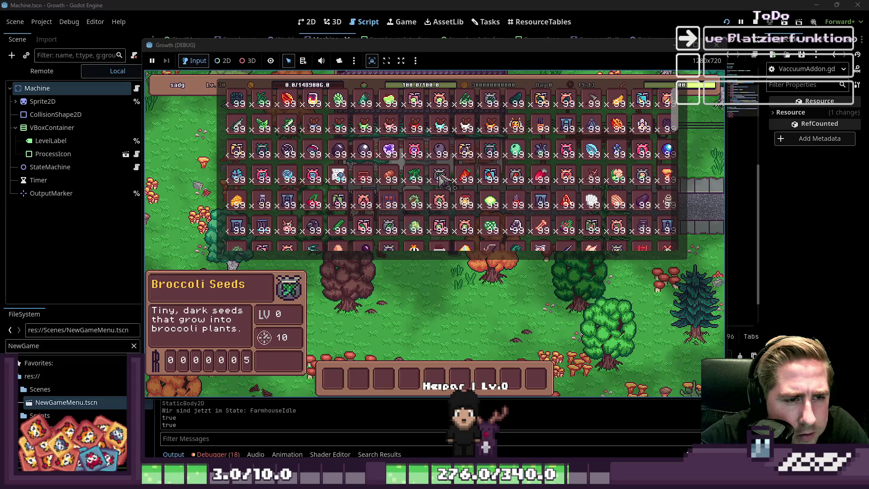
{"action": "scroll", "coordinate": [441, 181], "scroll_direction": "down", "scroll_amount": 1}
{"action": "mouse_move", "coordinate": [446, 233]}
{"action": "left_mouse_down"}
{"action": "mouse_move", "coordinate": [442, 369]}
{"action": "mouse_move", "coordinate": [458, 376]}
{"action": "left_mouse_up"}
{"action": "scroll", "coordinate": [388, 205], "scroll_direction": "down", "scroll_amount": 5}
{"action": "left_click_drag", "start_coordinate": [389, 206], "coordinate": [409, 378]}
{"action": "key", "text": "i"}
{"action": "key", "text": "9"}
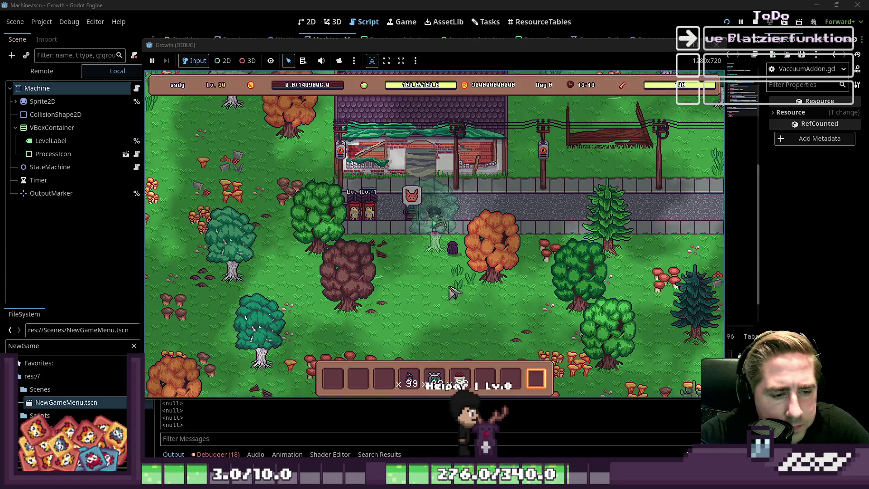
{"action": "key", "text": "4"}
{"action": "key", "text": "s"}
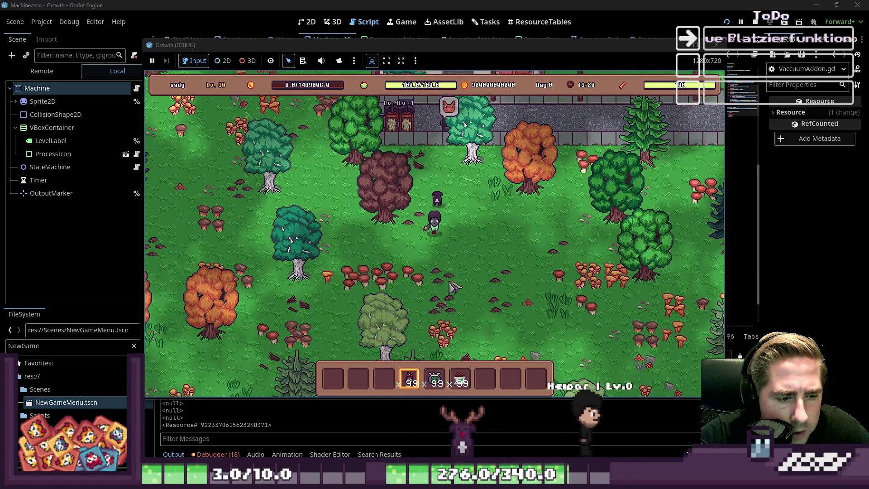
{"action": "left_click", "coordinate": [482, 219]}
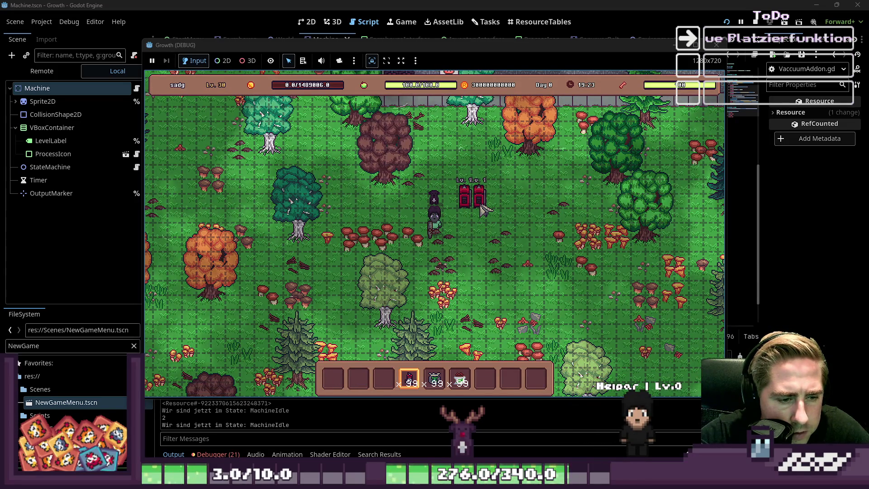
Add a crop-plot tile, then put the held 99 items into the Vaccuum's input.
{"action": "scroll", "coordinate": [483, 209], "scroll_direction": "up", "scroll_amount": 8}
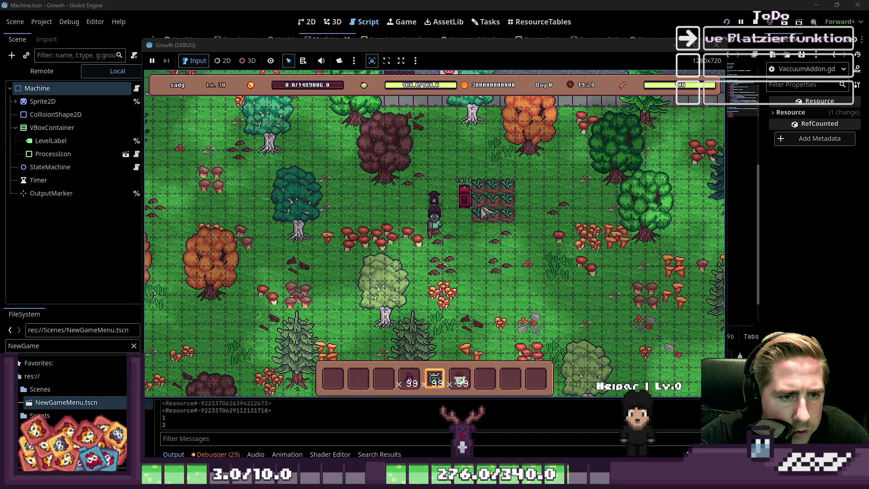
{"action": "left_click", "coordinate": [541, 201]}
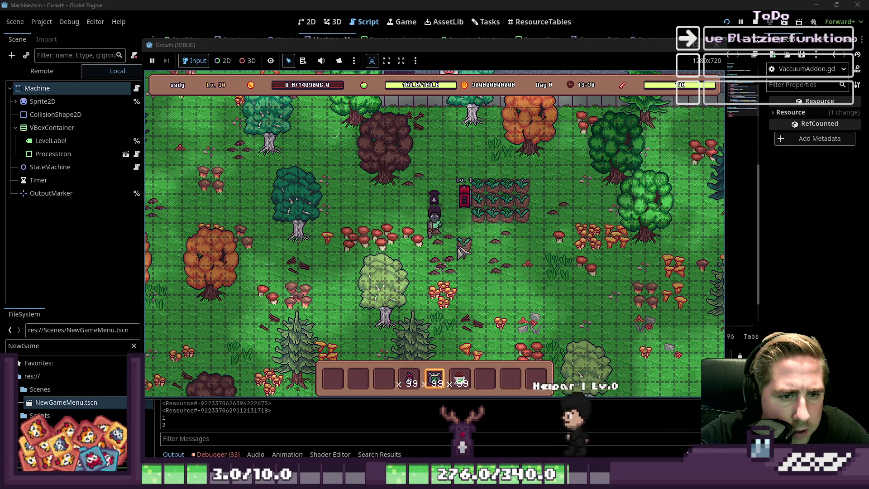
{"action": "scroll", "coordinate": [462, 246], "scroll_direction": "down", "scroll_amount": 1}
{"action": "scroll", "coordinate": [462, 247], "scroll_direction": "up", "scroll_amount": 4}
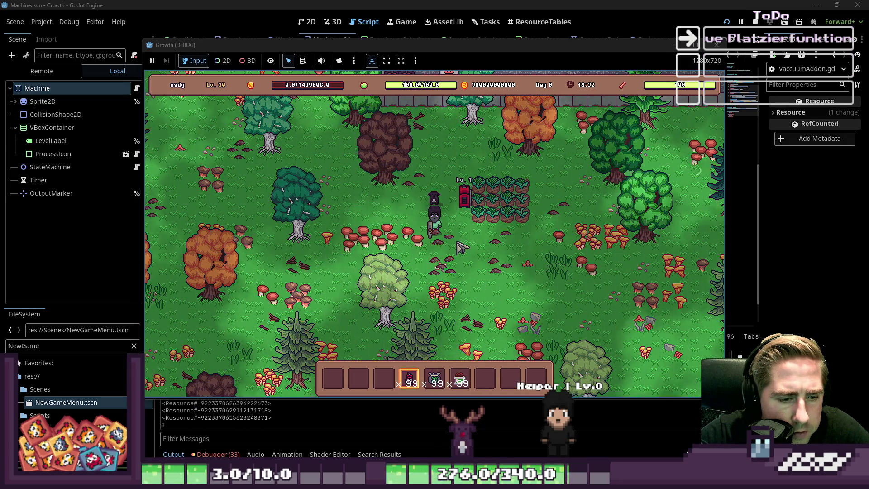
{"action": "left_click", "coordinate": [464, 204]}
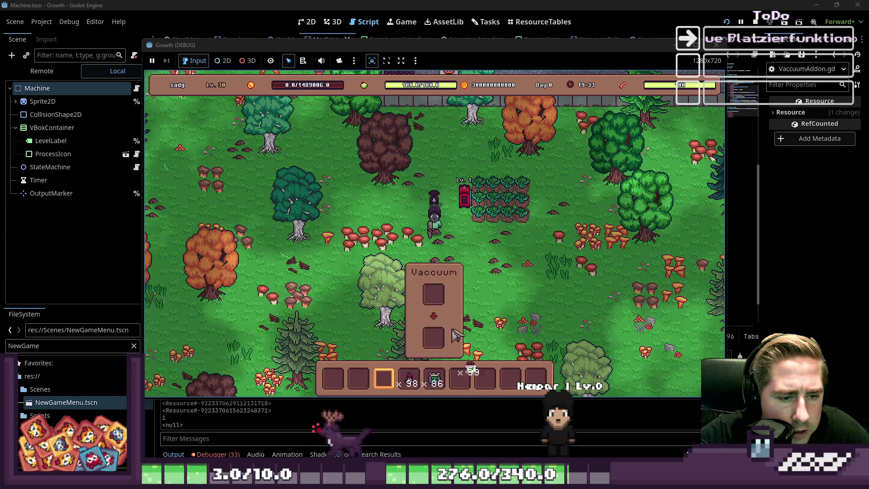
{"action": "left_click", "coordinate": [433, 297]}
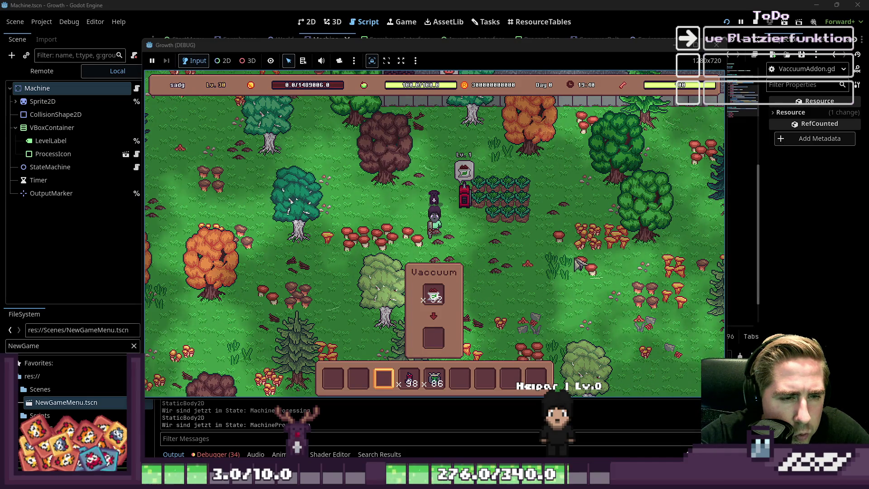
Take the 99 items back out of the Vaccuum and pick the machine up.
{"action": "mouse_move", "coordinate": [470, 203]}
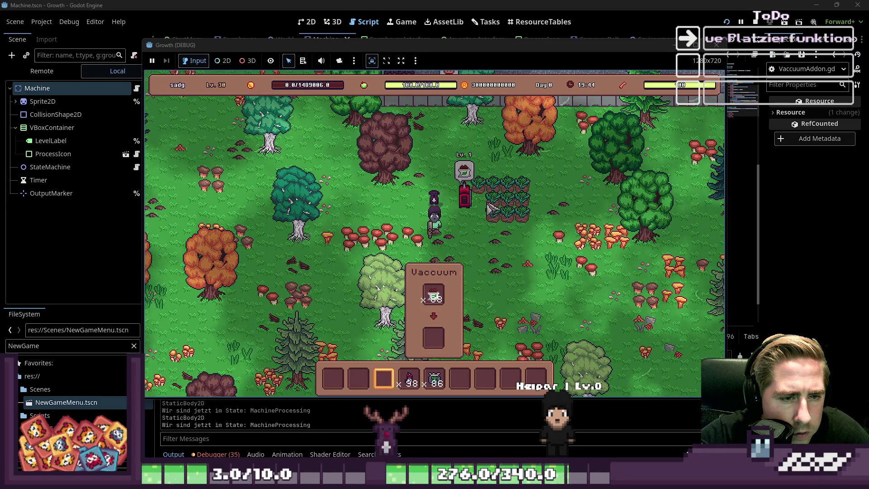
{"action": "left_click", "coordinate": [433, 294]}
{"action": "mouse_move", "coordinate": [475, 210]}
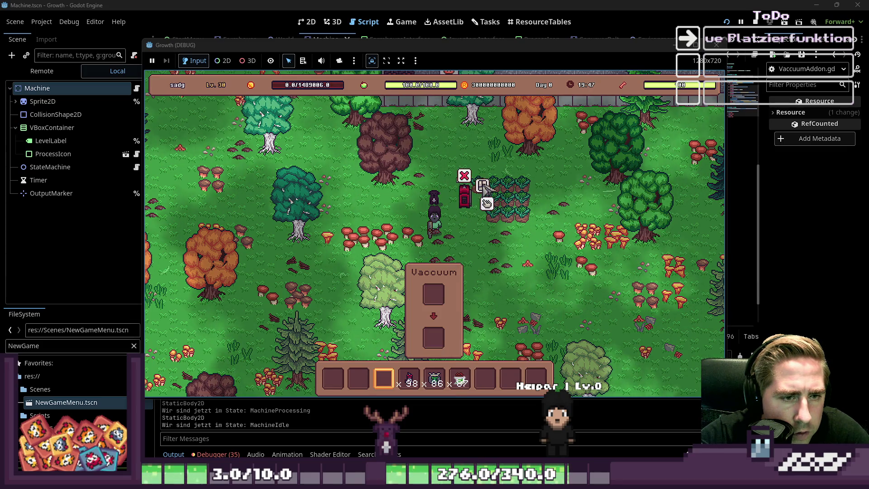
{"action": "left_click", "coordinate": [484, 188]}
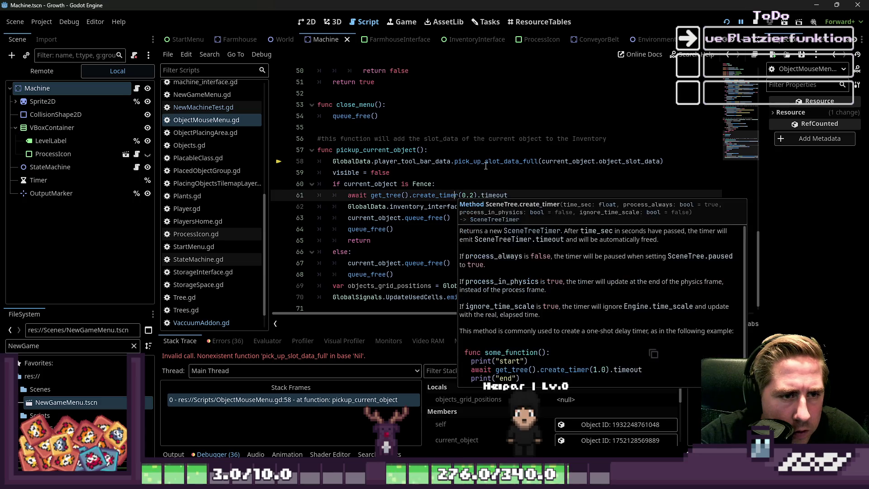
Inspect pick_up_slot_data_full on line 58, stop the game, and view the Machine scene in 2D.
{"action": "double_click", "coordinate": [485, 166]}
{"action": "left_click", "coordinate": [549, 172]}
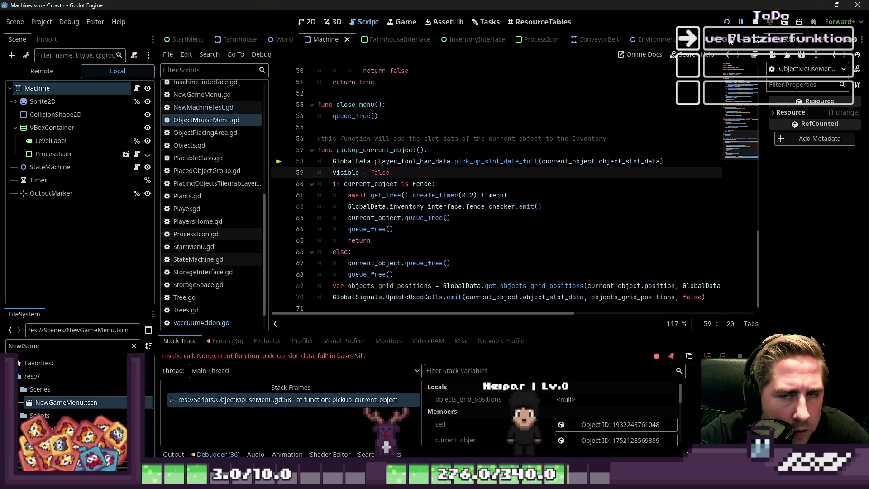
{"action": "left_click", "coordinate": [754, 23]}
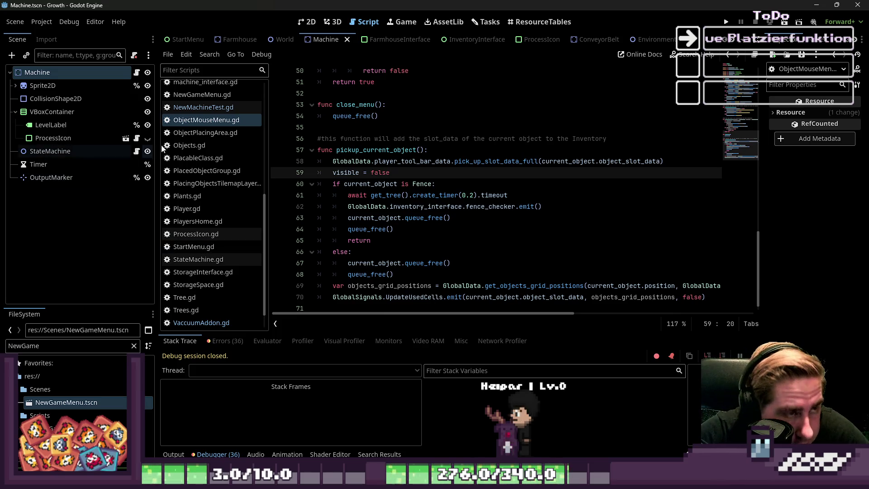
{"action": "left_click", "coordinate": [308, 21]}
{"action": "scroll", "coordinate": [386, 192], "scroll_direction": "up", "scroll_amount": 1}
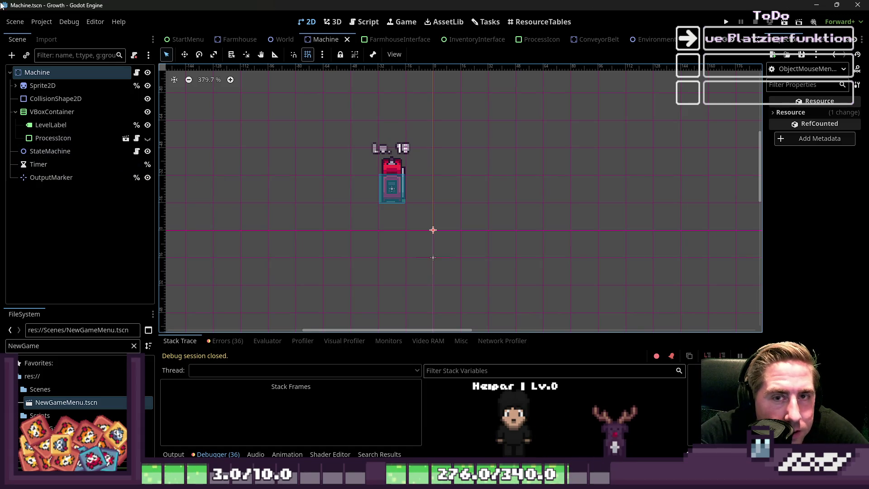
Enable Debug > Visible Collision Shapes and relaunch the game.
{"action": "left_click", "coordinate": [74, 23]}
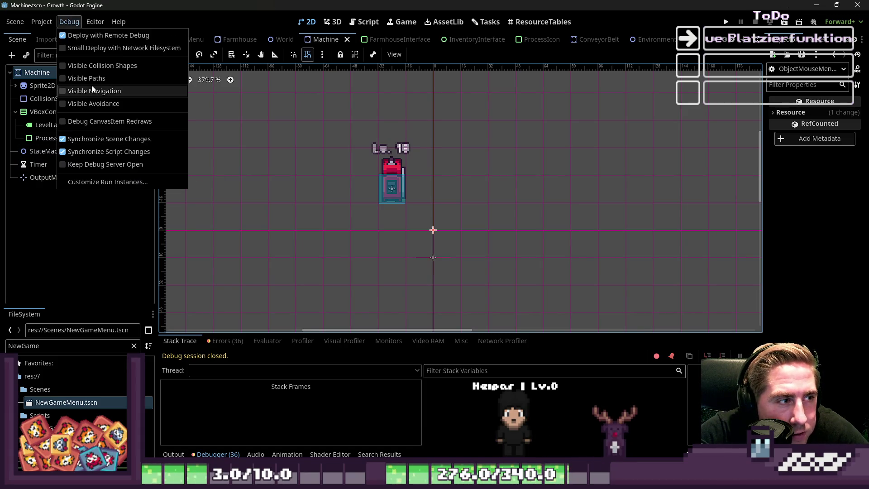
{"action": "left_click", "coordinate": [97, 66]}
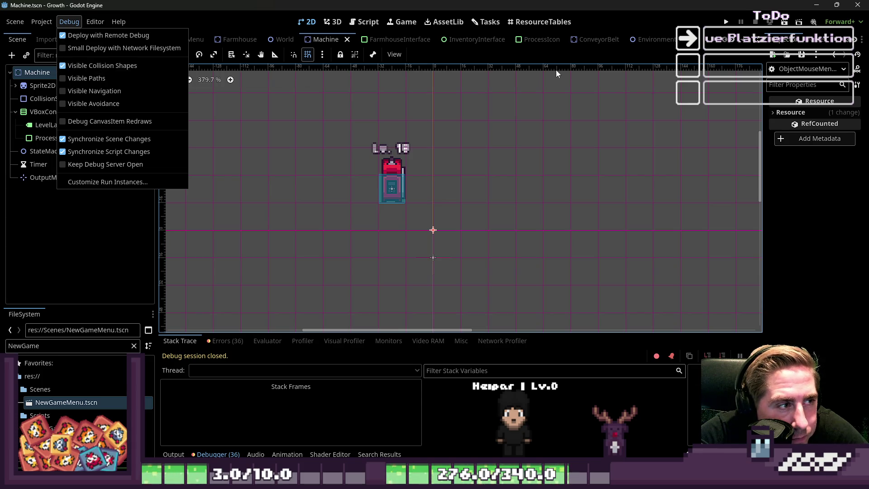
{"action": "left_click", "coordinate": [671, 144]}
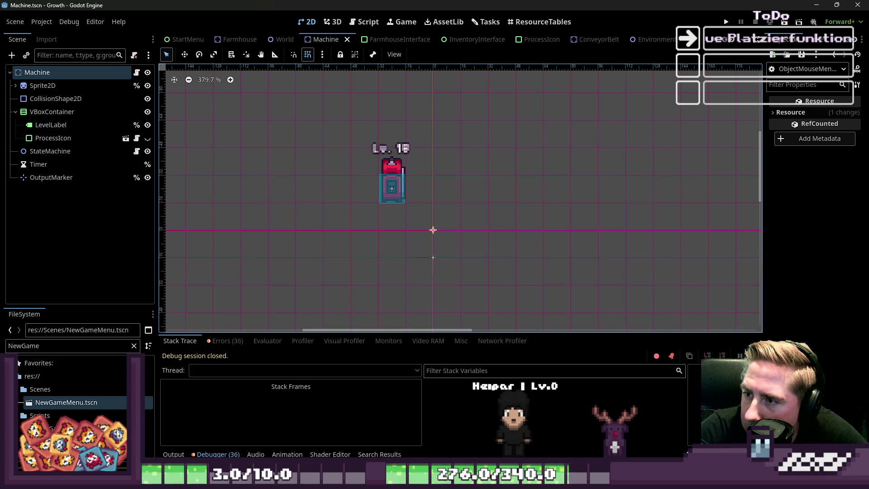
{"action": "left_click", "coordinate": [726, 22]}
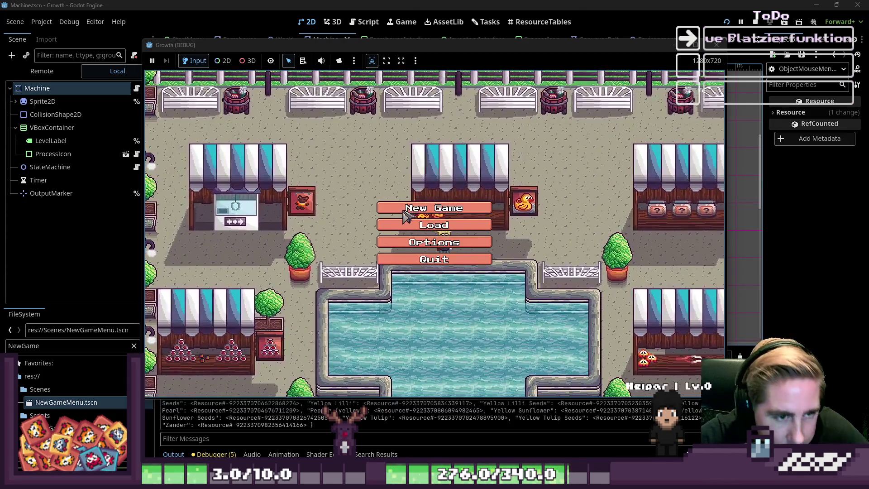
Start a new game with a character named 'e'.
{"action": "left_click", "coordinate": [433, 204]}
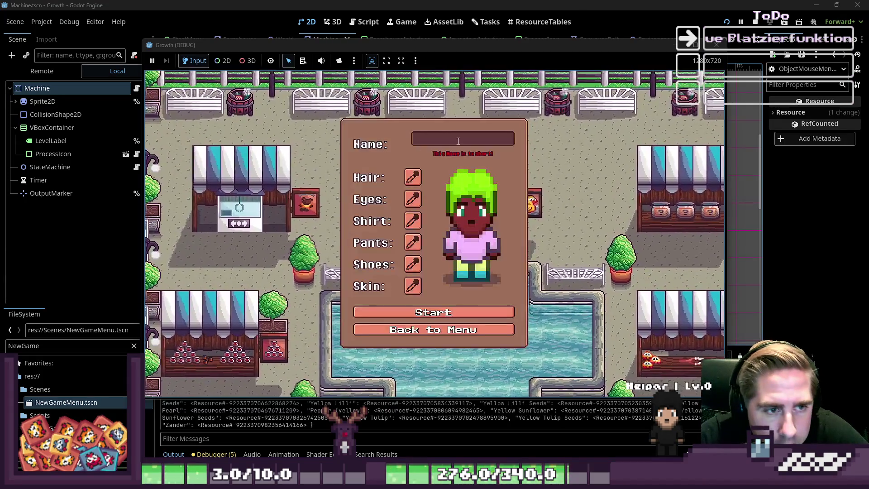
{"action": "type", "text": "sade"}
{"action": "left_click", "coordinate": [460, 310]}
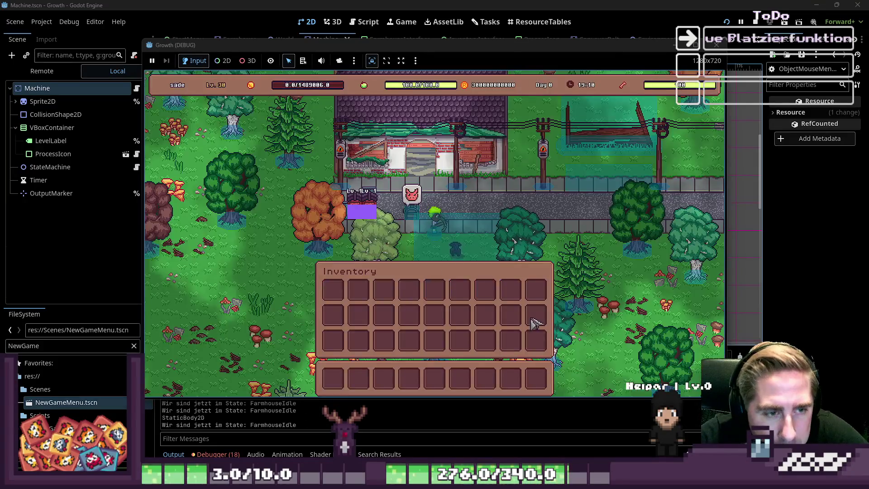
Move a 99-count stack from the inventory into hotbar slot 3.
{"action": "key", "text": "i"}
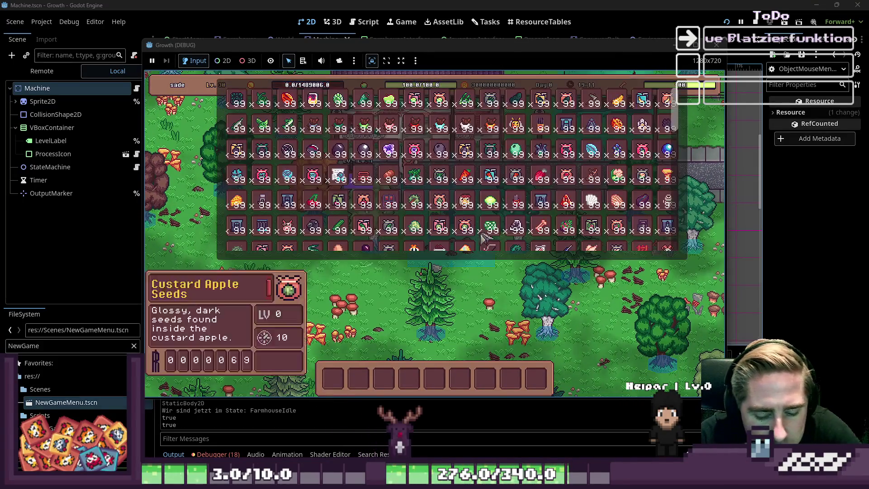
{"action": "scroll", "coordinate": [496, 181], "scroll_direction": "down", "scroll_amount": 5}
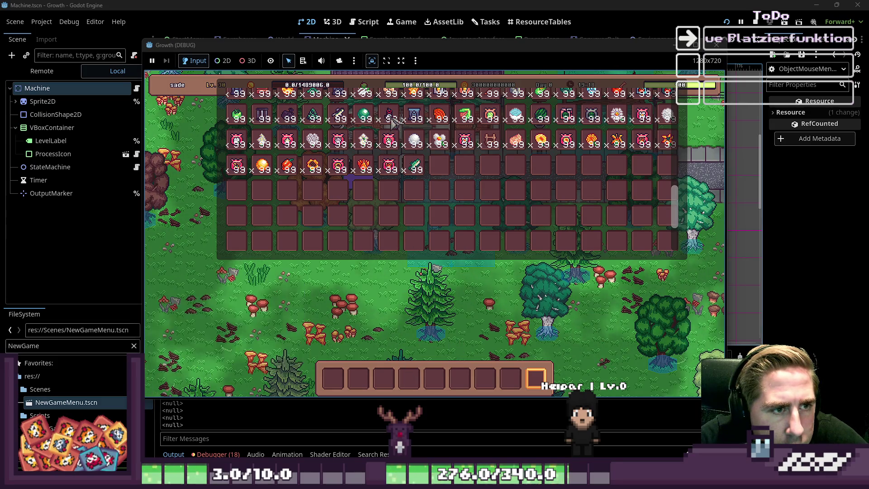
{"action": "scroll", "coordinate": [428, 244], "scroll_direction": "up", "scroll_amount": 3}
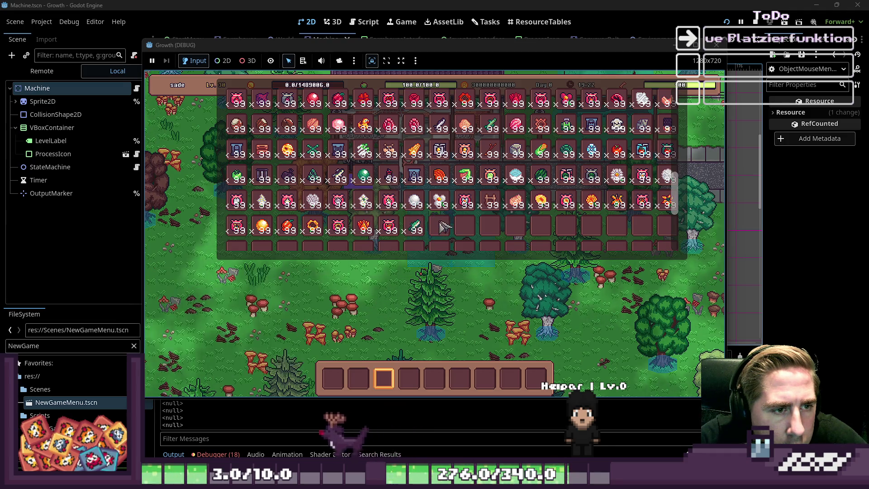
{"action": "scroll", "coordinate": [392, 181], "scroll_direction": "down", "scroll_amount": 6}
{"action": "scroll", "coordinate": [392, 183], "scroll_direction": "down", "scroll_amount": 4}
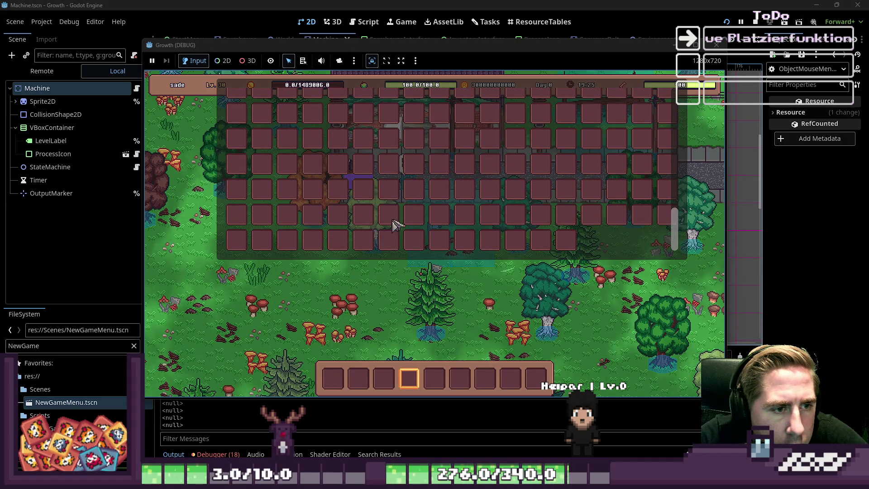
{"action": "scroll", "coordinate": [419, 167], "scroll_direction": "up", "scroll_amount": 2}
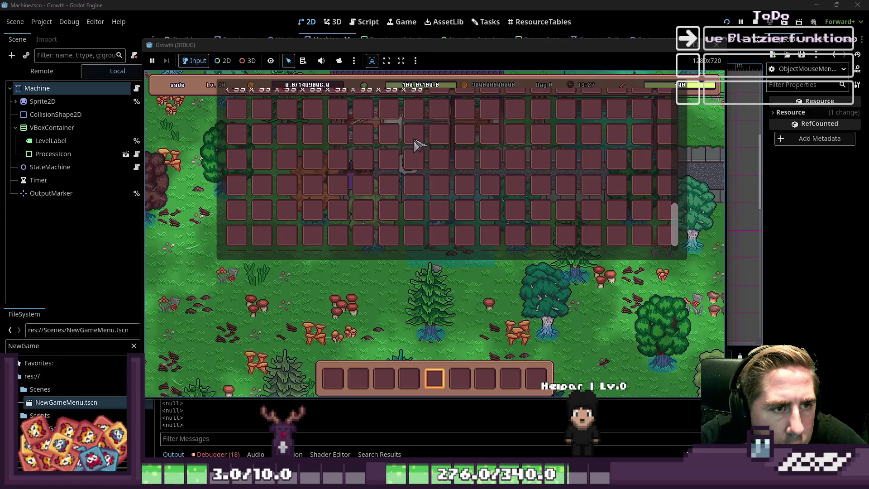
{"action": "left_click", "coordinate": [392, 380]}
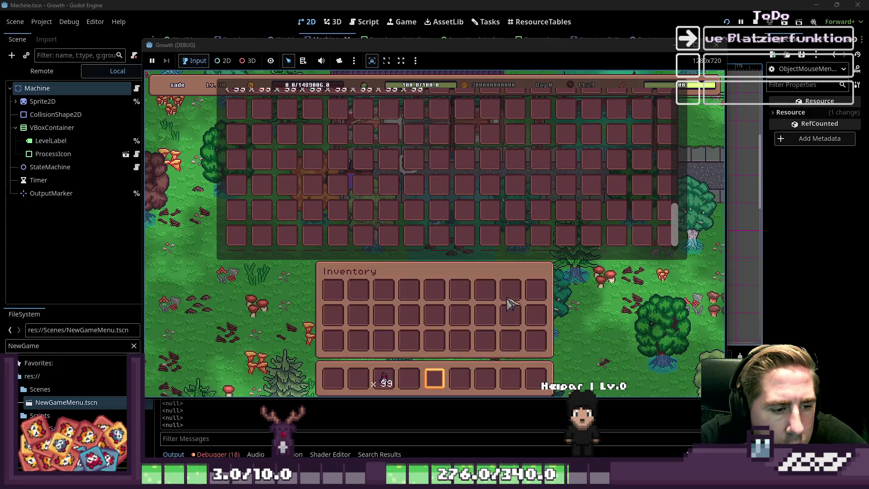
{"action": "key", "text": "i"}
{"action": "scroll", "coordinate": [492, 286], "scroll_direction": "up", "scroll_amount": 4}
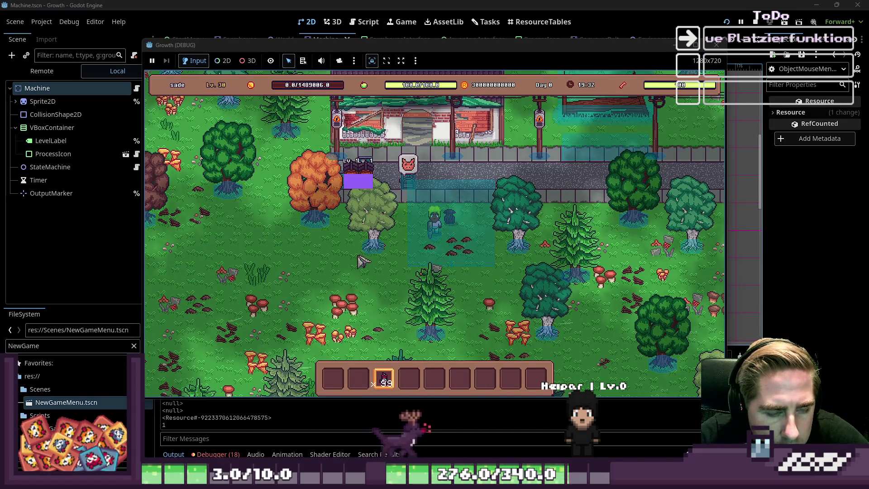
Walk the player down-left, place a Lv.1 machine on the grass, then remove it.
{"action": "key", "text": "s"}
{"action": "key", "text": "a"}
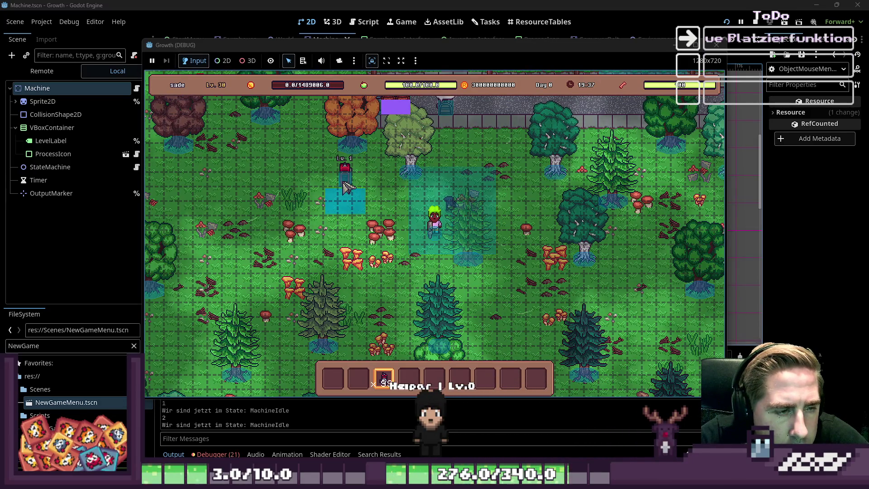
{"action": "left_click", "coordinate": [398, 232]}
{"action": "key", "text": "5"}
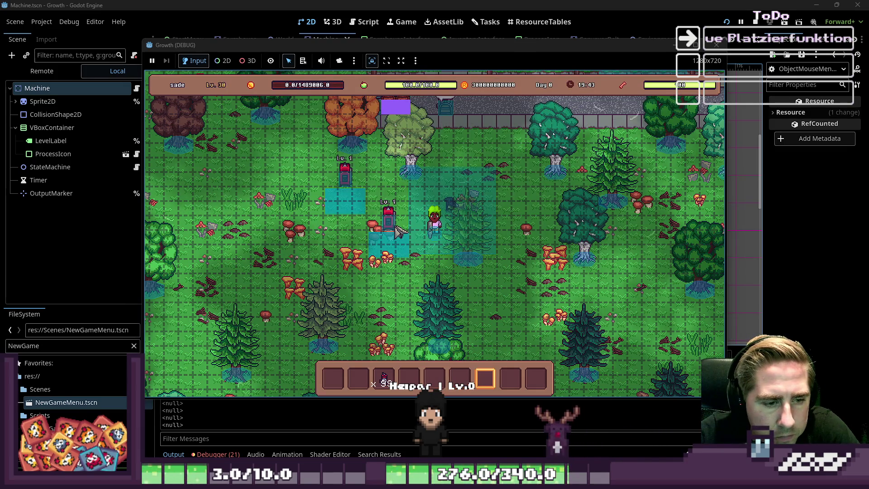
{"action": "right_click", "coordinate": [398, 232]}
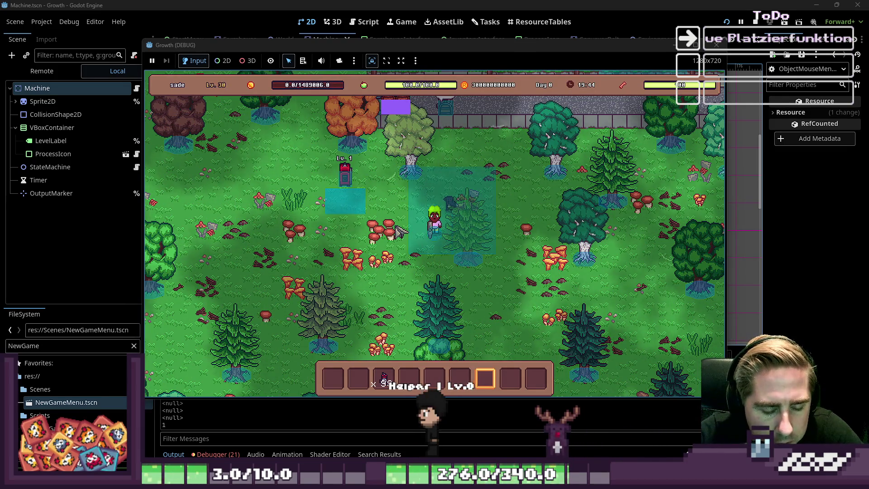
{"action": "key", "text": "a"}
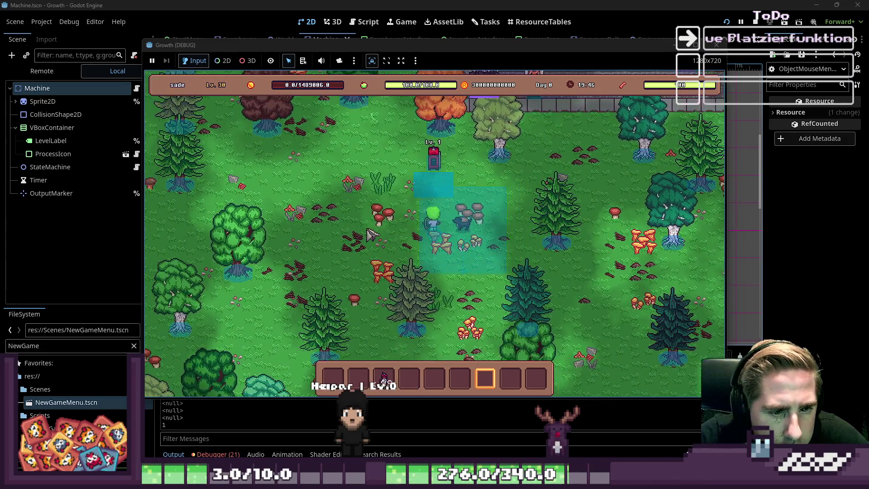
{"action": "key", "text": "w"}
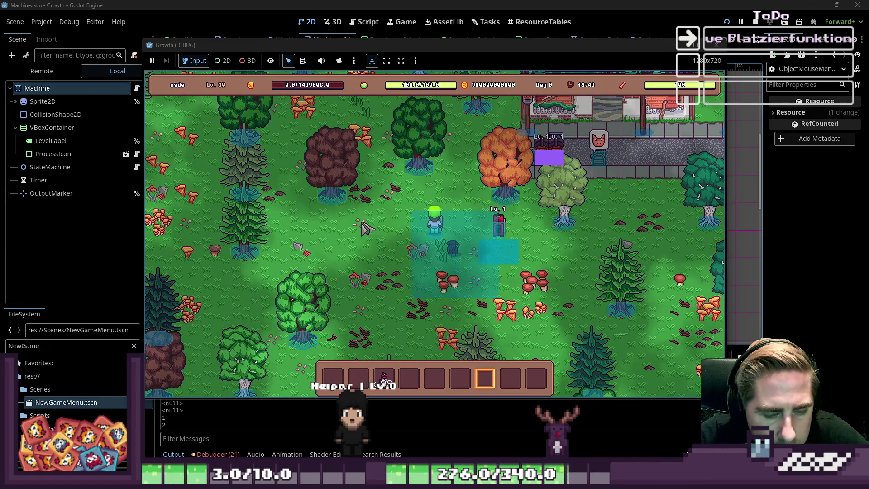
Move the pink tulip stack and Fertilizer from the inventory into the hotbar.
{"action": "key", "text": "i"}
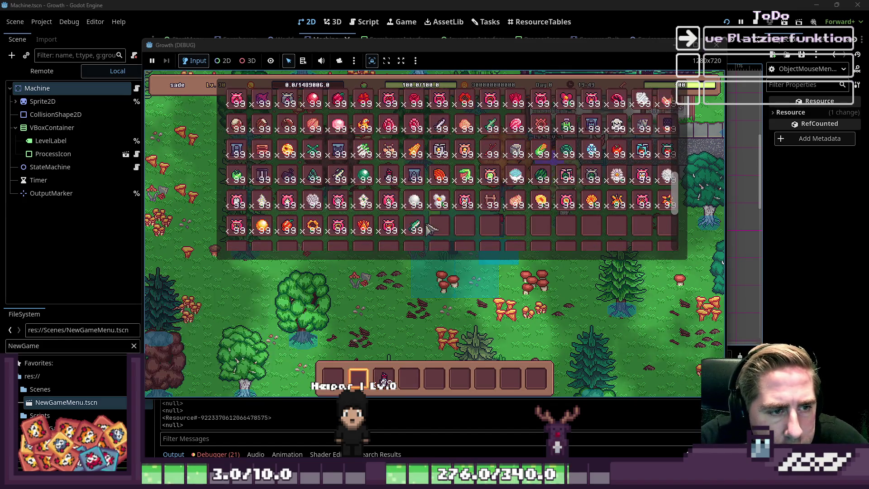
{"action": "left_click_drag", "start_coordinate": [389, 226], "coordinate": [424, 379]}
{"action": "scroll", "coordinate": [439, 212], "scroll_direction": "up", "scroll_amount": 15}
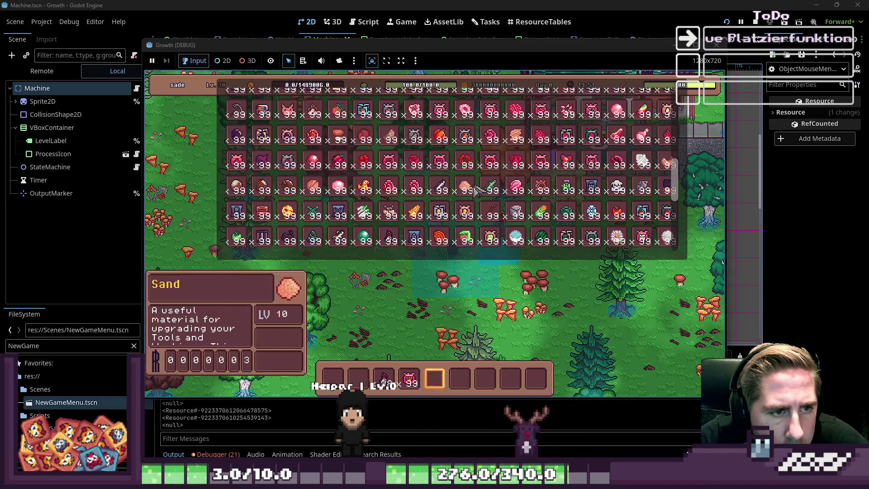
{"action": "left_click_drag", "start_coordinate": [439, 212], "coordinate": [434, 378]}
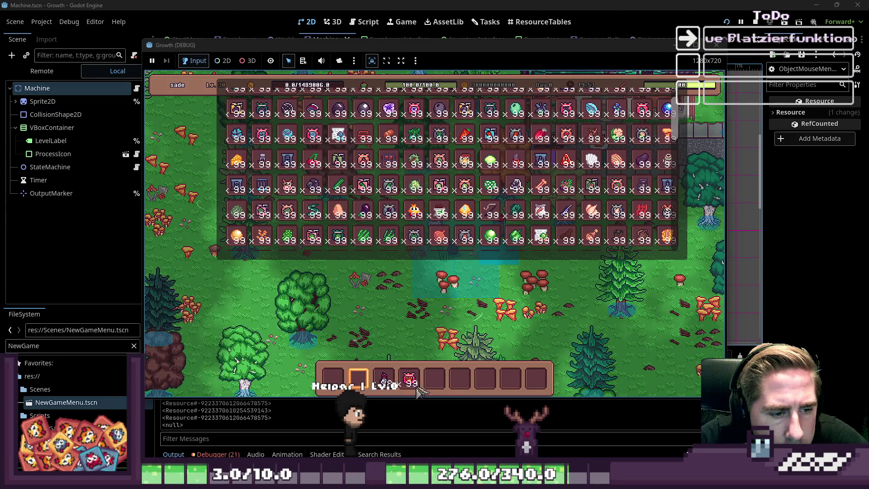
{"action": "key", "text": "i"}
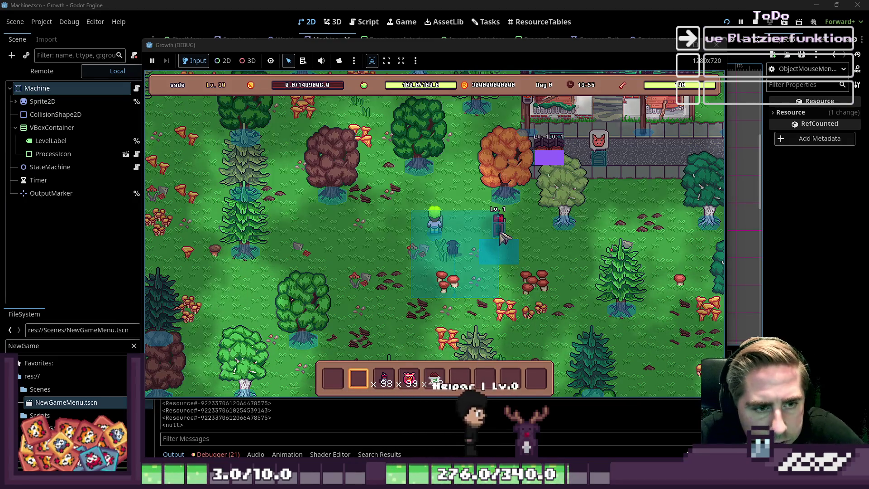
Apply Fertilizer from hotbar slot 5 to the tile beside the Vaccuum machine, triggering the Plants.gd break.
{"action": "left_click", "coordinate": [520, 245]}
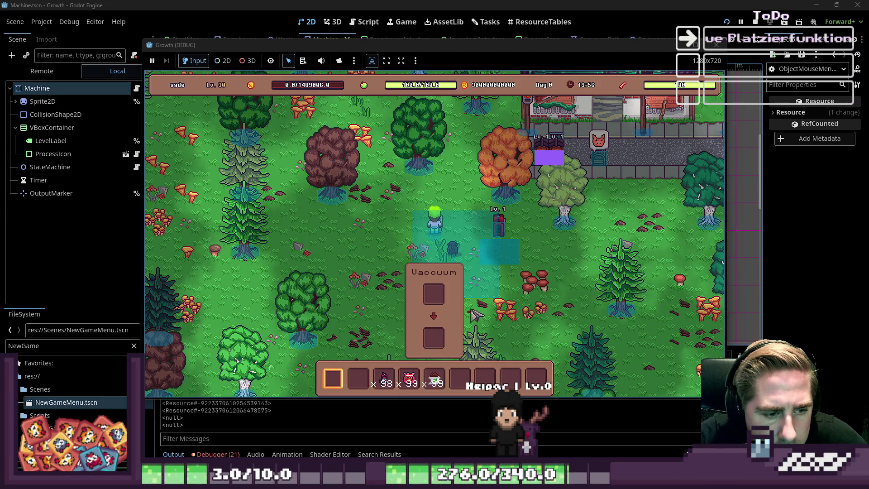
{"action": "key", "text": "5"}
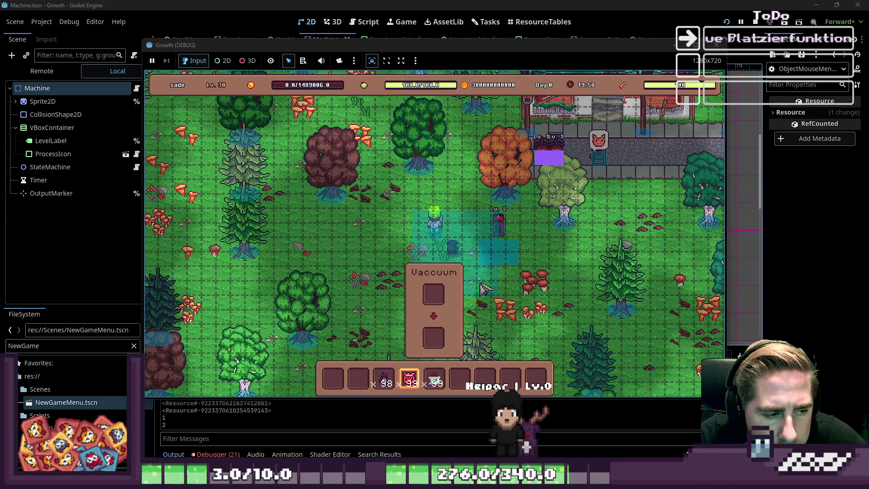
{"action": "left_click", "coordinate": [515, 250]}
{"action": "left_click", "coordinate": [433, 211]}
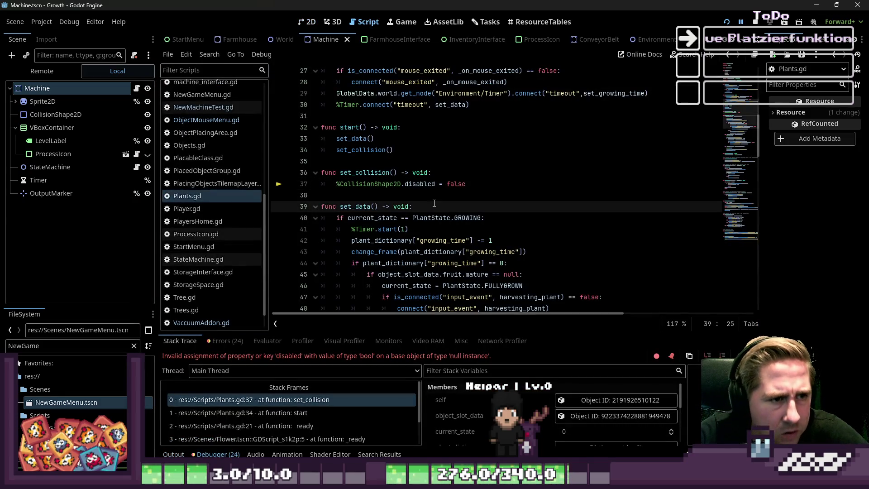
Place the caret on line 38, then stop debugging and rerun the project.
{"action": "left_click", "coordinate": [422, 193]}
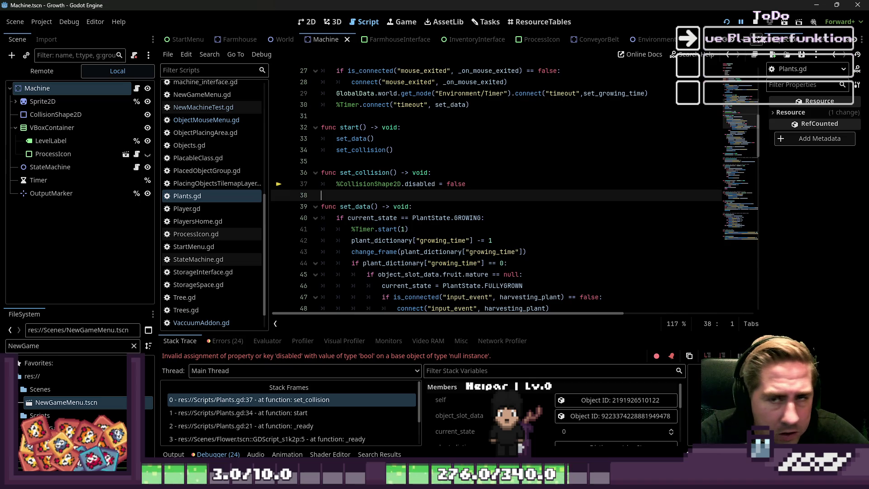
{"action": "left_click", "coordinate": [755, 23]}
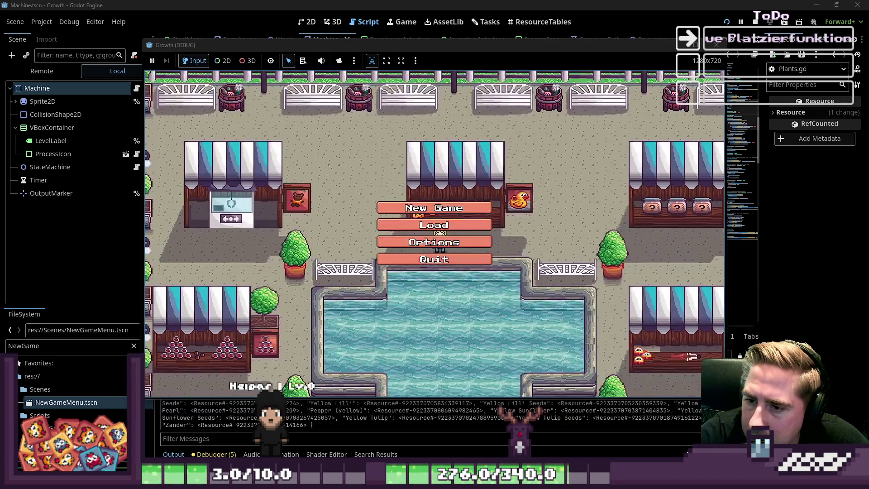
Start a new game with a new character name and walk the player down-left.
{"action": "left_click", "coordinate": [452, 208]}
{"action": "left_click", "coordinate": [468, 140]}
{"action": "type", "text": "sadeqw"}
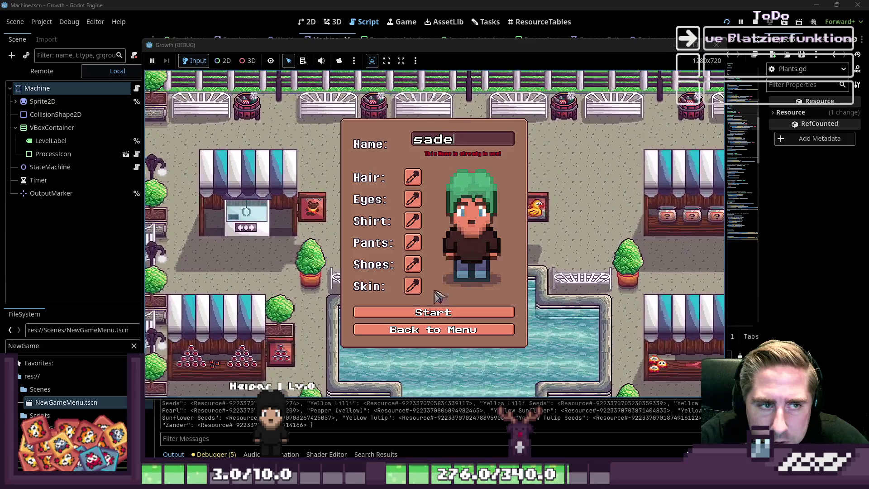
{"action": "left_click", "coordinate": [503, 313]}
{"action": "key", "text": "s"}
{"action": "key", "text": "a"}
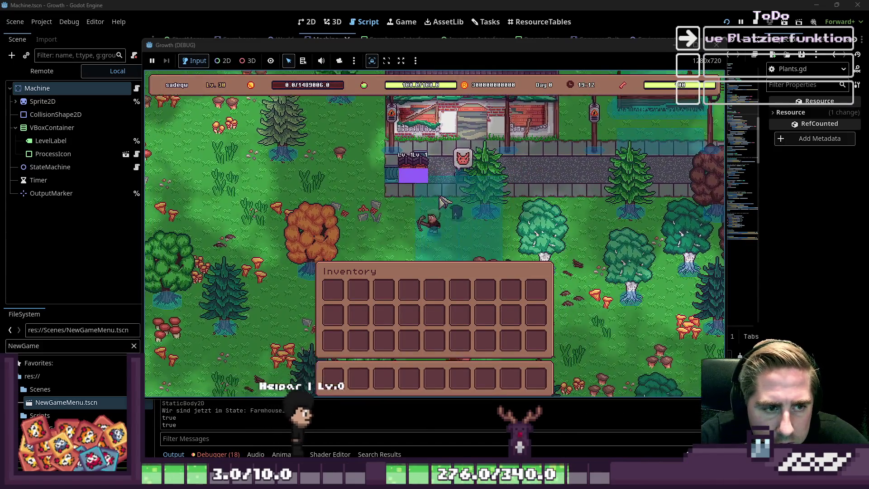
{"action": "key", "text": "s"}
{"action": "key", "text": "a"}
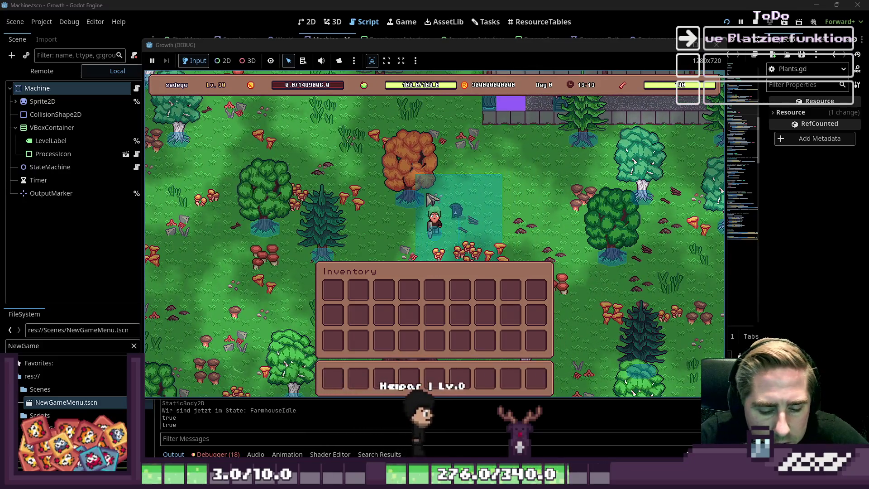
Drag Green Beans Seeds and the grey sack item from the inventory into the hotbar.
{"action": "key", "text": "i"}
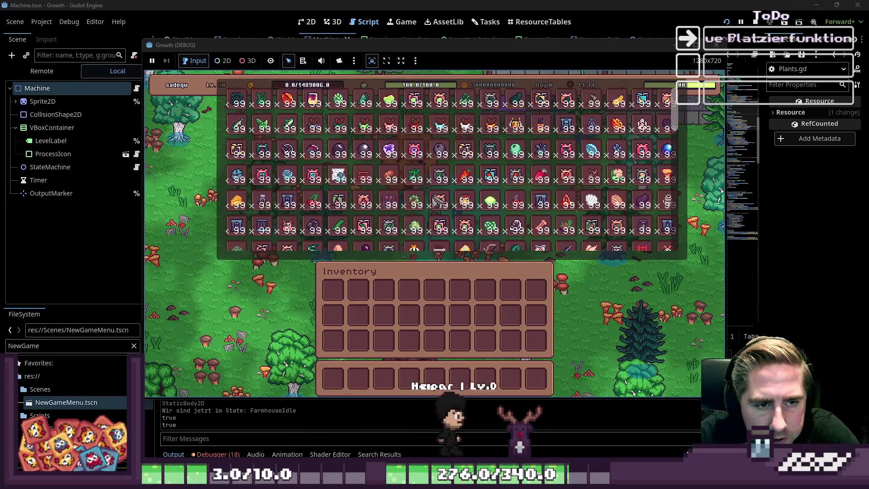
{"action": "scroll", "coordinate": [496, 188], "scroll_direction": "down", "scroll_amount": 5}
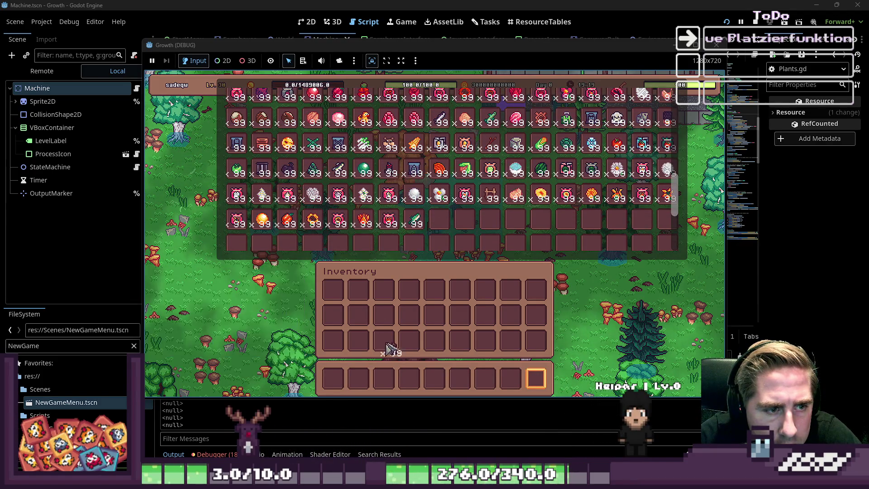
{"action": "scroll", "coordinate": [400, 163], "scroll_direction": "up", "scroll_amount": 6}
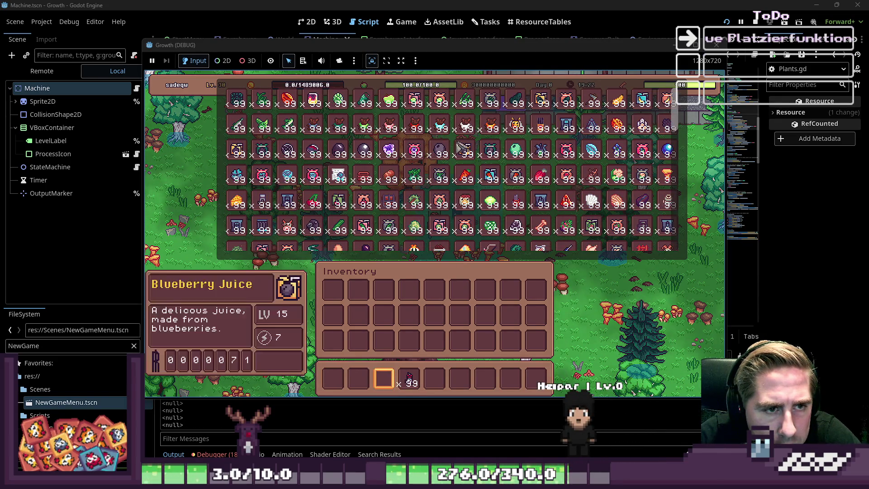
{"action": "scroll", "coordinate": [460, 146], "scroll_direction": "down", "scroll_amount": 2}
{"action": "left_click_drag", "start_coordinate": [415, 216], "coordinate": [434, 381]}
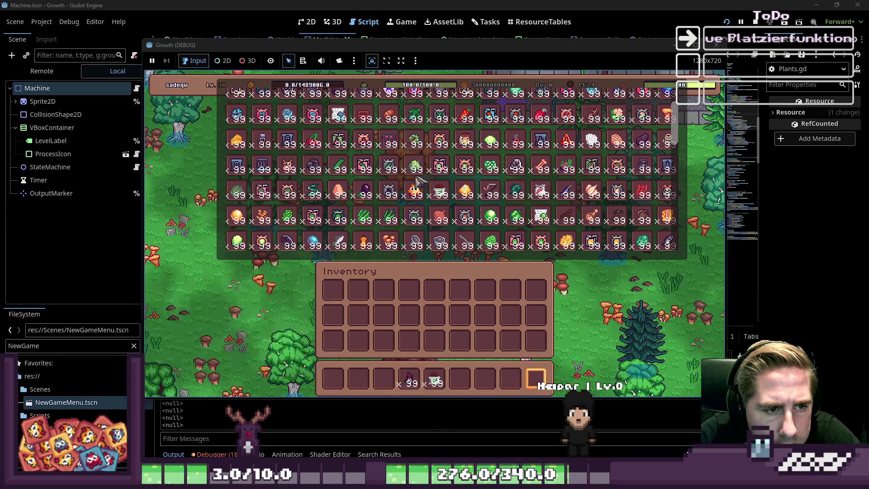
{"action": "left_click_drag", "start_coordinate": [412, 221], "coordinate": [460, 380]}
{"action": "key", "text": "Escape"}
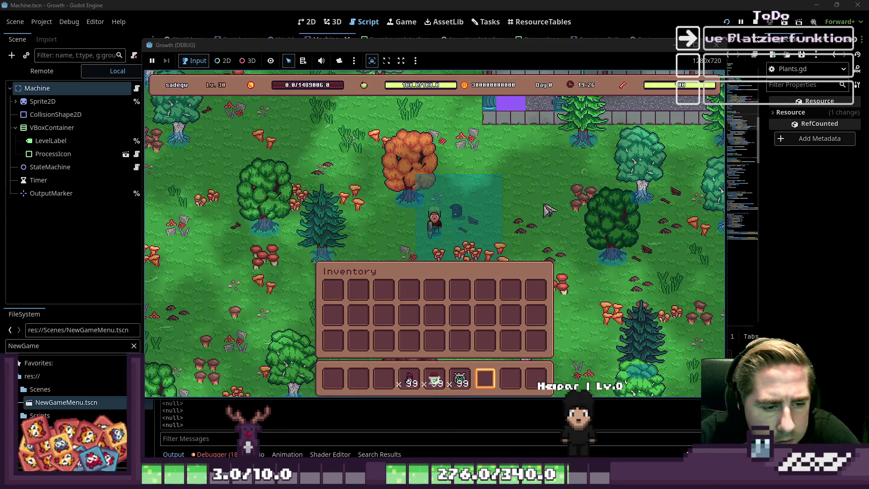
{"action": "scroll", "coordinate": [547, 209], "scroll_direction": "up", "scroll_amount": 8}
{"action": "scroll", "coordinate": [543, 205], "scroll_direction": "up", "scroll_amount": 2}
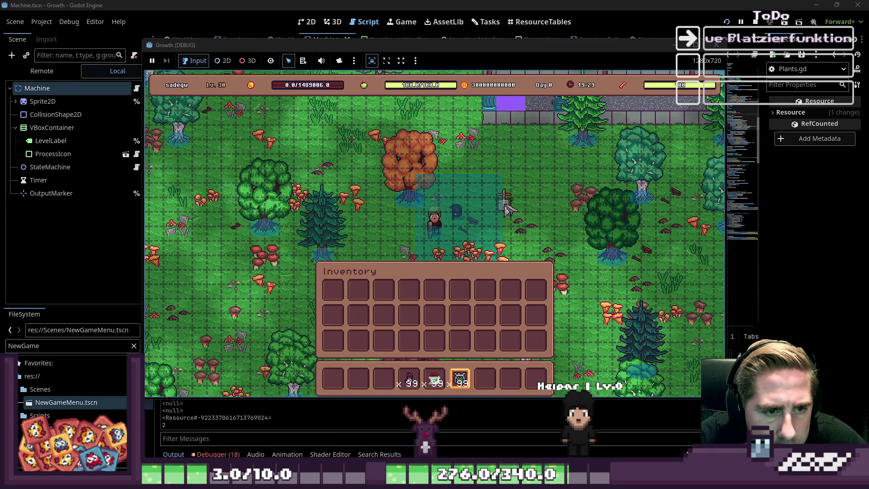
Place five blue objects in two rows to the right of the player.
{"action": "left_click", "coordinate": [505, 205]}
{"action": "left_click", "coordinate": [519, 203]}
{"action": "left_click", "coordinate": [532, 201]}
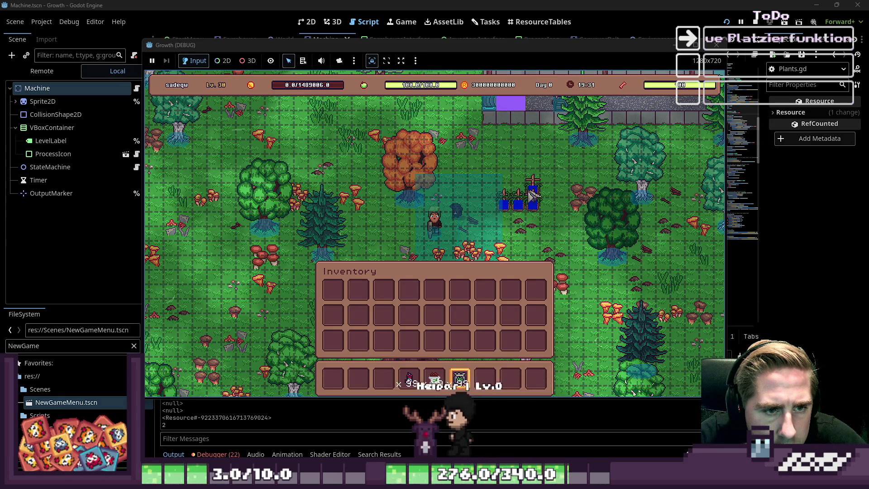
{"action": "left_click", "coordinate": [518, 191]}
{"action": "left_click", "coordinate": [504, 190]}
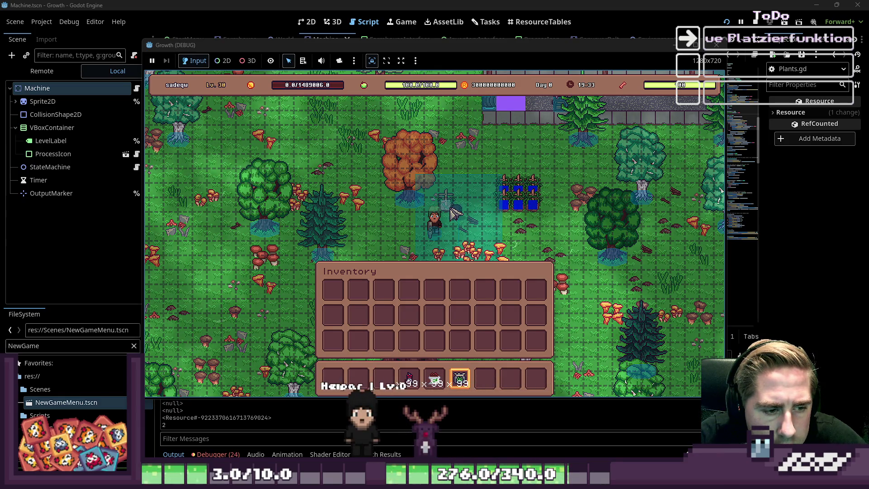
{"action": "scroll", "coordinate": [452, 211], "scroll_direction": "down", "scroll_amount": 2}
{"action": "scroll", "coordinate": [458, 211], "scroll_direction": "down", "scroll_amount": 4}
{"action": "scroll", "coordinate": [458, 211], "scroll_direction": "up", "scroll_amount": 2}
{"action": "scroll", "coordinate": [458, 210], "scroll_direction": "down", "scroll_amount": 1}
Place a machine above the blue plants, then add and remove a second one beside it.
{"action": "left_click", "coordinate": [520, 173]}
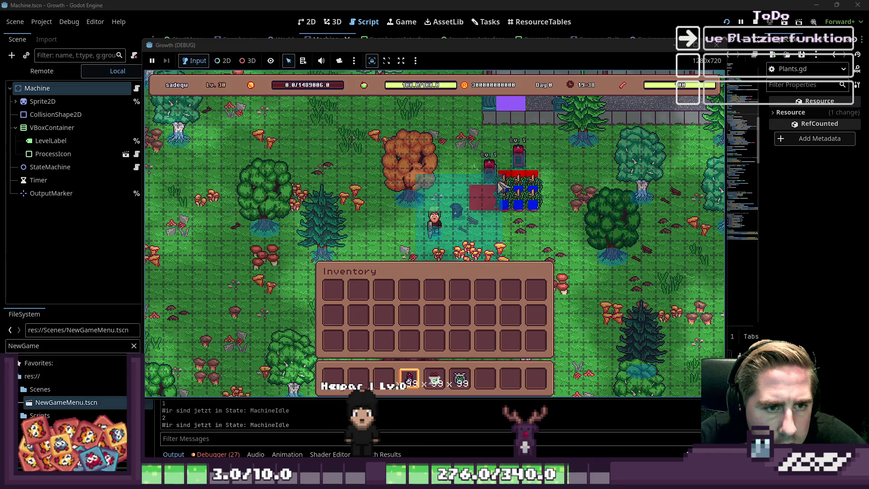
{"action": "scroll", "coordinate": [502, 181], "scroll_direction": "up", "scroll_amount": 1}
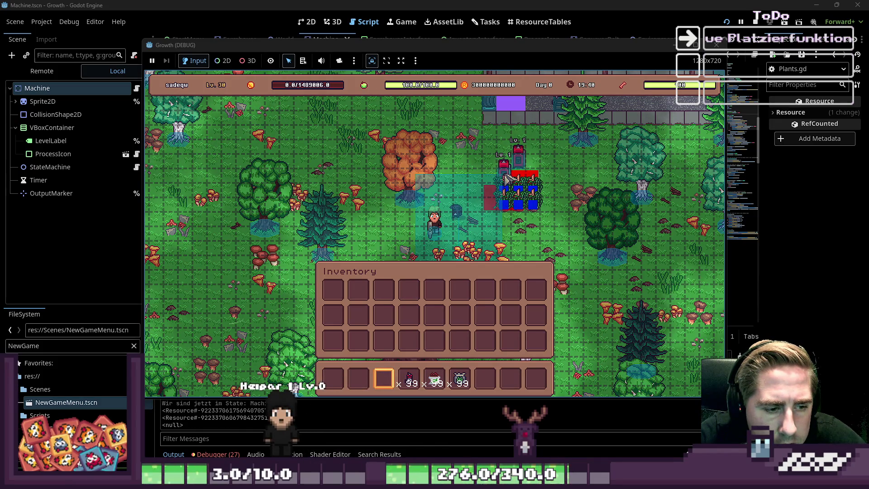
{"action": "scroll", "coordinate": [507, 178], "scroll_direction": "down", "scroll_amount": 1}
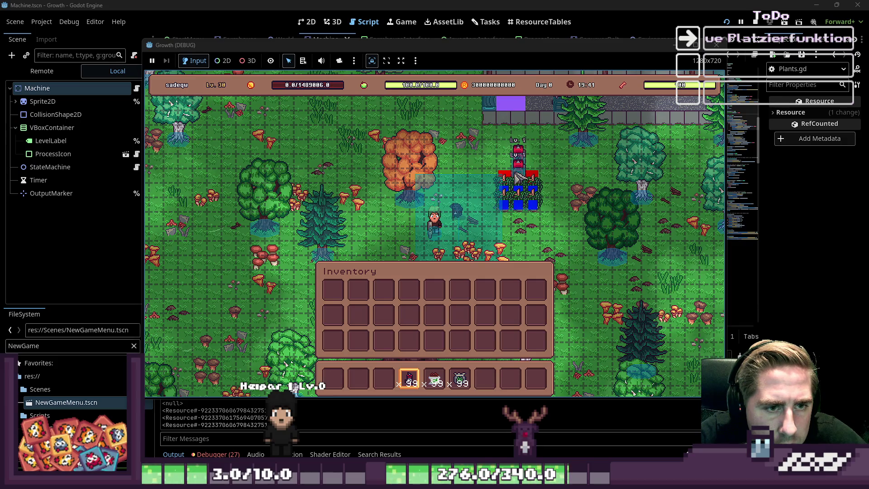
{"action": "left_click", "coordinate": [490, 187]}
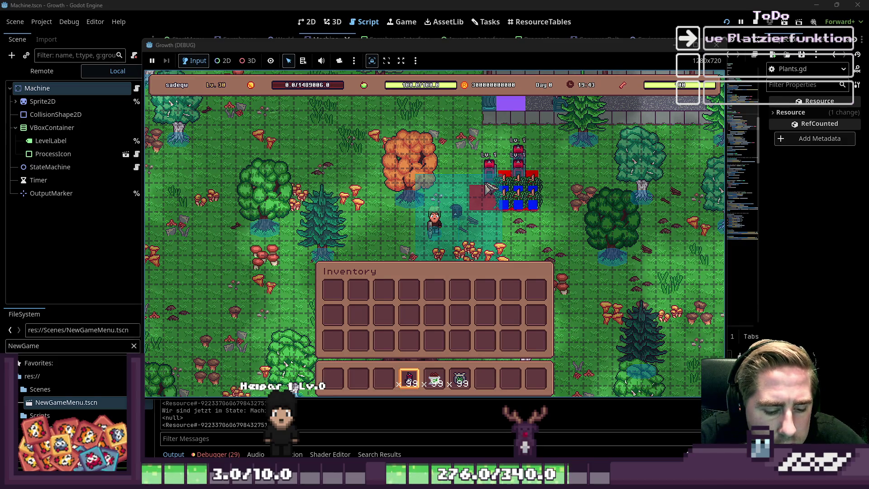
{"action": "right_click", "coordinate": [490, 188]}
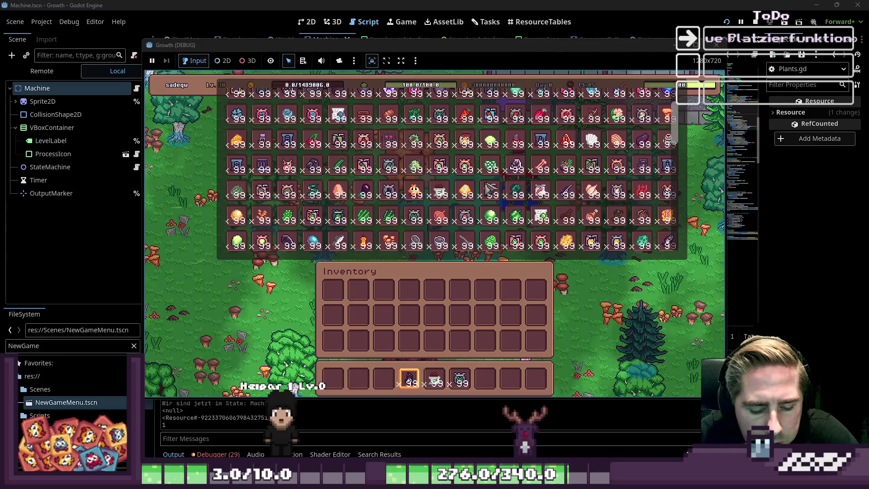
{"action": "key", "text": "w+d"}
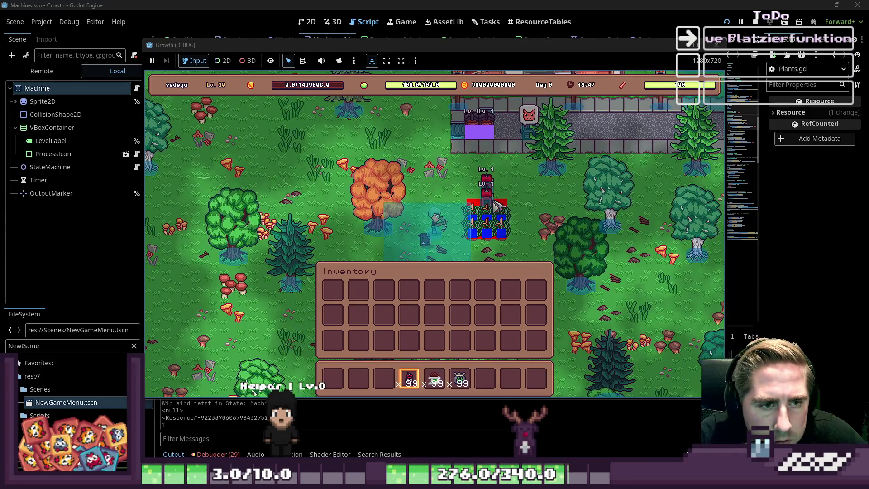
Load an item stack into the Vaccuum machine's input, then show the editor's Remote scene tree.
{"action": "key", "text": "3"}
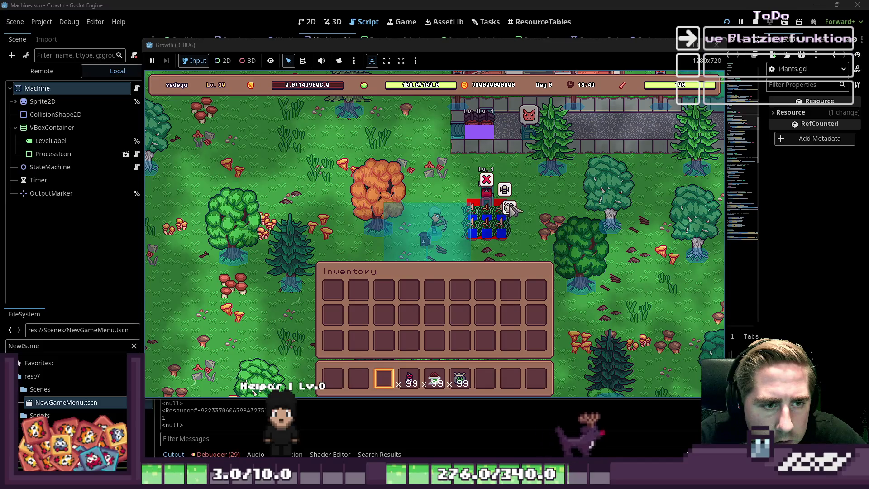
{"action": "left_click", "coordinate": [508, 207]}
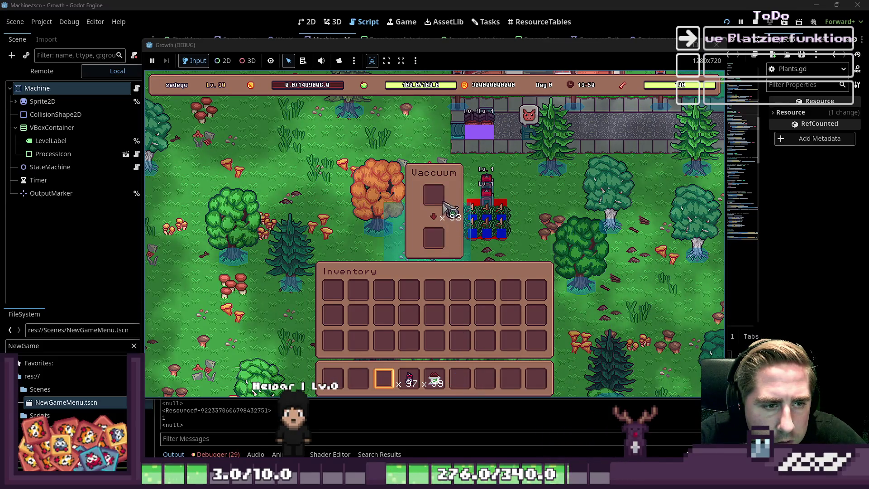
{"action": "left_click_drag", "start_coordinate": [457, 383], "coordinate": [434, 201]}
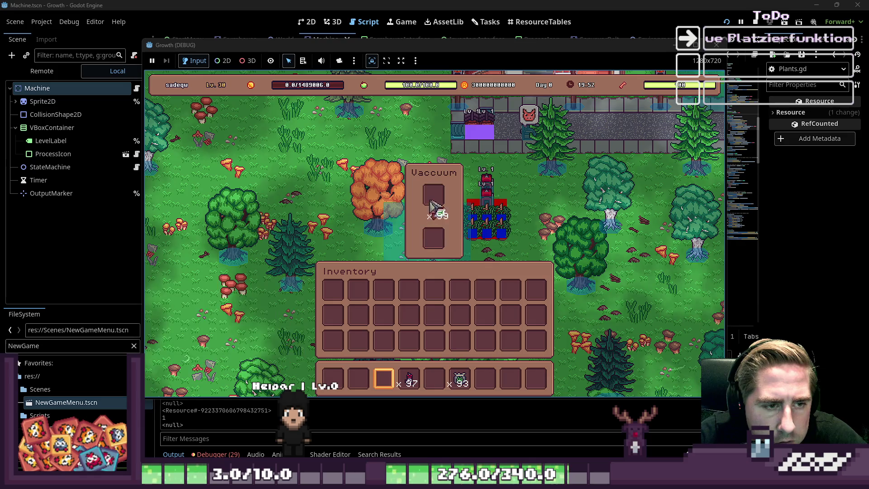
{"action": "key", "text": "e"}
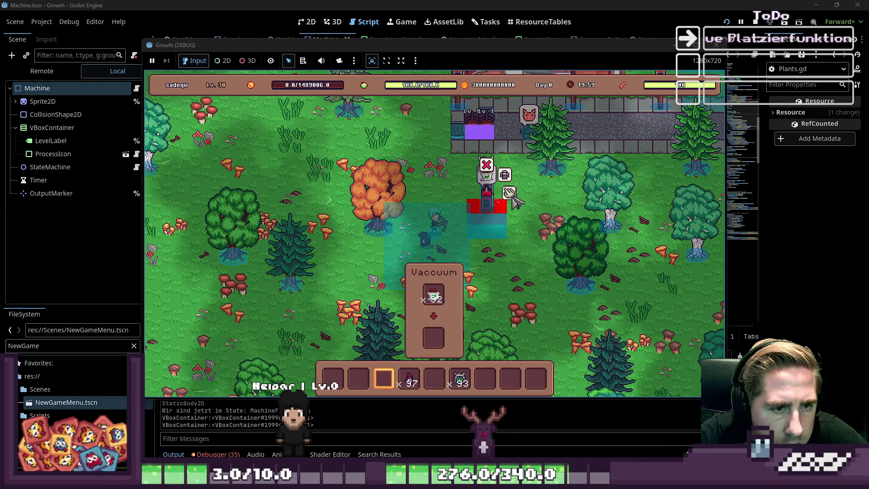
{"action": "key", "text": "w"}
{"action": "key", "text": "a"}
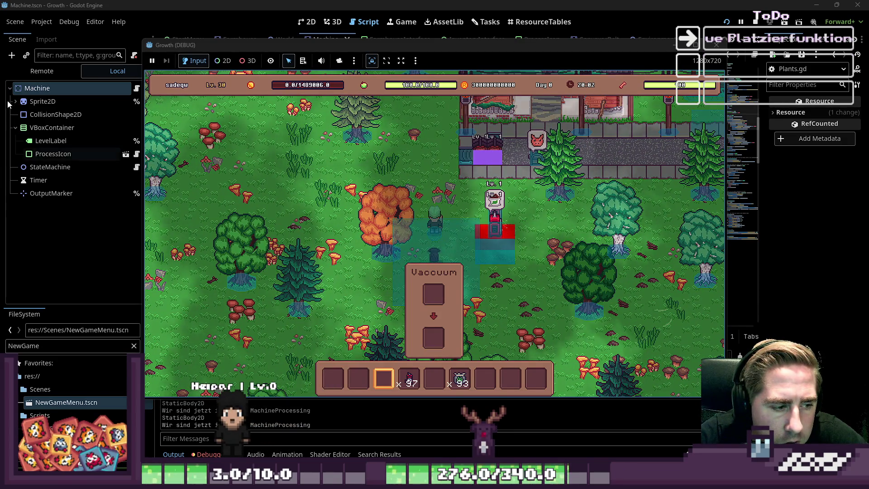
{"action": "left_click", "coordinate": [45, 71]}
{"action": "left_click", "coordinate": [12, 155]}
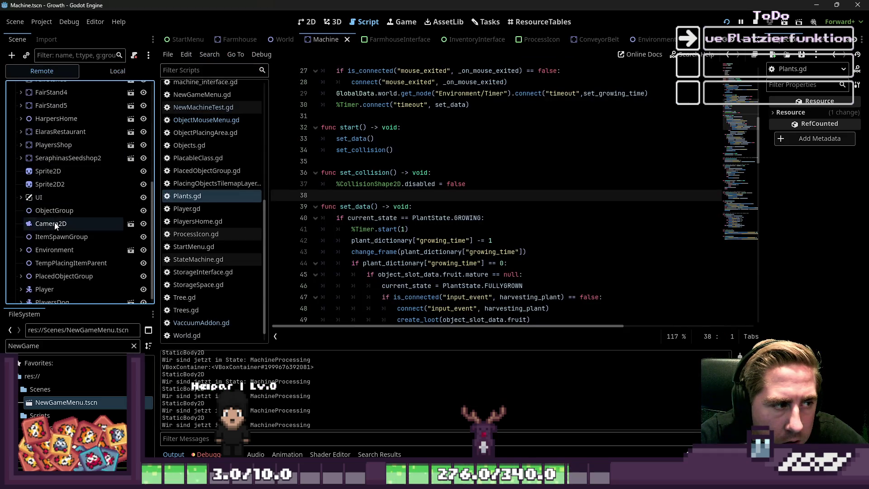
{"action": "scroll", "coordinate": [55, 226], "scroll_direction": "down", "scroll_amount": 1}
{"action": "scroll", "coordinate": [27, 270], "scroll_direction": "down", "scroll_amount": 3}
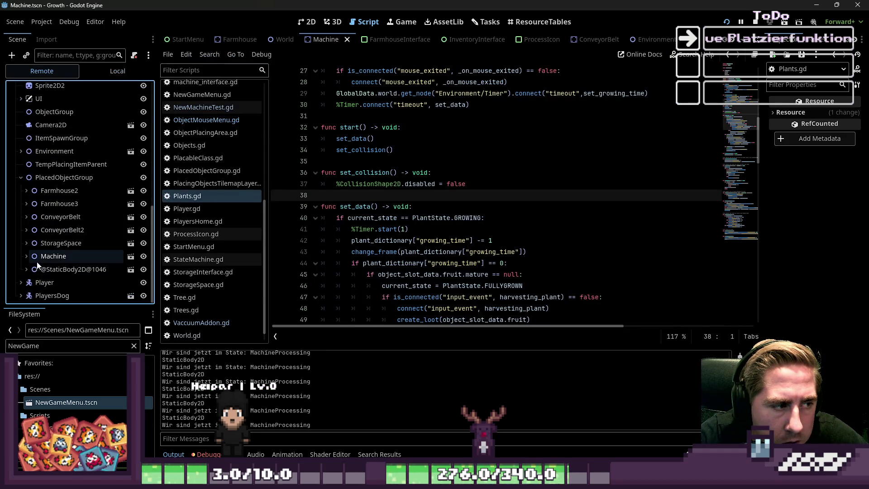
{"action": "left_click", "coordinate": [48, 270]}
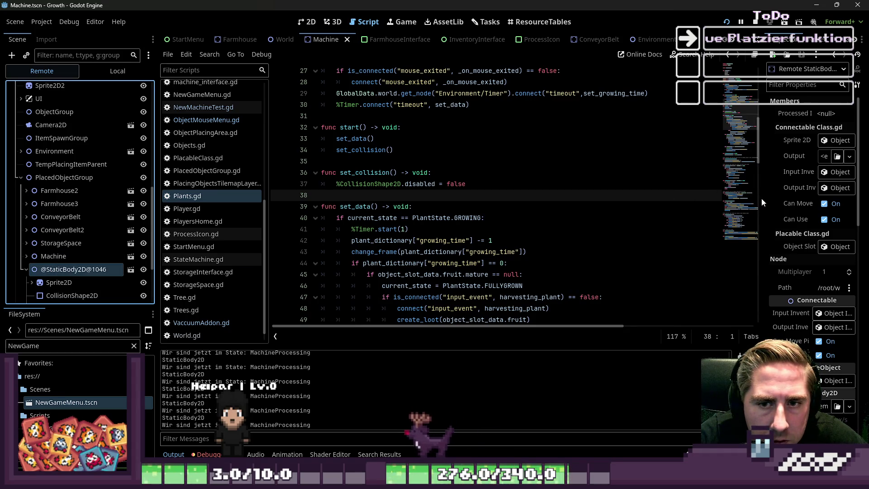
{"action": "left_click_drag", "start_coordinate": [765, 203], "coordinate": [462, 201]}
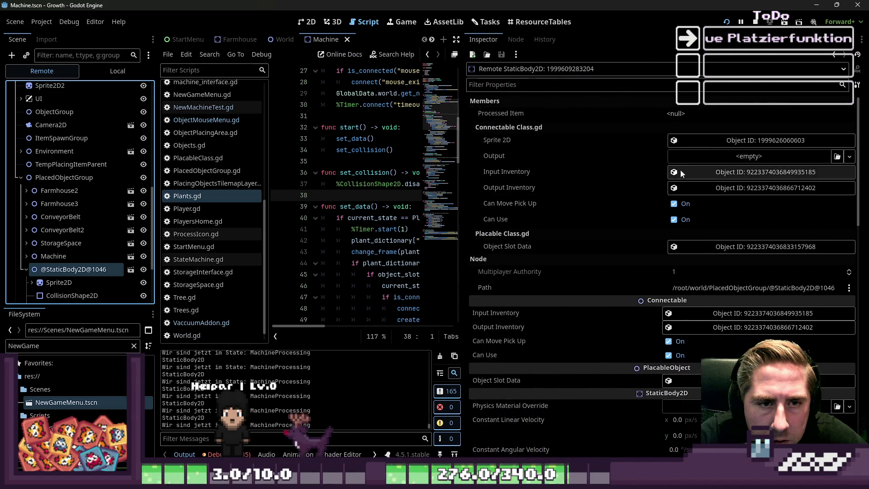
{"action": "left_click", "coordinate": [702, 170]}
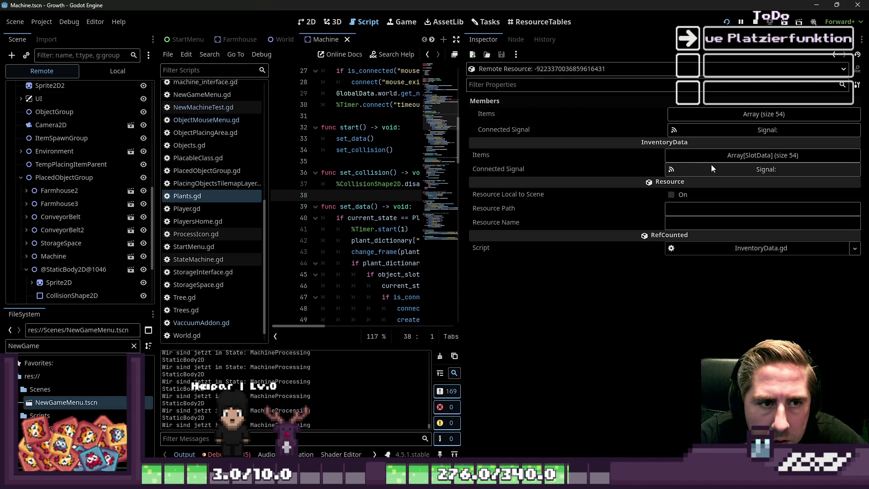
{"action": "left_click", "coordinate": [710, 158]}
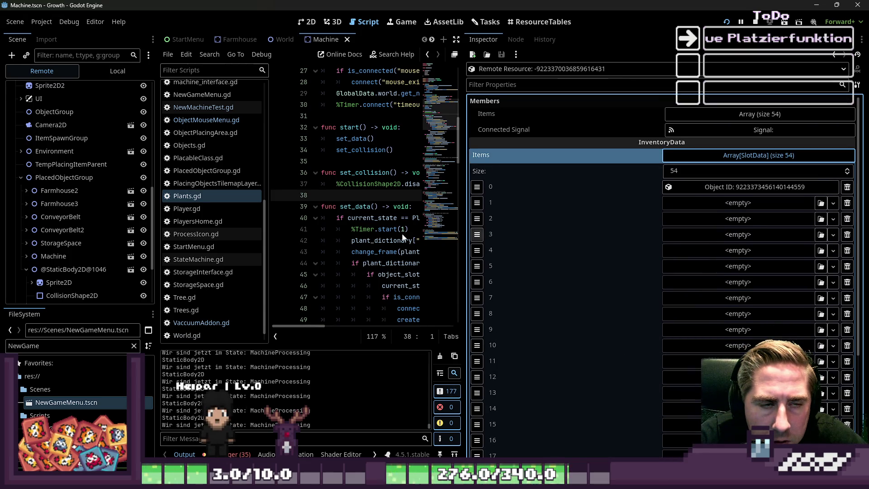
{"action": "scroll", "coordinate": [106, 268], "scroll_direction": "down", "scroll_amount": 3}
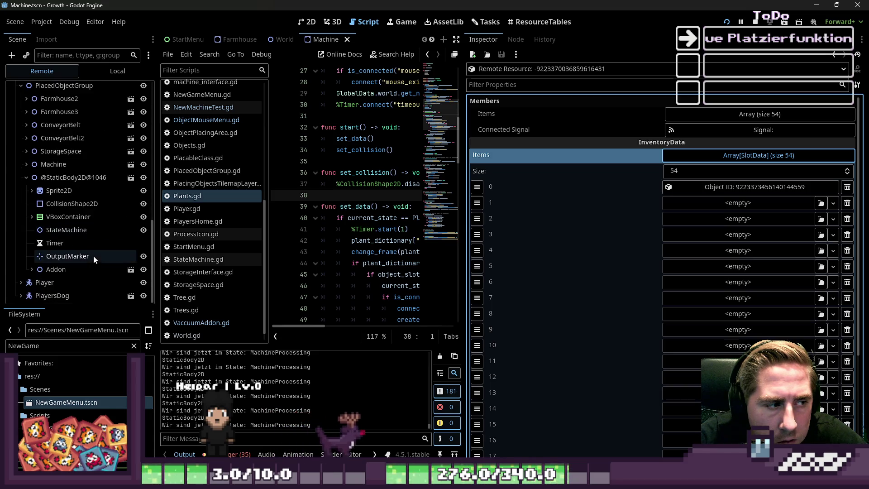
{"action": "left_click", "coordinate": [689, 152]}
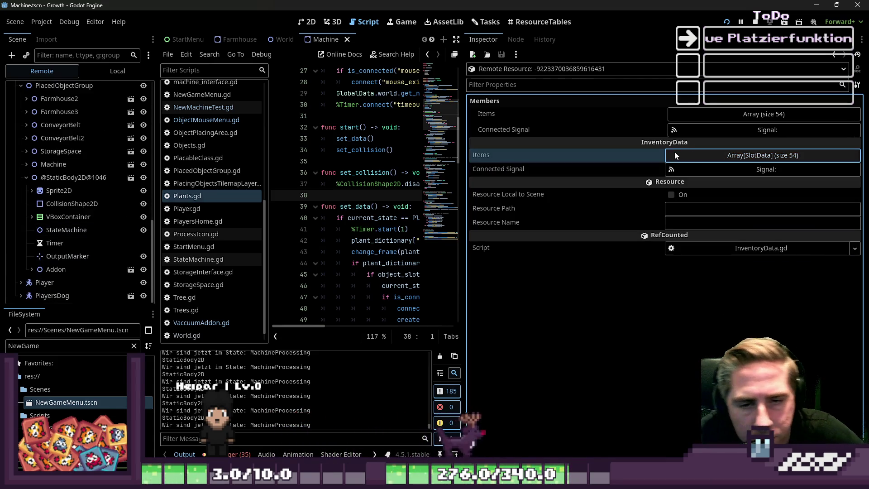
{"action": "scroll", "coordinate": [50, 263], "scroll_direction": "up", "scroll_amount": 3}
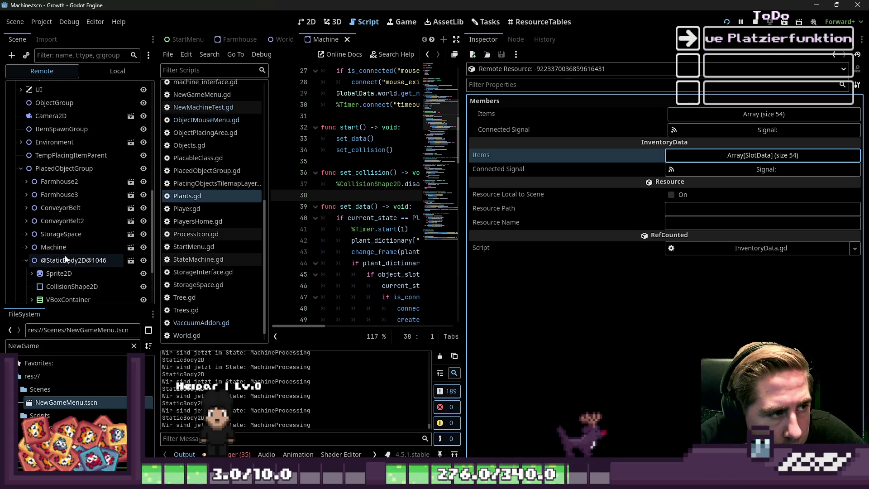
Inspect the Machine node's inventory, paging to the last of its 54 Items slots.
{"action": "left_click", "coordinate": [52, 247]}
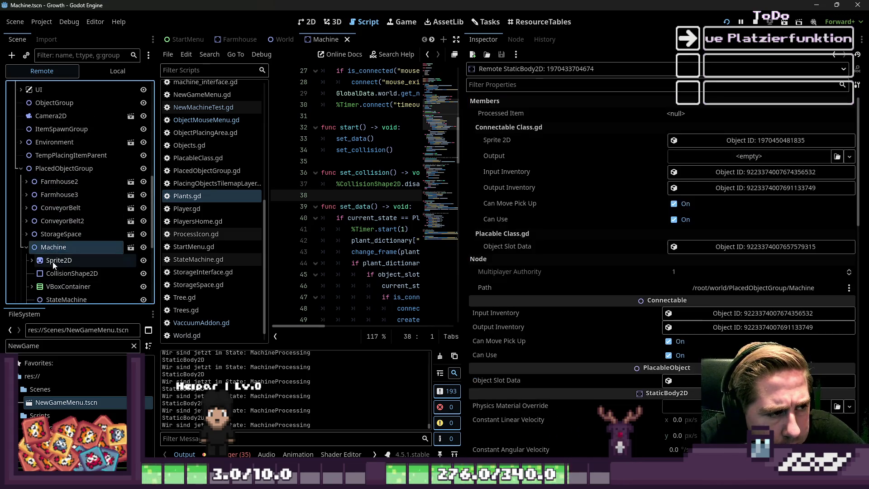
{"action": "left_click", "coordinate": [726, 177]}
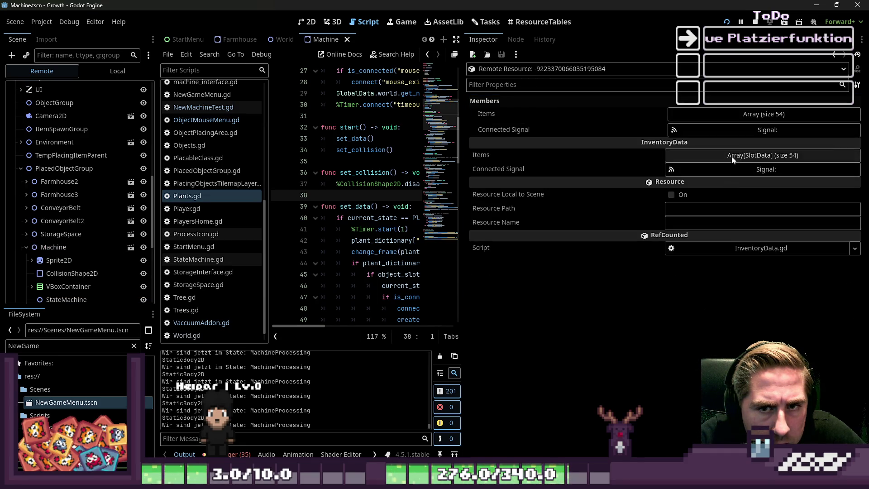
{"action": "left_click", "coordinate": [731, 157]}
{"action": "scroll", "coordinate": [731, 172], "scroll_direction": "down", "scroll_amount": 3}
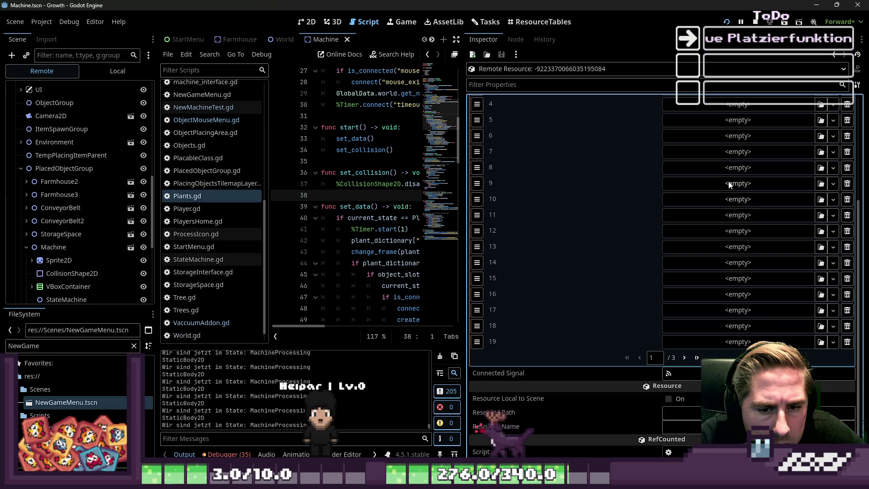
{"action": "left_click", "coordinate": [685, 358]}
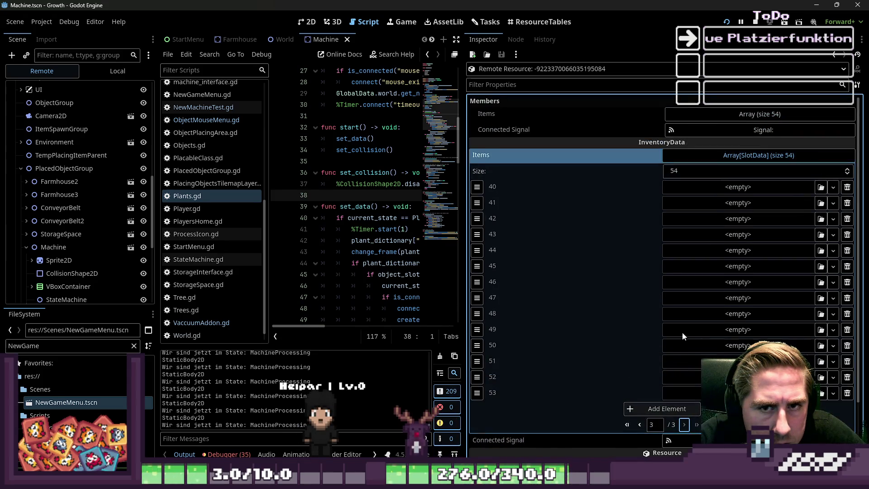
{"action": "left_click", "coordinate": [740, 156]}
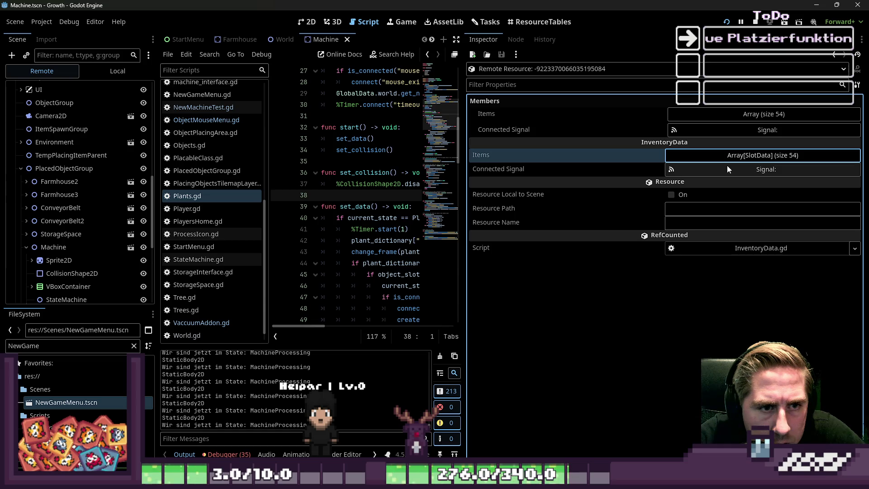
Set a breakpoint on line 40, review the Members Items array's 54 entries, and show the Debugger.
{"action": "left_click", "coordinate": [279, 218]}
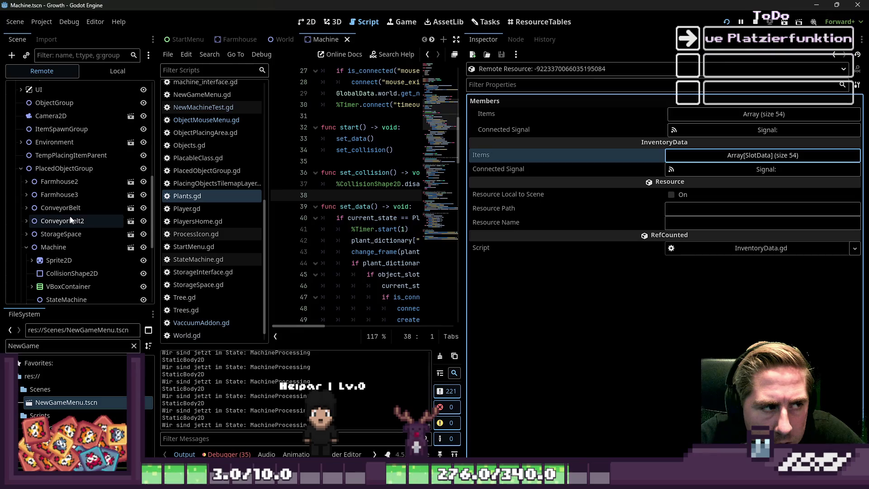
{"action": "scroll", "coordinate": [70, 216], "scroll_direction": "down", "scroll_amount": 3}
{"action": "scroll", "coordinate": [69, 216], "scroll_direction": "down", "scroll_amount": 5}
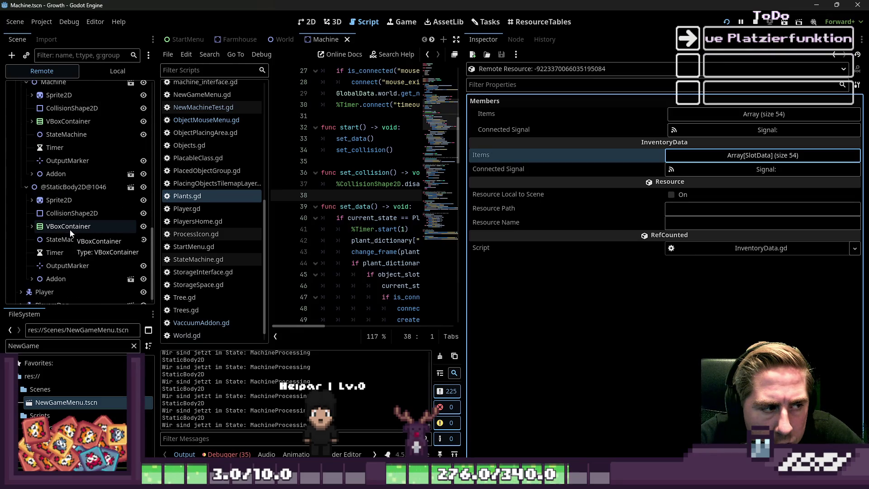
{"action": "left_click", "coordinate": [723, 122]}
{"action": "left_click", "coordinate": [724, 122]}
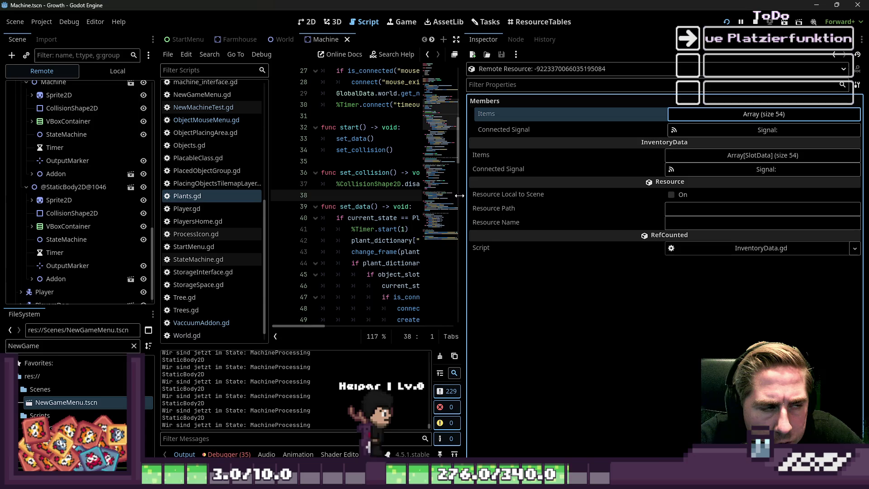
{"action": "scroll", "coordinate": [43, 219], "scroll_direction": "up", "scroll_amount": 5}
{"action": "scroll", "coordinate": [43, 219], "scroll_direction": "up", "scroll_amount": 10}
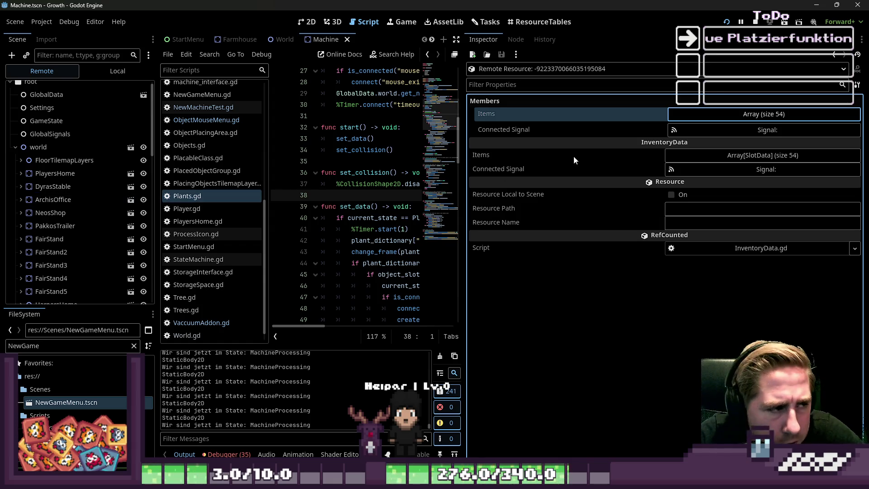
{"action": "left_click", "coordinate": [730, 113]}
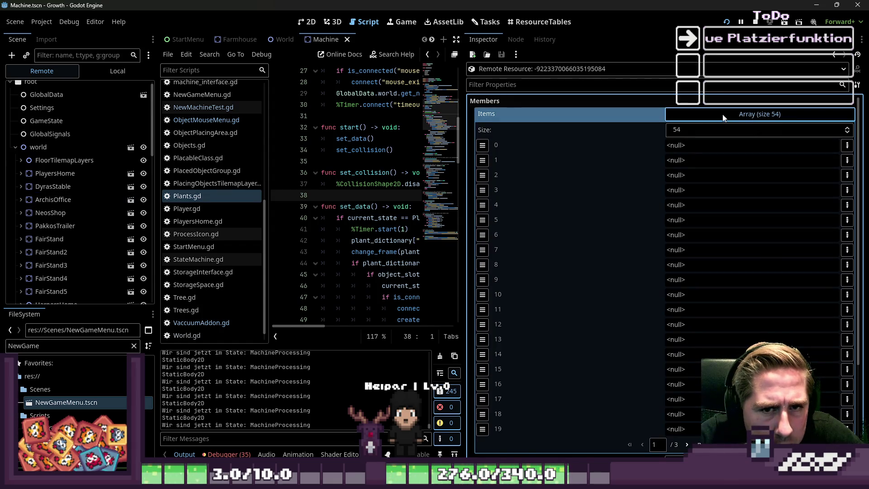
{"action": "left_click", "coordinate": [723, 117]}
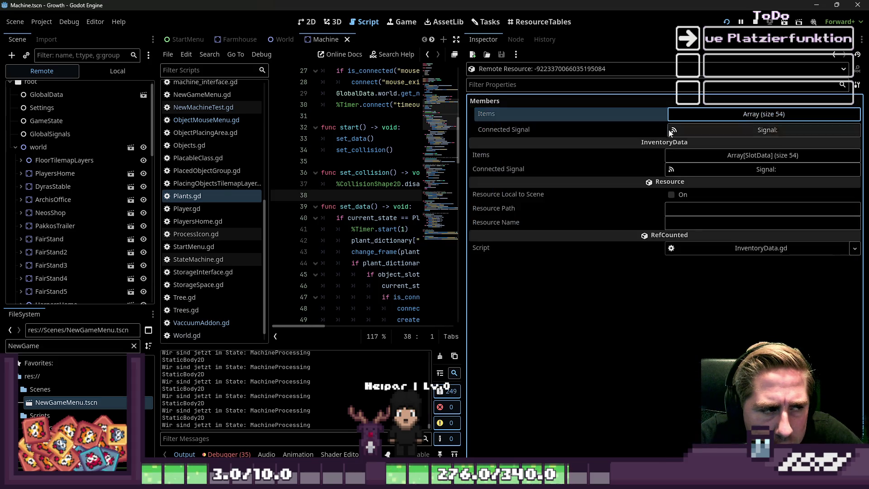
{"action": "scroll", "coordinate": [104, 226], "scroll_direction": "down", "scroll_amount": 4}
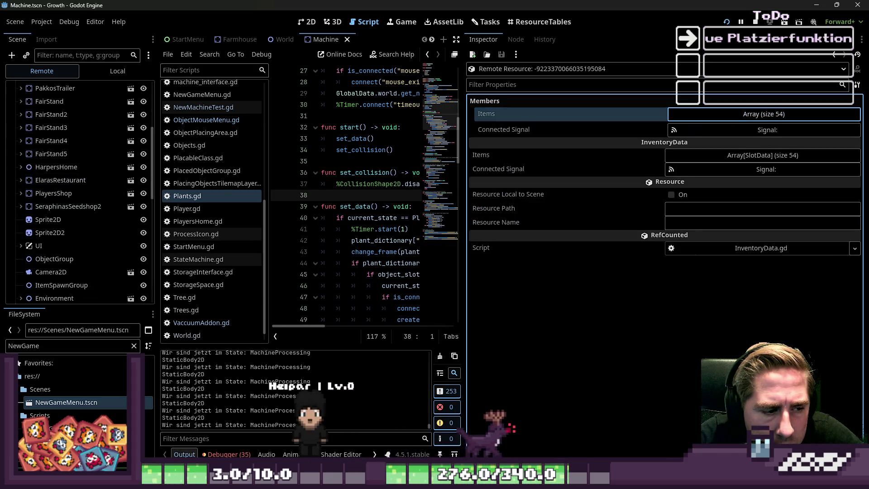
{"action": "left_click", "coordinate": [231, 454]}
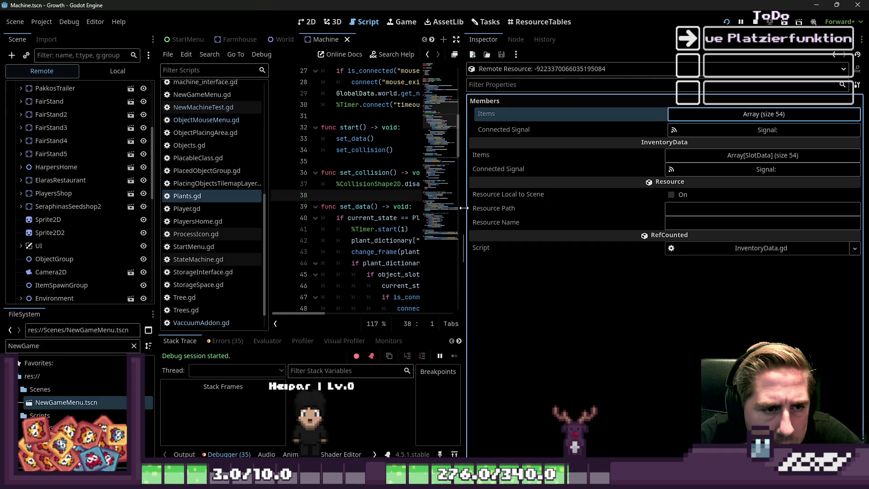
Open the Debugger's Errors list and jump to the GlobalData.gd:1068 conversion error.
{"action": "left_click_drag", "start_coordinate": [464, 208], "coordinate": [770, 208]}
{"action": "left_click", "coordinate": [218, 454]}
{"action": "left_click", "coordinate": [217, 454]}
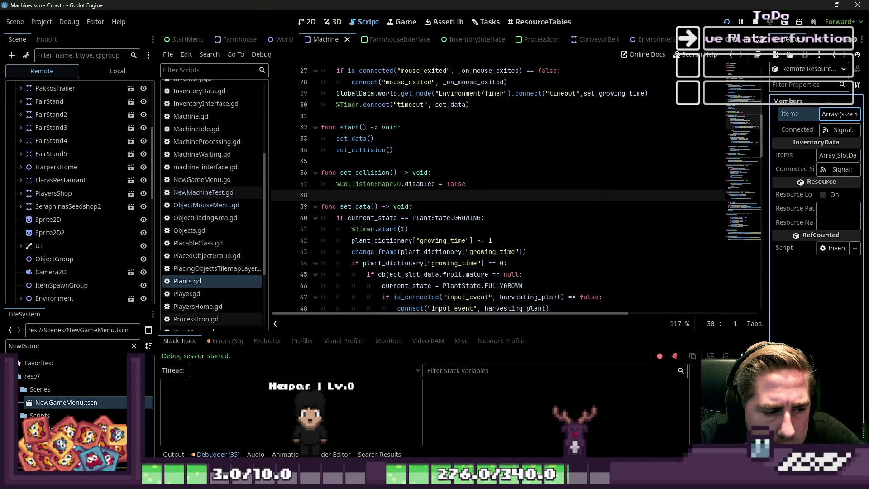
{"action": "left_click", "coordinate": [225, 341]}
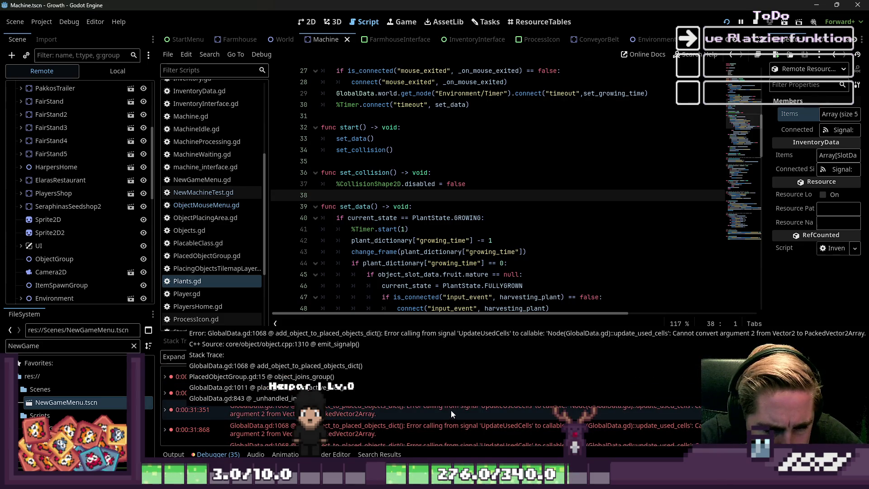
{"action": "mouse_move", "coordinate": [440, 409]}
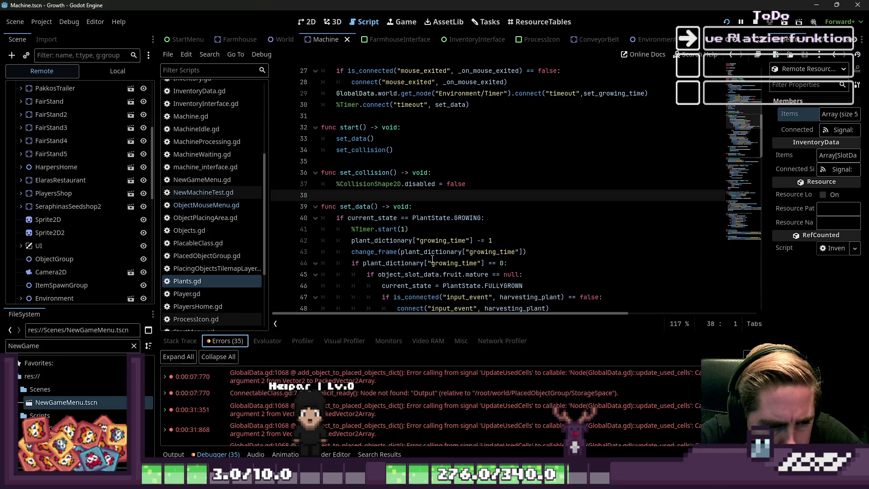
{"action": "double_click", "coordinate": [281, 410]}
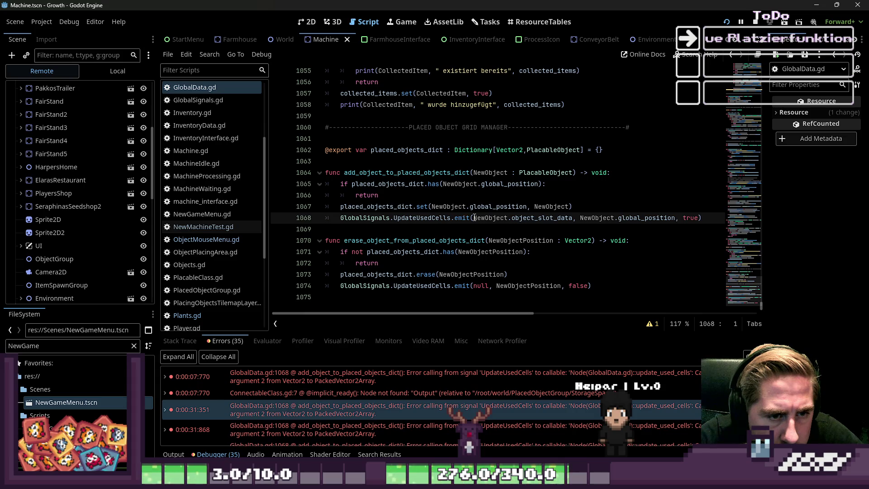
Search GlobalData.gd for UpdateUsedCells, cycling between the line 75 connection and line 1068 emit.
{"action": "double_click", "coordinate": [317, 405]}
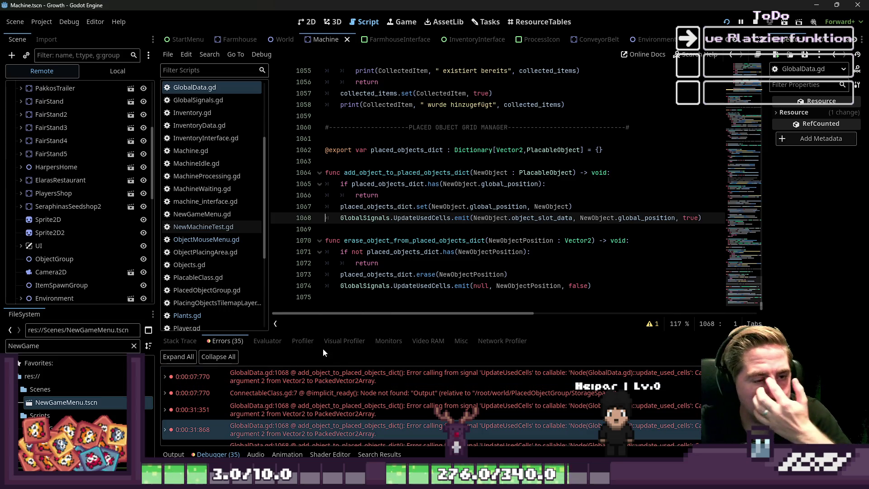
{"action": "double_click", "coordinate": [422, 218]}
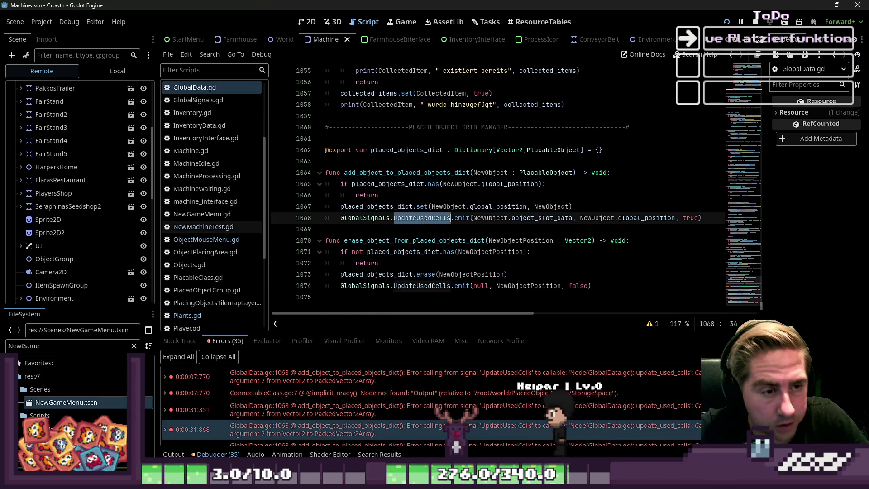
{"action": "key", "text": "ctrl+f"}
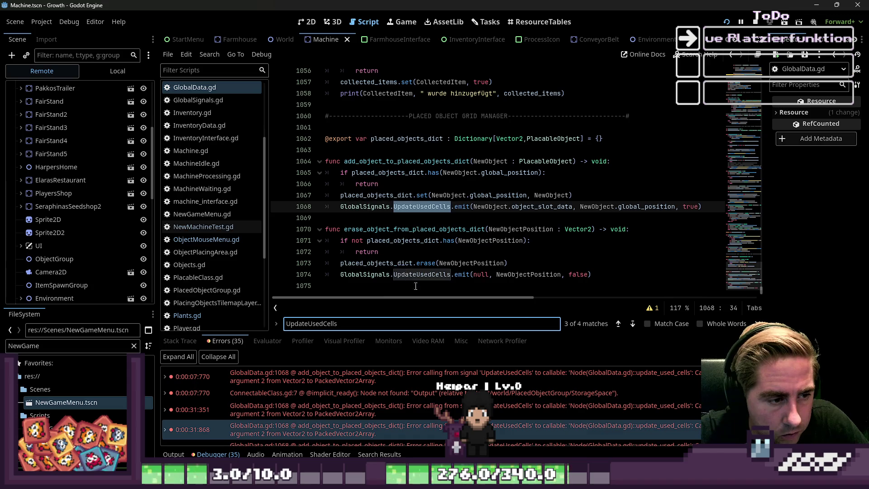
{"action": "left_click", "coordinate": [619, 324]}
{"action": "left_click", "coordinate": [618, 324]}
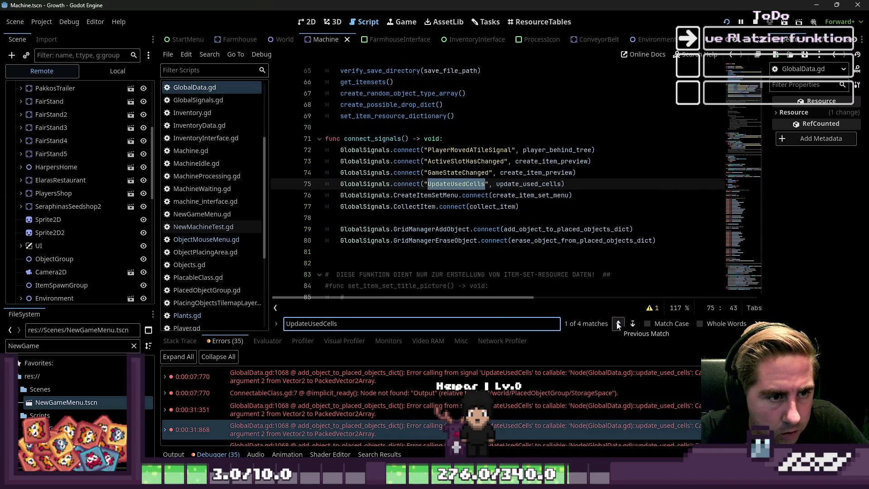
{"action": "left_click", "coordinate": [618, 324]}
{"action": "left_click", "coordinate": [619, 323]}
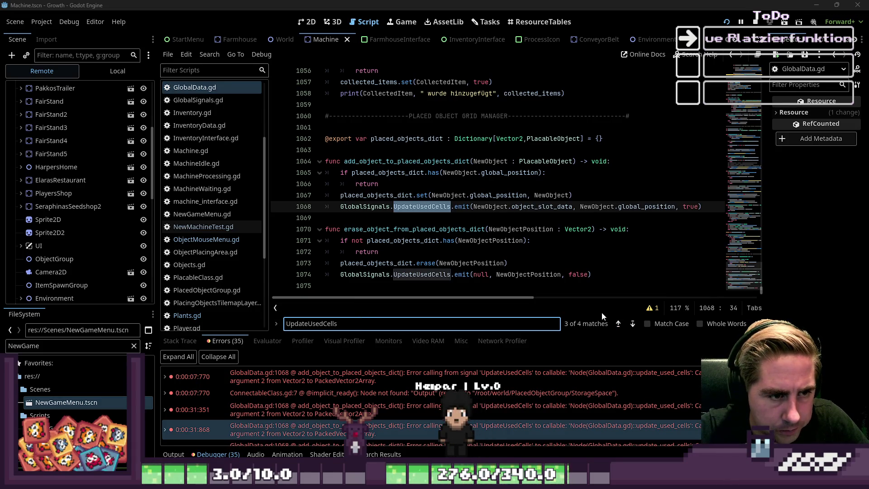
{"action": "left_click", "coordinate": [618, 324]}
{"action": "left_click", "coordinate": [618, 324]}
{"action": "left_click", "coordinate": [618, 324]}
{"action": "left_click", "coordinate": [618, 324]}
{"action": "left_click", "coordinate": [618, 324]}
{"action": "left_click", "coordinate": [618, 324]}
{"action": "left_click", "coordinate": [618, 324]}
{"action": "left_click", "coordinate": [618, 324]}
{"action": "left_click", "coordinate": [618, 324]}
{"action": "left_click", "coordinate": [618, 324]}
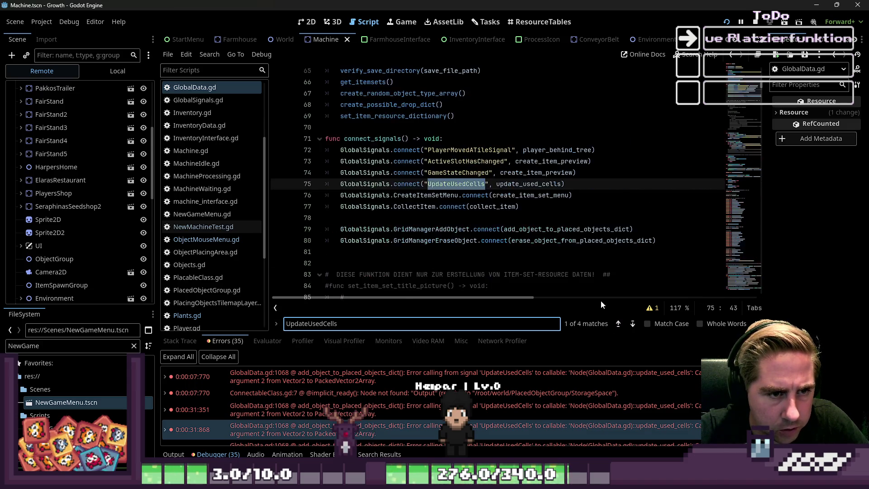
Jump to update_used_cells and inspect position_has_space's positions_adder_dictionary and used_cells checks.
{"action": "left_click", "coordinate": [535, 183], "text": "ctrl"}
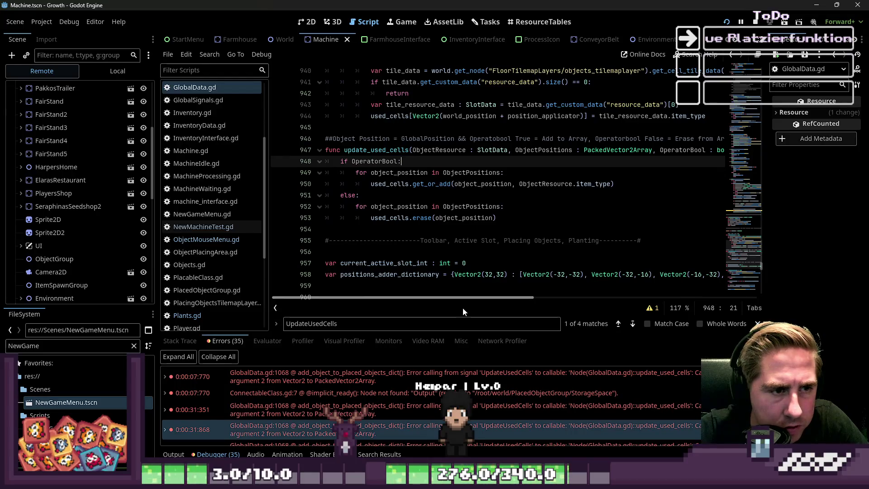
{"action": "scroll", "coordinate": [508, 272], "scroll_direction": "up", "scroll_amount": 2}
{"action": "scroll", "coordinate": [508, 272], "scroll_direction": "right", "scroll_amount": 1}
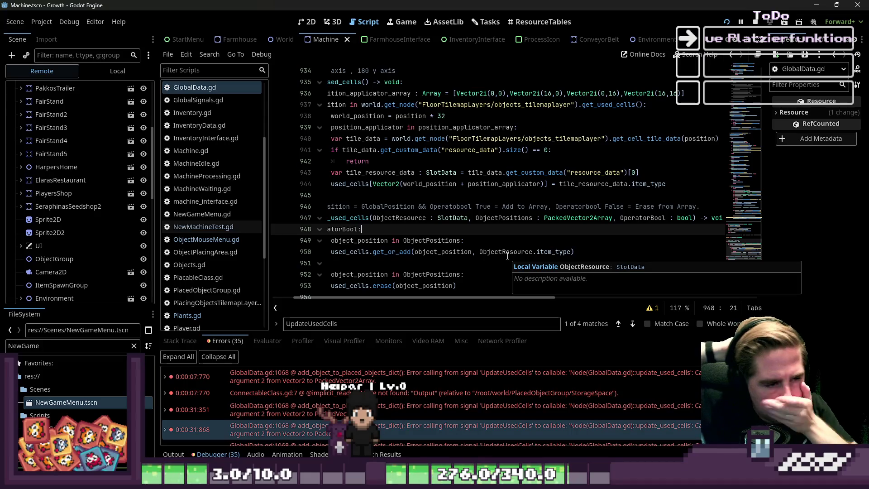
{"action": "double_click", "coordinate": [407, 195]}
{"action": "double_click", "coordinate": [473, 196]}
{"action": "left_click", "coordinate": [309, 207]}
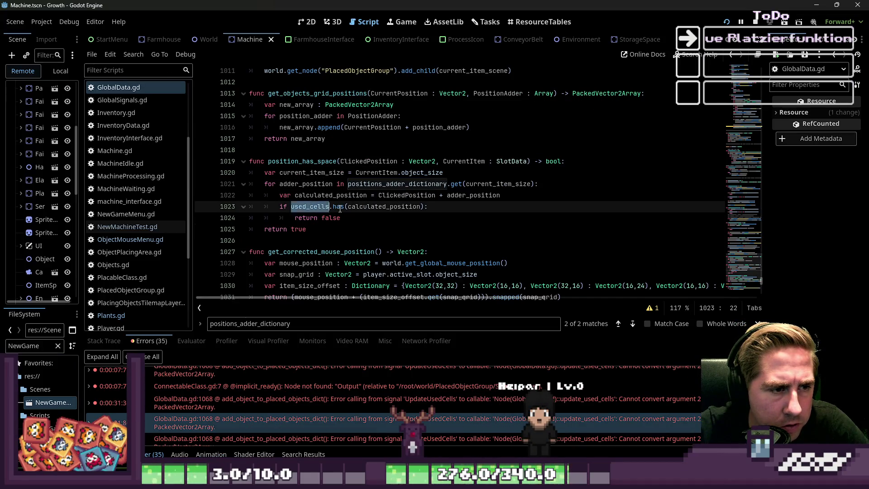
Check lines 1024-1025 and the positions_adder_dictionary match, then move to line 1069.
{"action": "left_click", "coordinate": [322, 218]}
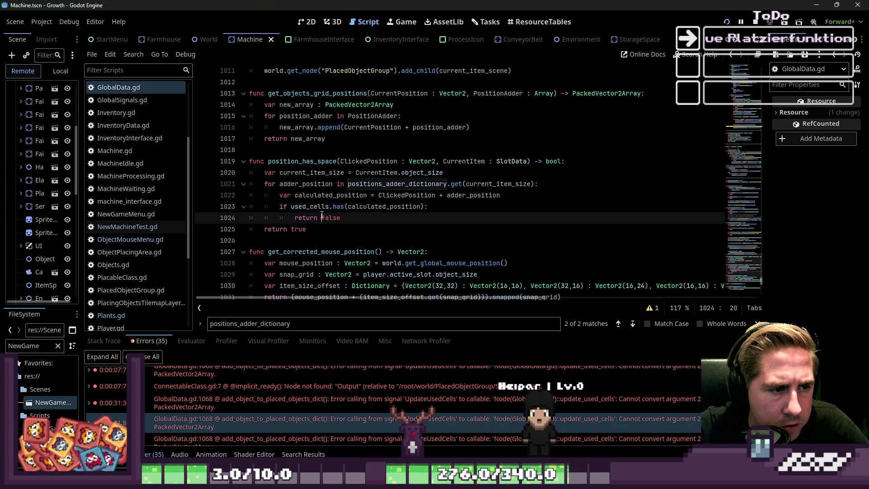
{"action": "double_click", "coordinate": [292, 230]}
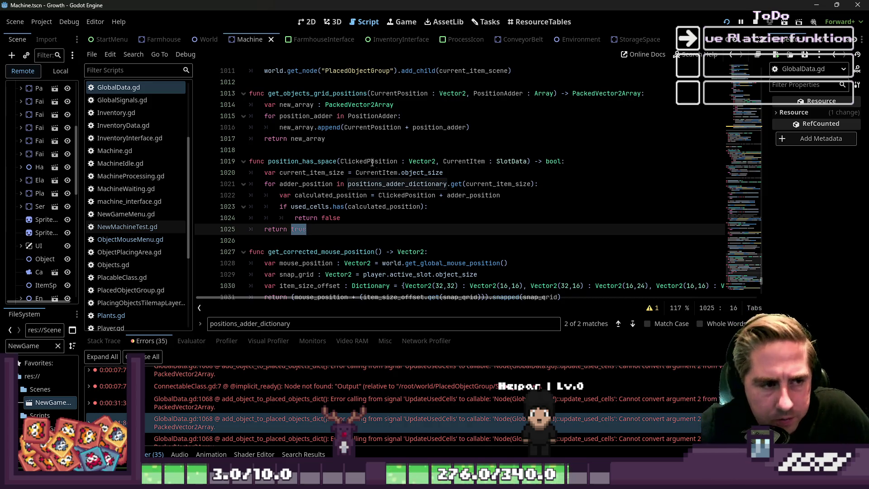
{"action": "key", "text": "F3"}
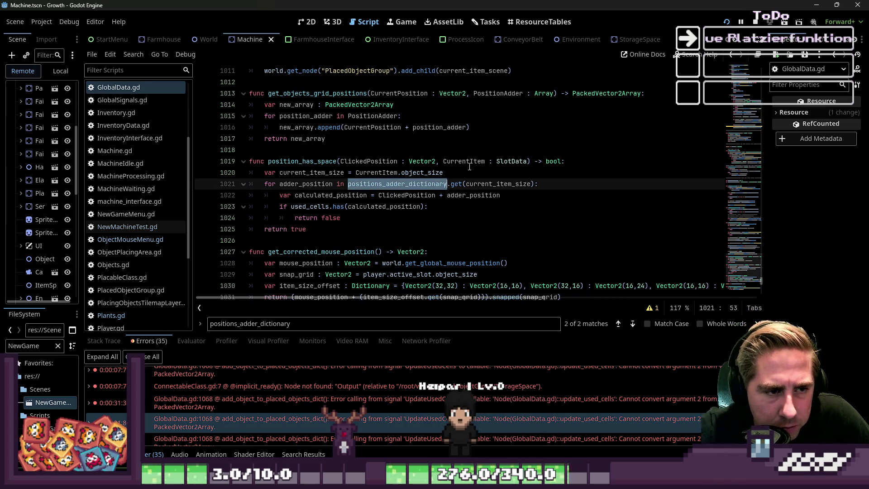
{"action": "scroll", "coordinate": [415, 184], "scroll_direction": "down", "scroll_amount": 15}
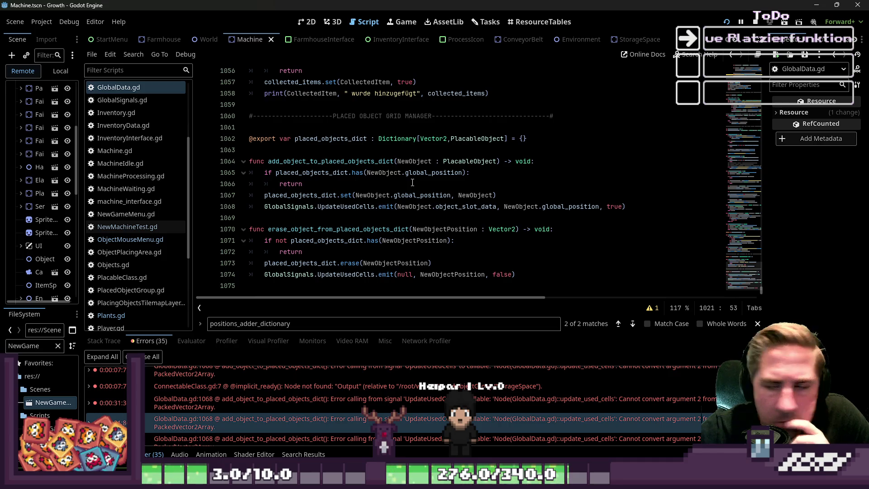
{"action": "mouse_move", "coordinate": [407, 178]}
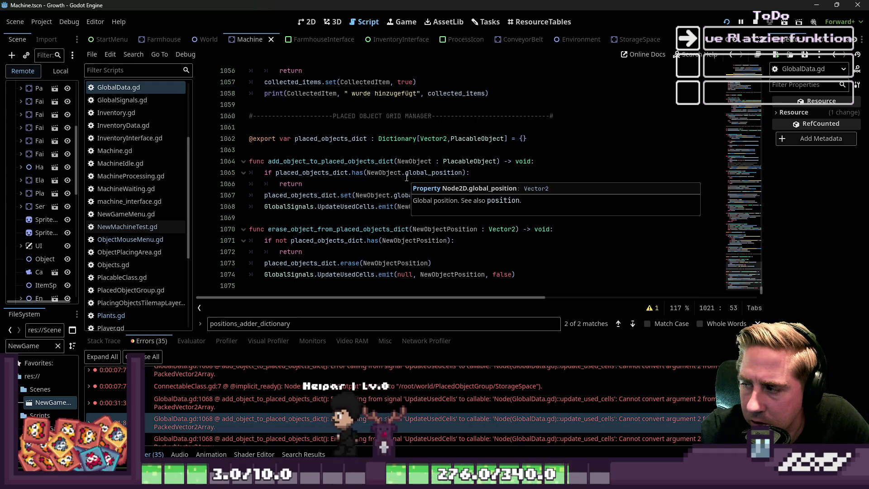
{"action": "left_click", "coordinate": [314, 217]}
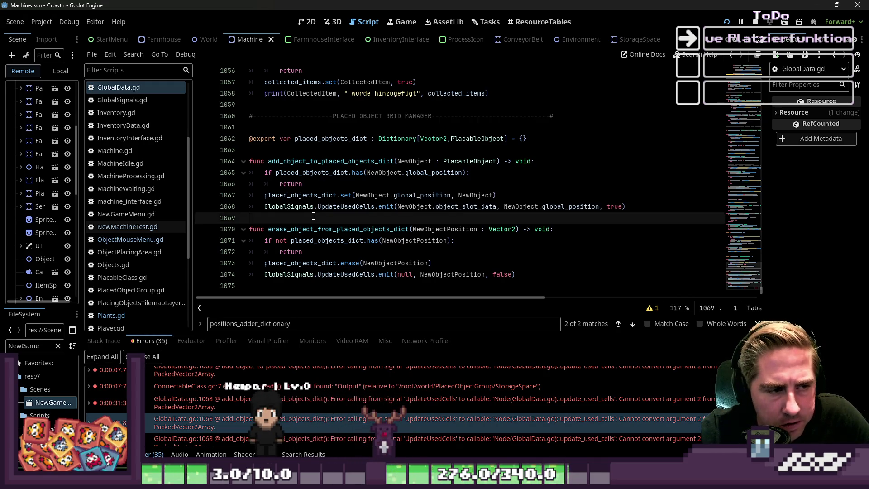
Start a new function get_object_used_positions() returning PackedVector2Array at the end of the script.
{"action": "left_click", "coordinate": [310, 284]}
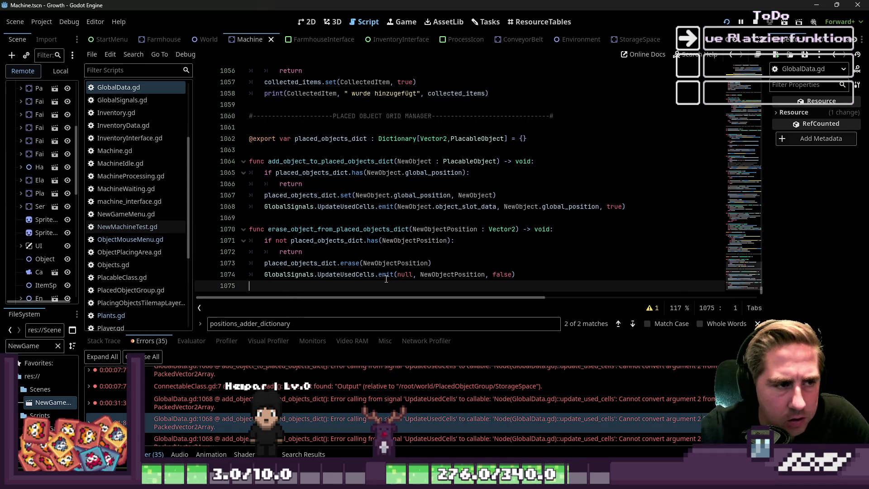
{"action": "key", "text": "Return"}
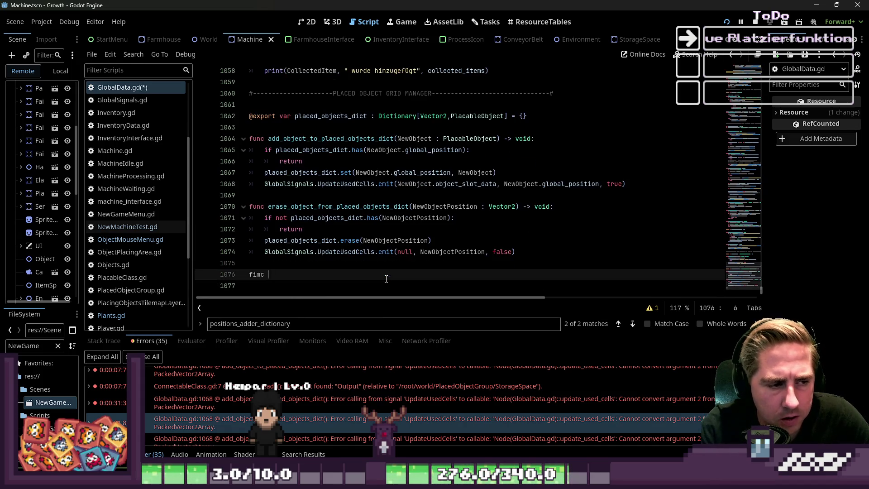
{"action": "key", "text": "BackSpace"}
{"action": "key", "text": "BackSpace"}
{"action": "key", "text": "BackSpace"}
{"action": "type", "text": "unc get_"}
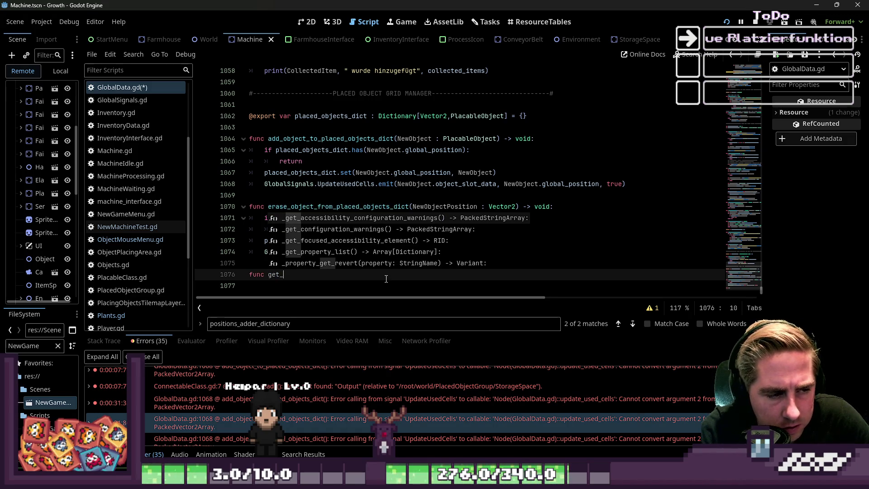
{"action": "type", "text": "object_used_positions"}
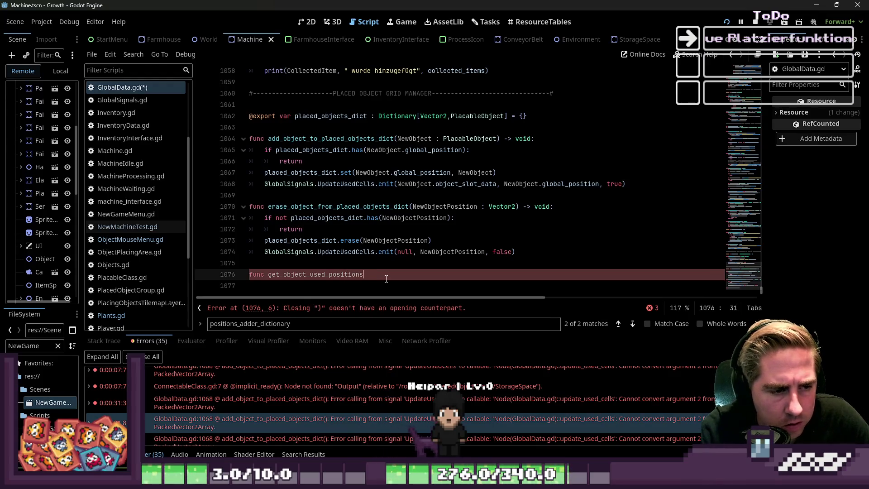
{"action": "type", "text": ") "}
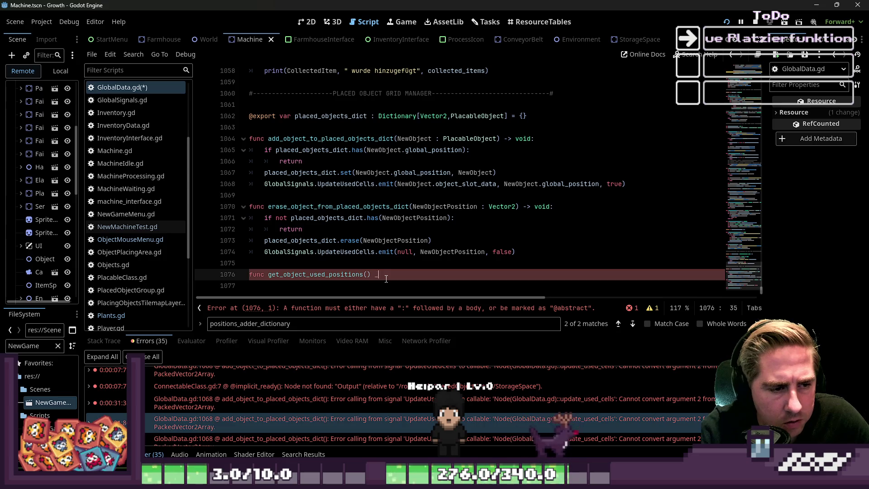
{"action": "type", "text": "-> Packed"}
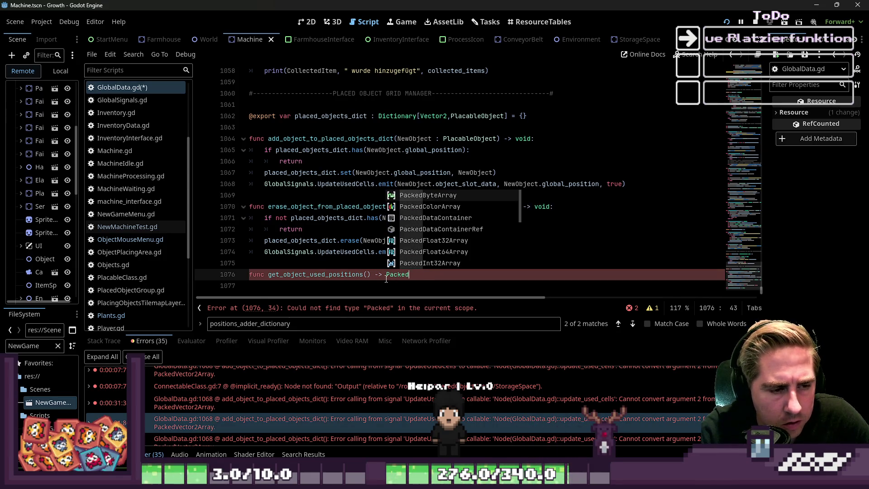
{"action": "type", "text": "Vec"}
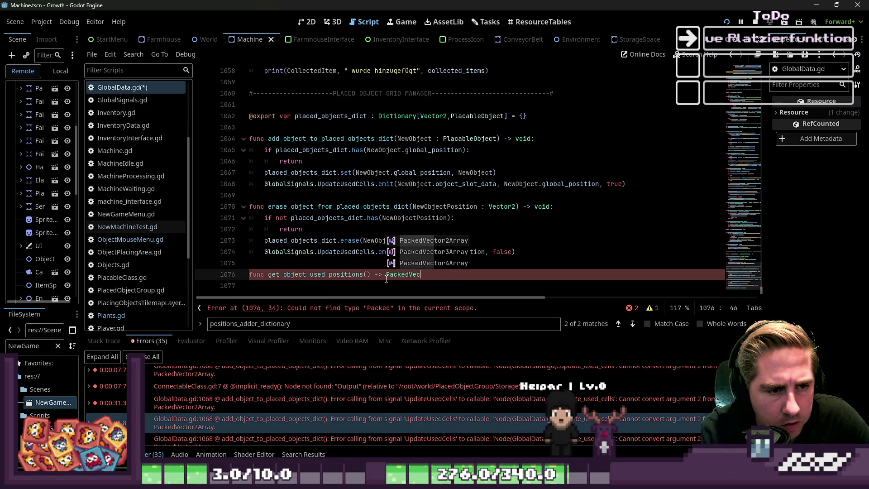
{"action": "key", "text": "Return"}
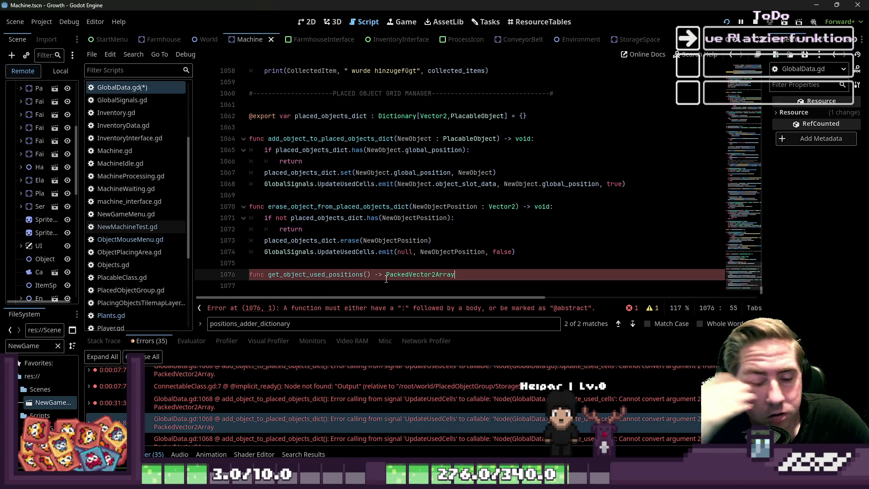
{"action": "type", "text": "vpo"}
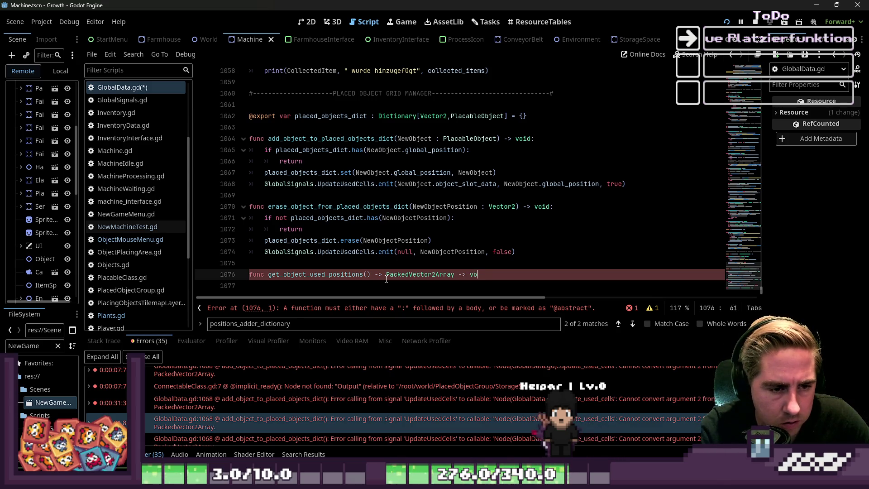
{"action": "type", "text": ":"}
{"action": "key", "text": "Return"}
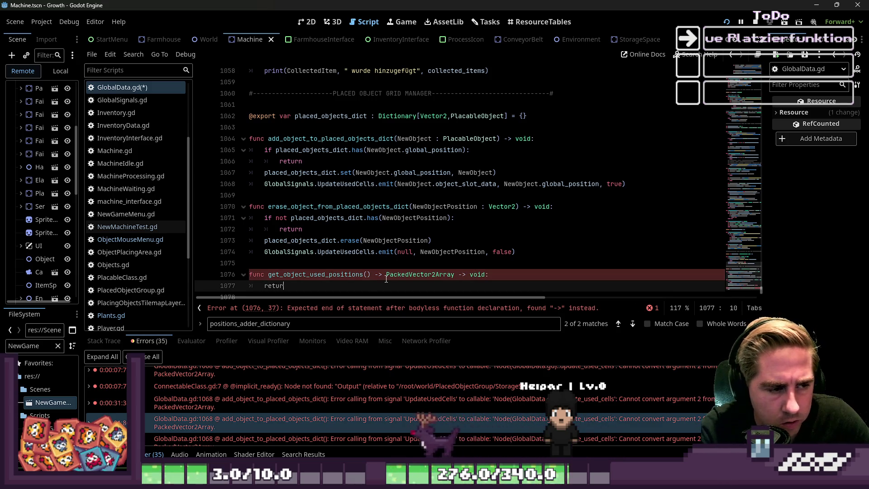
Declare 'var object_used_positions : PackedVector2Array = []' on line 1077.
{"action": "type", "text": "return"}
{"action": "key", "text": "ctrl+z"}
{"action": "key", "text": "ctrl+z"}
{"action": "key", "text": "ctrl+z"}
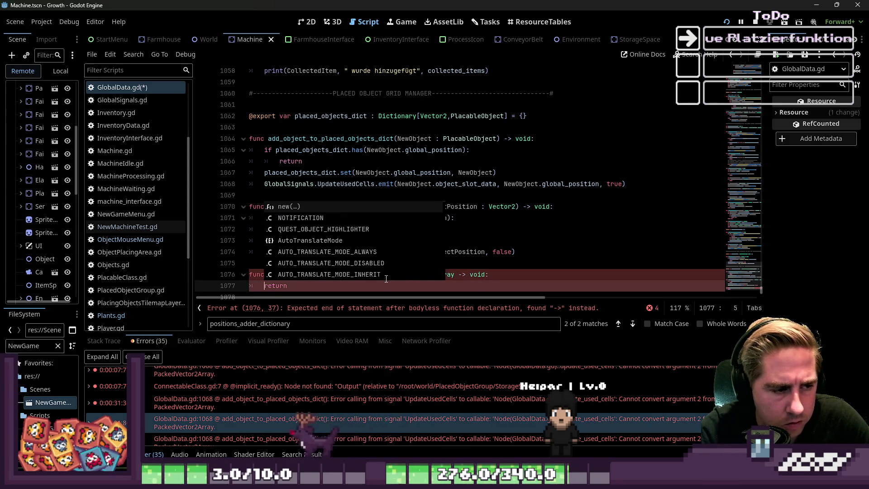
{"action": "key", "text": "ctrl+z"}
{"action": "key", "text": "ctrl+z"}
{"action": "key", "text": "ctrl+z"}
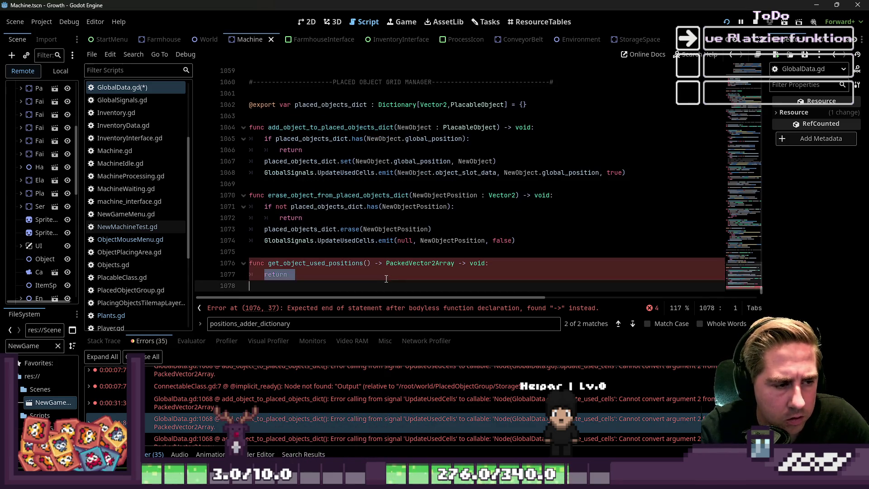
{"action": "type", "text": "var"}
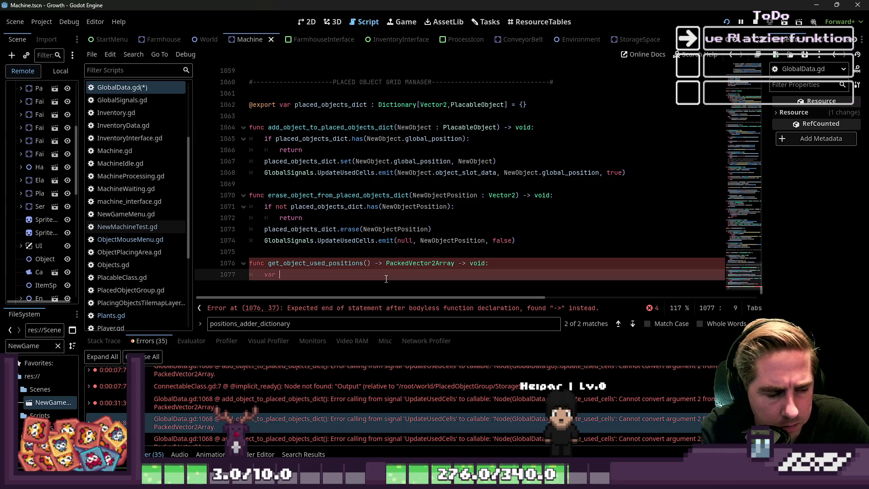
{"action": "key", "text": "BackSpace"}
{"action": "key", "text": "BackSpace"}
{"action": "type", "text": "sed"}
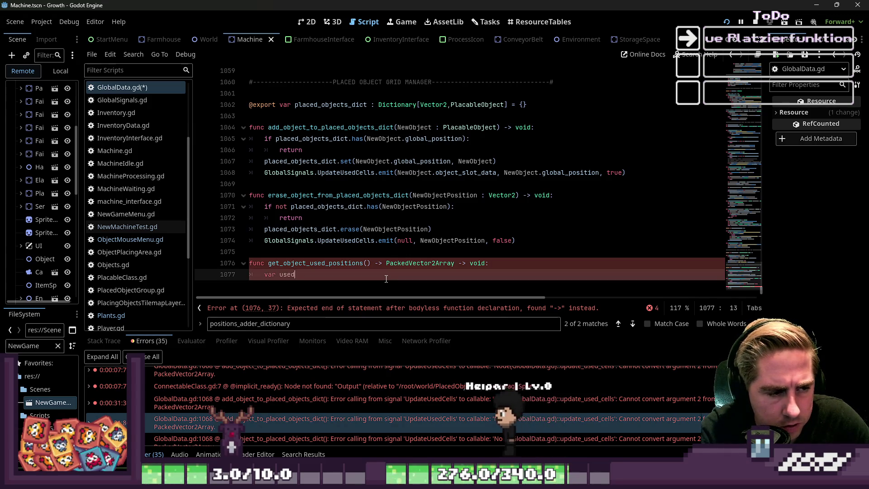
{"action": "type", "text": "_positions :"}
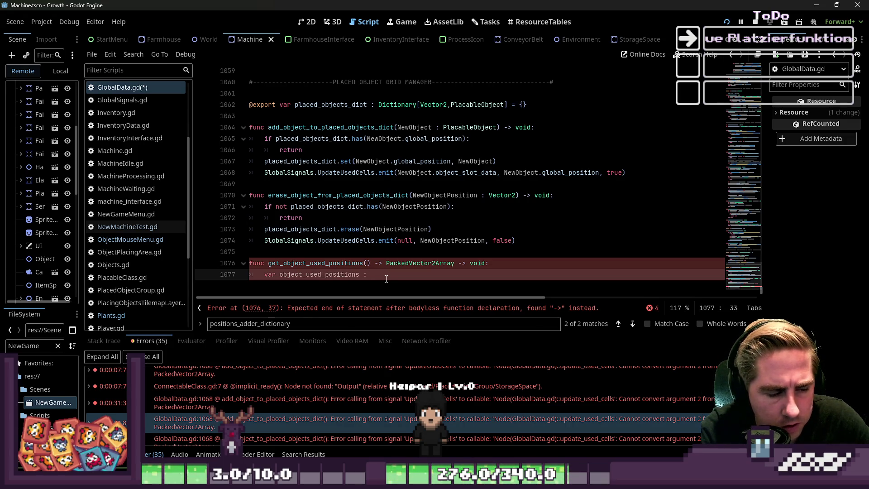
{"action": "type", "text": "Ve"}
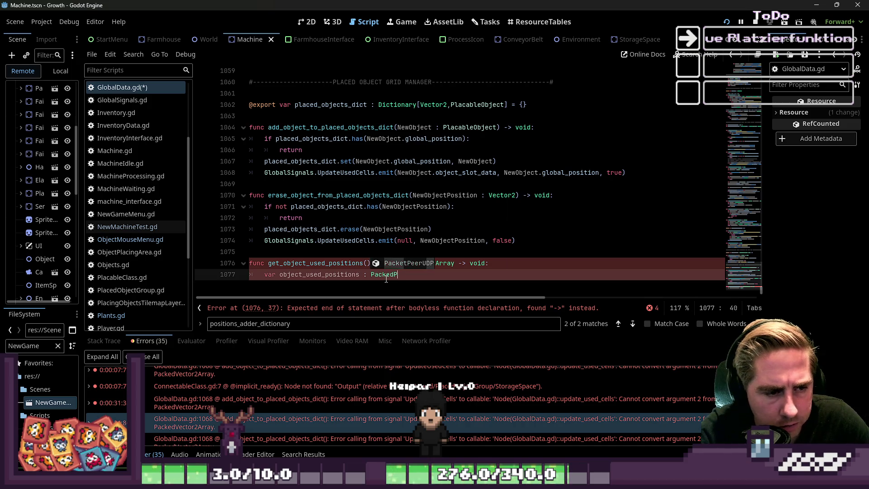
{"action": "key", "text": "Return"}
{"action": "type", "text": "="}
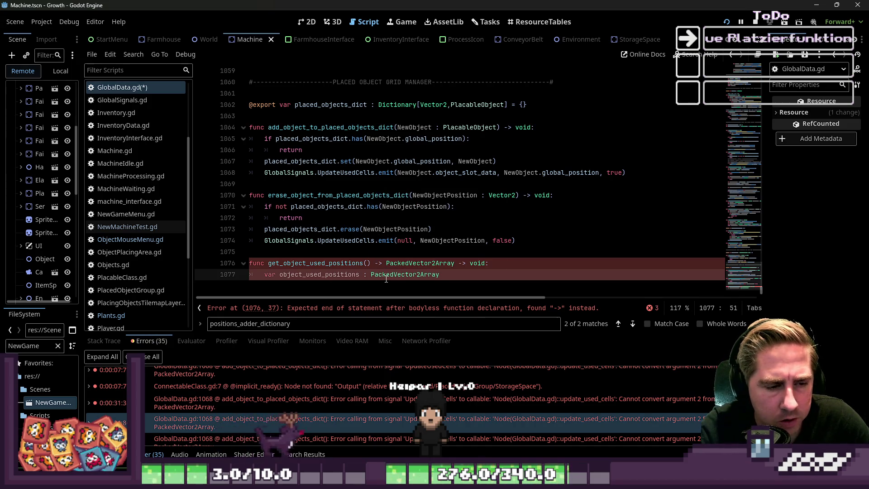
{"action": "key", "text": "BackSpace"}
{"action": "key", "text": "BackSpace"}
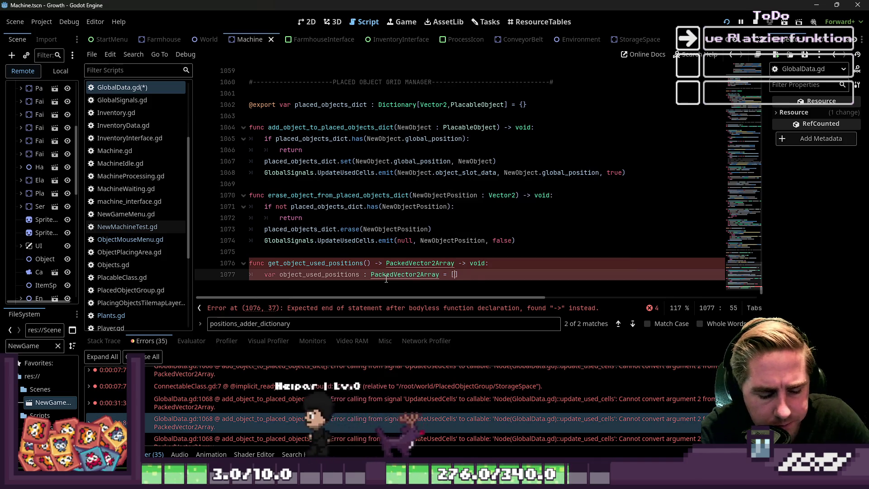
{"action": "type", "text": "["}
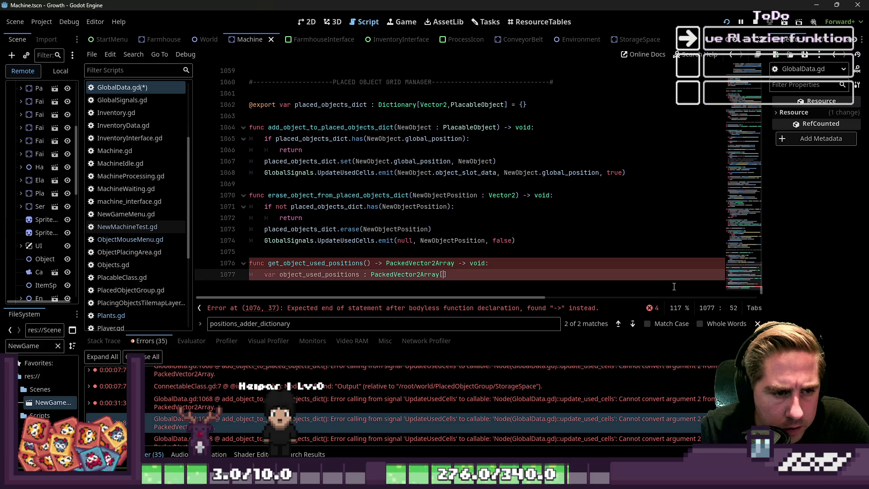
{"action": "key", "text": "BackSpace"}
{"action": "type", "text": "= "}
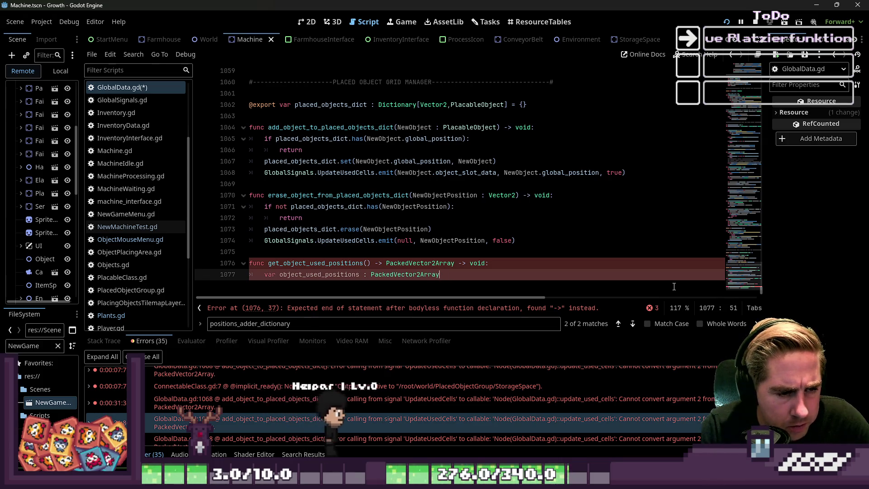
{"action": "type", "text": "[]"}
{"action": "key", "text": "Return"}
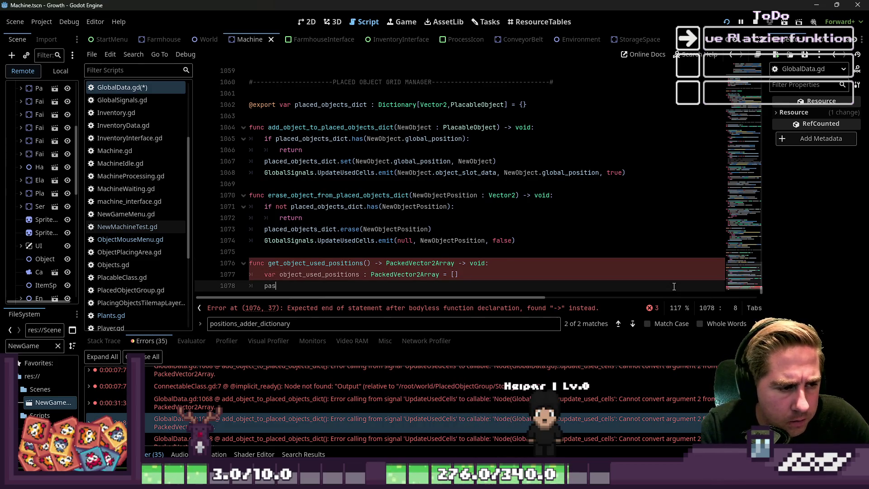
Add 'return object_used_positions' on the line below the declaration.
{"action": "type", "text": "return"}
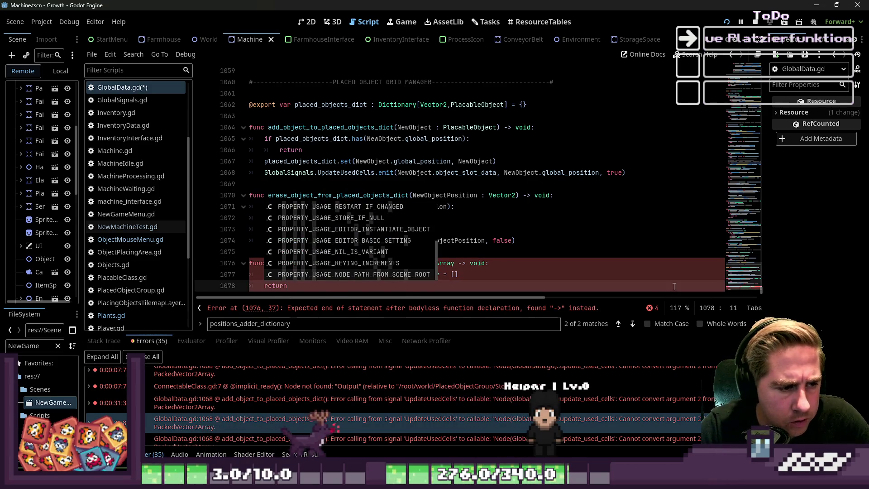
{"action": "type", "text": "bject_used_positions"}
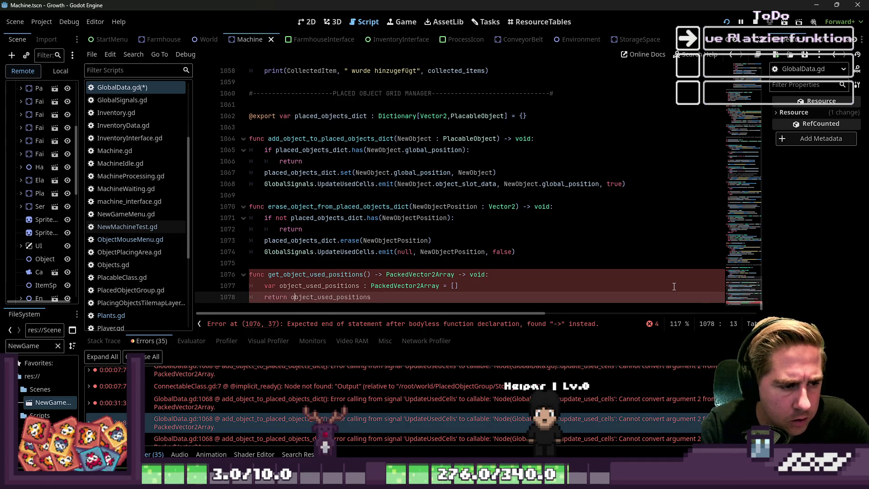
{"action": "key", "text": "Up"}
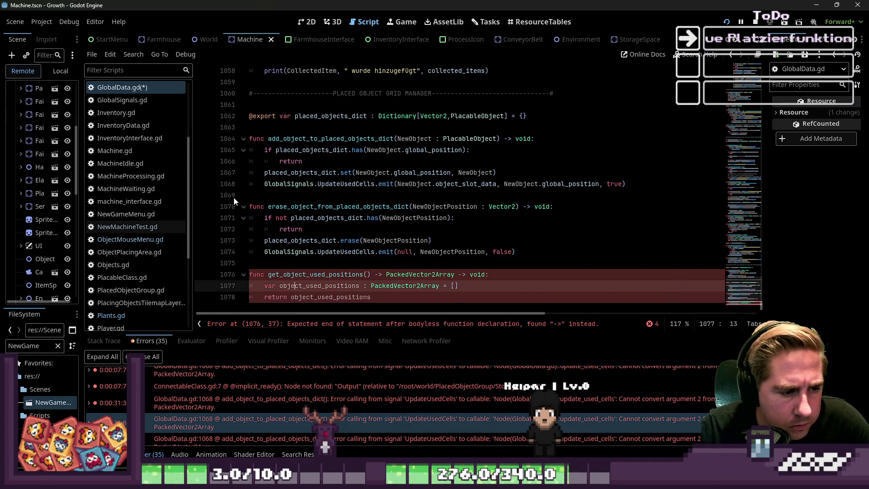
{"action": "key", "text": "Left"}
{"action": "key", "text": "Left"}
{"action": "key", "text": "Left"}
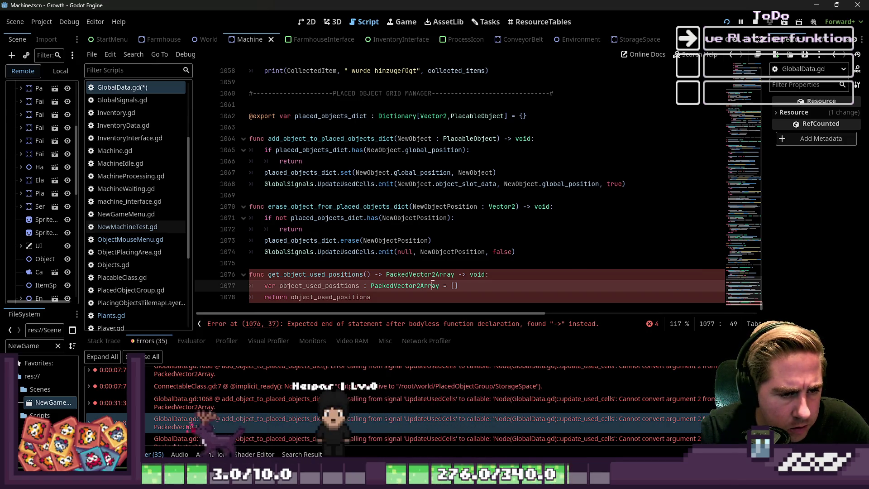
{"action": "left_click", "coordinate": [475, 274]}
Delete the extra '-> void' return type from the function line.
{"action": "double_click", "coordinate": [318, 297]}
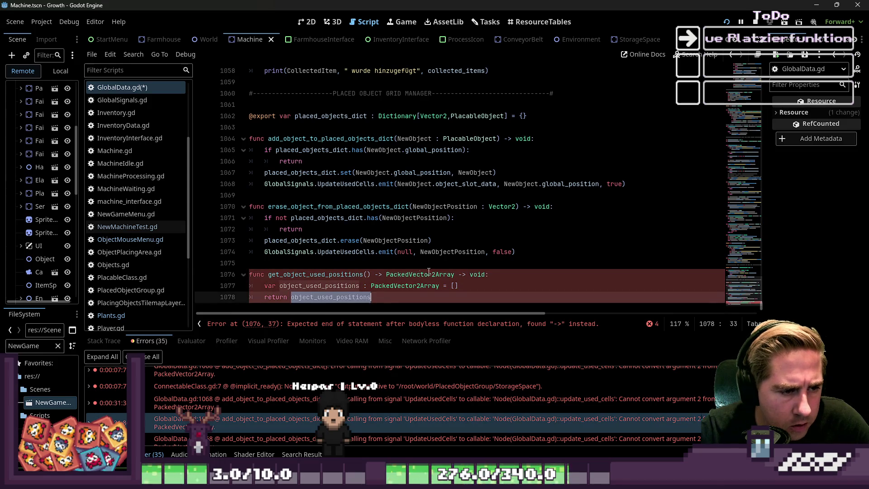
{"action": "key", "text": "Up"}
{"action": "key", "text": "Up"}
{"action": "key", "text": "Home"}
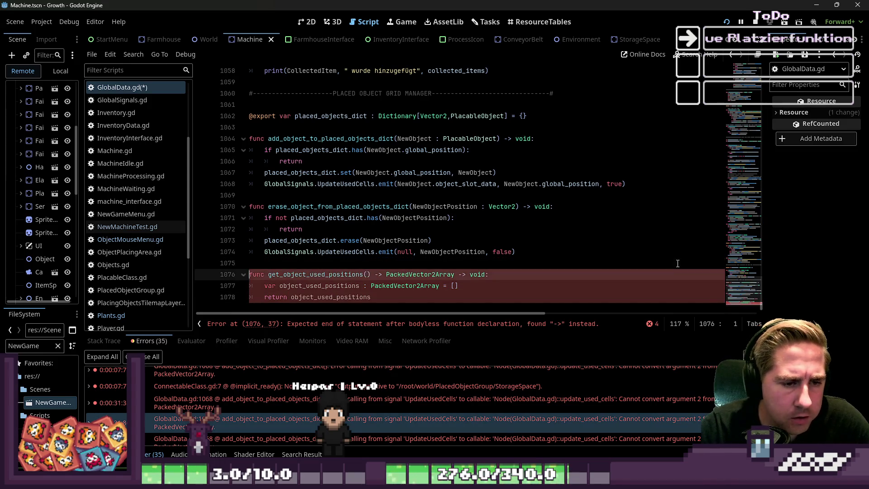
{"action": "key", "text": "ctrl+shift+Right"}
{"action": "key", "text": "ctrl+shift+Right"}
{"action": "key", "text": "Delete"}
{"action": "key", "text": "Down"}
{"action": "key", "text": "Up"}
{"action": "key", "text": "Down"}
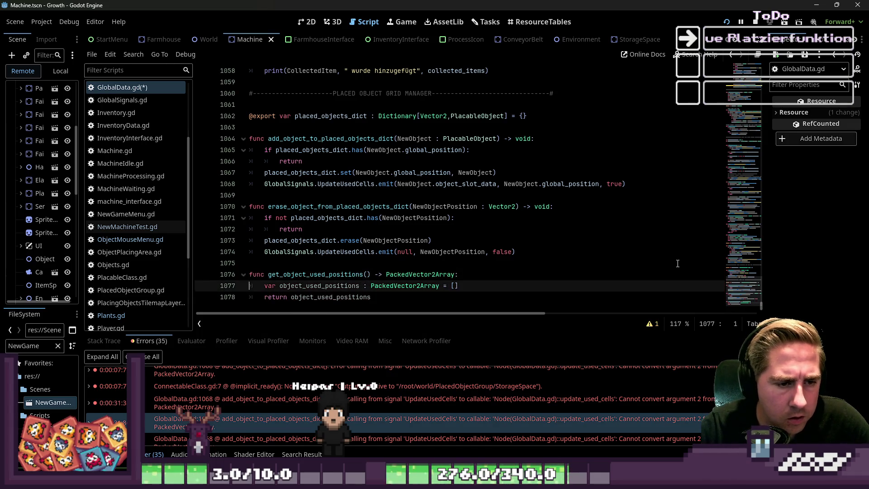
{"action": "key", "text": "Down"}
{"action": "key", "text": "Home"}
Add the parameter 'ObjectSize : Vector2' to get_object_used_positions.
{"action": "key", "text": "Up"}
{"action": "key", "text": "Up"}
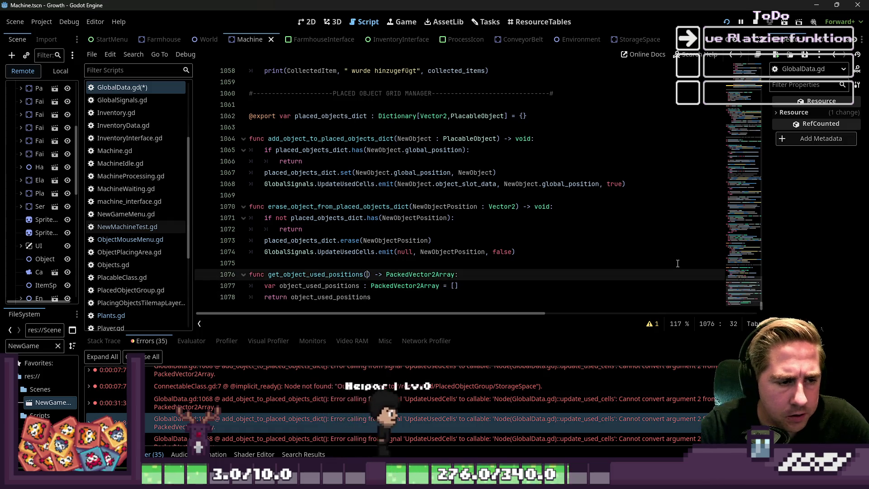
{"action": "type", "text": "jectSize : Ve"}
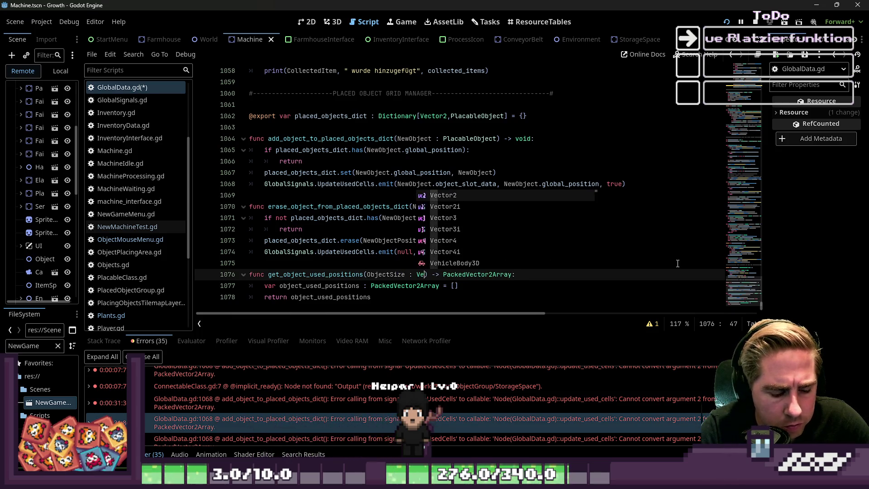
{"action": "type", "text": "ctor2("}
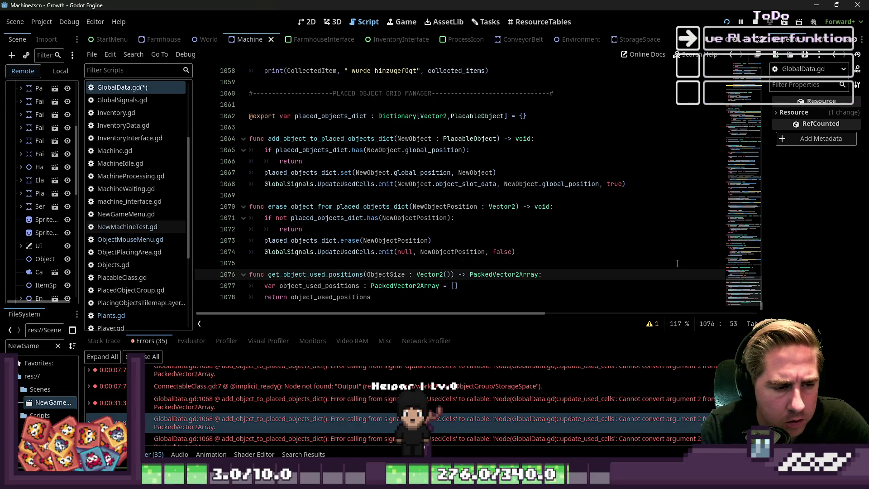
{"action": "type", "text": ")"}
{"action": "key", "text": "BackSpace"}
{"action": "key", "text": "BackSpace"}
Insert a blank line between the object_used_positions declaration and the return line.
{"action": "key", "text": "End"}
{"action": "key", "text": "Return"}
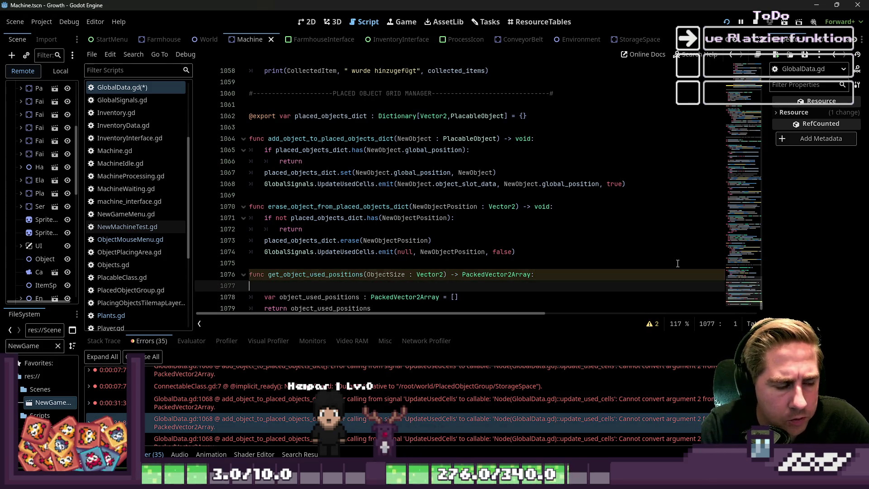
{"action": "key", "text": "BackSpace"}
{"action": "key", "text": "Down"}
{"action": "key", "text": "Return"}
{"action": "key", "text": "ctrl+space"}
{"action": "key", "text": "Escape"}
{"action": "key", "text": "BackSpace"}
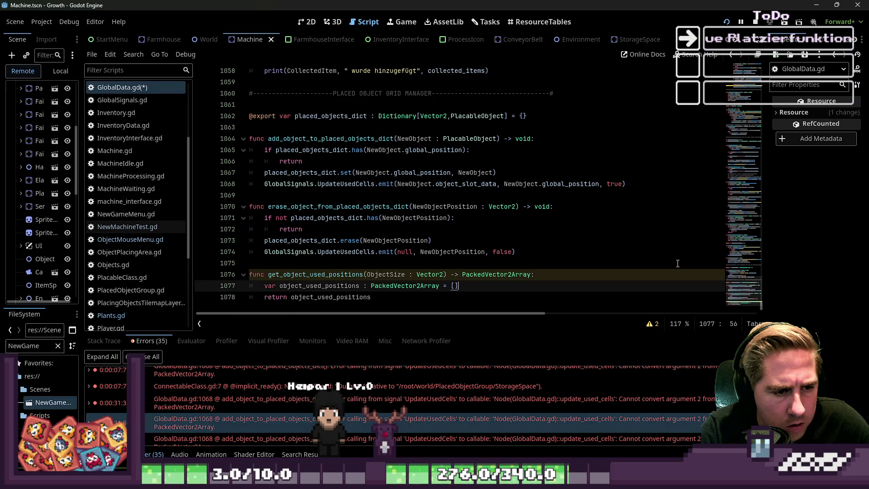
{"action": "key", "text": "Return"}
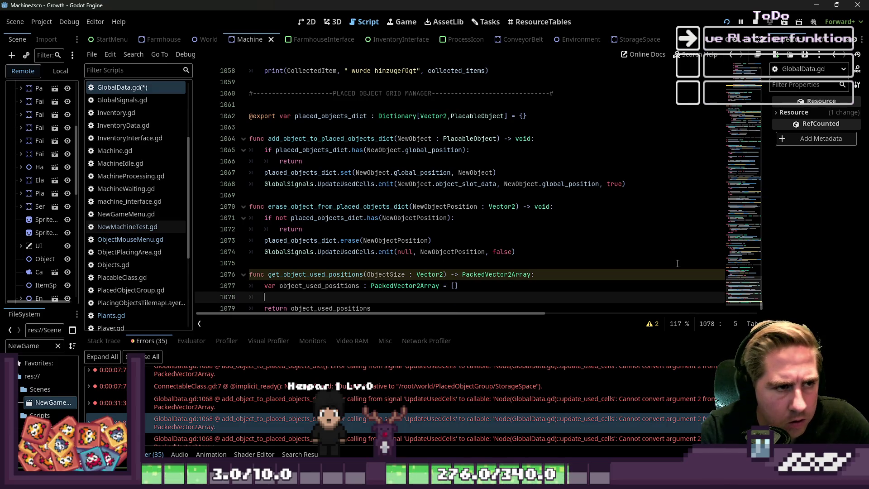
Inspect item_size_offset and the line 958 positions_adder_dictionary Vector2 offset entries.
{"action": "scroll", "coordinate": [678, 263], "scroll_direction": "up", "scroll_amount": 13}
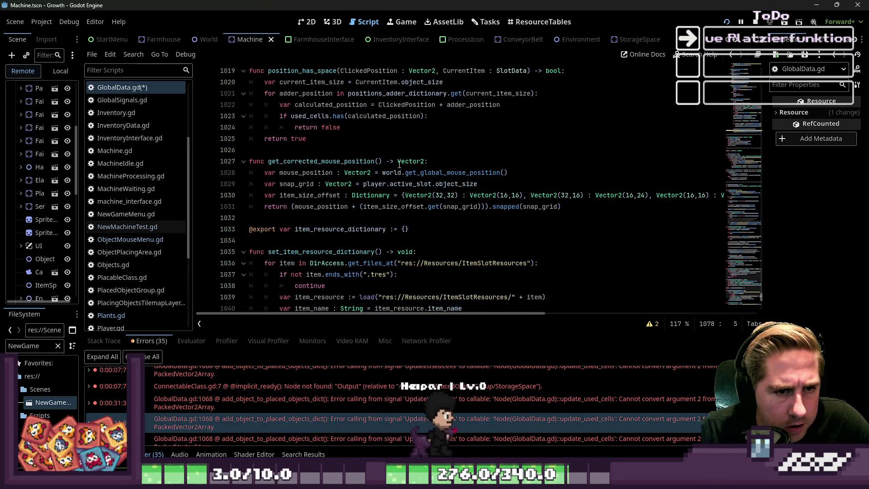
{"action": "double_click", "coordinate": [310, 195]}
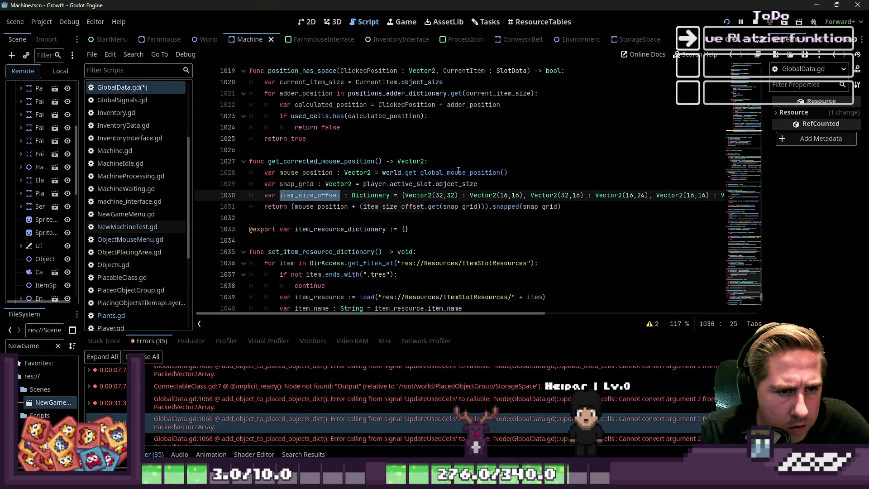
{"action": "scroll", "coordinate": [462, 164], "scroll_direction": "up", "scroll_amount": 15}
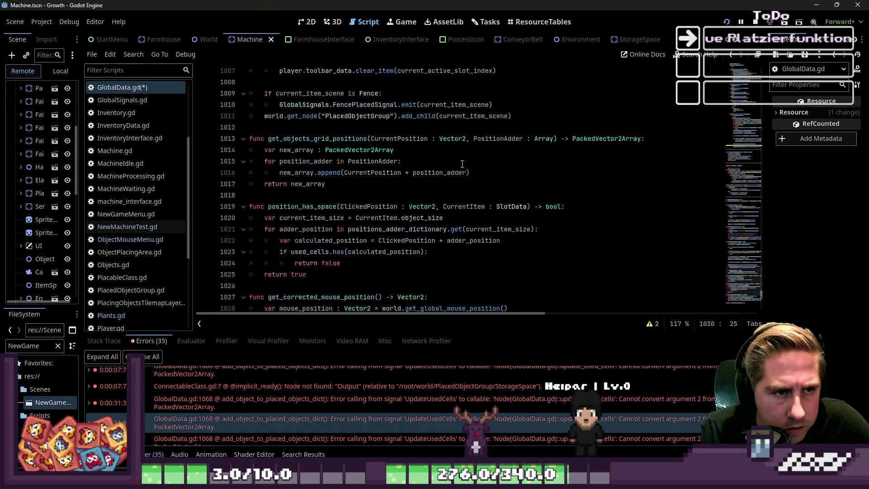
{"action": "scroll", "coordinate": [463, 163], "scroll_direction": "up", "scroll_amount": 6}
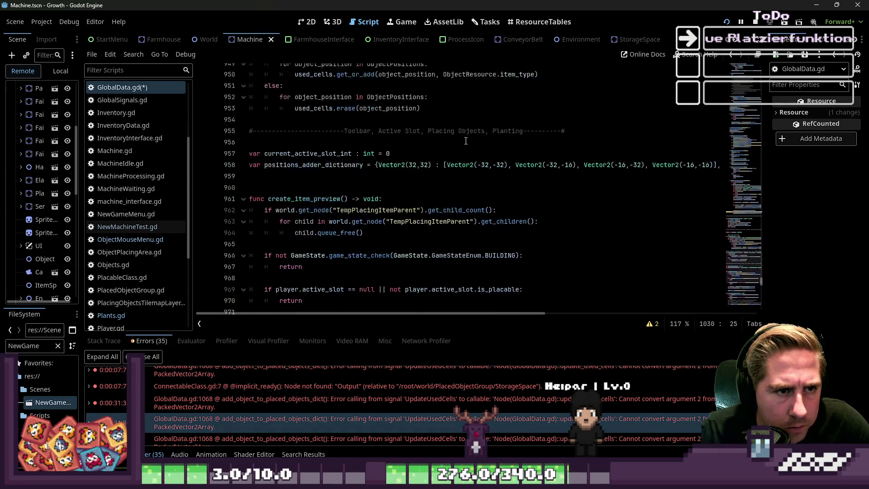
{"action": "double_click", "coordinate": [326, 195]}
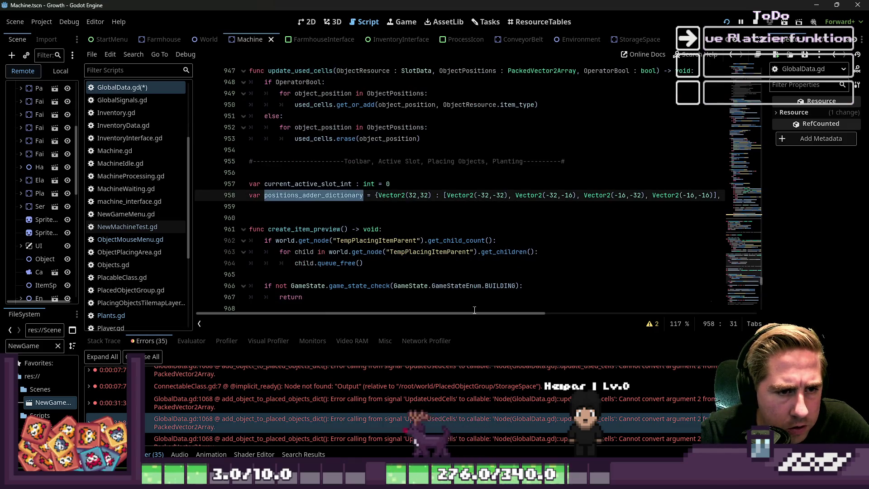
{"action": "mouse_move", "coordinate": [469, 313]}
{"action": "left_mouse_down"}
{"action": "mouse_move", "coordinate": [563, 326]}
{"action": "mouse_move", "coordinate": [584, 314]}
{"action": "mouse_move", "coordinate": [512, 306]}
{"action": "left_mouse_up"}
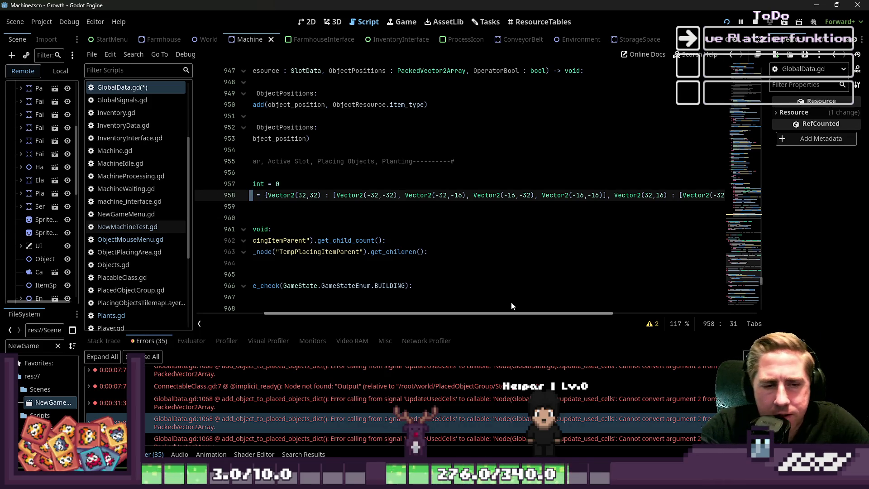
{"action": "scroll", "coordinate": [511, 299], "scroll_direction": "right", "scroll_amount": 2}
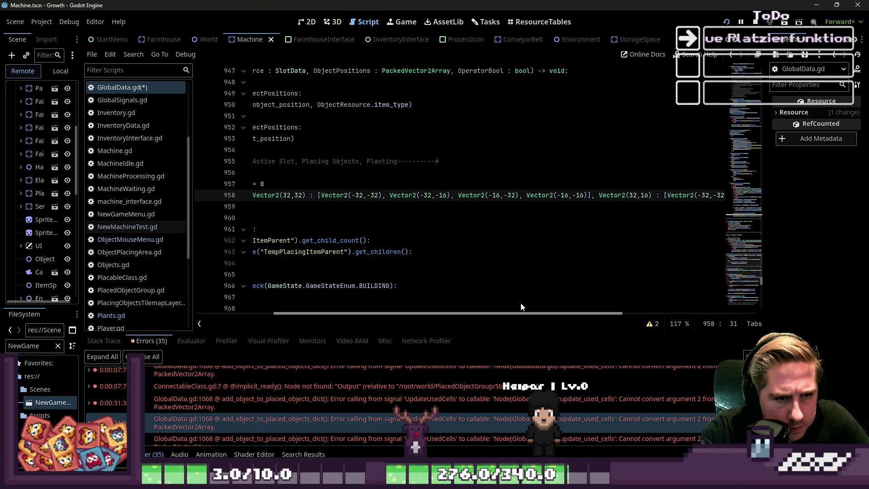
{"action": "mouse_move", "coordinate": [521, 303]}
{"action": "left_mouse_down"}
{"action": "mouse_move", "coordinate": [603, 308]}
{"action": "mouse_move", "coordinate": [493, 314]}
{"action": "left_mouse_up"}
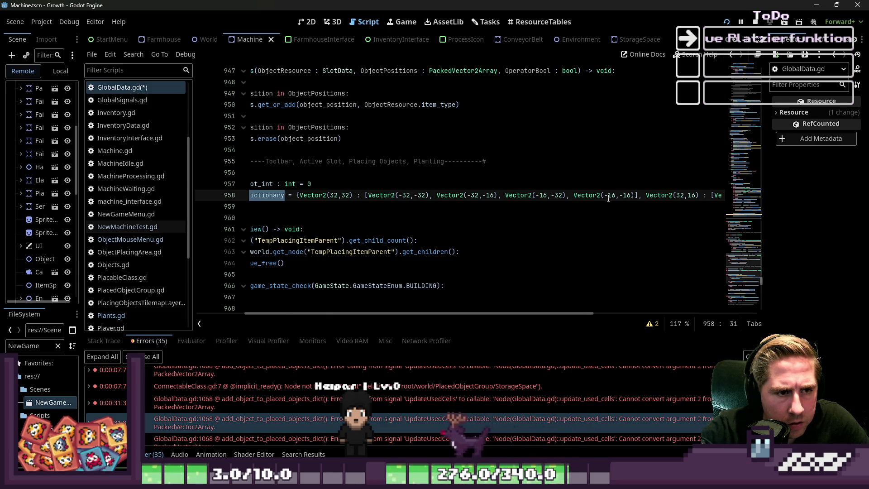
{"action": "mouse_move", "coordinate": [590, 198]}
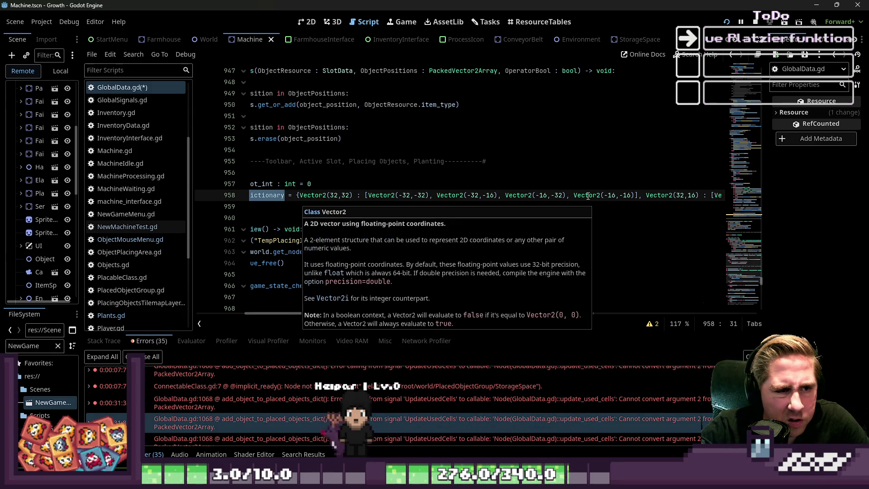
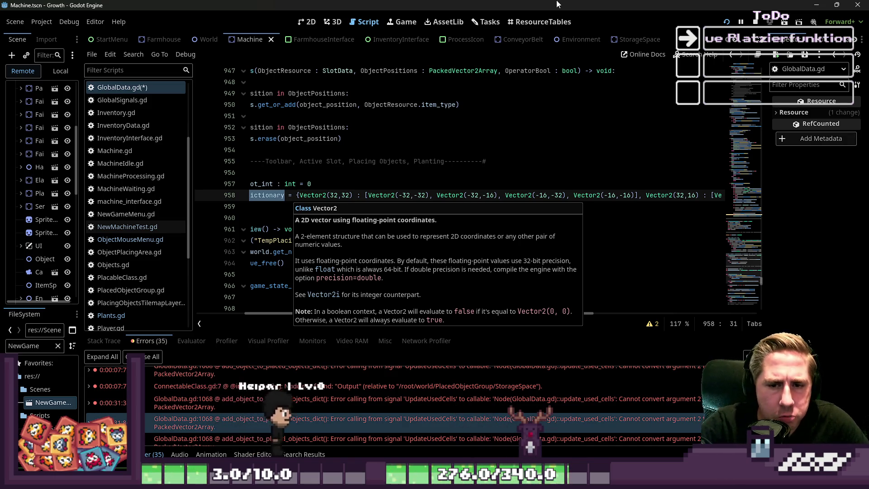
Remove a stray blank line and open a new line above get_object_used_positions to start a var declaration.
{"action": "scroll", "coordinate": [482, 197], "scroll_direction": "down", "scroll_amount": 15}
{"action": "scroll", "coordinate": [482, 197], "scroll_direction": "down", "scroll_amount": 20}
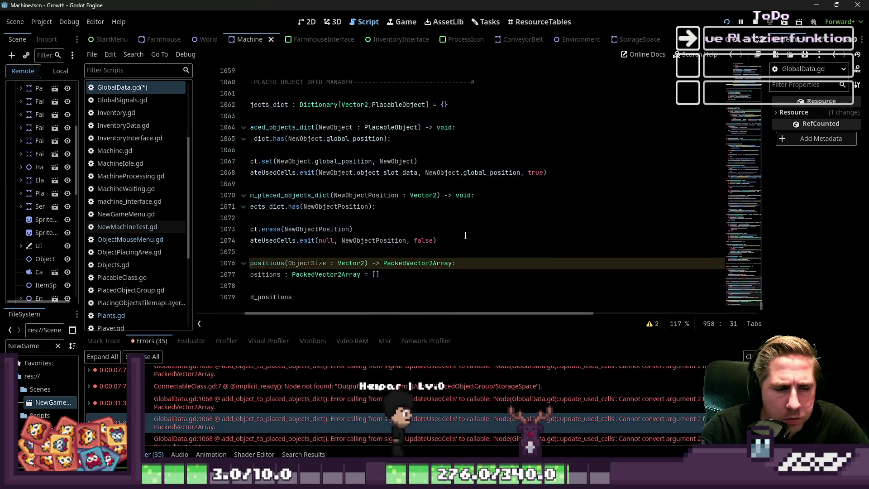
{"action": "left_click", "coordinate": [305, 285]}
{"action": "left_click_drag", "start_coordinate": [297, 313], "coordinate": [287, 314]}
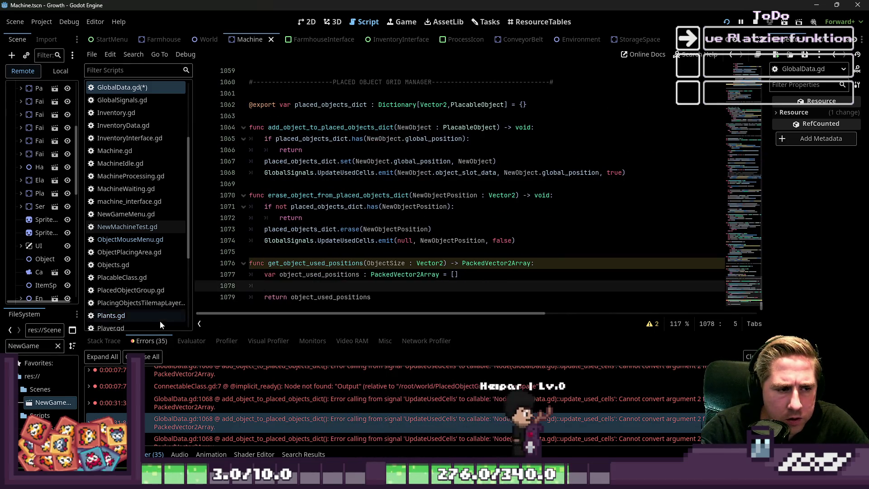
{"action": "key", "text": "BackSpace"}
{"action": "key", "text": "BackSpace"}
{"action": "key", "text": "Up"}
{"action": "key", "text": "Up"}
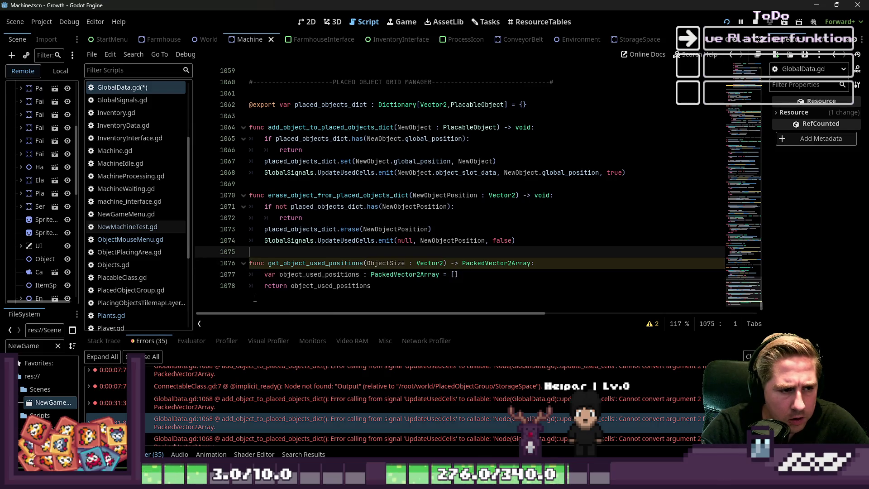
{"action": "key", "text": "Return"}
{"action": "key", "text": "Return"}
{"action": "key", "text": "Up"}
{"action": "type", "text": "v"}
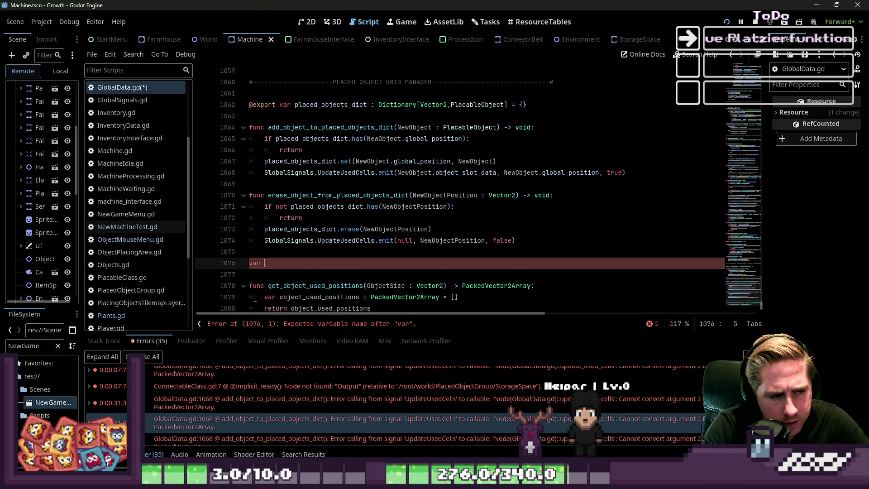
{"action": "key", "text": "BackSpace"}
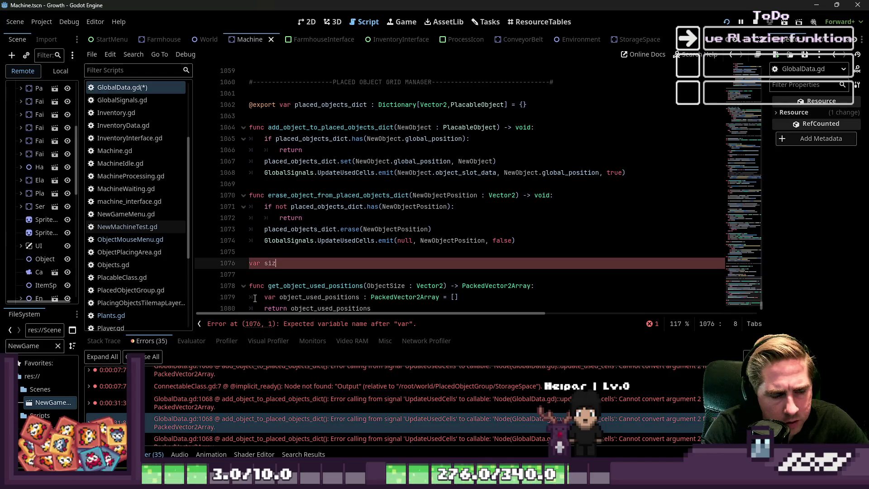
Type 'var object_size_convert : Dictionary = {Vector2(16,16) : [Vector2(-16,-16)],' and begin the next Vector2 key.
{"action": "key", "text": "BackSpace"}
{"action": "key", "text": "BackSpace"}
{"action": "key", "text": "BackSpace"}
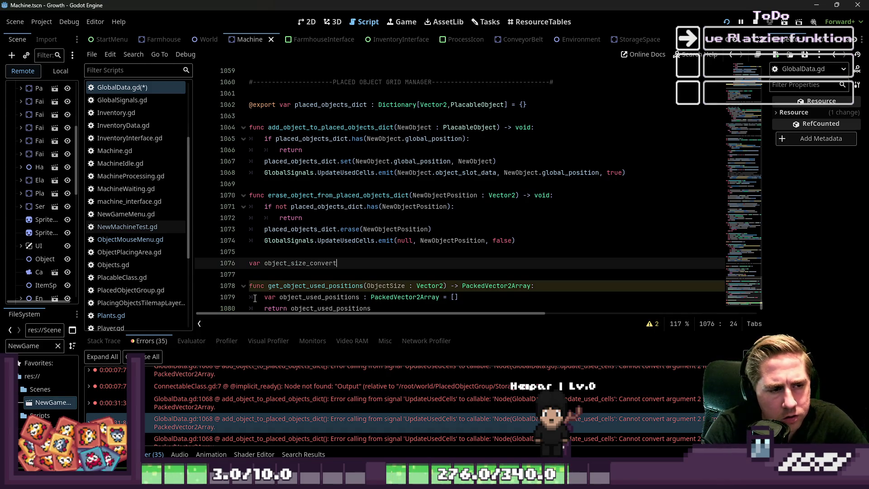
{"action": "type", "text": " : Packe"}
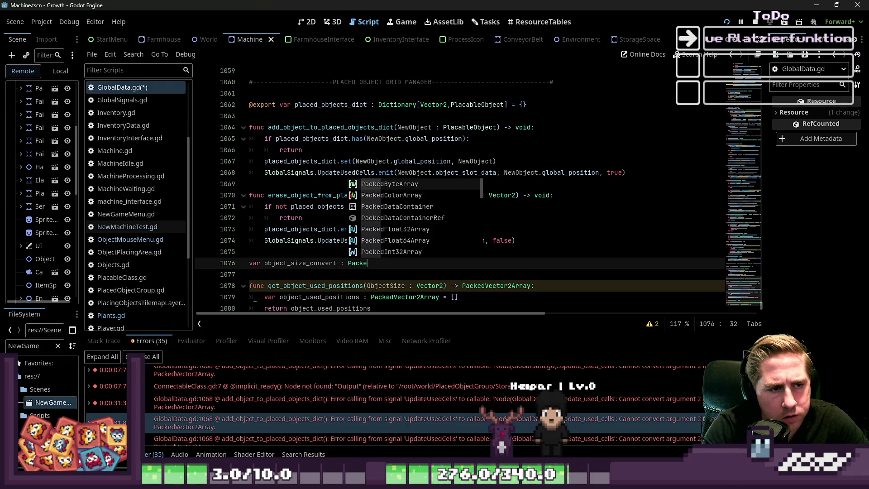
{"action": "key", "text": "Escape"}
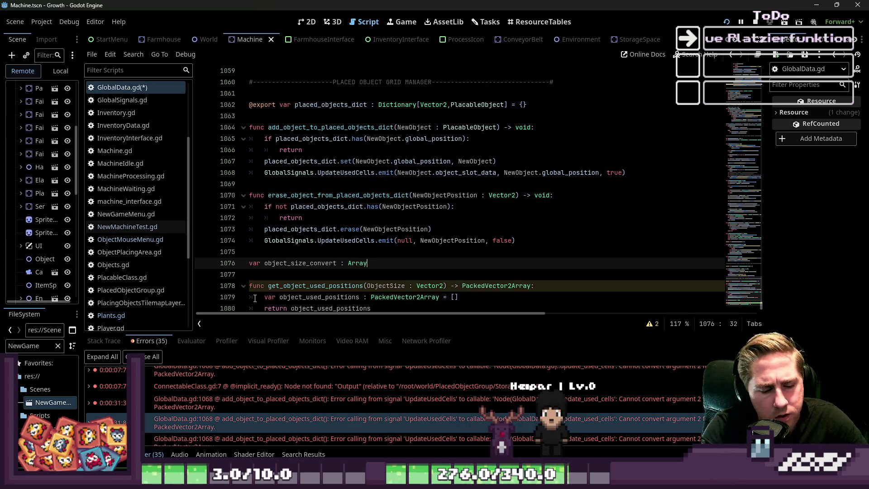
{"action": "type", "text": "="}
{"action": "key", "text": "BackSpace"}
{"action": "key", "text": "BackSpace"}
{"action": "key", "text": "BackSpace"}
{"action": "type", "text": "Dictionary"}
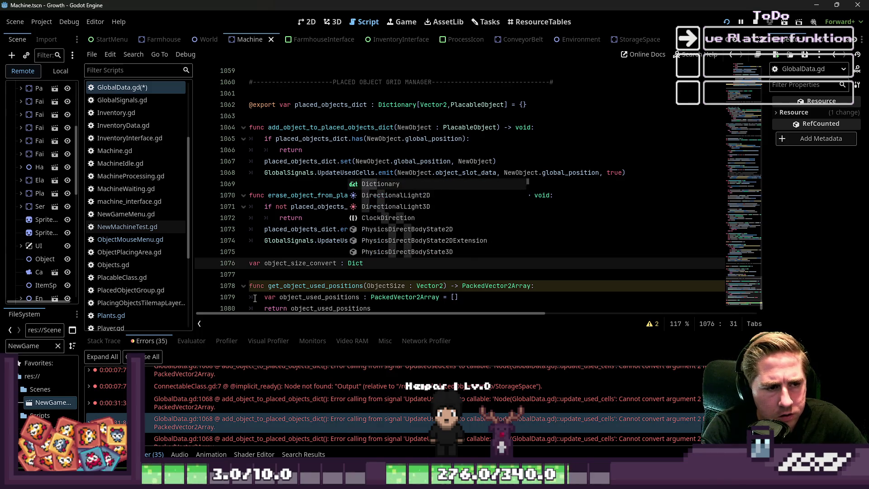
{"action": "type", "text": " = {Vec"}
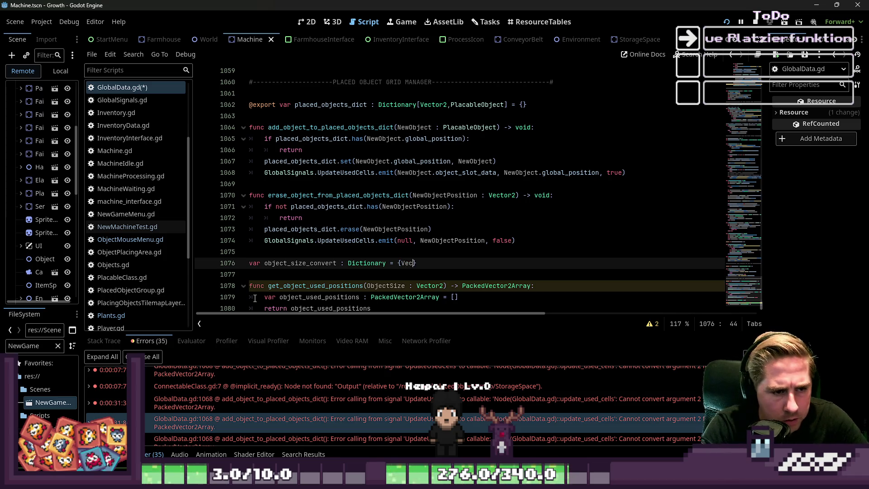
{"action": "type", "text": "tor2("}
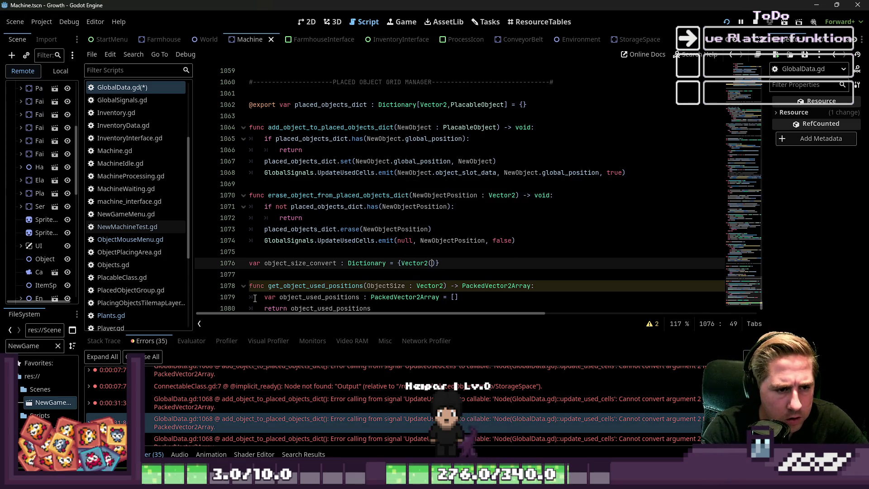
{"action": "type", "text": "16,16"}
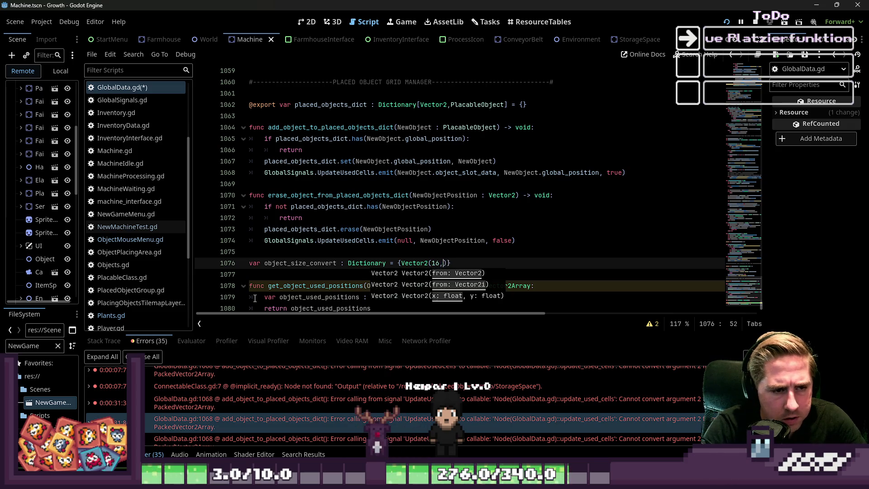
{"action": "type", "text": ") _"}
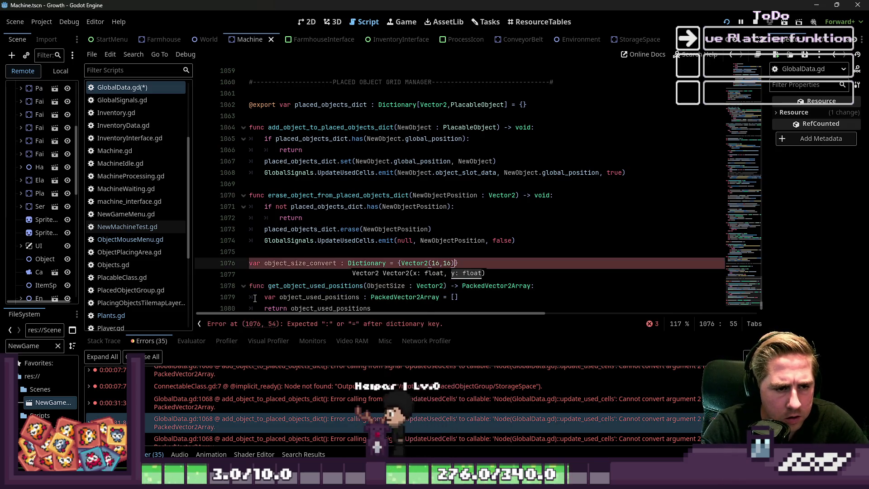
{"action": "key", "text": "BackSpace"}
{"action": "type", "text": ": [V"}
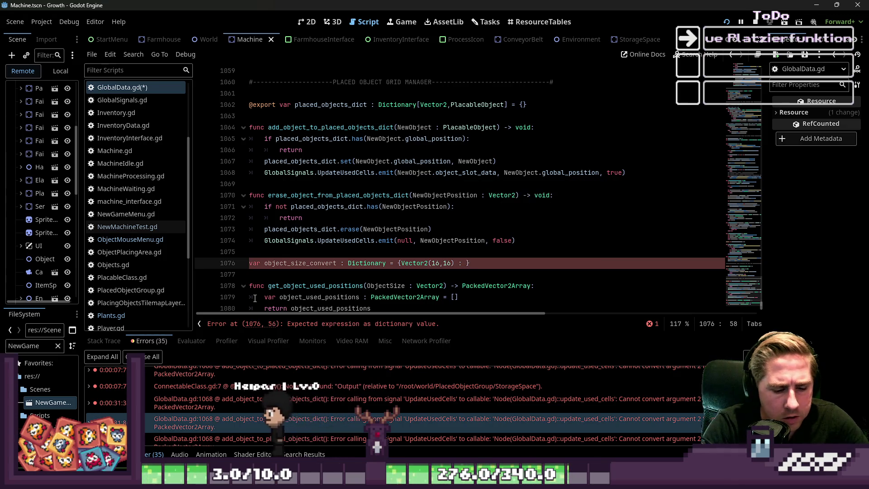
{"action": "type", "text": "e"}
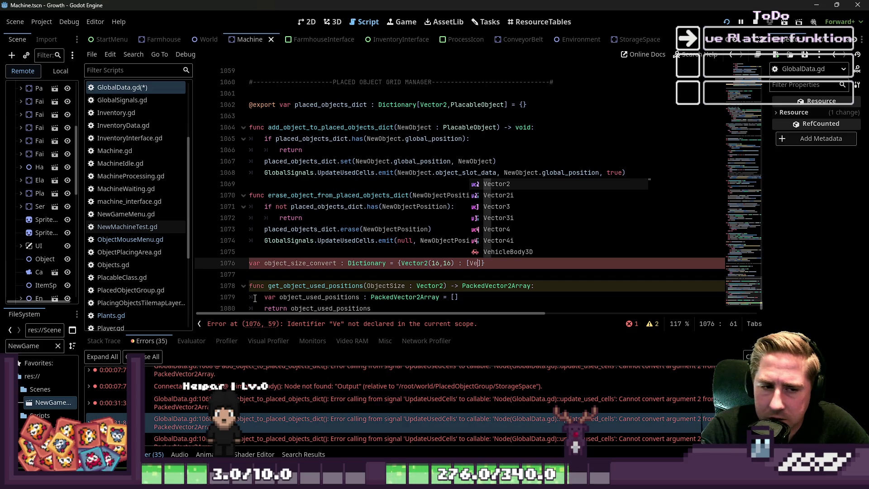
{"action": "type", "text": "ctor2"}
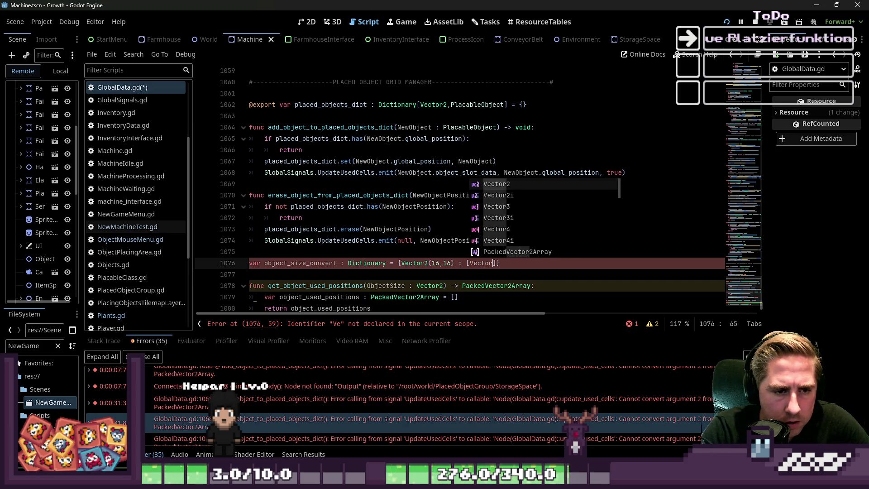
{"action": "type", "text": "(-16"}
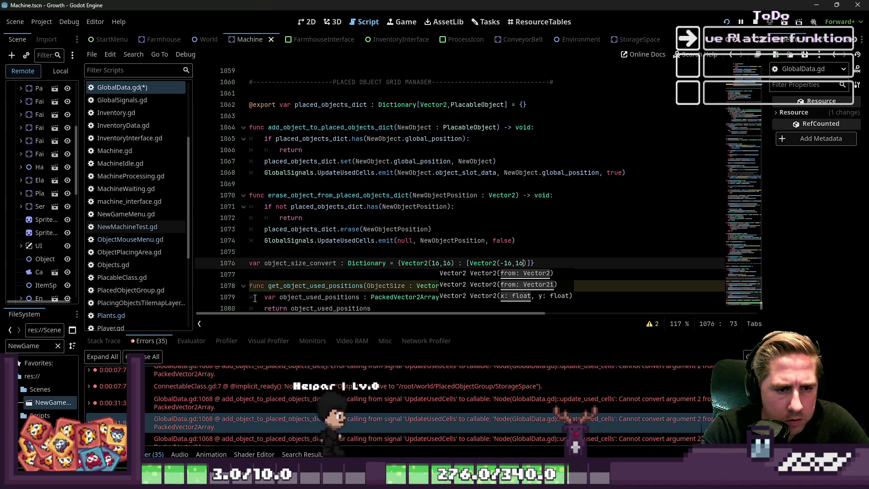
{"action": "type", "text": ",-16)"}
{"action": "type", "text": "], Vev"}
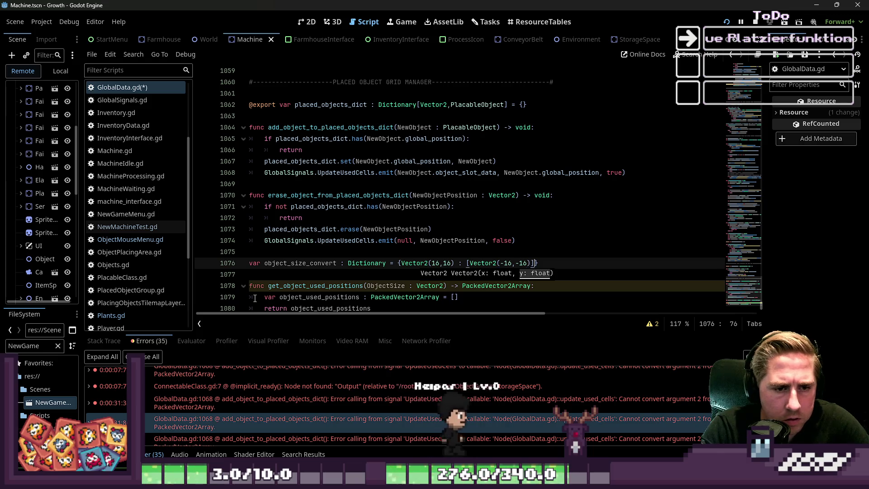
{"action": "key", "text": "BackSpace"}
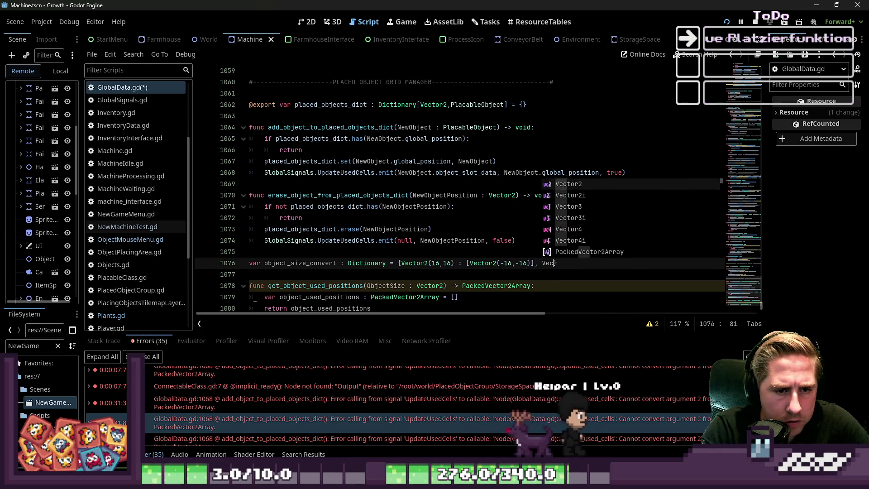
Complete the Vector2(32,16) key with its first offset Vector2(-16,-16).
{"action": "type", "text": "c"}
{"action": "key", "text": "Return"}
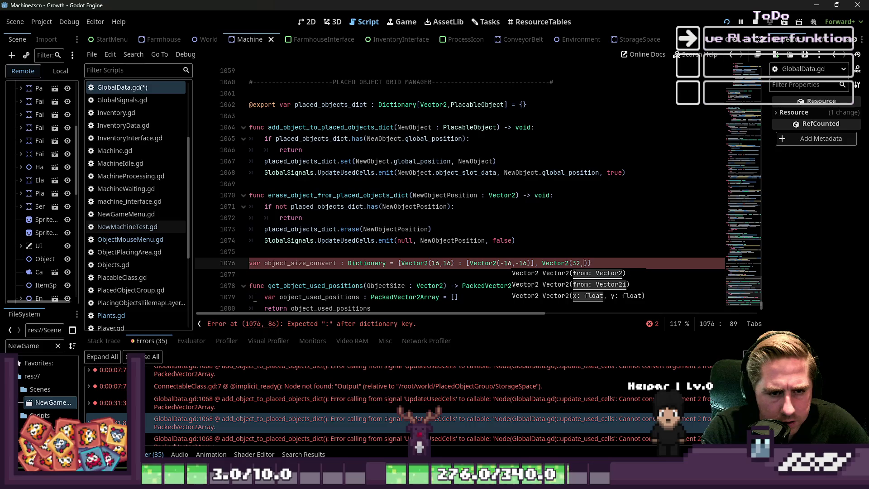
{"action": "type", "text": "16) : "}
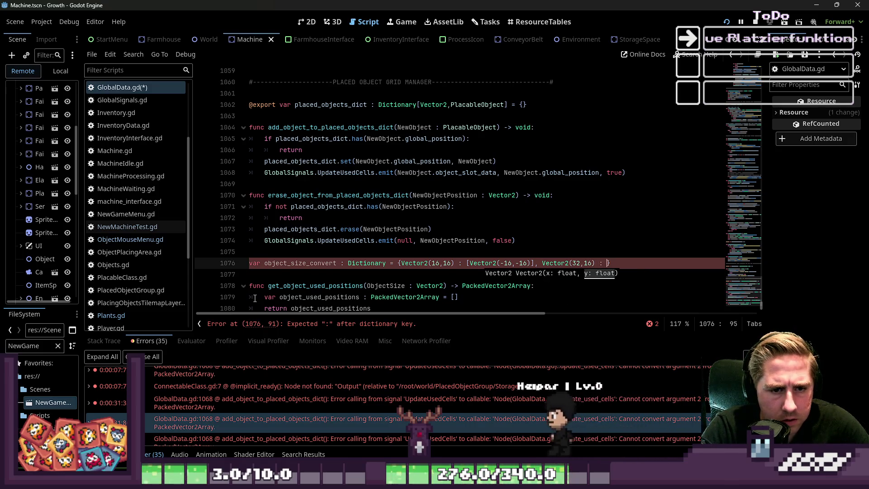
{"action": "type", "text": "["}
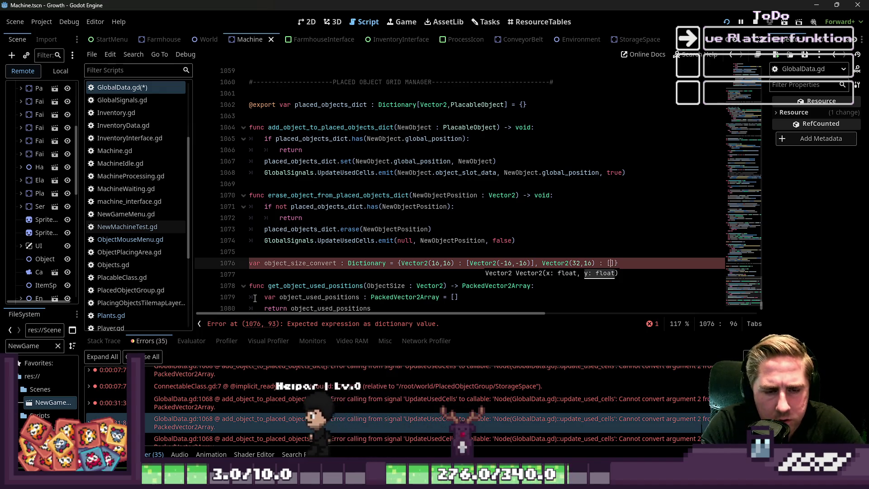
{"action": "type", "text": "Vector"}
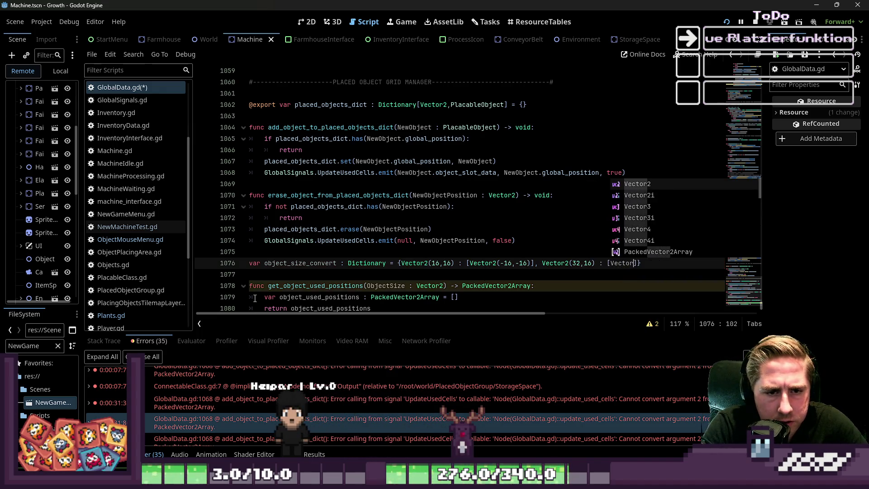
{"action": "type", "text": "2(-"}
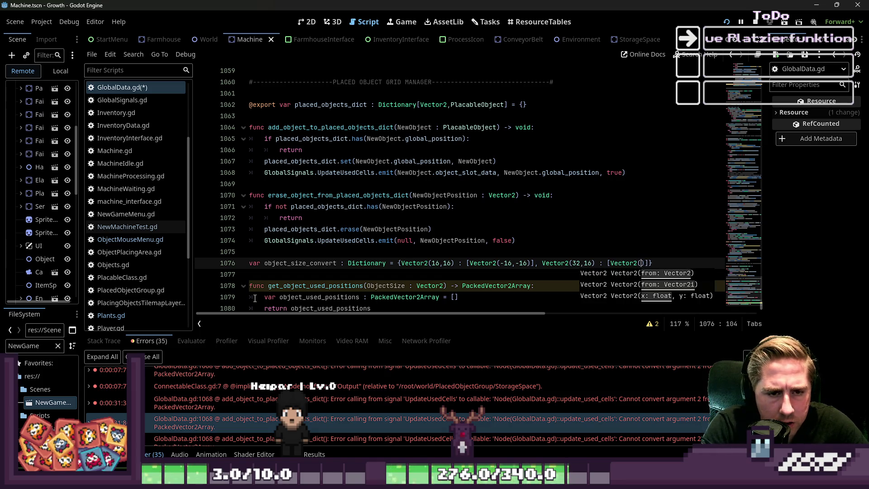
{"action": "type", "text": "16,1"}
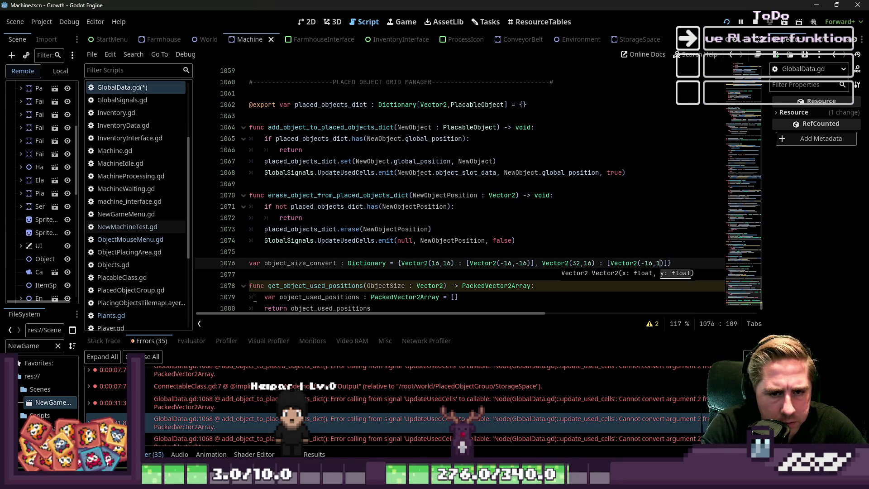
{"action": "type", "text": ",-16"}
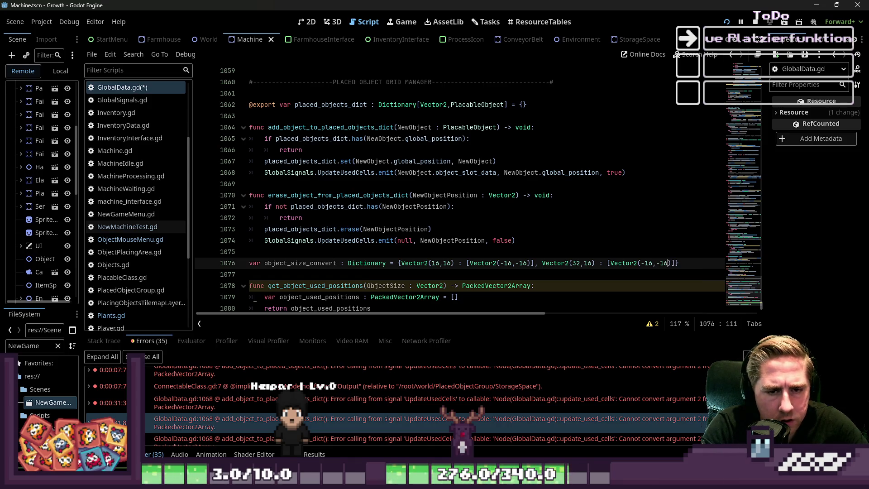
{"action": "type", "text": "), Ve"}
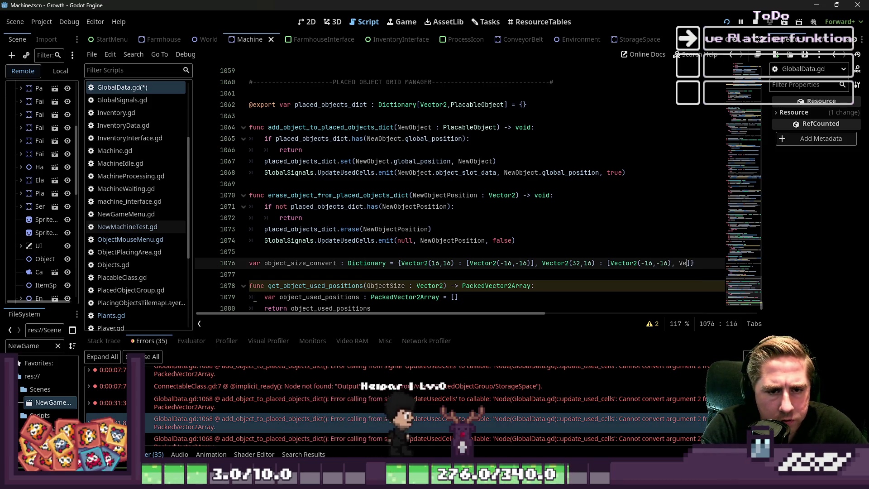
{"action": "type", "text": "ctor2"}
Add the second offset Vector2(0,-16) and begin the Vector2(32,32) key.
{"action": "key", "text": "Return"}
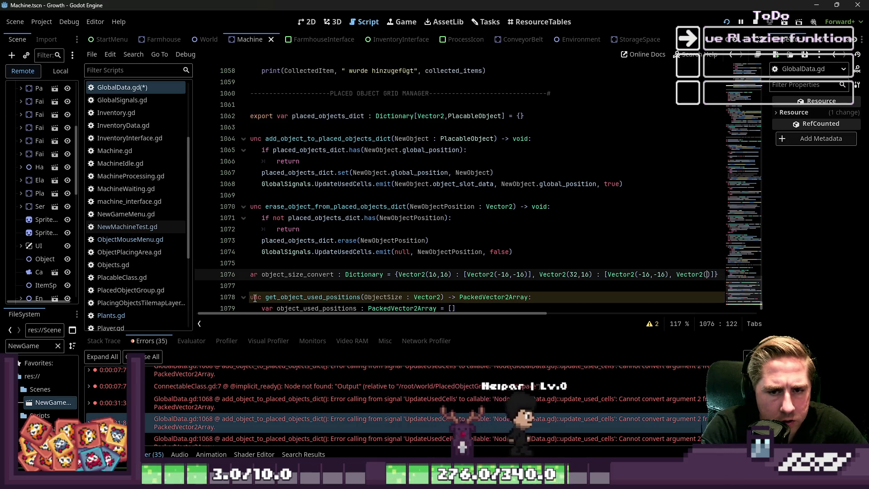
{"action": "type", "text": ".-"}
{"action": "key", "text": "BackSpace"}
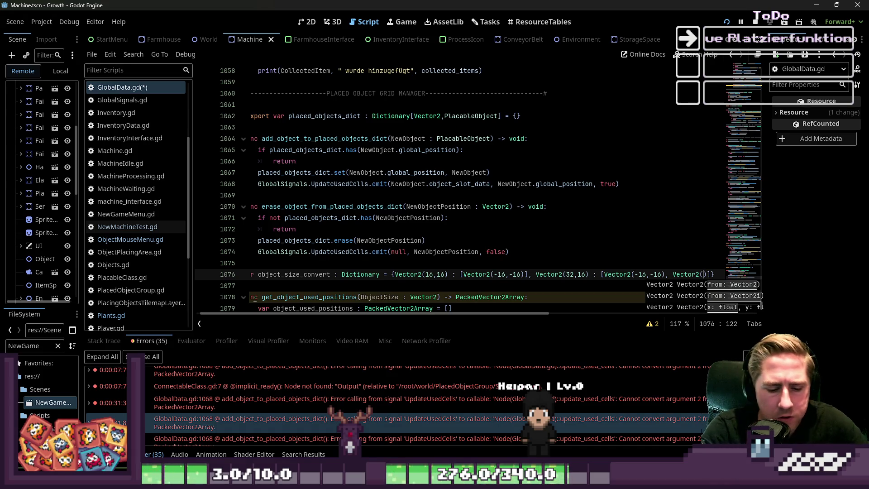
{"action": "type", "text": "6,0"}
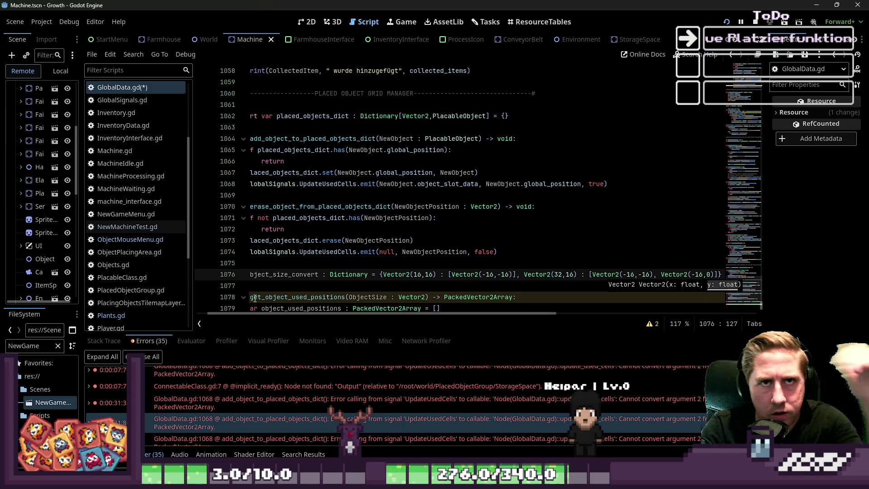
{"action": "key", "text": "BackSpace"}
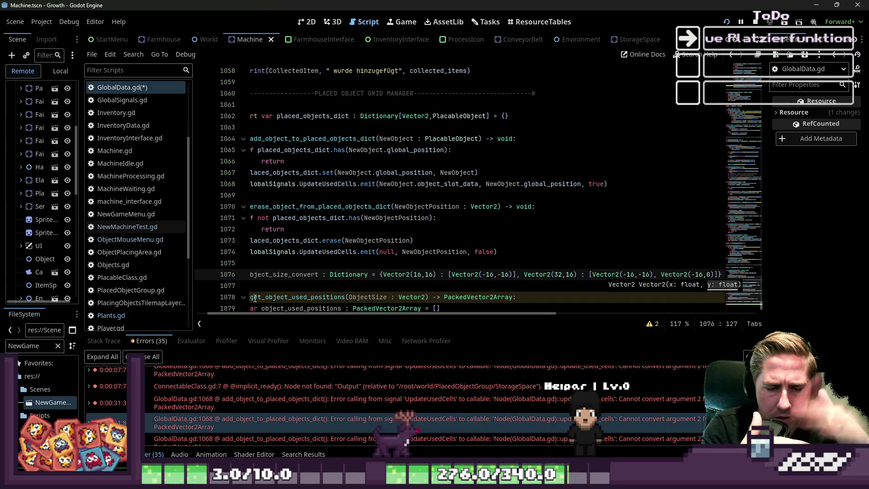
{"action": "type", "text": "16"}
{"action": "key", "text": "Left"}
{"action": "key", "text": "Left"}
{"action": "type", "text": "-"}
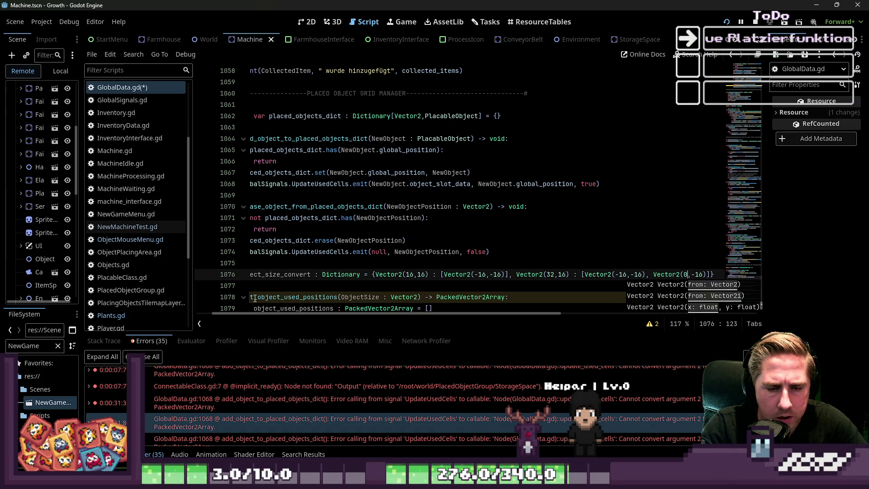
{"action": "key", "text": "Right"}
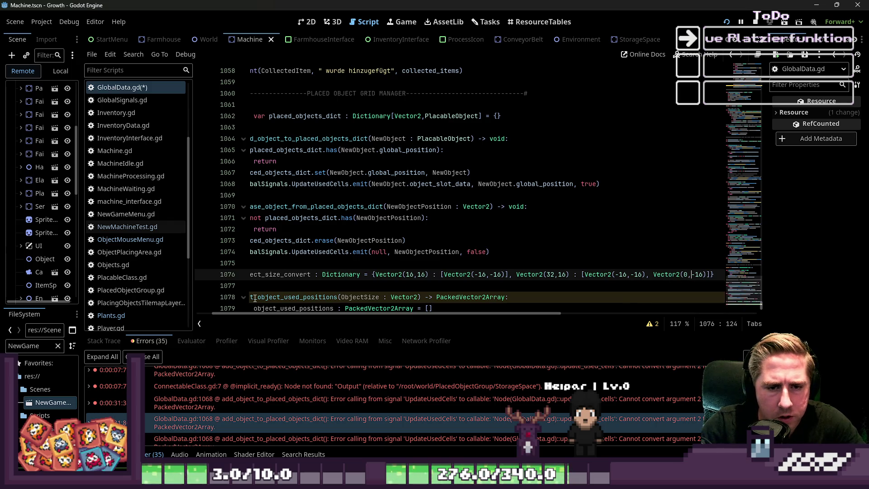
{"action": "type", "text": ", "}
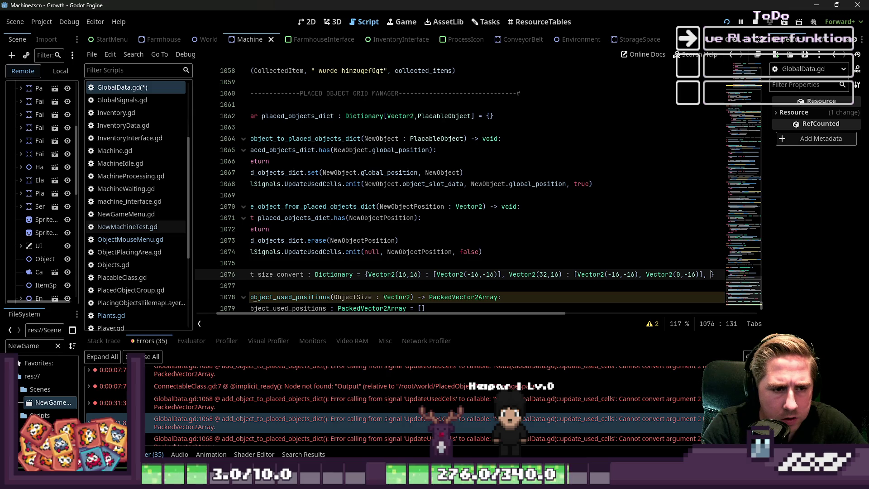
{"action": "type", "text": "Vector2("}
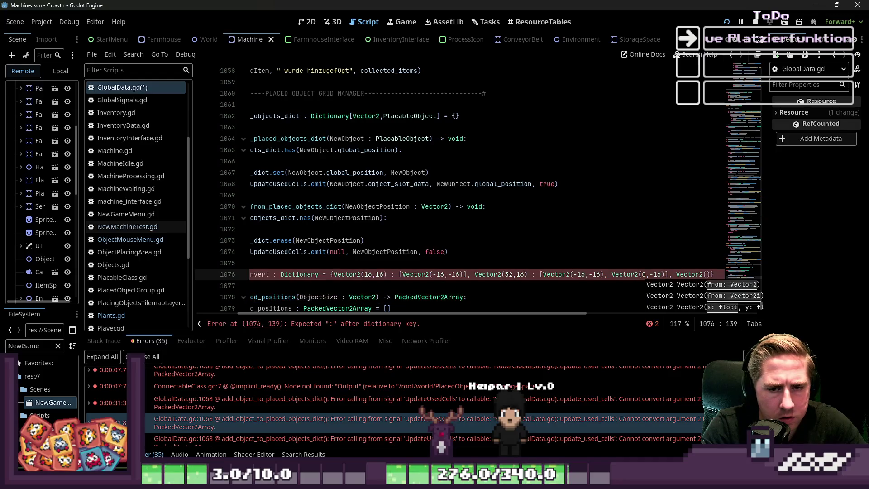
{"action": "type", "text": "32,32),"}
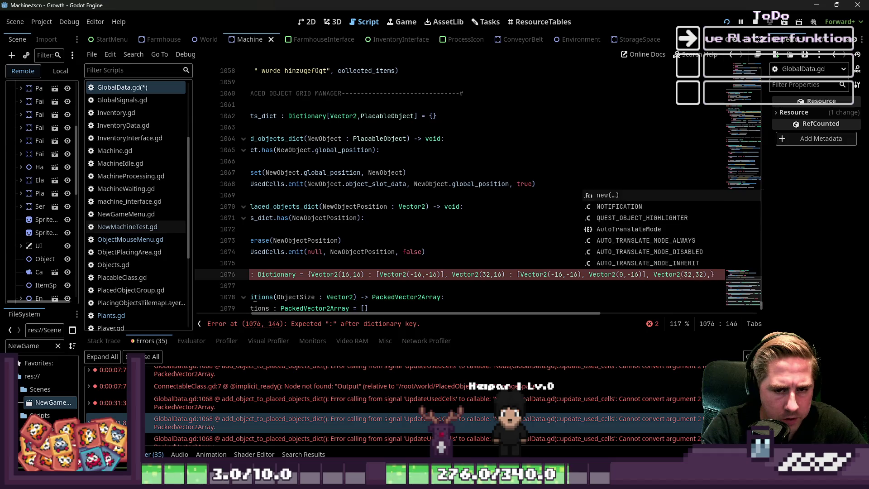
List Vector2(32,32) offsets (0,0), (-16,0), (0,-16), (-16,-16) and close the dictionary.
{"action": "key", "text": "BackSpace"}
{"action": "type", "text": "Vector2(32,32) : "}
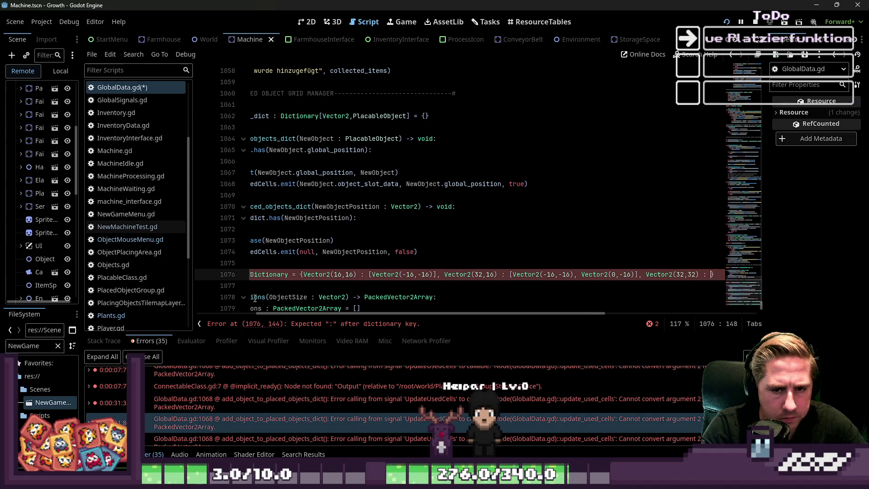
{"action": "type", "text": "[Vect"}
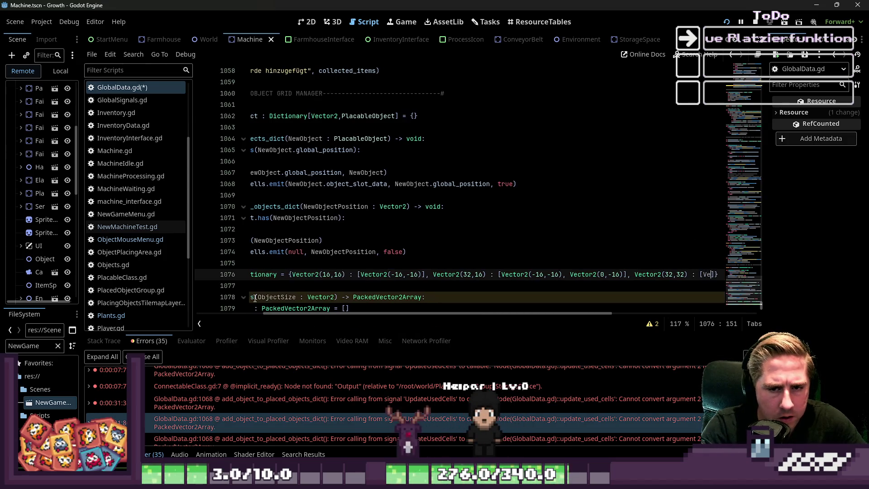
{"action": "type", "text": "or2(0,"}
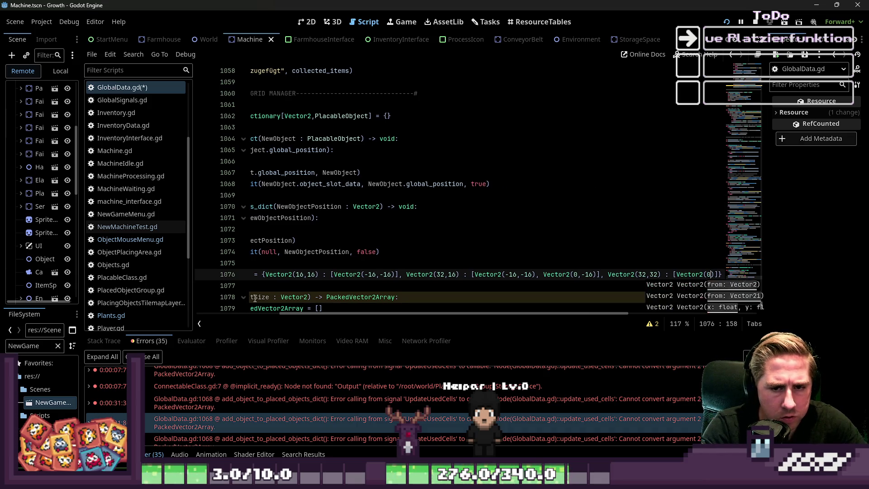
{"action": "type", "text": "0)"}
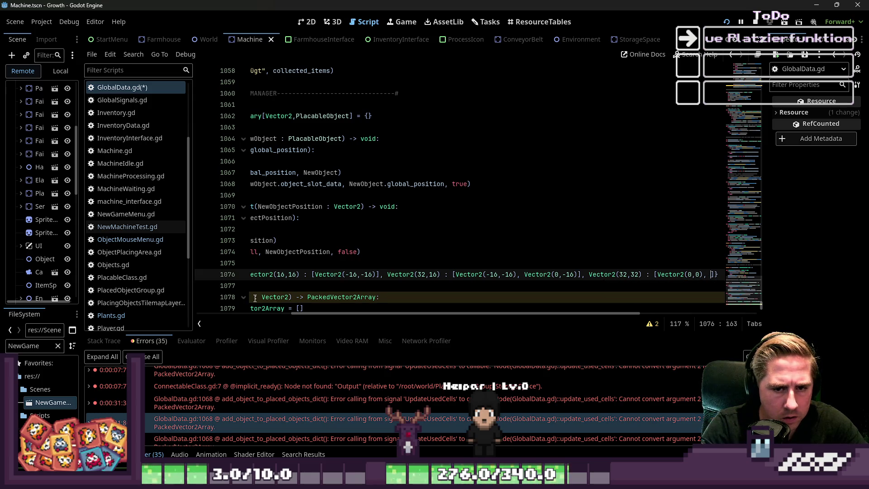
{"action": "type", "text": "ct"}
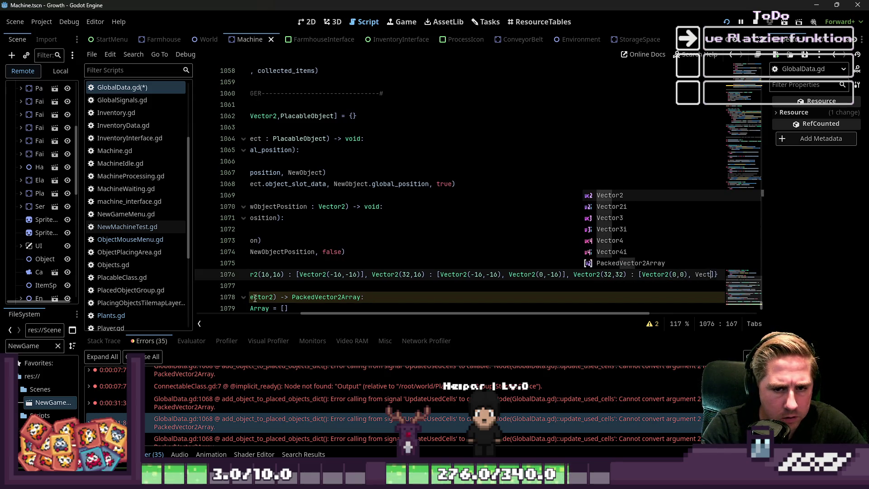
{"action": "type", "text": "or2(-16,0), Ve"}
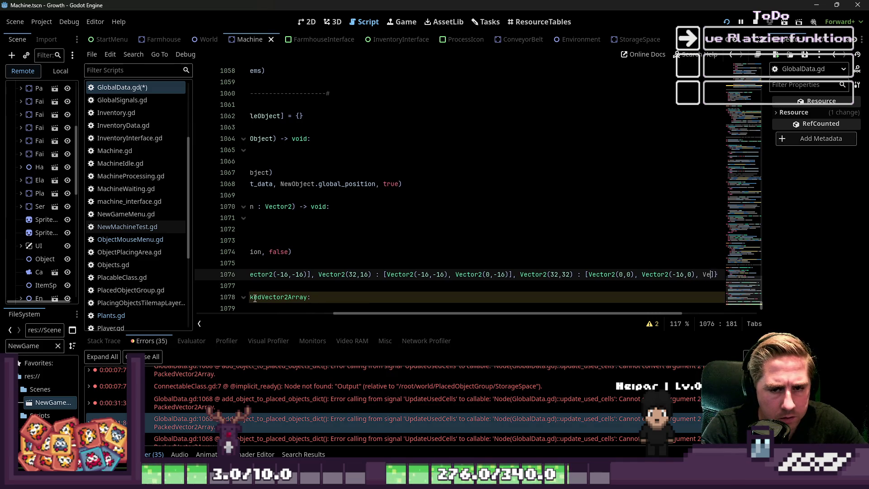
{"action": "type", "text": "or2(0,-16), Vector2"}
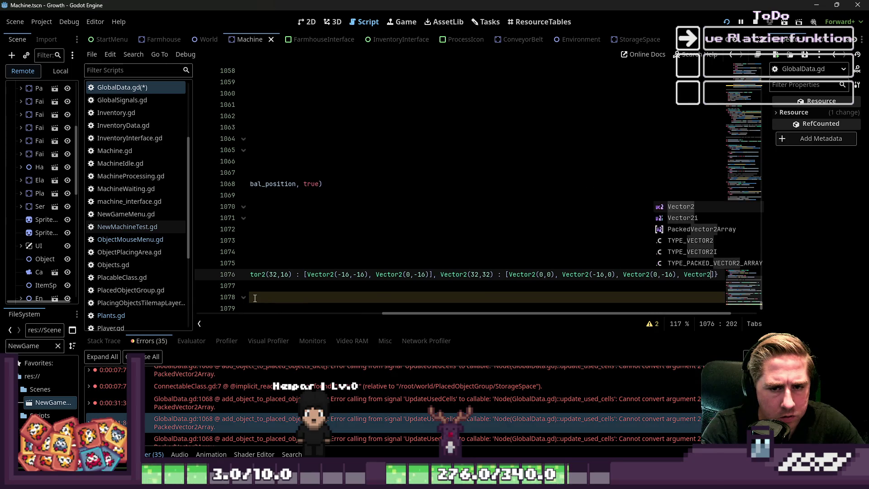
{"action": "type", "text": "6,1"}
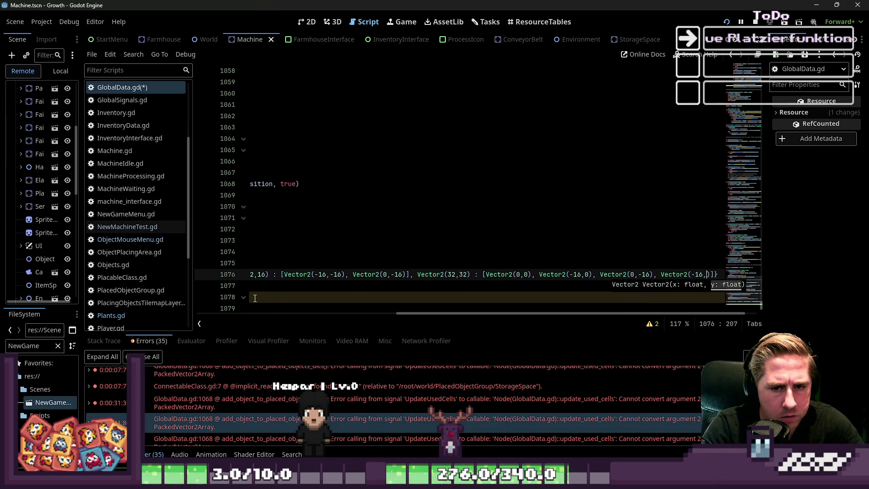
{"action": "key", "text": "Up"}
{"action": "key", "text": "Up"}
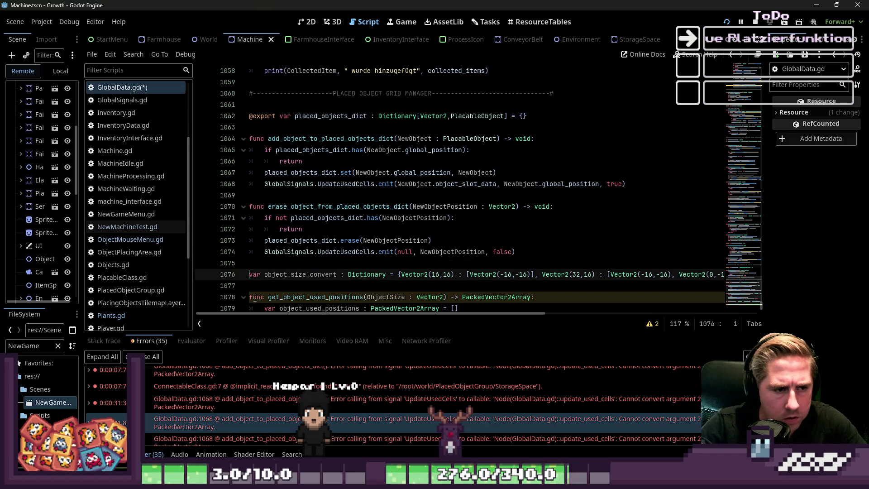
{"action": "key", "text": "ctrl+End"}
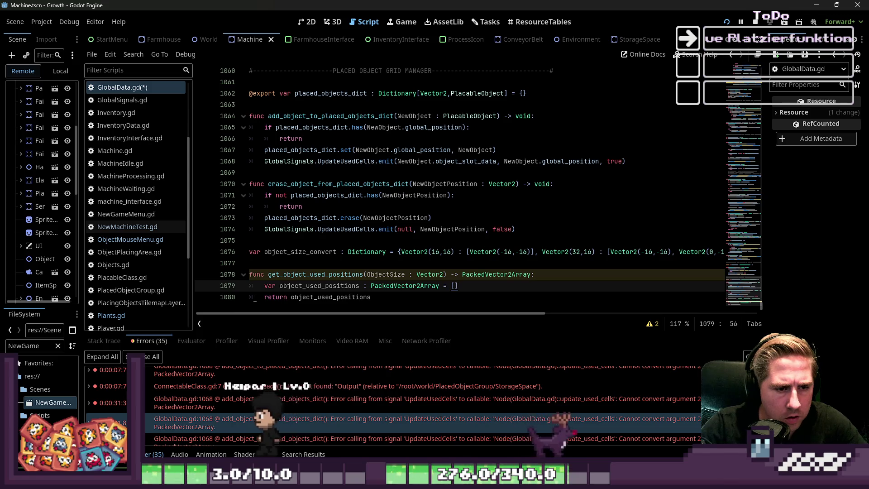
Insert a new line above the return statement of get_object_used_positions.
{"action": "key", "text": "Return"}
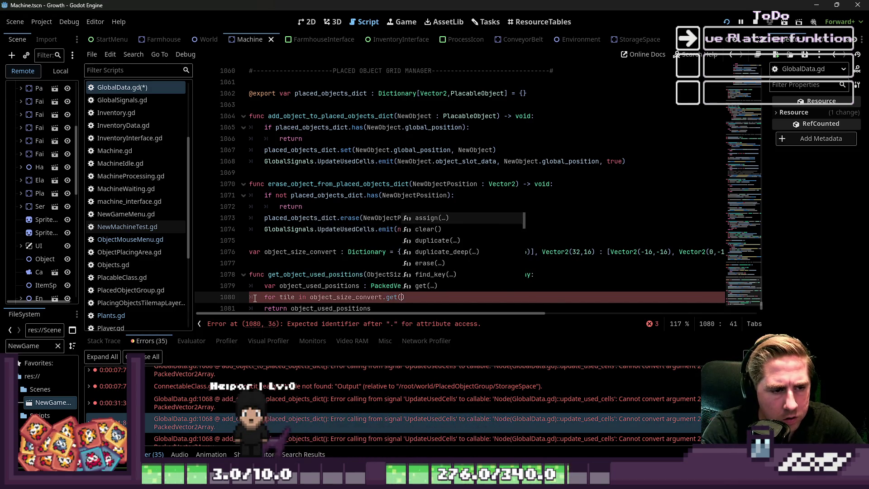
{"action": "type", "text": "for tile in object_size_convert.get(ObjectSize):"}
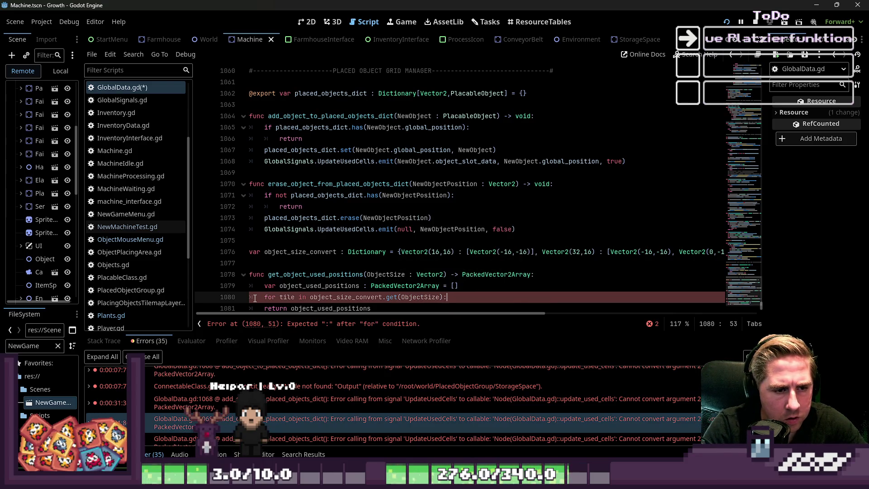
Open an indented body line under the loop over object_size_convert.get(ObjectSize).
{"action": "key", "text": "Return"}
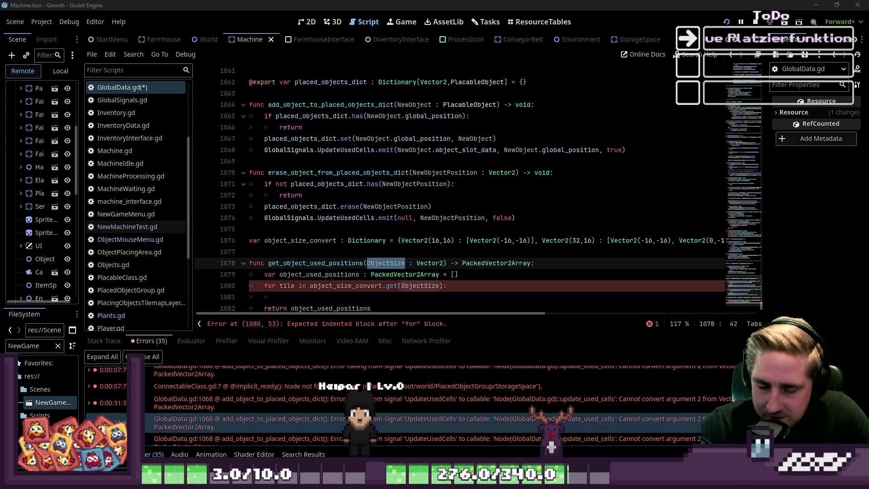
Scroll to the unfinished for loop and put the caret on its empty body line.
{"action": "scroll", "coordinate": [533, 234], "scroll_direction": "down", "scroll_amount": 1}
{"action": "left_click", "coordinate": [375, 275]}
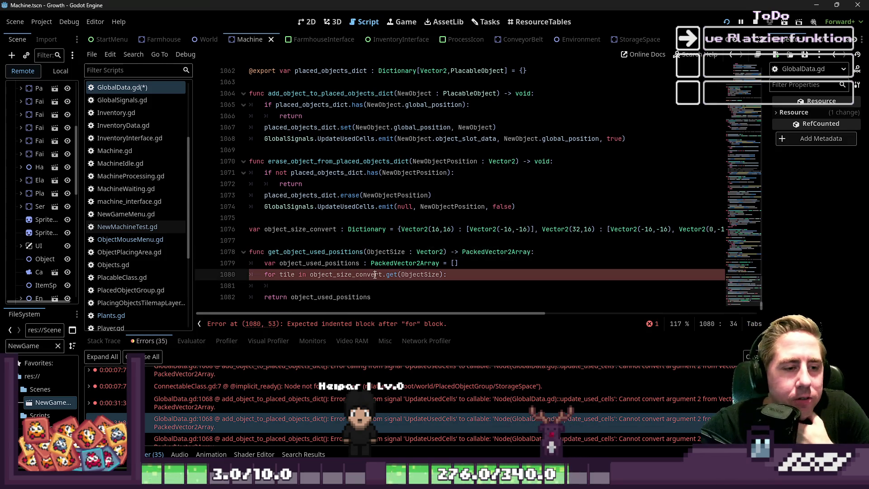
{"action": "left_click", "coordinate": [359, 285]}
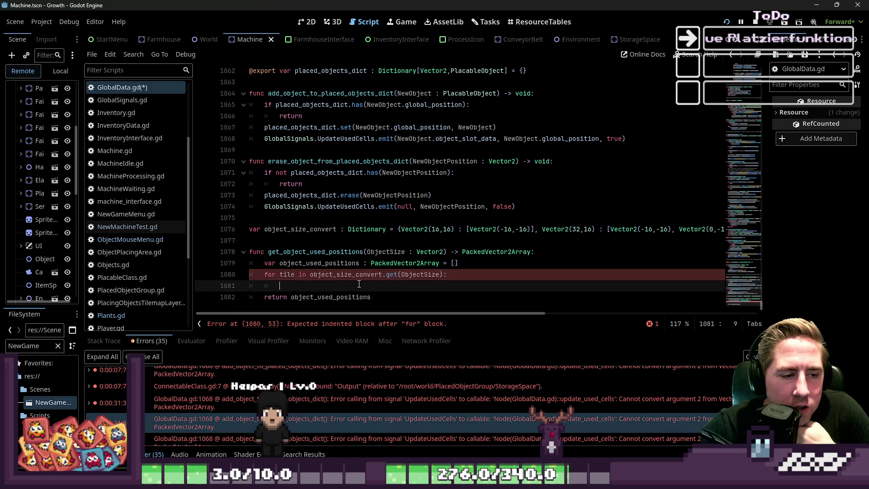
{"action": "mouse_move", "coordinate": [380, 280]}
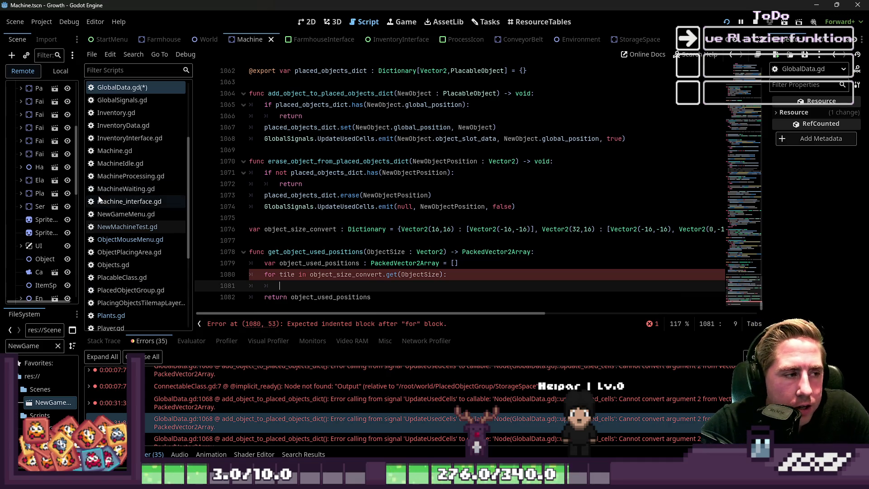
Resize the scene tree and script list, and browse PlacingObjectsTilemapLayer.gd and Plants.gd before returning to GlobalData.gd.
{"action": "left_click_drag", "start_coordinate": [80, 194], "coordinate": [133, 193]}
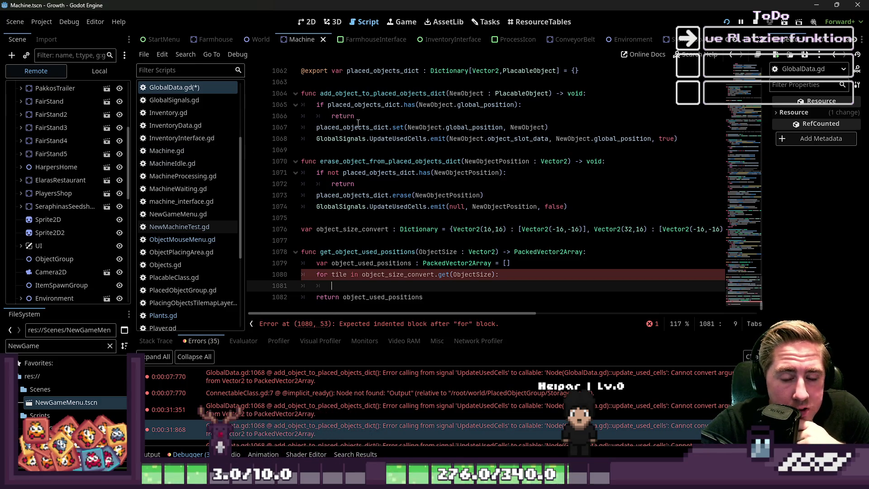
{"action": "left_click_drag", "start_coordinate": [245, 185], "coordinate": [211, 195]}
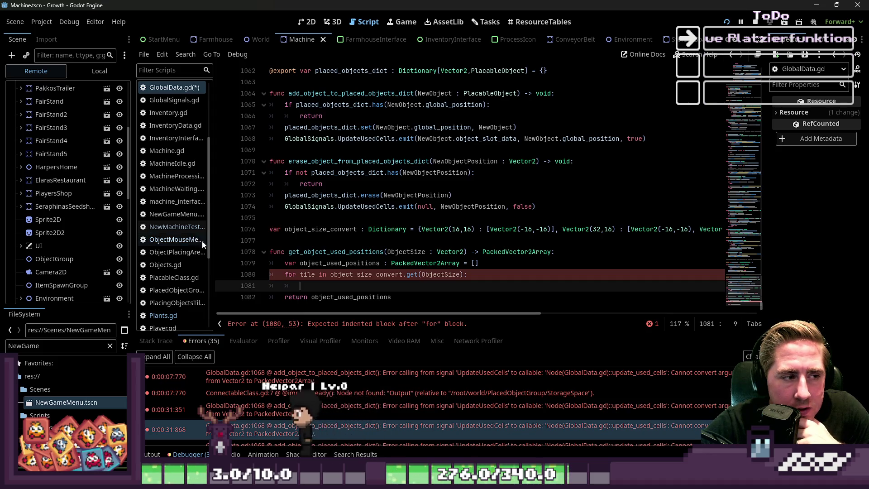
{"action": "left_click_drag", "start_coordinate": [214, 241], "coordinate": [249, 243]}
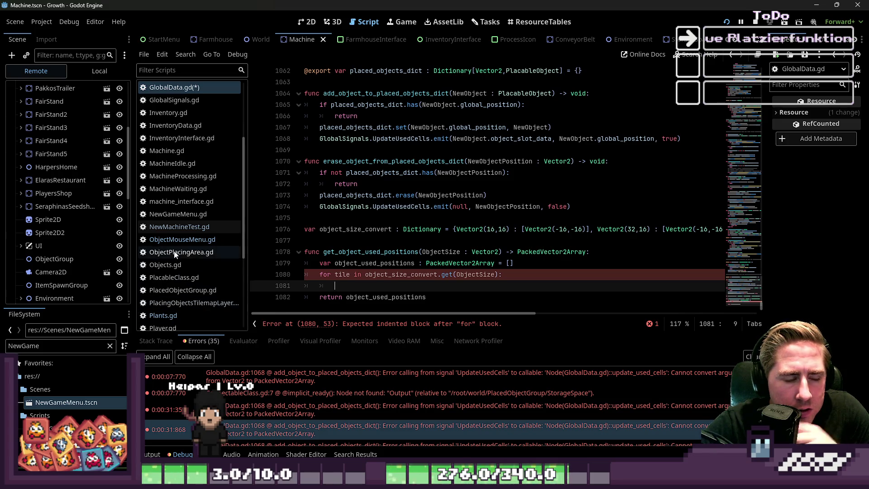
{"action": "left_click", "coordinate": [180, 306]}
{"action": "left_click", "coordinate": [181, 312]}
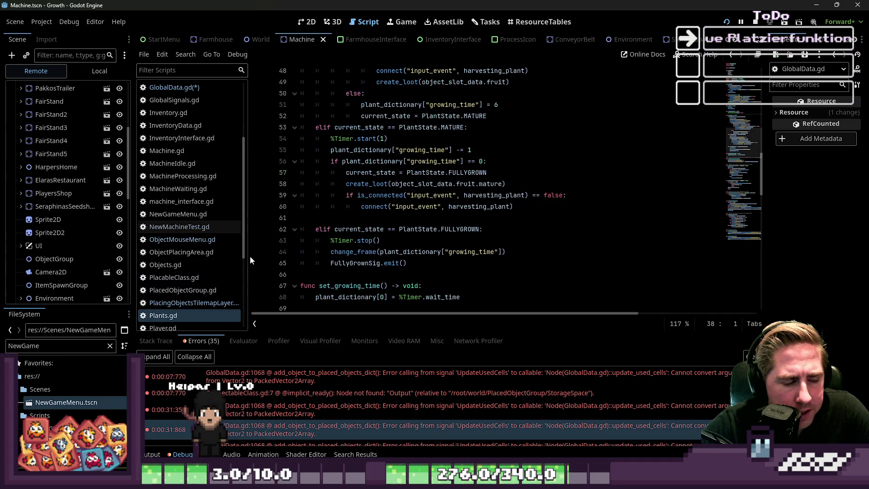
{"action": "left_click", "coordinate": [167, 150]}
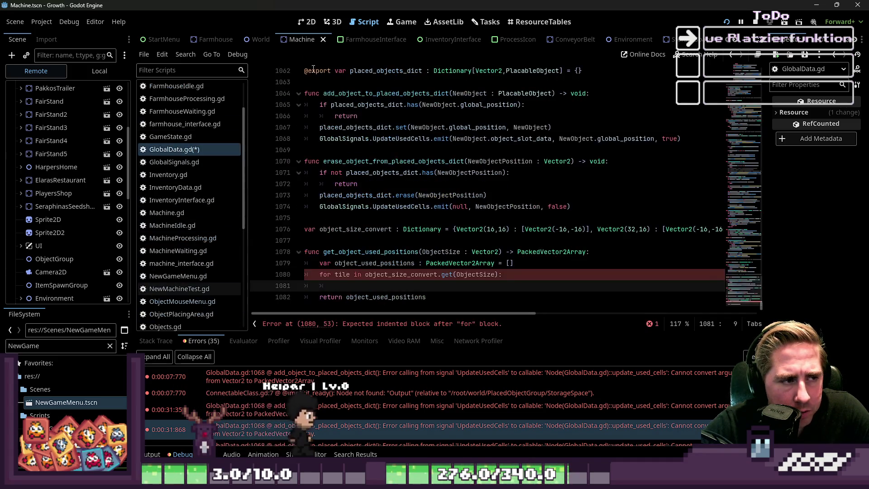
Select the StateMachine node in the Machine scene's 2D view, then return to GlobalData.gd.
{"action": "left_click", "coordinate": [306, 21]}
{"action": "scroll", "coordinate": [375, 217], "scroll_direction": "up", "scroll_amount": 4}
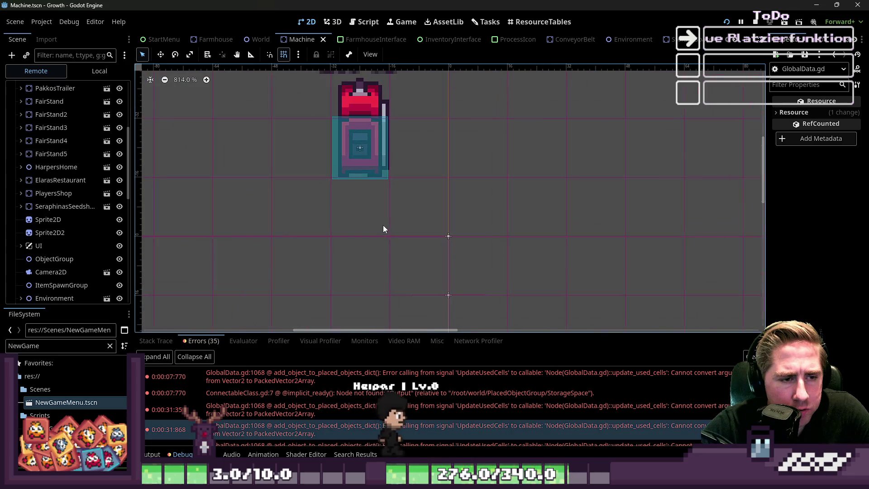
{"action": "left_click", "coordinate": [447, 239]}
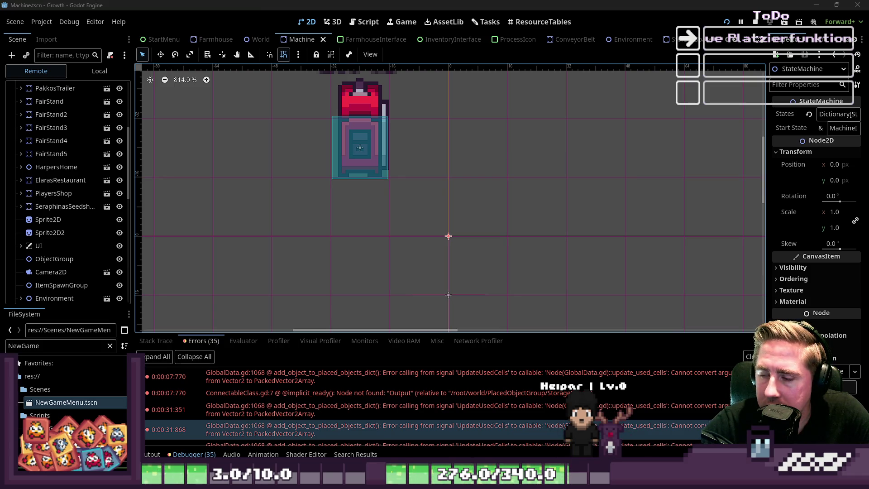
{"action": "scroll", "coordinate": [50, 164], "scroll_direction": "up", "scroll_amount": 3}
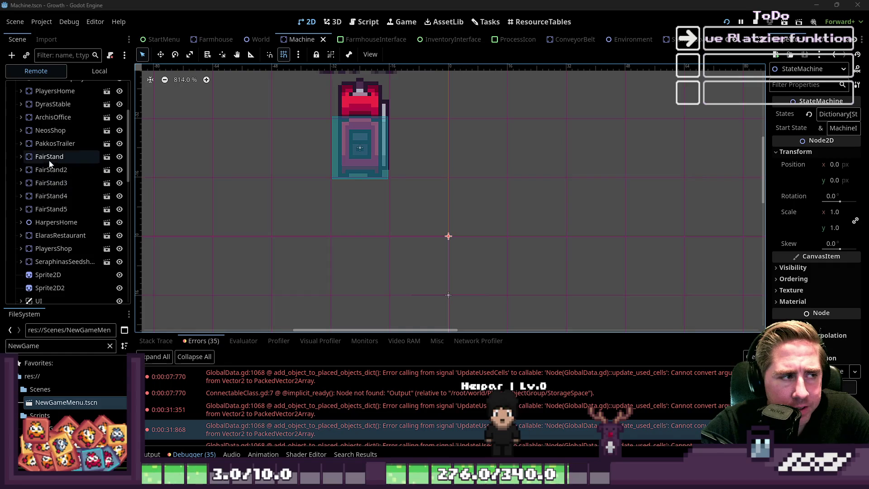
{"action": "scroll", "coordinate": [373, 264], "scroll_direction": "down", "scroll_amount": 3}
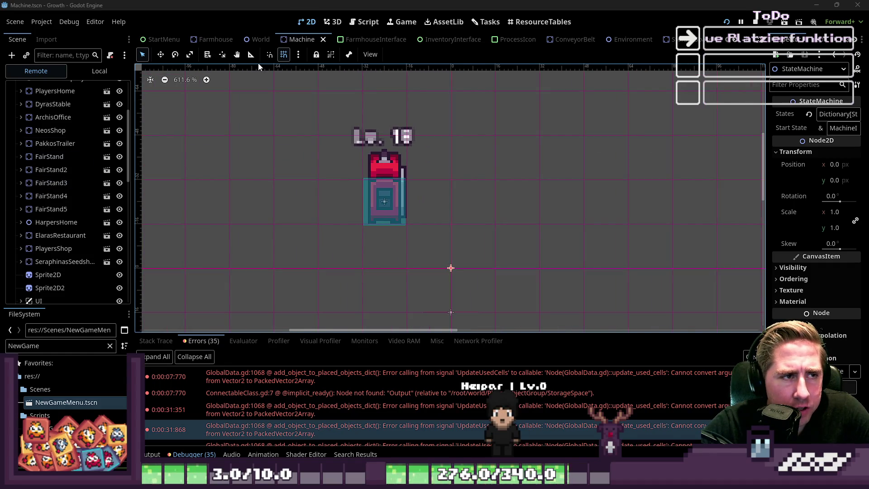
{"action": "left_click", "coordinate": [375, 21]}
{"action": "scroll", "coordinate": [351, 199], "scroll_direction": "up", "scroll_amount": 6}
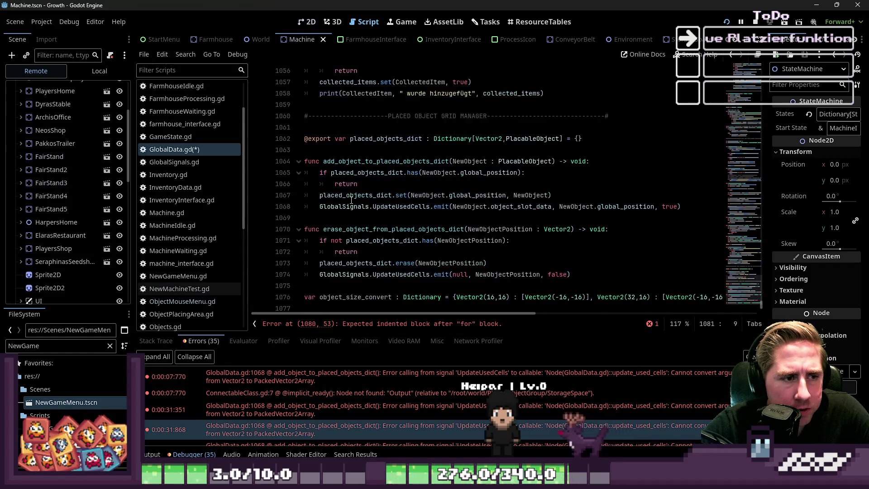
Add a pass body to the empty for loop in get_object_used_positions.
{"action": "scroll", "coordinate": [351, 200], "scroll_direction": "up", "scroll_amount": 5}
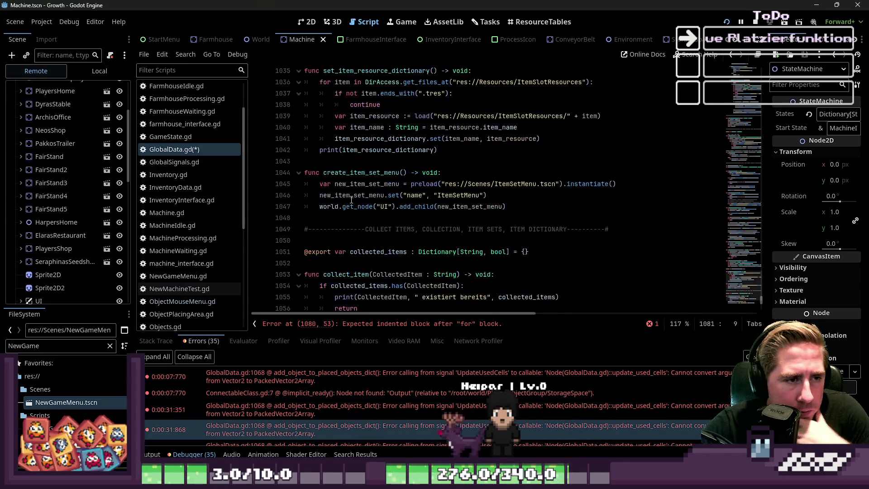
{"action": "left_click", "coordinate": [345, 172]}
{"action": "scroll", "coordinate": [345, 173], "scroll_direction": "down", "scroll_amount": 11}
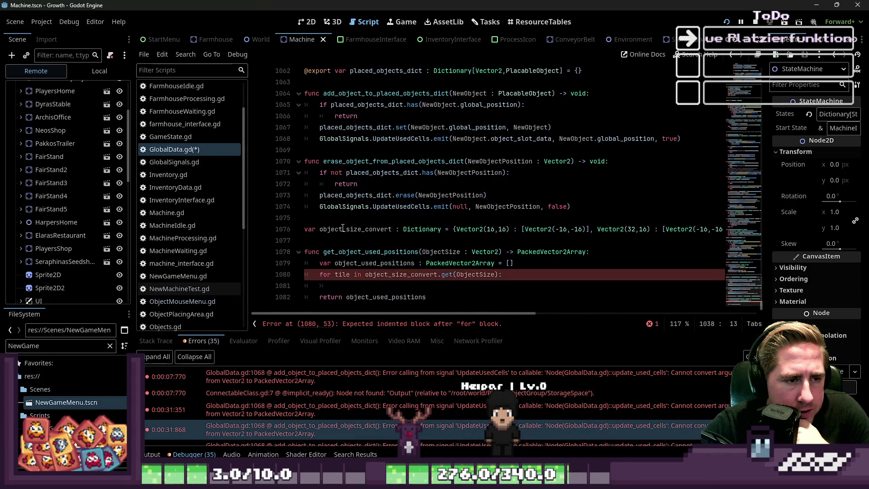
{"action": "left_click", "coordinate": [362, 285]}
{"action": "type", "text": "pass"}
Widen the code area and inspect placed_objects_dict and global_position in add_object_to_placed_objects_dict.
{"action": "left_click", "coordinate": [493, 195]}
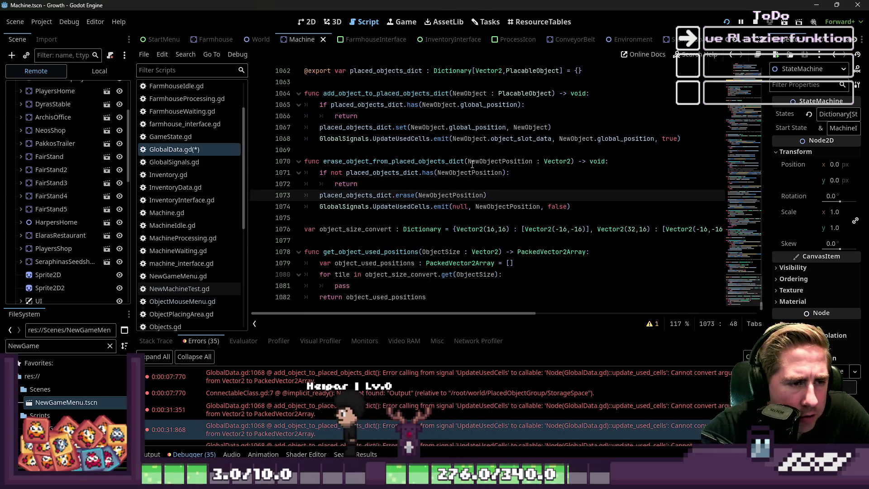
{"action": "left_click_drag", "start_coordinate": [246, 201], "coordinate": [186, 203]}
{"action": "scroll", "coordinate": [379, 181], "scroll_direction": "up", "scroll_amount": 1}
{"action": "double_click", "coordinate": [304, 139]}
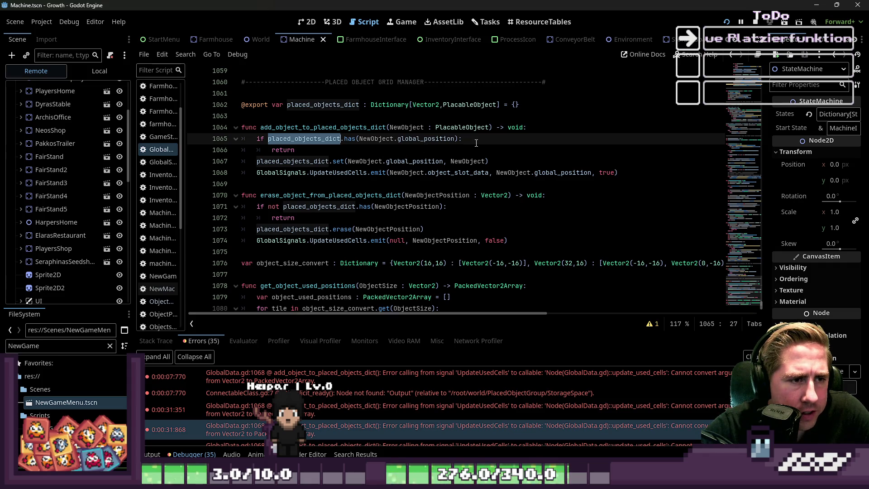
{"action": "double_click", "coordinate": [425, 139]}
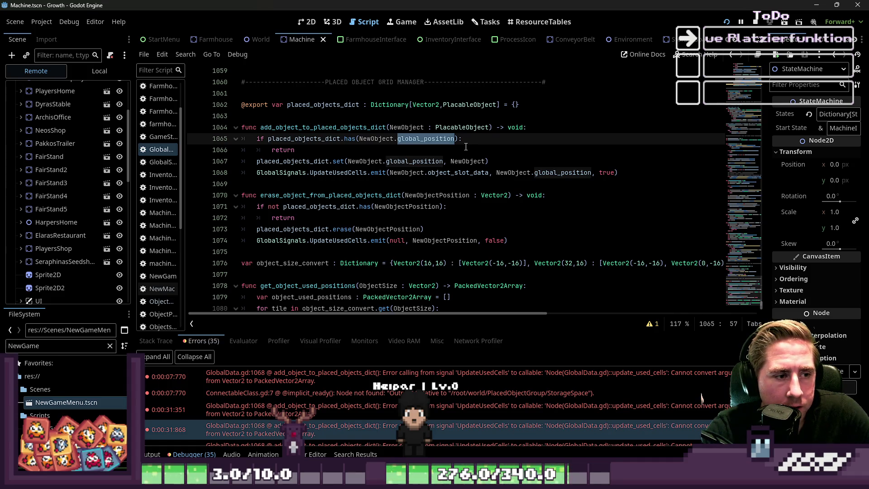
{"action": "scroll", "coordinate": [433, 152], "scroll_direction": "down", "scroll_amount": 1}
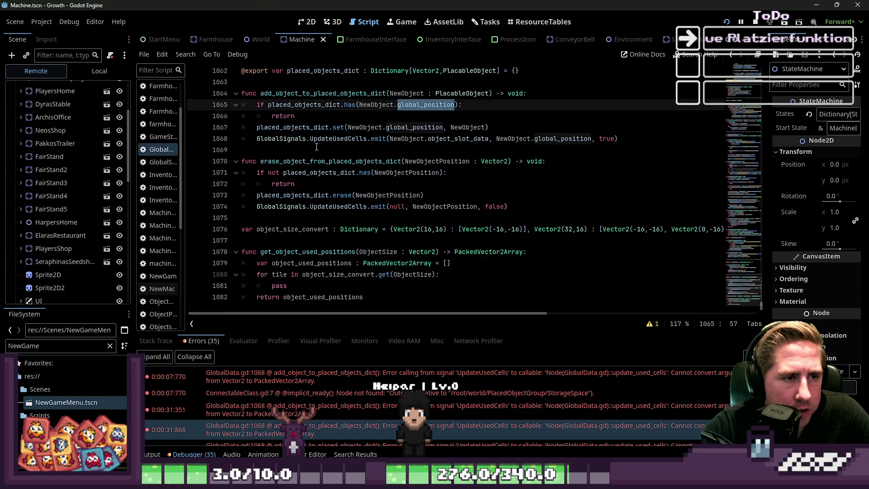
{"action": "left_click", "coordinate": [329, 128]}
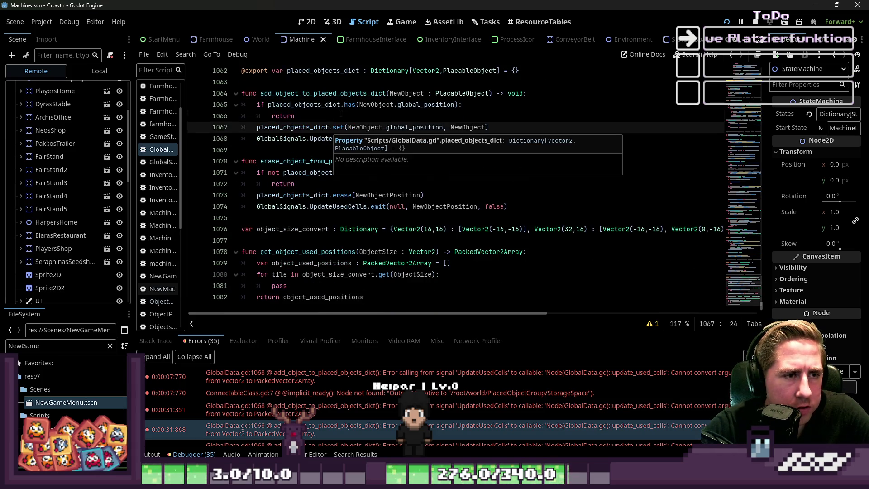
{"action": "left_click", "coordinate": [395, 105]}
Declare item_positions as a PackedVector2Array set to [] at the top of add_object_to_placed_objects_dict.
{"action": "left_click", "coordinate": [529, 93]}
{"action": "key", "text": "Return"}
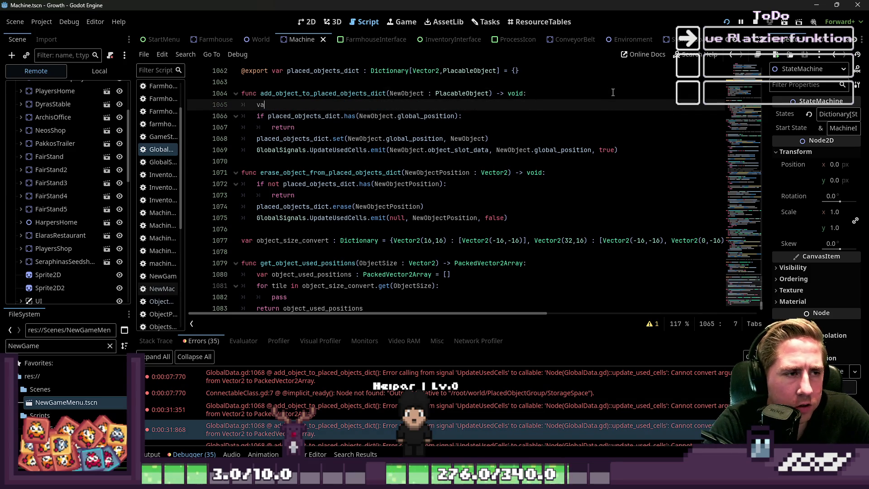
{"action": "type", "text": "r item_position : Vector2"}
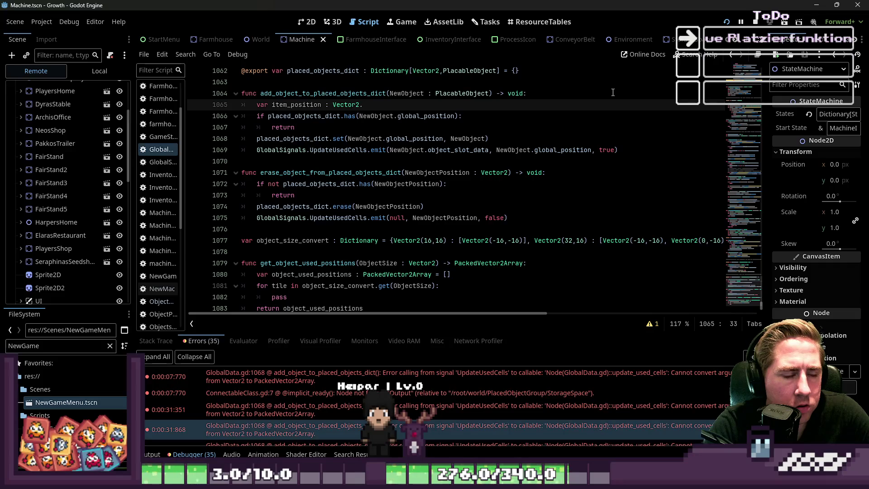
{"action": "key", "text": "BackSpace"}
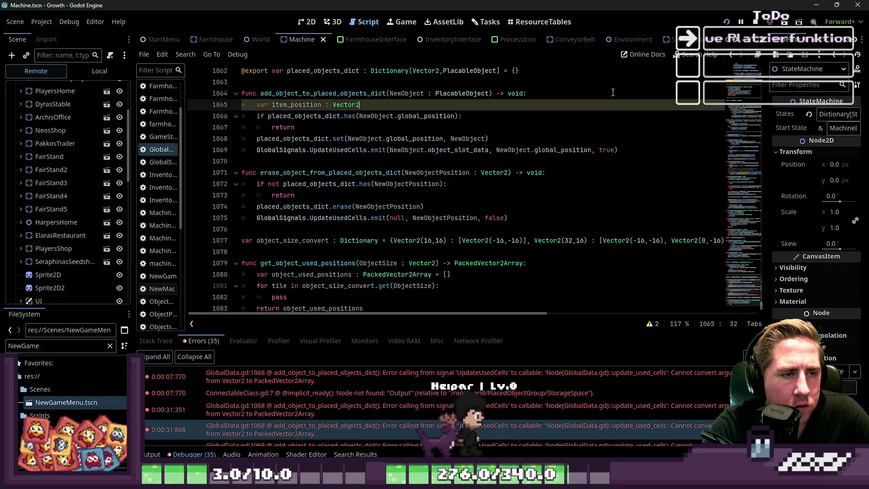
{"action": "type", "text": " ="}
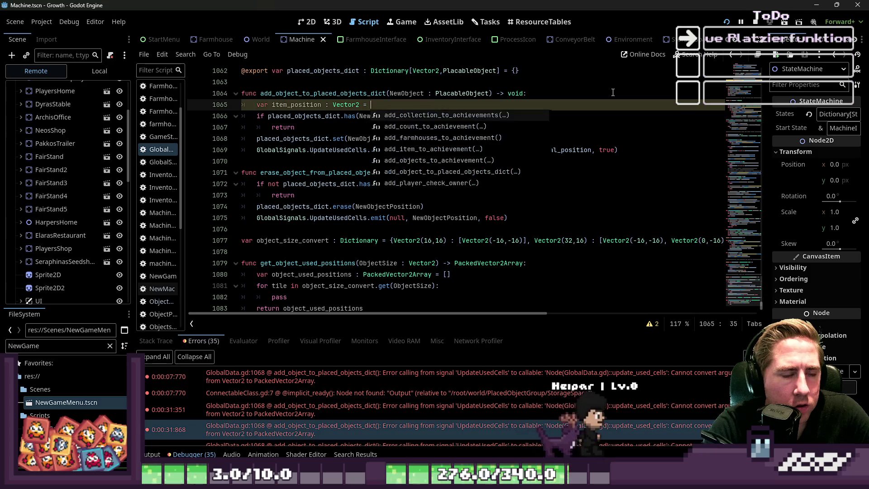
{"action": "key", "text": "BackSpace"}
{"action": "key", "text": "BackSpace"}
{"action": "key", "text": "BackSpace"}
{"action": "type", "text": "Pa"}
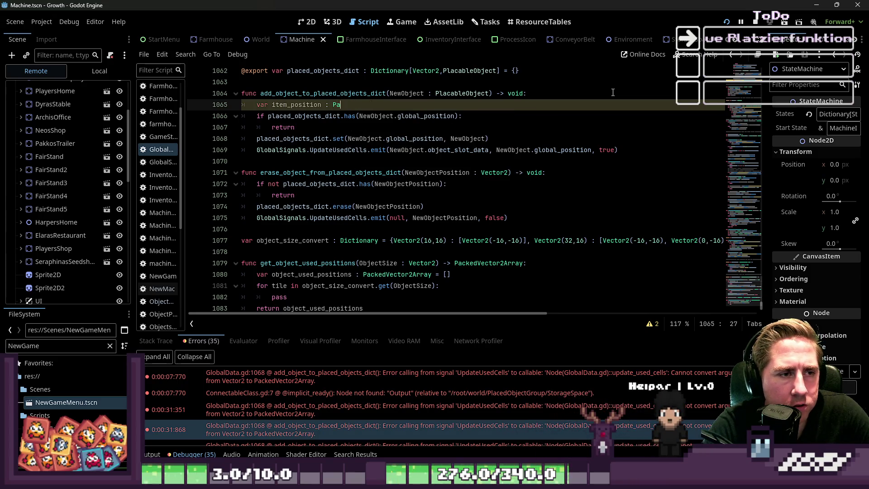
{"action": "type", "text": "ckedVec"}
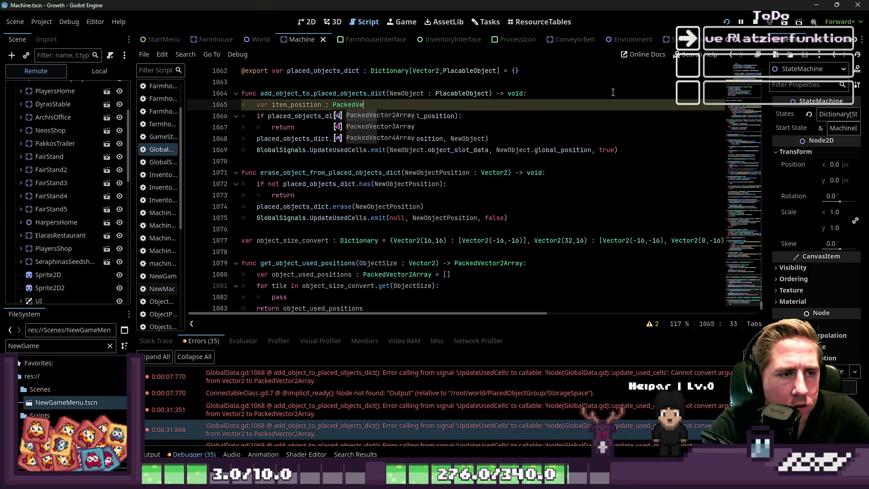
{"action": "key", "text": "Return"}
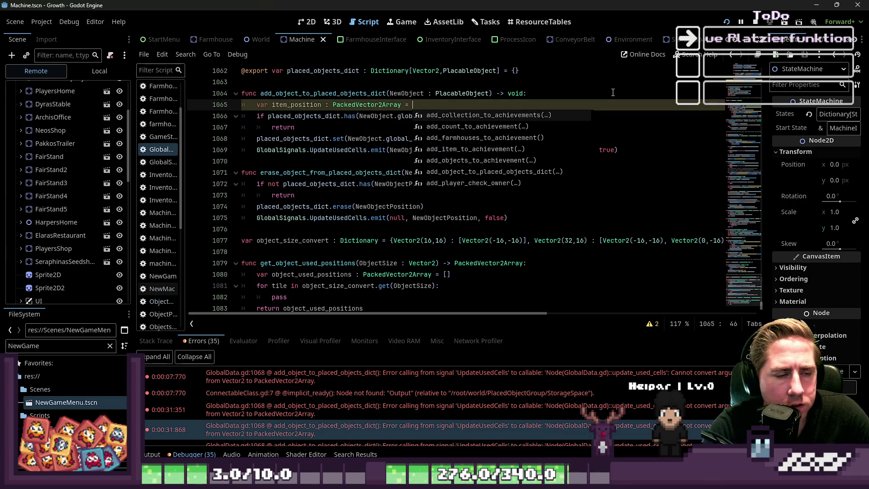
{"action": "type", "text": "["}
{"action": "key", "text": "ctrl+Right"}
{"action": "type", "text": "s"}
{"action": "key", "text": "ctrl+shift+Left"}
{"action": "key", "text": "ctrl+c"}
{"action": "key", "text": "End"}
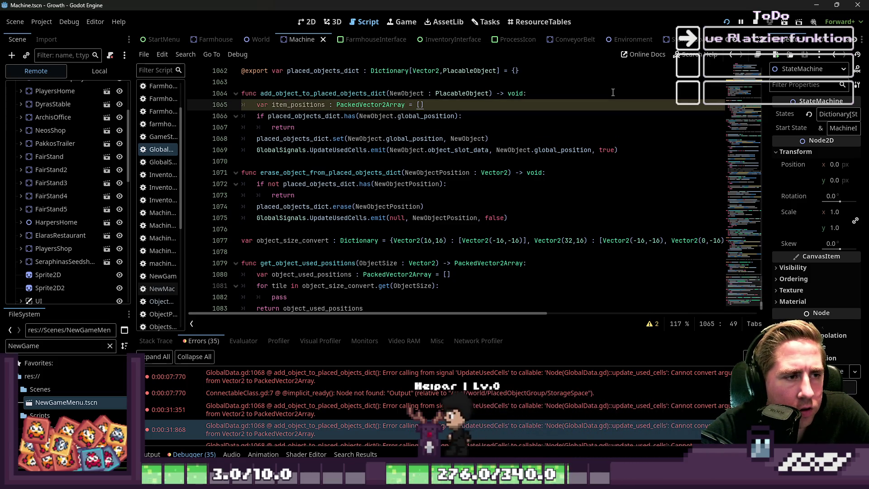
Add a 'for item_position in item_positions' loop and indent the following lines into it.
{"action": "key", "text": "Return"}
{"action": "type", "text": "for itemPos"}
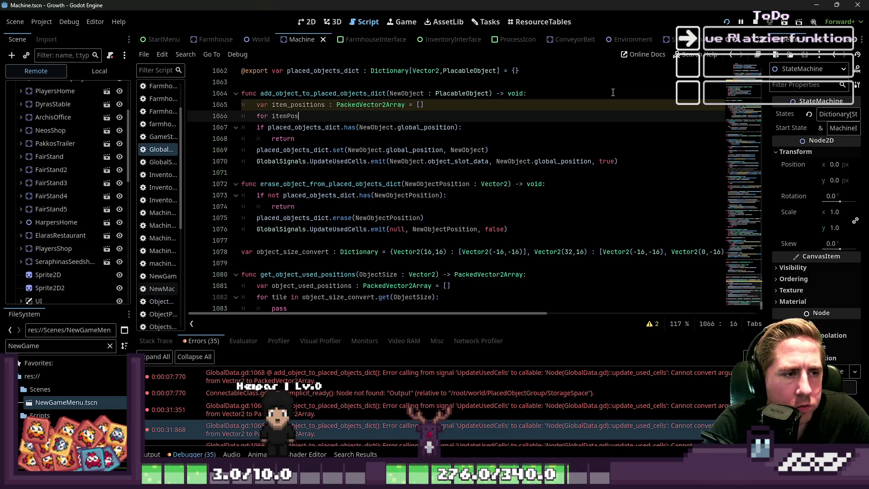
{"action": "key", "text": "BackSpace"}
{"action": "key", "text": "BackSpace"}
{"action": "key", "text": "BackSpace"}
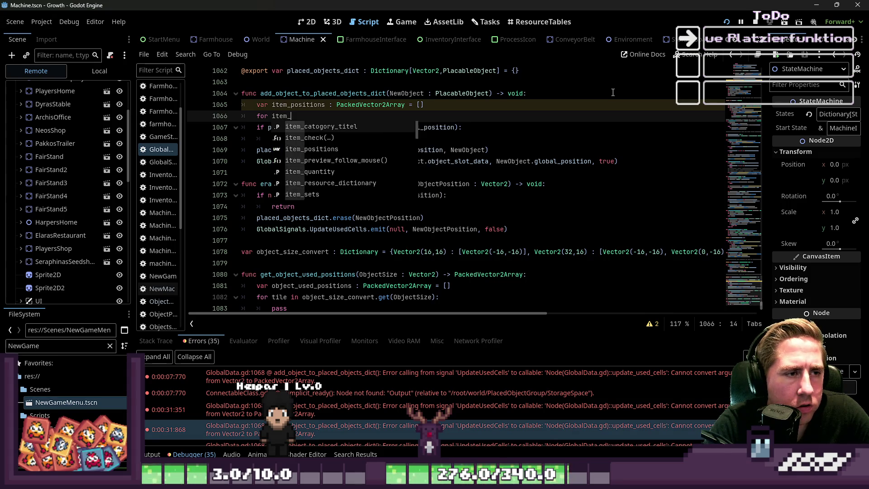
{"action": "type", "text": "position "}
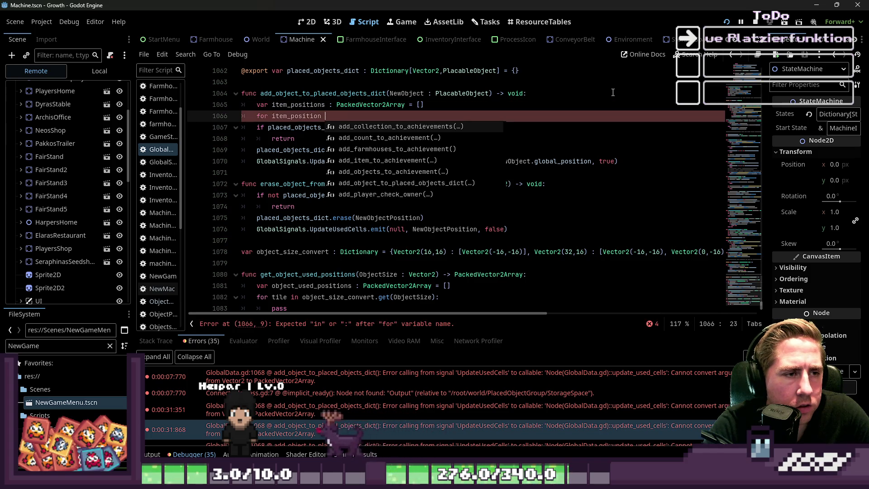
{"action": "type", "text": "in "}
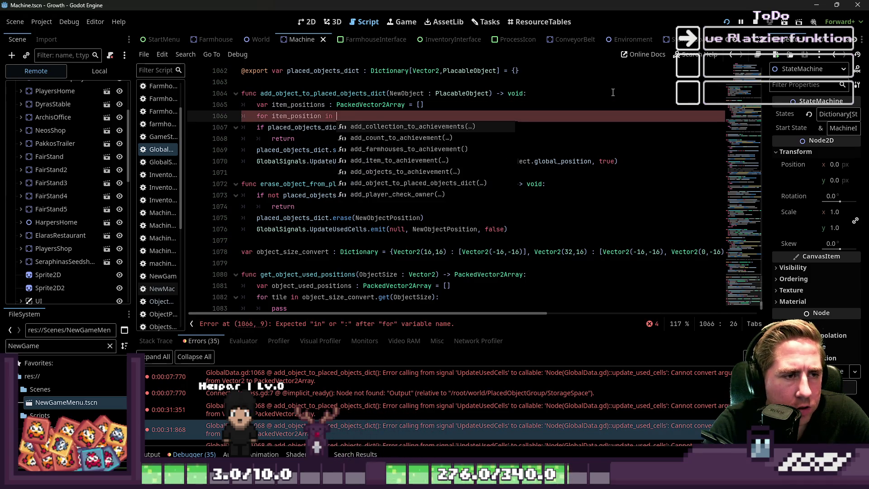
{"action": "type", "text": "item_pos"}
{"action": "key", "text": "Return"}
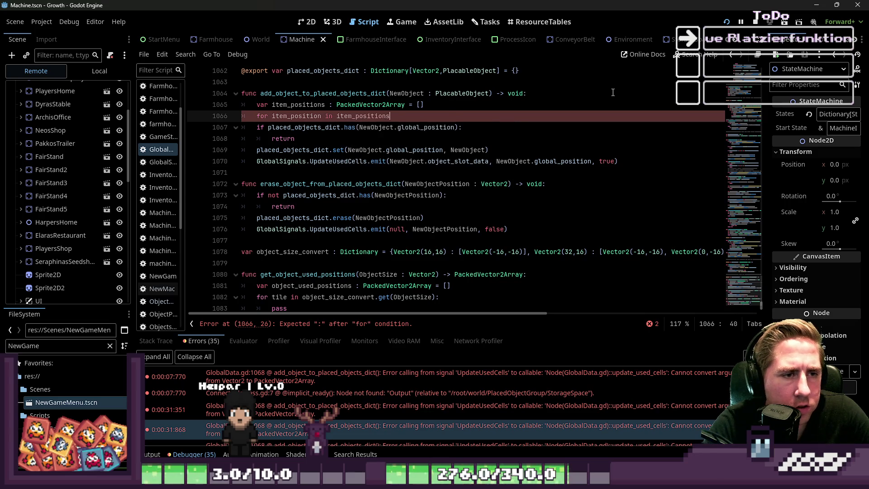
{"action": "key", "text": "shift+Down"}
{"action": "key", "text": "shift+Down"}
{"action": "key", "text": "shift+Down"}
{"action": "key", "text": "shift+End"}
{"action": "key", "text": "Tab"}
{"action": "key", "text": "Left"}
{"action": "key", "text": "End"}
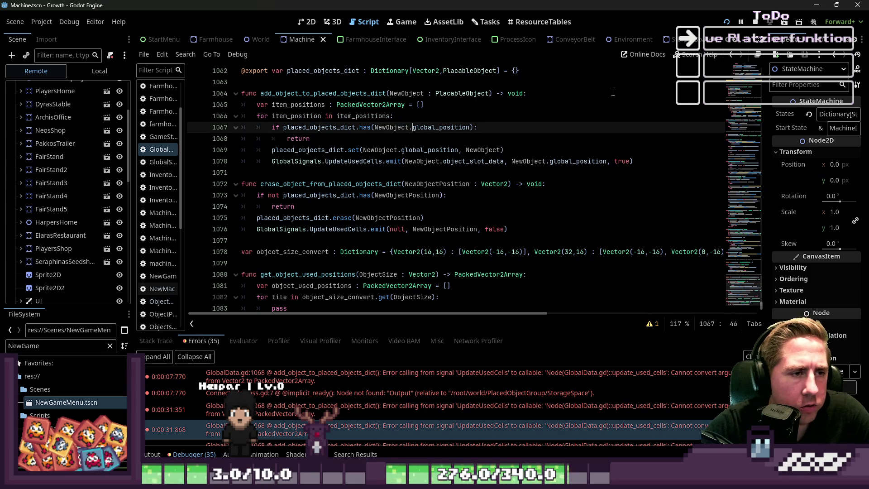
Replace NewObject.global_position with item_position on lines 1067, 1069 and 1070.
{"action": "key", "text": "Up"}
{"action": "key", "text": "ctrl+d"}
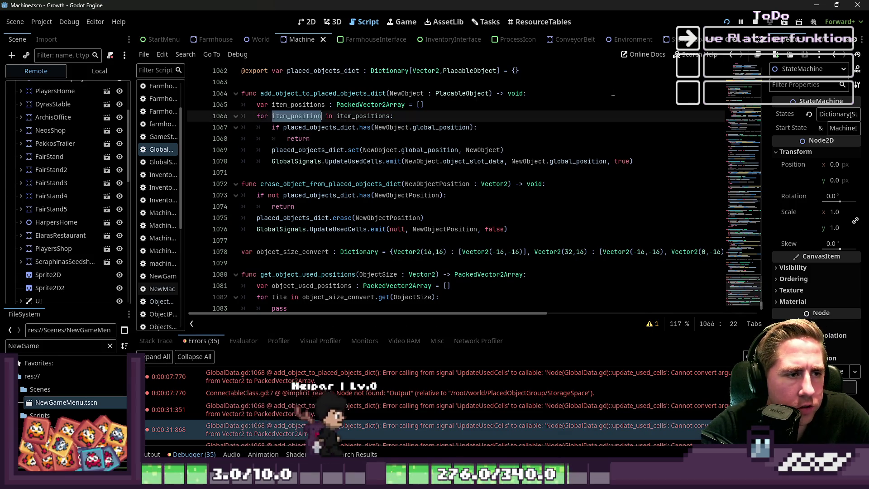
{"action": "key", "text": "Down"}
{"action": "key", "text": "ctrl+shift+Right"}
{"action": "key", "text": "ctrl+shift+Right"}
{"action": "key", "text": "ctrl+shift+Right"}
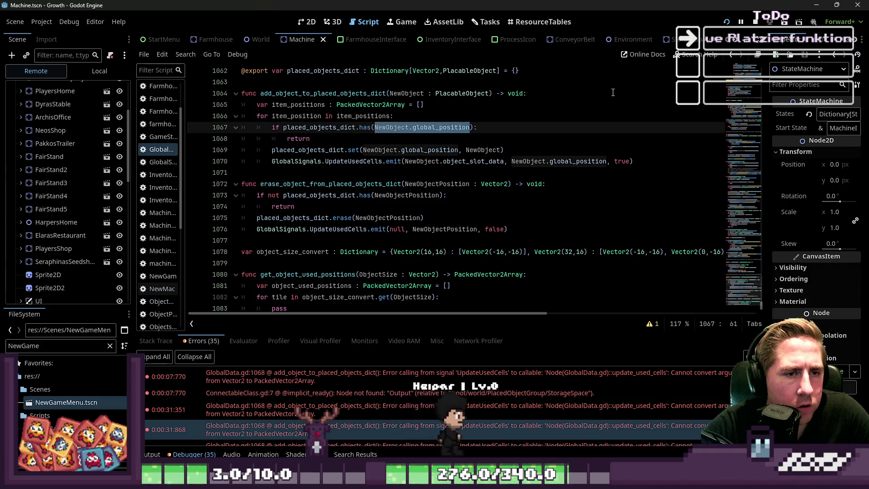
{"action": "key", "text": "ctrl+v"}
{"action": "key", "text": "Down"}
{"action": "key", "text": "Down"}
{"action": "key", "text": "Home"}
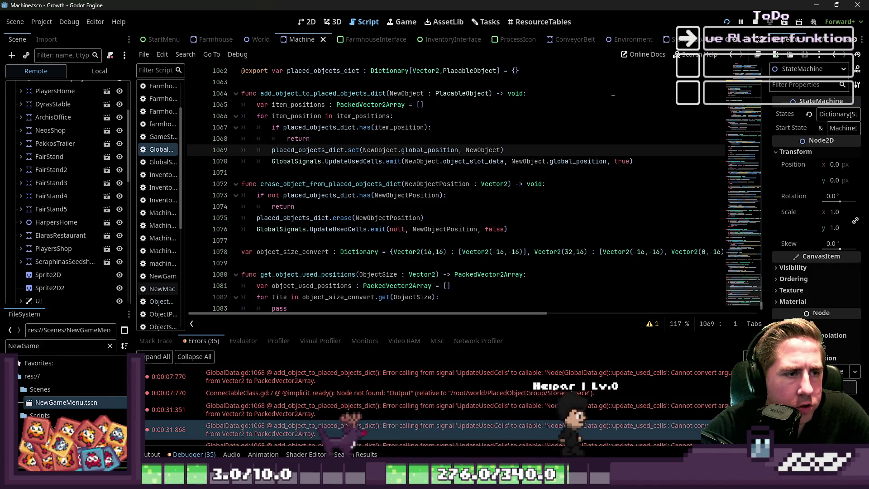
{"action": "key", "text": "ctrl+Right"}
{"action": "key", "text": "ctrl+Right"}
{"action": "key", "text": "ctrl+Right"}
{"action": "key", "text": "ctrl+shift+Right"}
{"action": "key", "text": "ctrl+shift+Right"}
{"action": "key", "text": "ctrl+shift+Right"}
{"action": "key", "text": "ctrl+v"}
{"action": "key", "text": "Down"}
{"action": "key", "text": "Home"}
{"action": "key", "text": "ctrl+Right"}
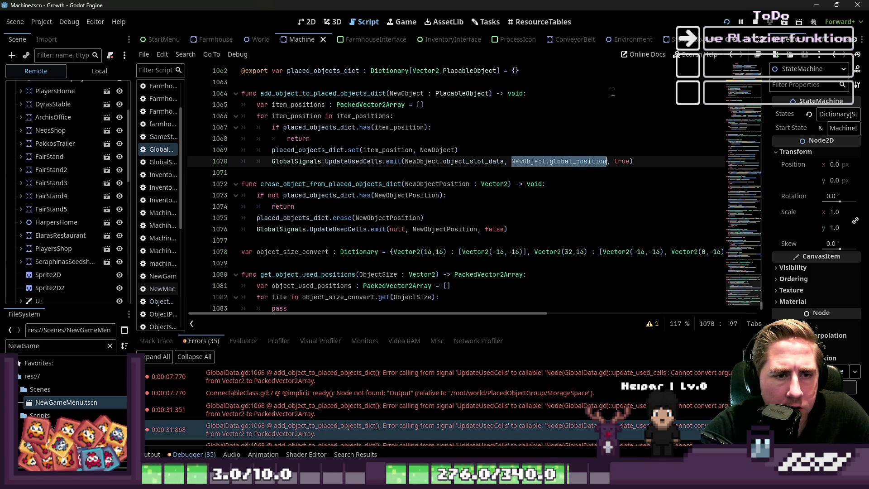
{"action": "key", "text": "ctrl+v"}
{"action": "key", "text": "Up"}
{"action": "key", "text": "Down"}
{"action": "key", "text": "Down"}
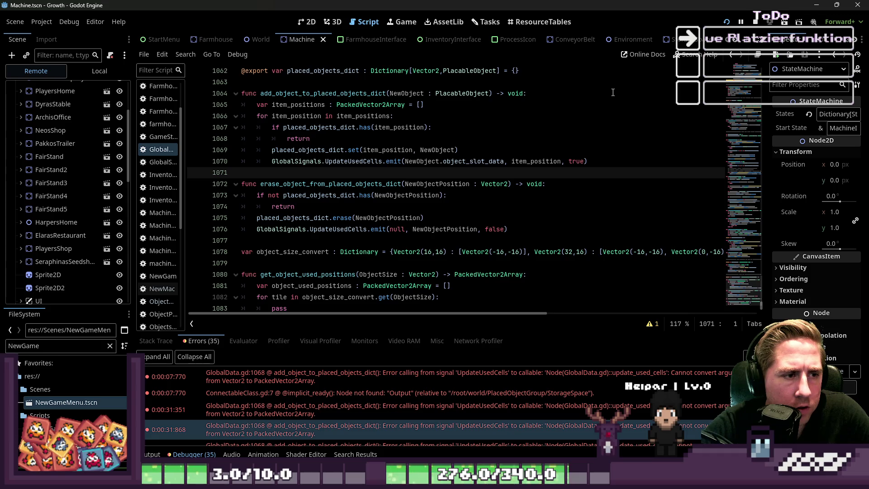
Replace the empty [] default of item_positions with a get_object_used_positions() call.
{"action": "key", "text": "Up"}
{"action": "key", "text": "Up"}
{"action": "key", "text": "Up"}
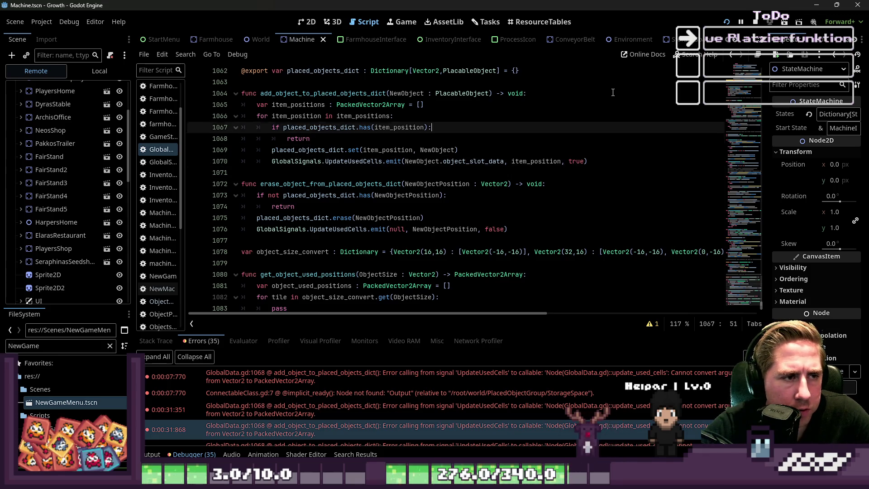
{"action": "key", "text": "End"}
{"action": "key", "text": "ctrl+shift+Left"}
{"action": "key", "text": "ctrl+shift+Left"}
{"action": "key", "text": "ctrl+shift+Left"}
{"action": "key", "text": "ctrl+shift+Right"}
{"action": "key", "text": "ctrl+shift+Left"}
{"action": "key", "text": "ctrl+shift+Right"}
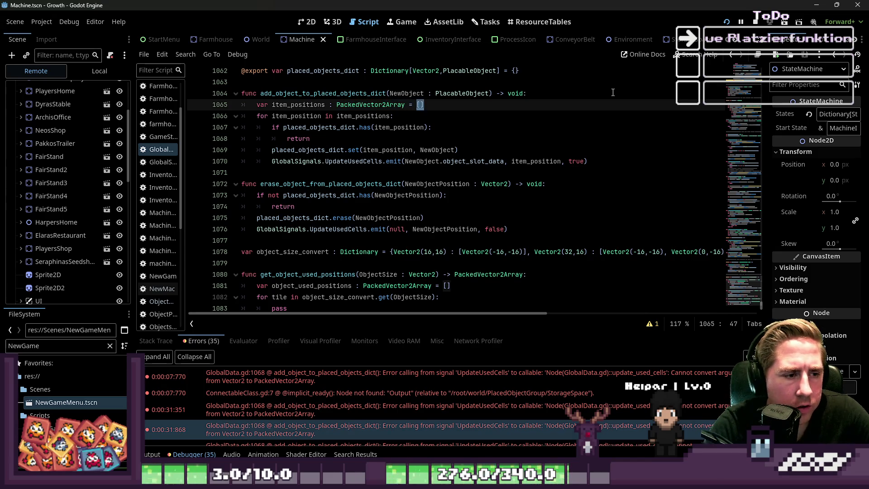
{"action": "type", "text": "_ob"}
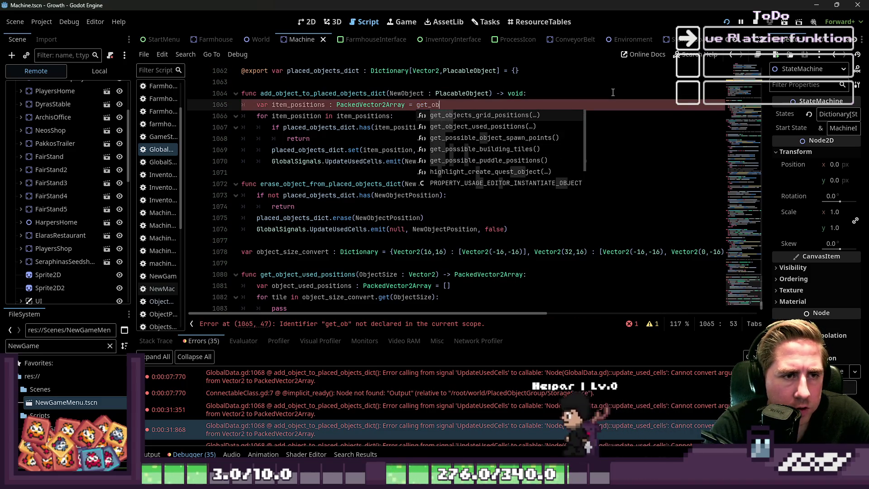
{"action": "type", "text": "ject"}
{"action": "type", "text": "_"}
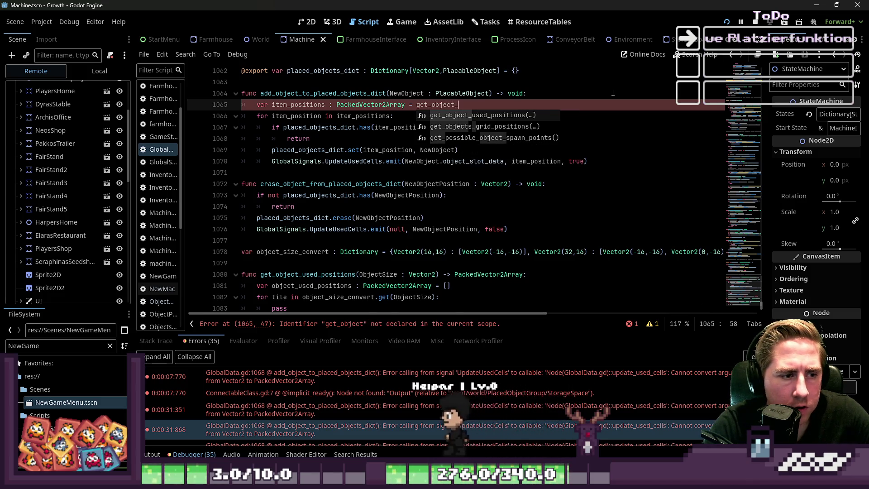
{"action": "type", "text": "use"}
{"action": "key", "text": "Return"}
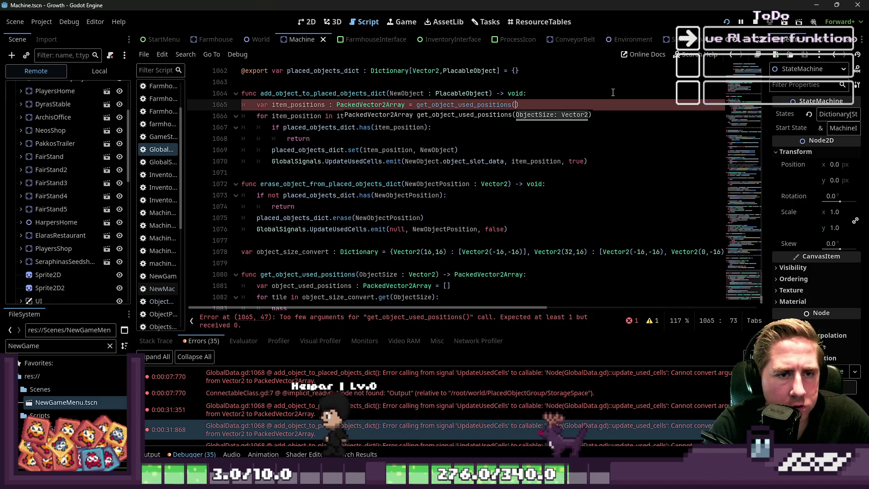
Pass NewObject as the argument in the get_object_used_positions call on line 1065.
{"action": "key", "text": "BackSpace"}
{"action": "key", "text": "BackSpace"}
{"action": "key", "text": "BackSpace"}
{"action": "type", "text": "NewObe"}
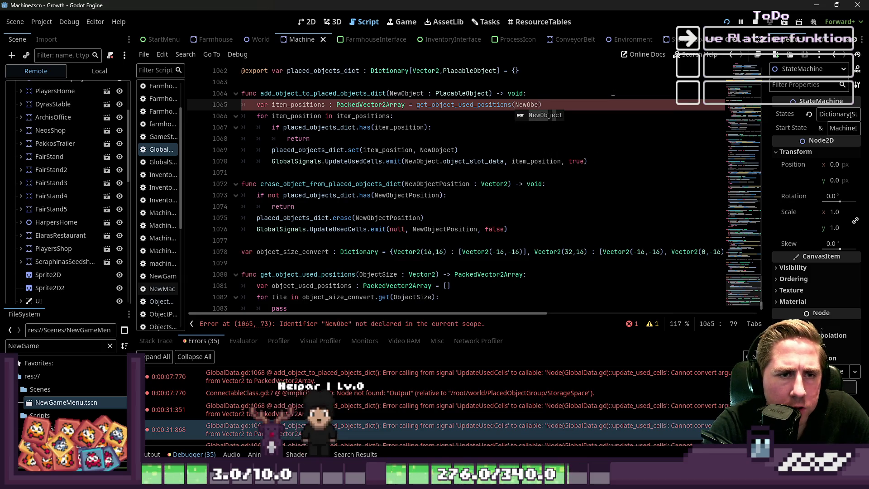
{"action": "key", "text": "ctrl+shift+Left"}
Change the function's parameter from 'ObjectSize : Vector2' to 'NewObject : PlacableObject'.
{"action": "key", "text": "Down"}
{"action": "key", "text": "Down"}
{"action": "key", "text": "Down"}
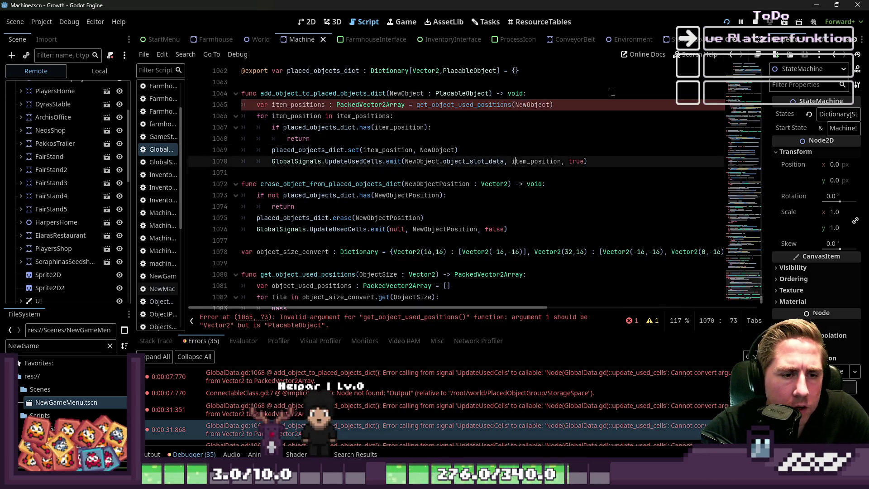
{"action": "key", "text": "Up"}
{"action": "key", "text": "ctrl+shift+Right"}
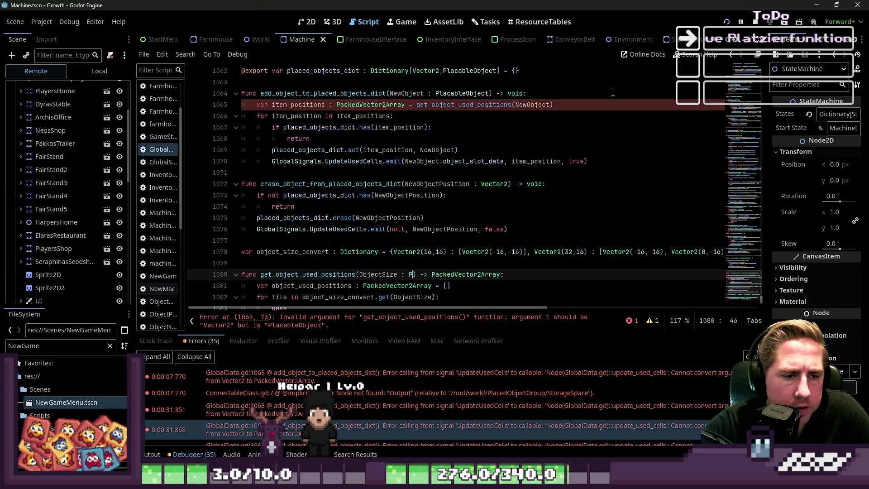
{"action": "type", "text": "Pla"}
{"action": "key", "text": "Return"}
{"action": "key", "text": "ctrl+Left"}
{"action": "key", "text": "ctrl+Left"}
{"action": "key", "text": "ctrl+Left"}
{"action": "key", "text": "ctrl+shift+Right"}
{"action": "type", "text": "NewObject"}
{"action": "key", "text": "Down"}
{"action": "key", "text": "Down"}
{"action": "key", "text": "Down"}
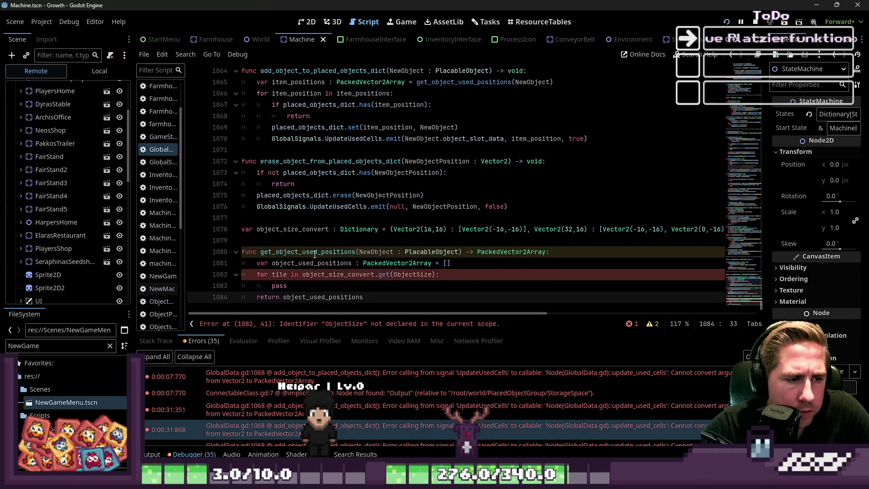
Make the for-loop iterate over NewObject.object_slot_data.object_size instead of ObjectSize.
{"action": "left_click", "coordinate": [308, 263]}
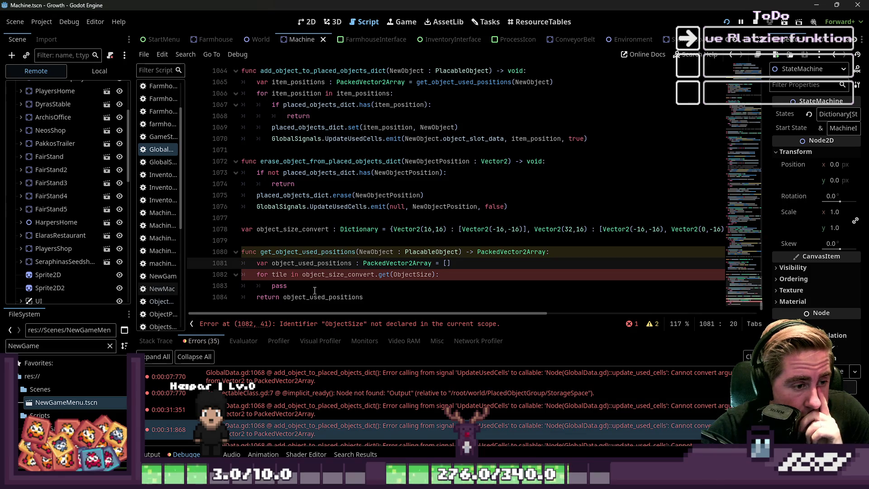
{"action": "left_click", "coordinate": [282, 273]}
{"action": "double_click", "coordinate": [331, 275]}
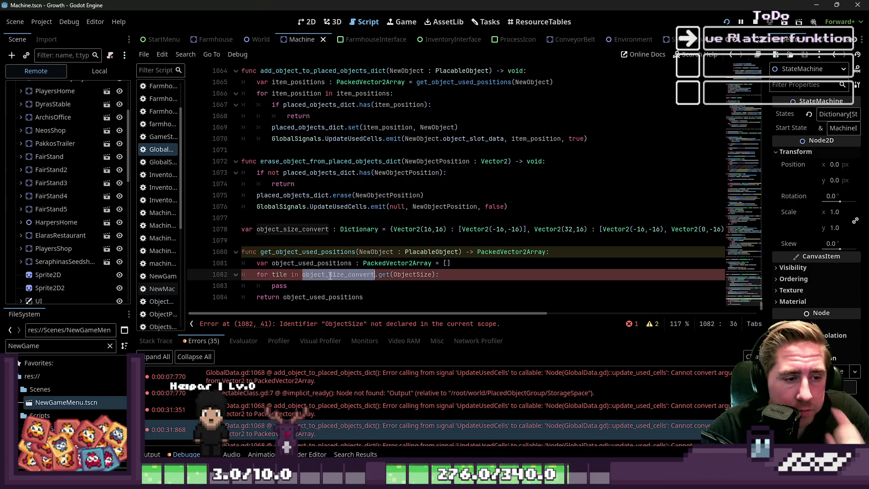
{"action": "left_click", "coordinate": [399, 275]}
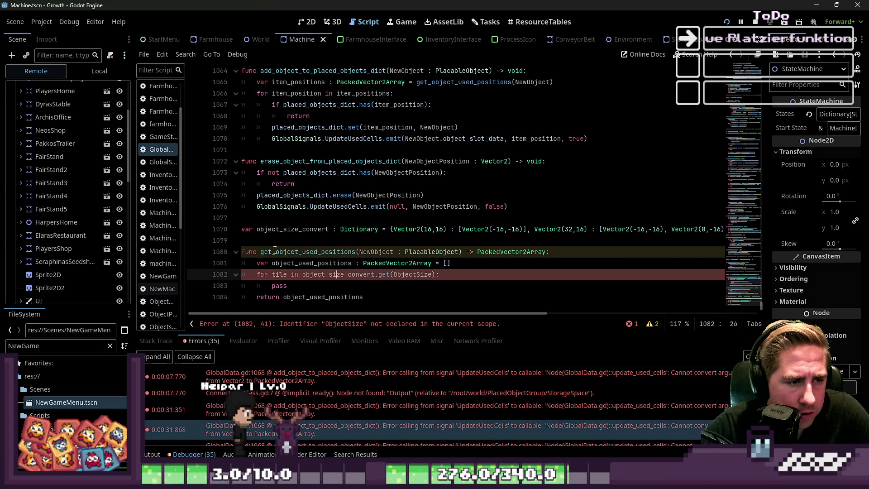
{"action": "double_click", "coordinate": [402, 275]}
{"action": "type", "text": "NewObject."}
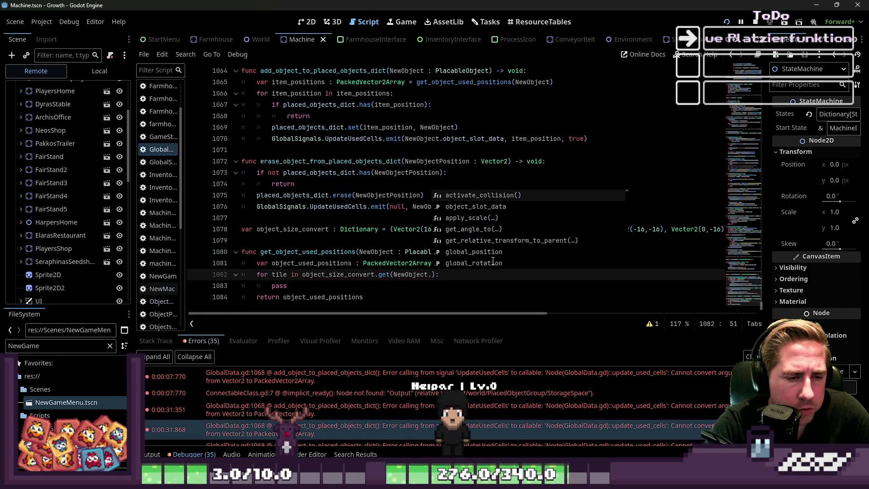
{"action": "type", "text": "object_slot_data."}
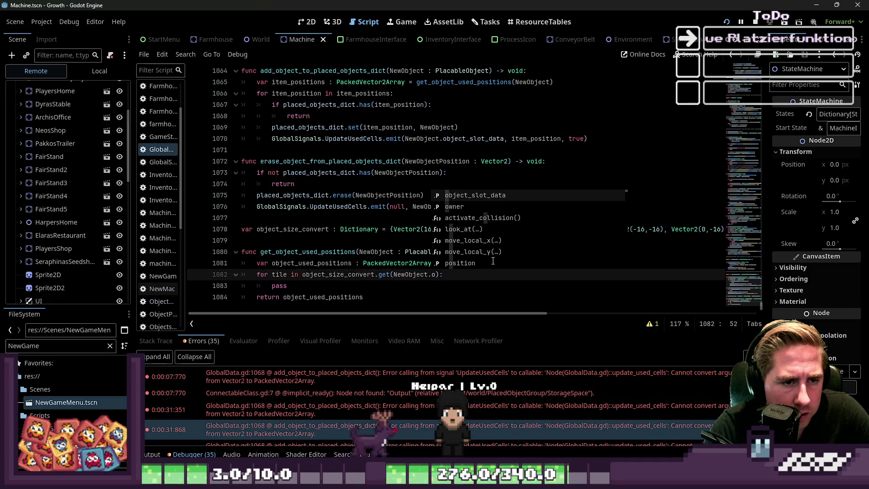
{"action": "type", "text": "object_size"}
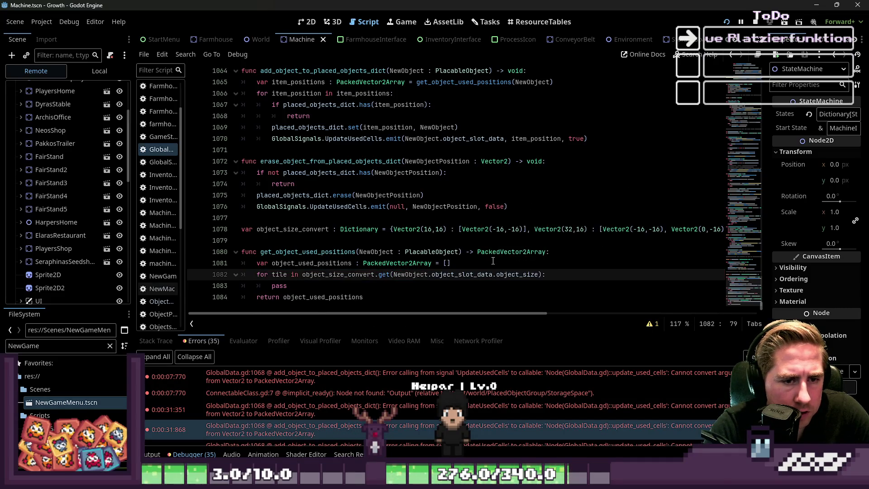
Replace the loop's pass statement with the object_used_positions list.
{"action": "key", "text": "Down"}
{"action": "key", "text": "Home"}
{"action": "key", "text": "Home"}
{"action": "key", "text": "Right"}
{"action": "key", "text": "Right"}
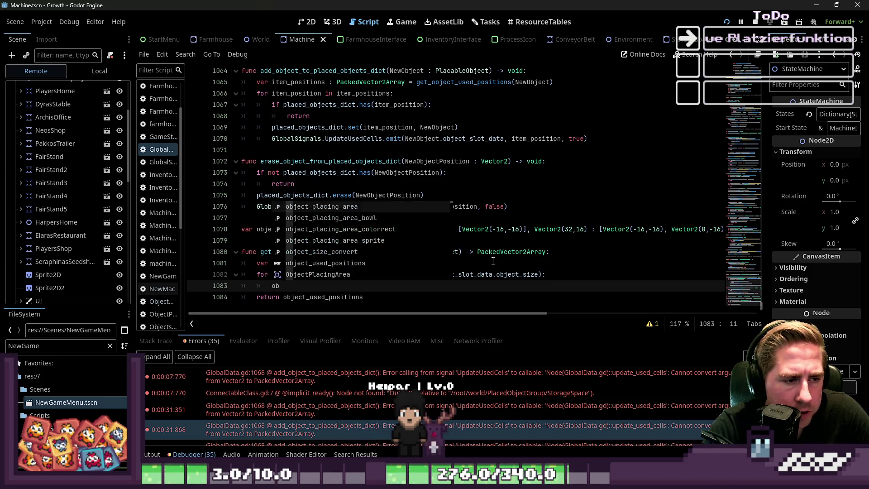
{"action": "key", "text": "Return"}
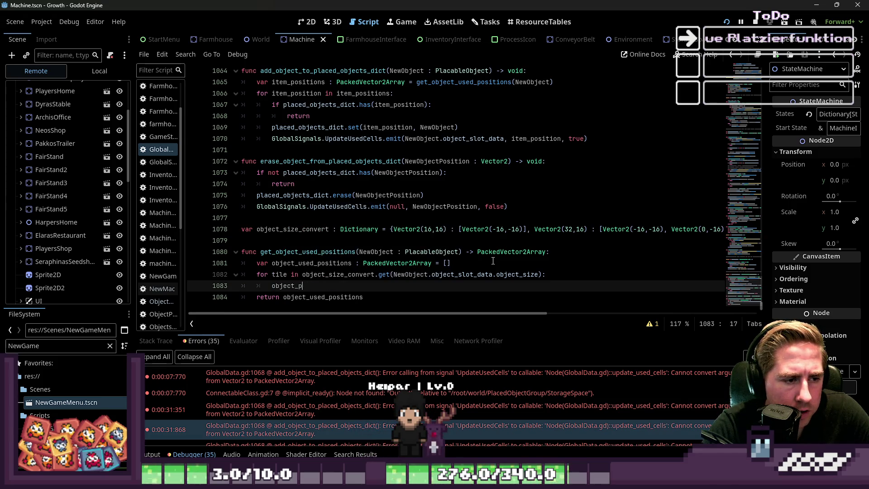
{"action": "type", "text": "used_positions."}
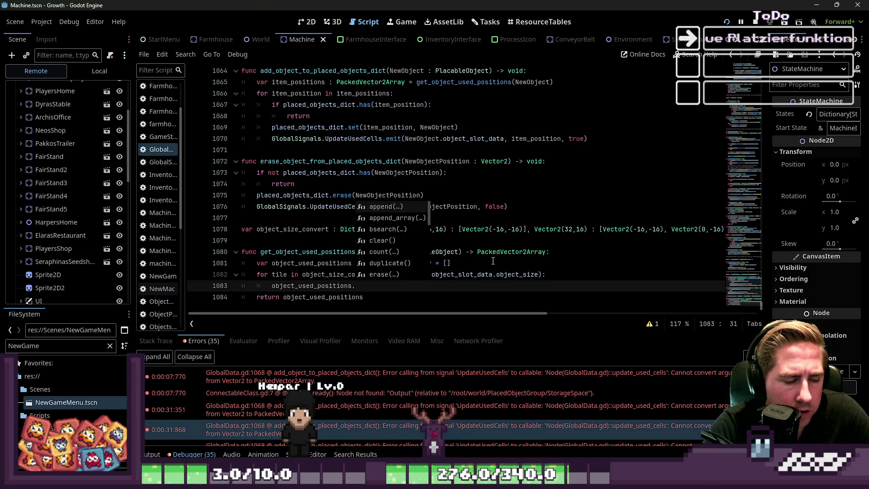
{"action": "key", "text": "BackSpace"}
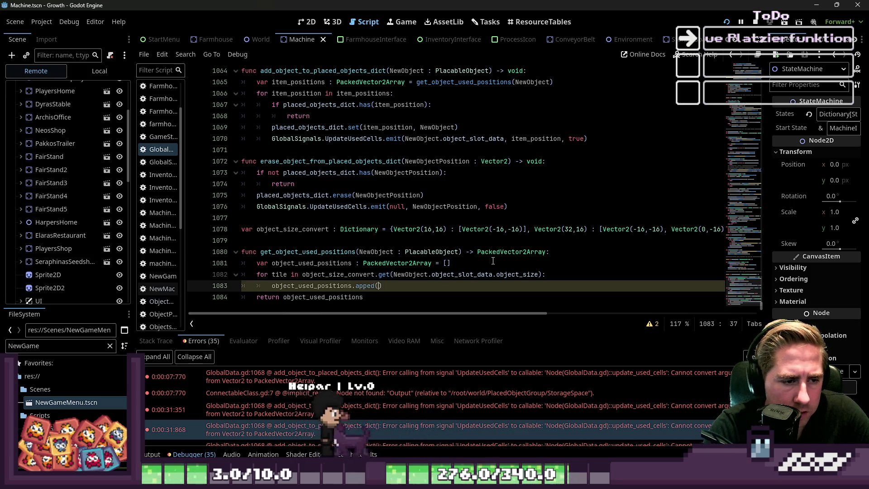
Complete the line as append(NewObject.global_position + tile) on line 1083.
{"action": "type", "text": "nd(Vec"}
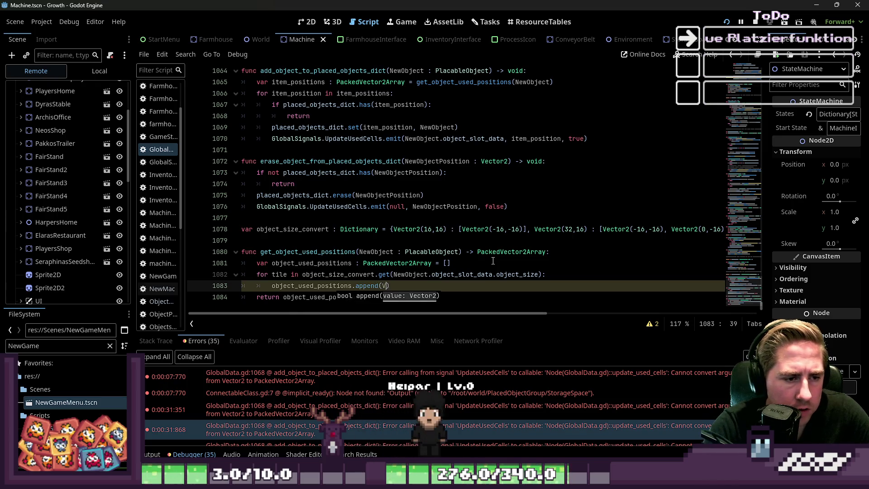
{"action": "type", "text": "tor2"}
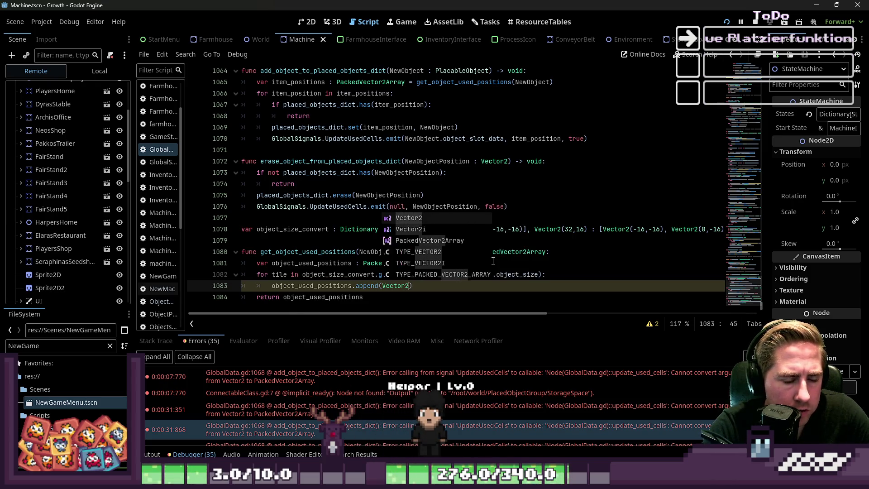
{"action": "key", "text": "BackSpace"}
{"action": "key", "text": "BackSpace"}
{"action": "key", "text": "BackSpace"}
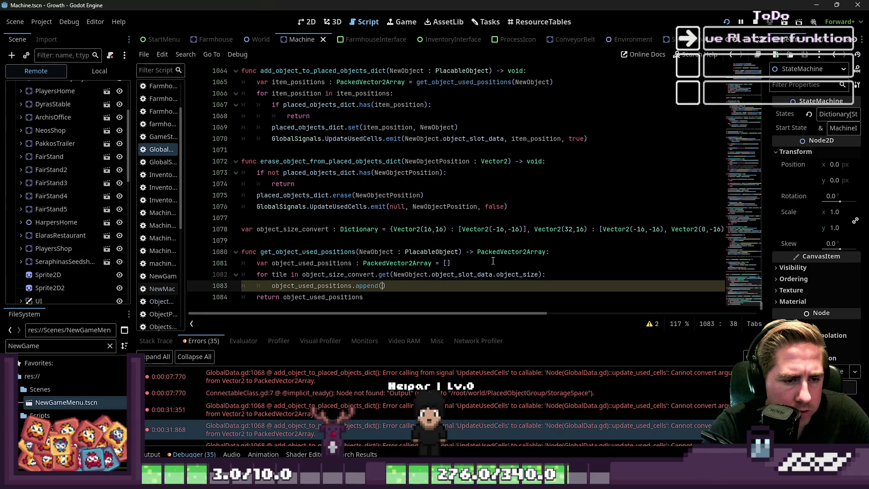
{"action": "type", "text": "New"}
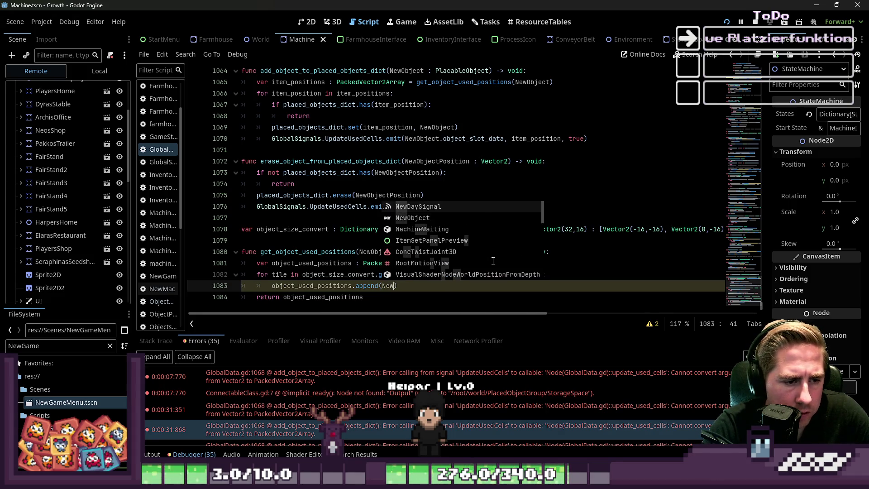
{"action": "type", "text": "Object"}
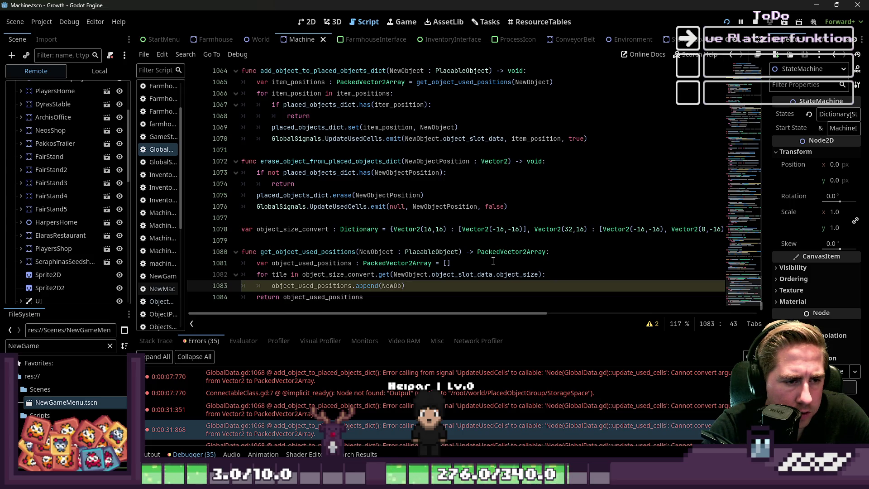
{"action": "type", "text": "."}
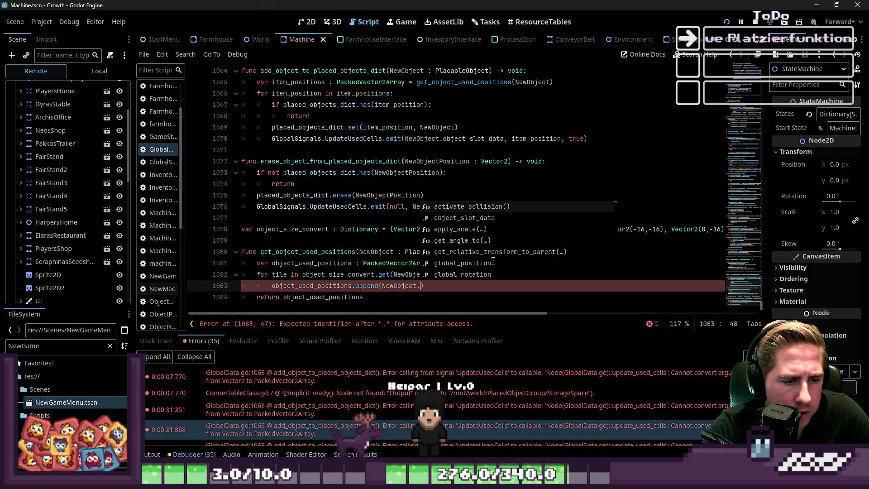
{"action": "type", "text": "pos"}
{"action": "key", "text": "BackSpace"}
{"action": "key", "text": "BackSpace"}
{"action": "key", "text": "BackSpace"}
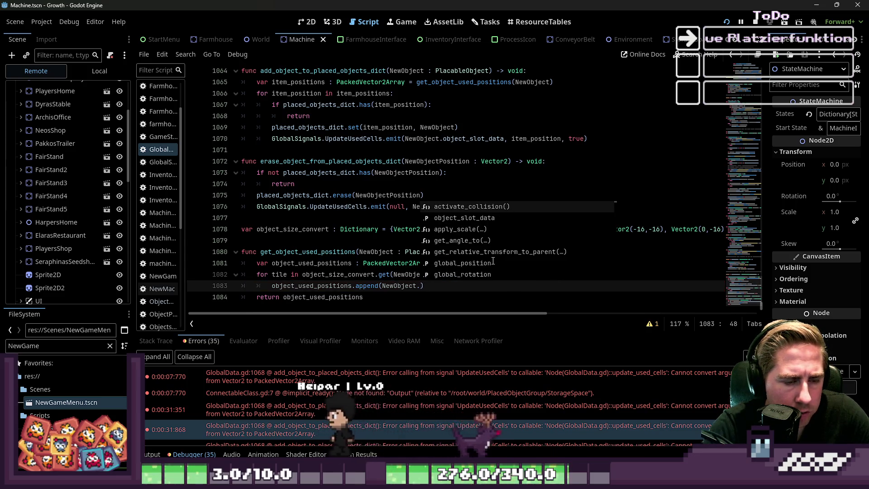
{"action": "type", "text": "global_posiit"}
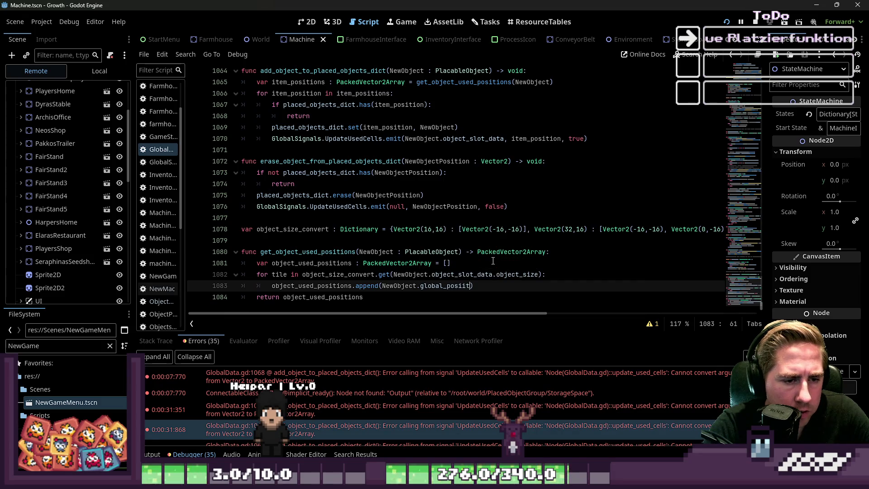
{"action": "type", "text": "n"}
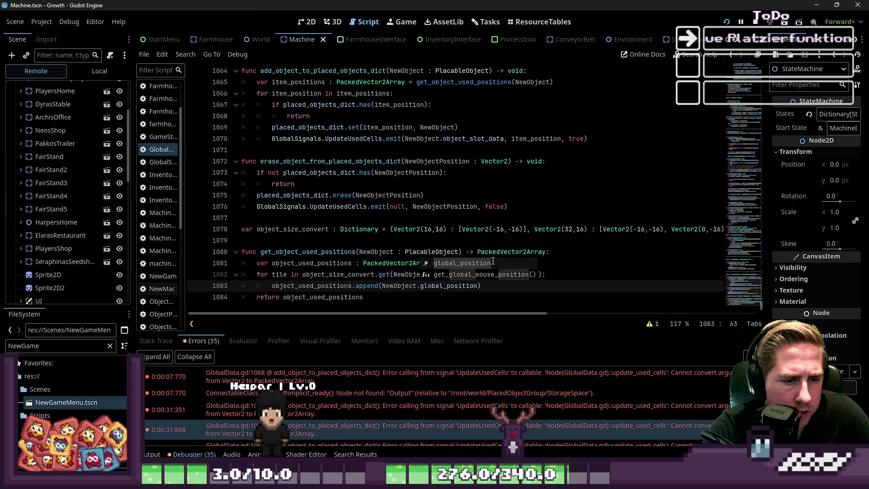
{"action": "type", "text": " +"}
{"action": "key", "text": "Return"}
{"action": "key", "text": "BackSpace"}
{"action": "key", "text": "BackSpace"}
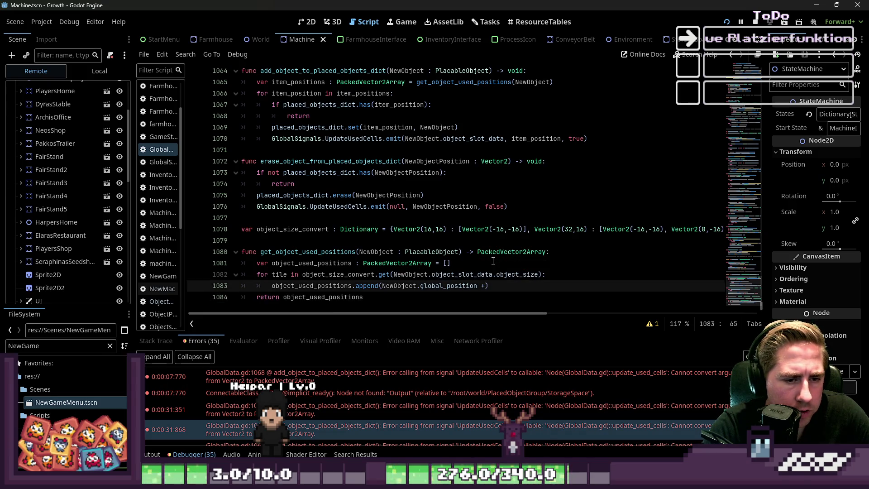
{"action": "type", "text": "tile"}
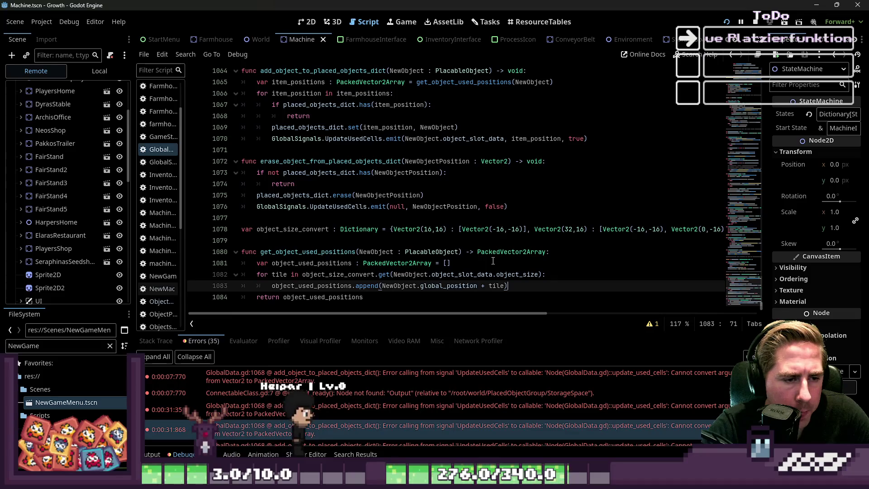
{"action": "key", "text": "Up"}
{"action": "key", "text": "Up"}
{"action": "key", "text": "Up"}
{"action": "key", "text": "Home"}
{"action": "key", "text": "ctrl+Right"}
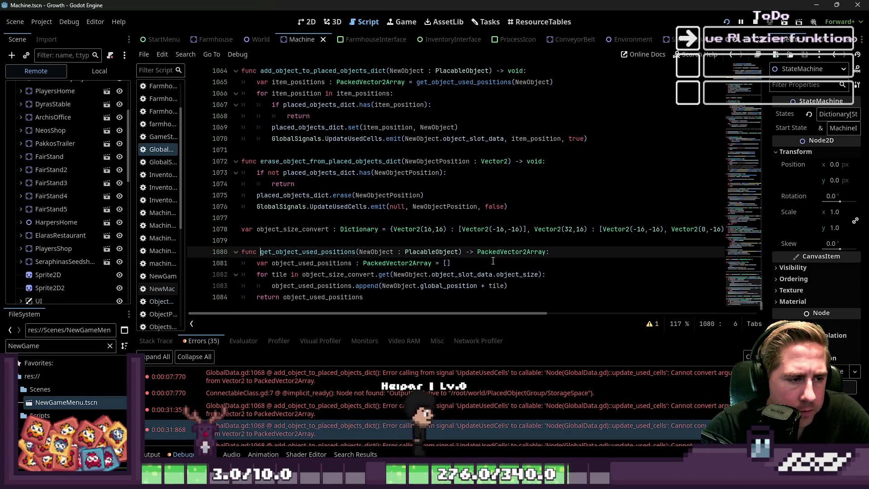
Copy the item_positions and for-loop lines from the add function into erase_object_from_placed_objects_dict.
{"action": "key", "text": "ctrl+shift+Right"}
{"action": "key", "text": "Up"}
{"action": "key", "text": "Up"}
{"action": "key", "text": "Up"}
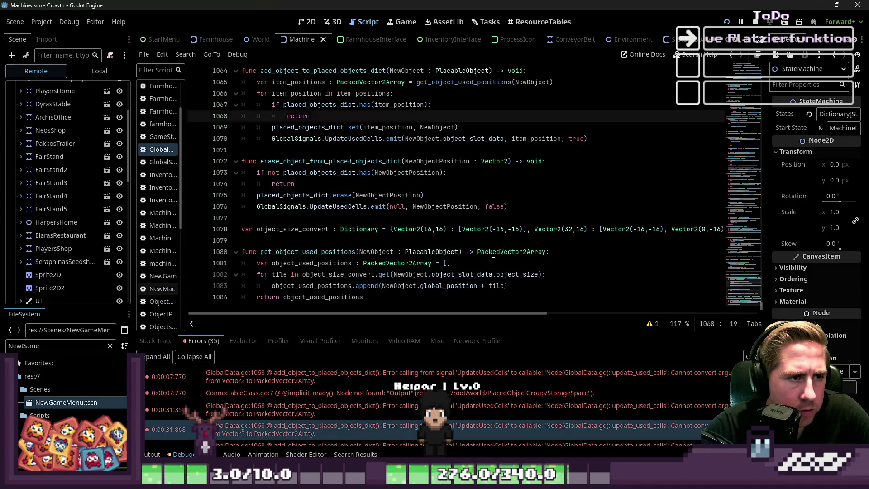
{"action": "key", "text": "Down"}
{"action": "key", "text": "Down"}
{"action": "key", "text": "Down"}
{"action": "key", "text": "Up"}
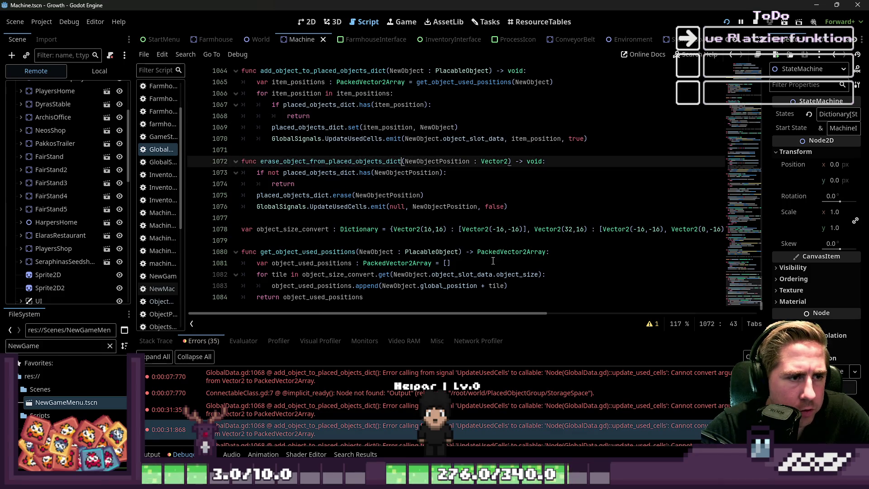
{"action": "key", "text": "Return"}
{"action": "key", "text": "Up"}
{"action": "key", "text": "Up"}
{"action": "key", "text": "Up"}
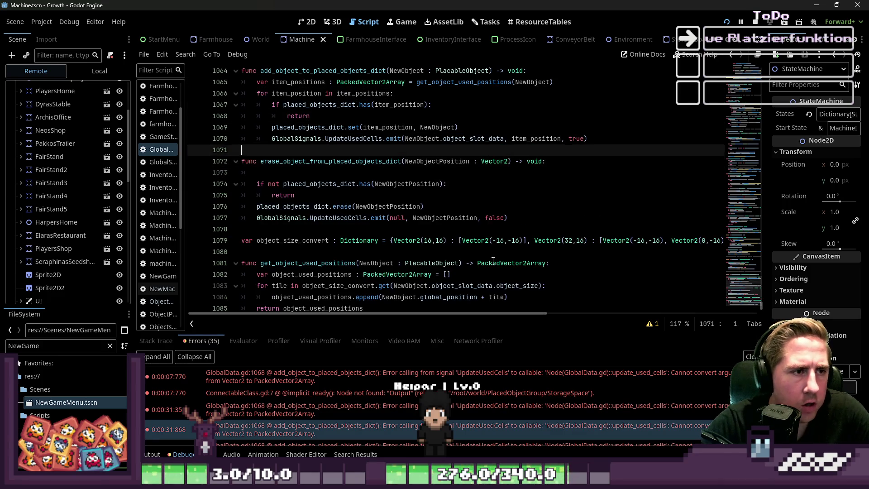
{"action": "key", "text": "Down"}
{"action": "key", "text": "Down"}
{"action": "key", "text": "Down"}
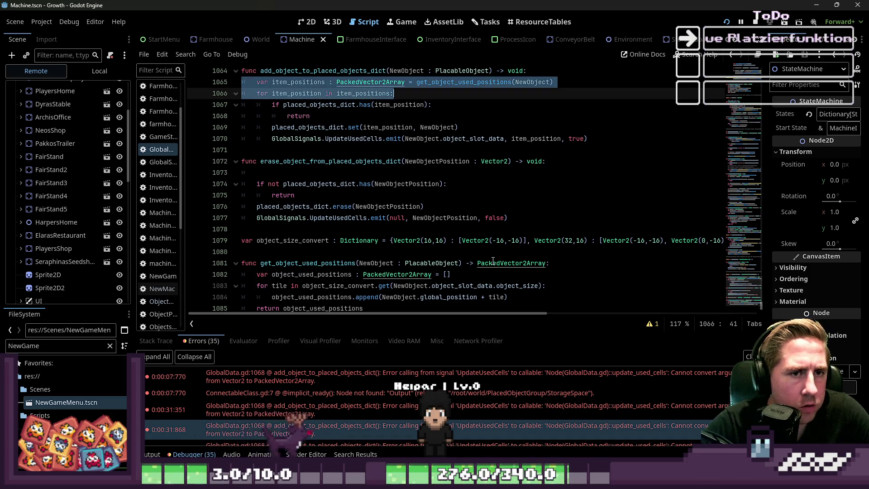
{"action": "key", "text": "Down"}
{"action": "key", "text": "Down"}
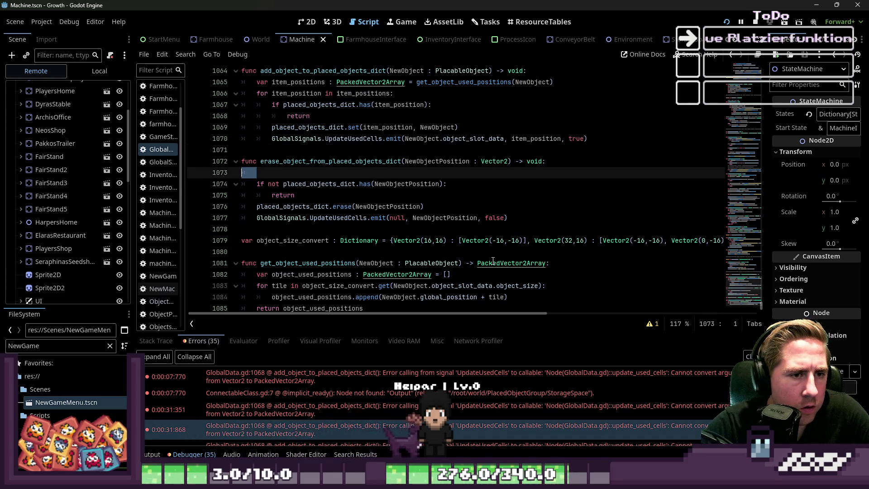
{"action": "type", "text": "var item_positions : PackedVector2Array = get_object_used_positions(NewObject) \tfor item_position in item_positions:"}
{"action": "key", "text": "Down"}
Indent the remaining erase logic so it runs inside the new loop.
{"action": "key", "text": "shift+Down"}
{"action": "key", "text": "shift+Down"}
{"action": "key", "text": "shift+Down"}
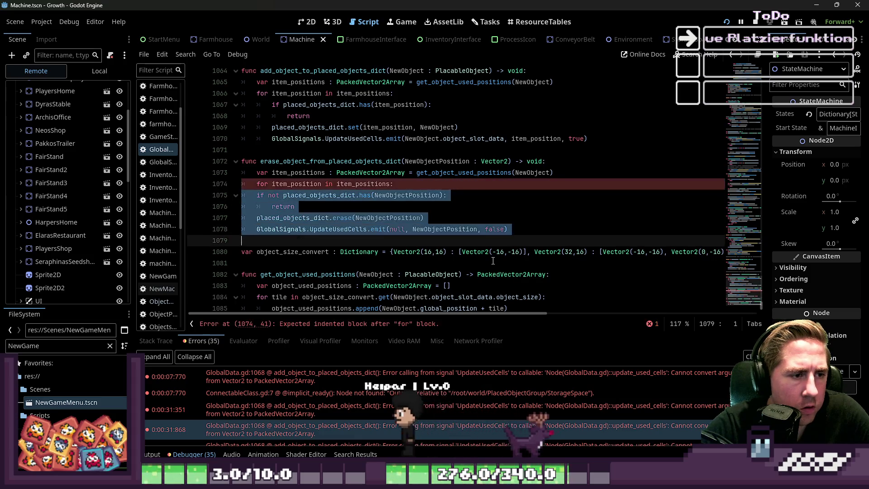
{"action": "key", "text": "Tab"}
{"action": "key", "text": "Up"}
{"action": "key", "text": "Up"}
{"action": "key", "text": "Up"}
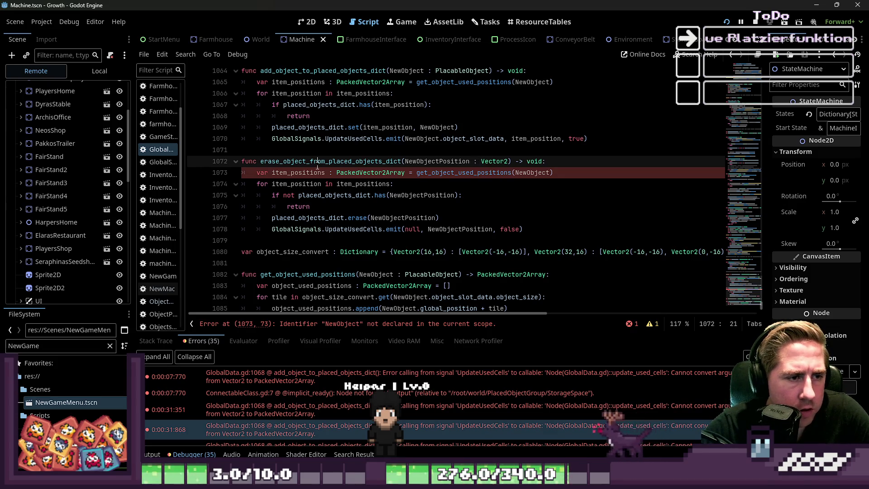
Search all scripts for the erase function's name to find where it is connected.
{"action": "double_click", "coordinate": [362, 161]}
{"action": "key", "text": "ctrl+shift+f"}
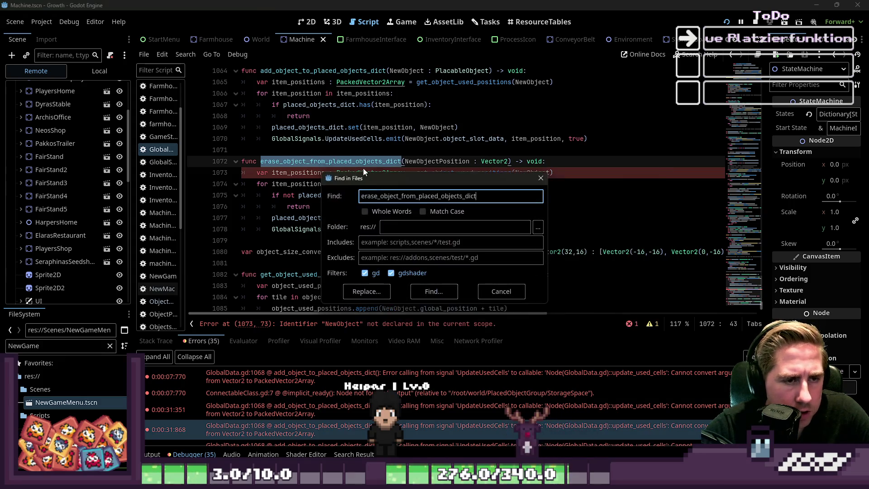
{"action": "left_click", "coordinate": [435, 291]}
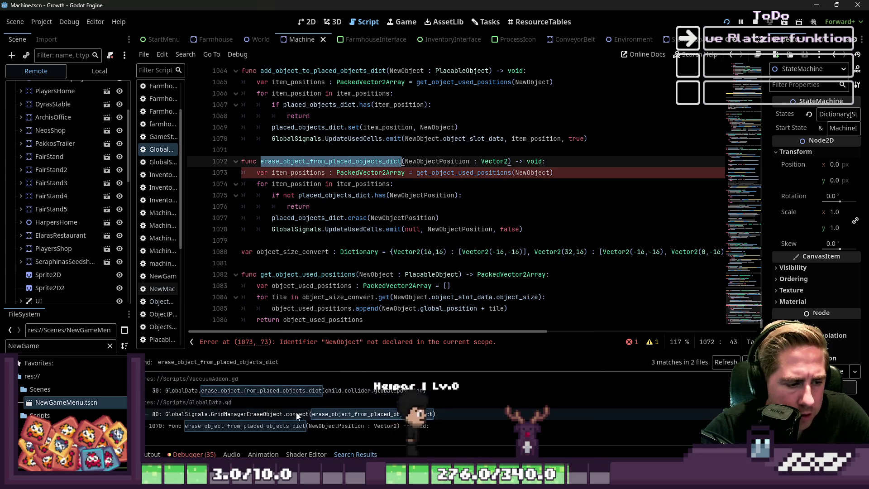
{"action": "left_click", "coordinate": [301, 414]}
{"action": "left_click", "coordinate": [291, 426]}
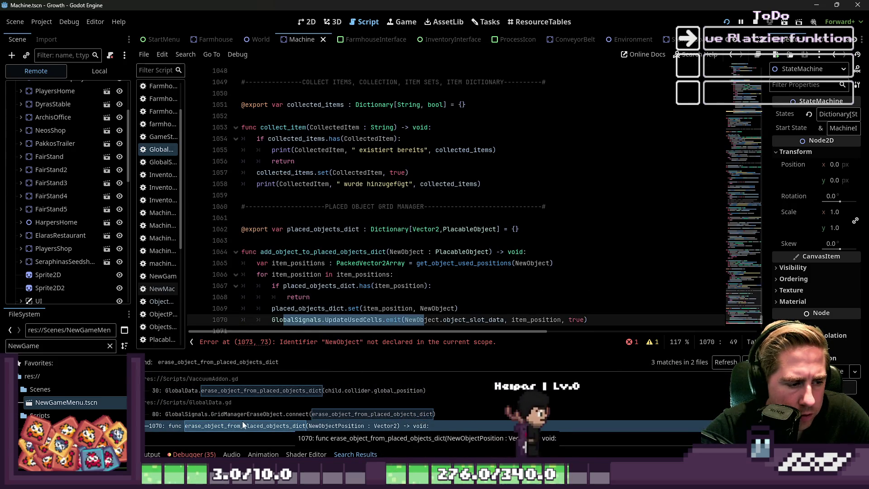
{"action": "left_click", "coordinate": [228, 415]}
{"action": "left_click", "coordinate": [474, 139]}
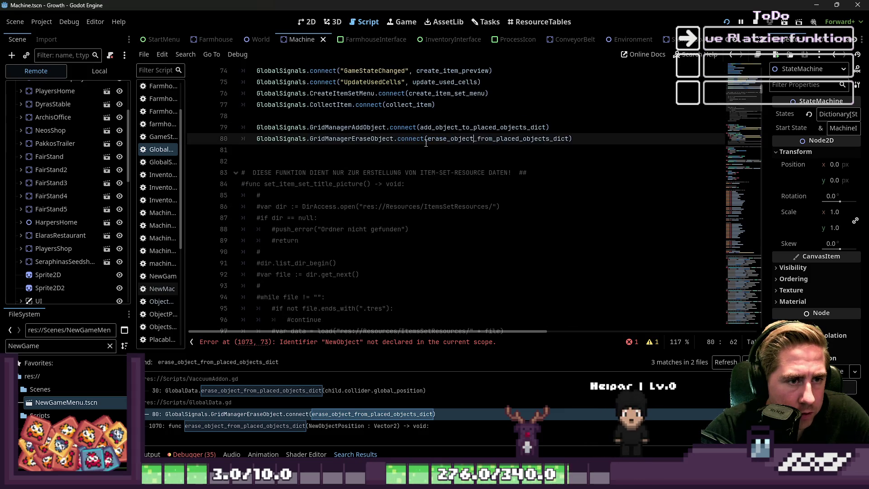
In PlacedObjectGroup.gd, remove .get_global_position() from the GridManagerEraseObject emit on line 12 and save.
{"action": "double_click", "coordinate": [369, 143]}
{"action": "key", "text": "ctrl+shift+f"}
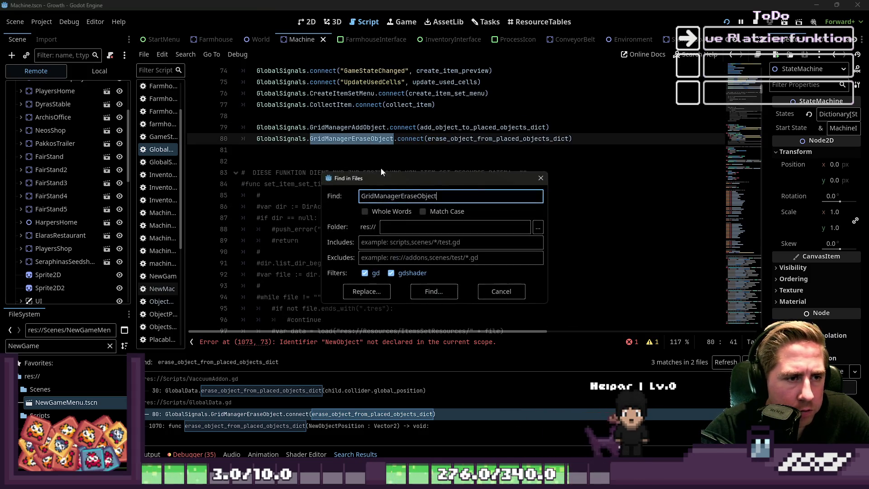
{"action": "left_click", "coordinate": [425, 293]}
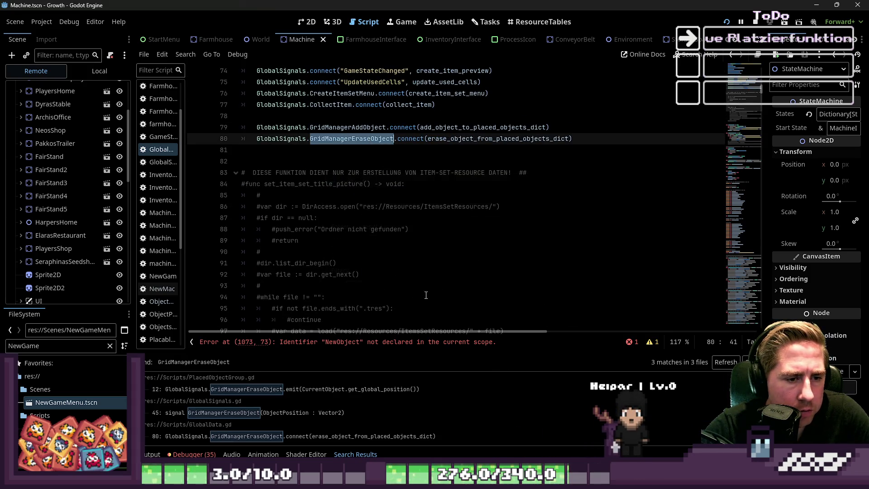
{"action": "left_click", "coordinate": [321, 393]}
{"action": "left_click", "coordinate": [287, 258]}
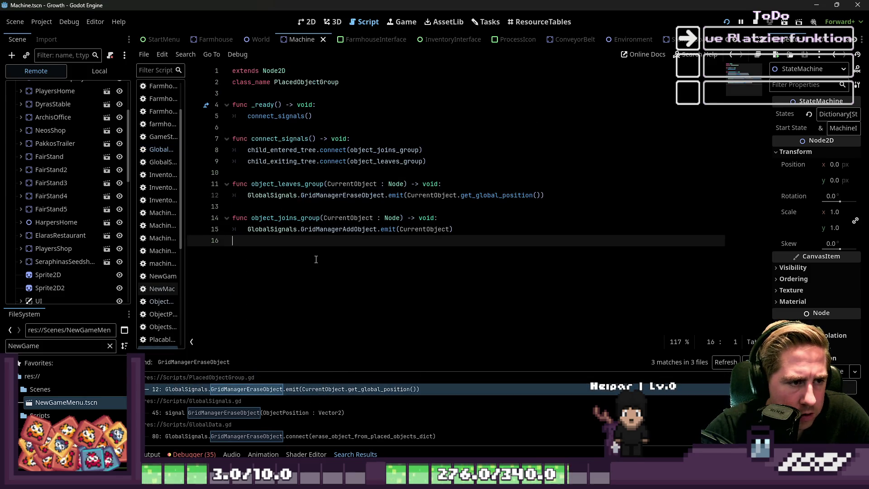
{"action": "left_click", "coordinate": [415, 197]}
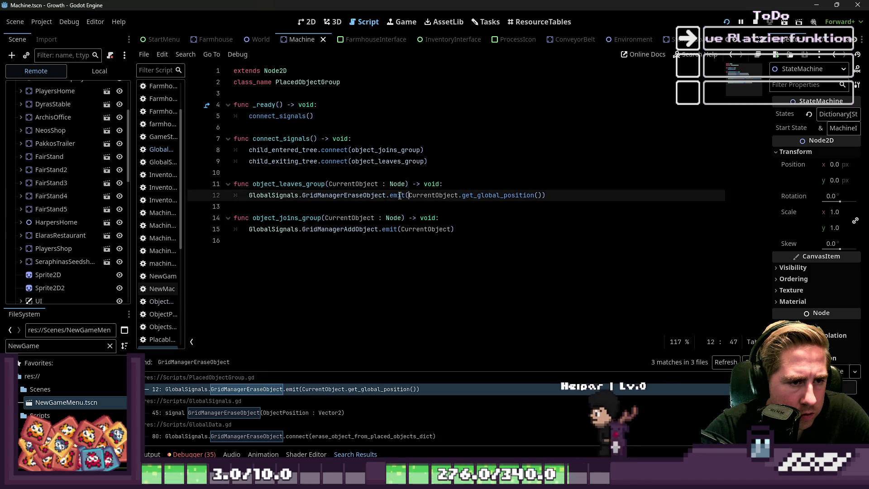
{"action": "left_click", "coordinate": [435, 197], "text": "ctrl"}
{"action": "left_click_drag", "start_coordinate": [458, 196], "coordinate": [543, 197]}
{"action": "key", "text": "BackSpace"}
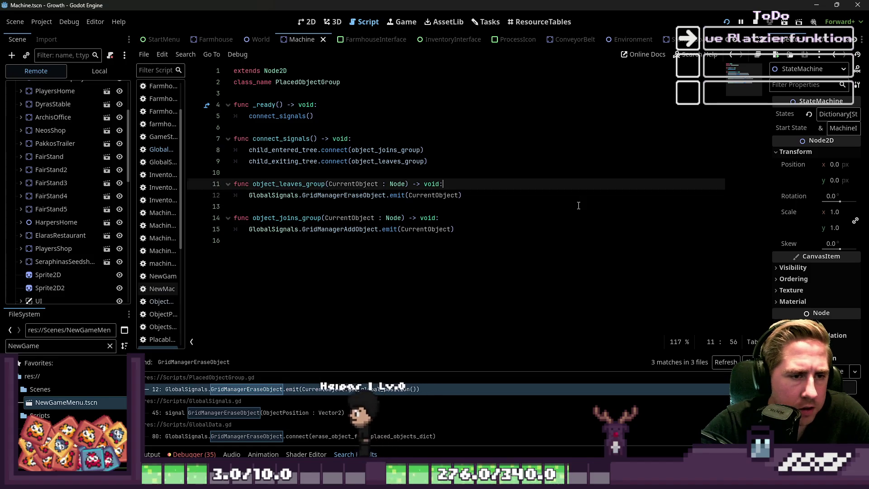
{"action": "key", "text": "ctrl+s"}
Widen the script list so full file names are visible.
{"action": "left_click", "coordinate": [583, 192]}
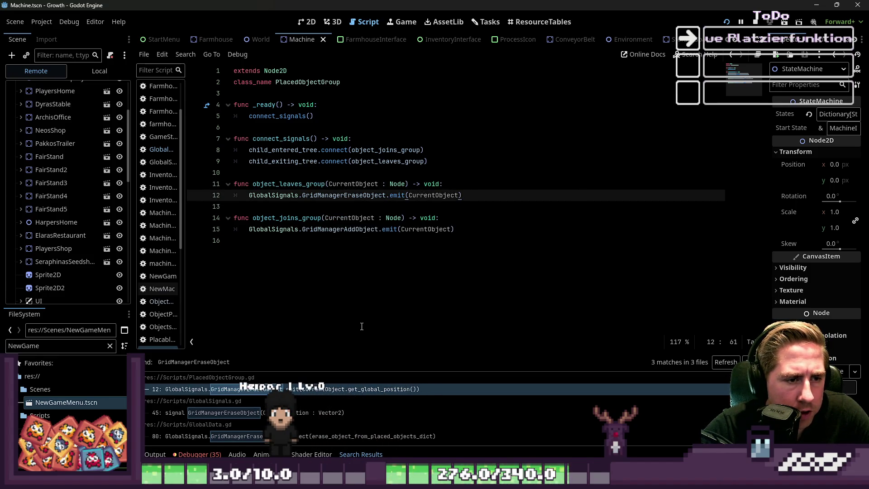
{"action": "left_click", "coordinate": [289, 305]}
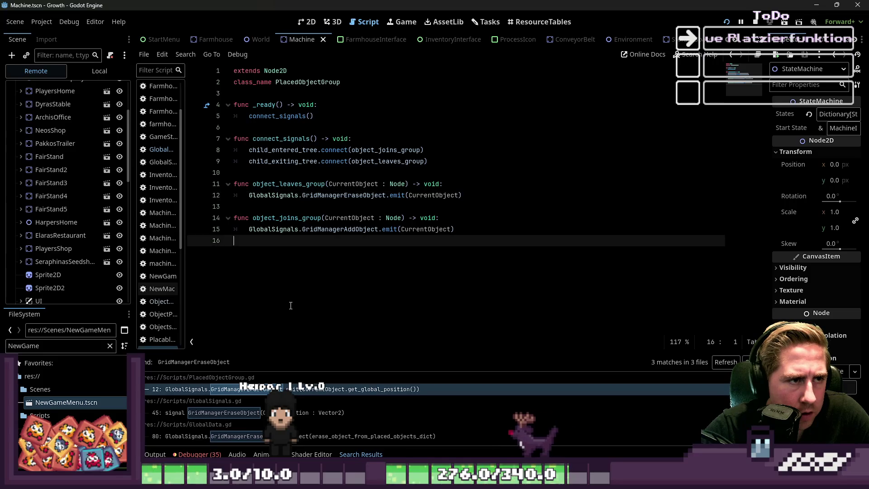
{"action": "key", "text": "shift+Up"}
{"action": "key", "text": "shift+Up"}
{"action": "key", "text": "shift+Up"}
{"action": "left_click", "coordinate": [282, 207]}
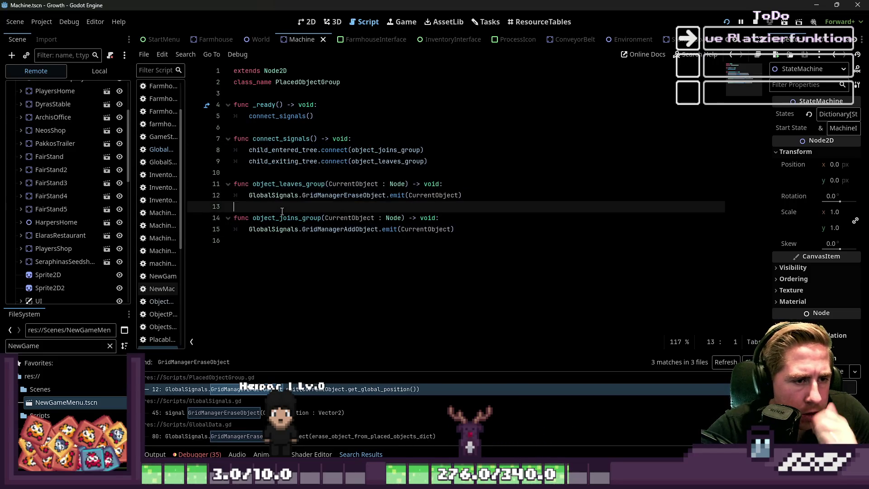
{"action": "left_click_drag", "start_coordinate": [186, 185], "coordinate": [221, 184]}
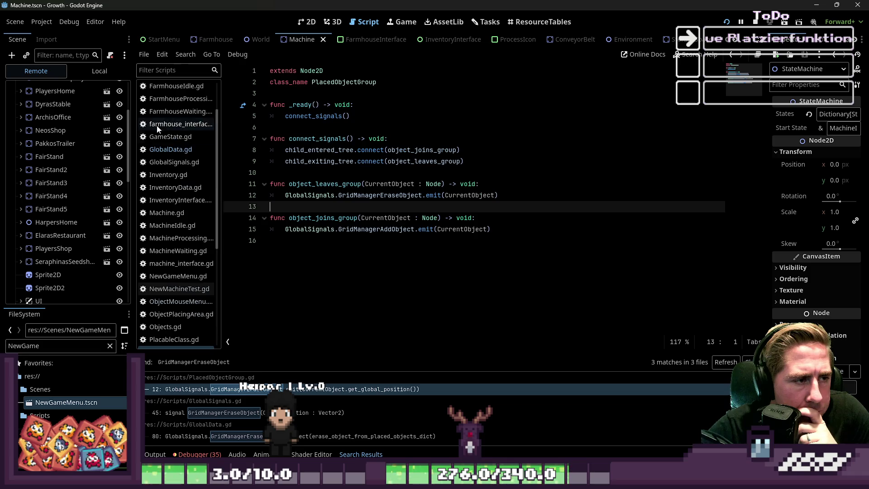
Review the GridManagerEraseObject matches in GlobalSignals.gd and GlobalData.gd, returning to GlobalData.gd's grid functions.
{"action": "double_click", "coordinate": [368, 197]}
{"action": "key", "text": "ctrl+shift+f"}
{"action": "left_click", "coordinate": [444, 288]}
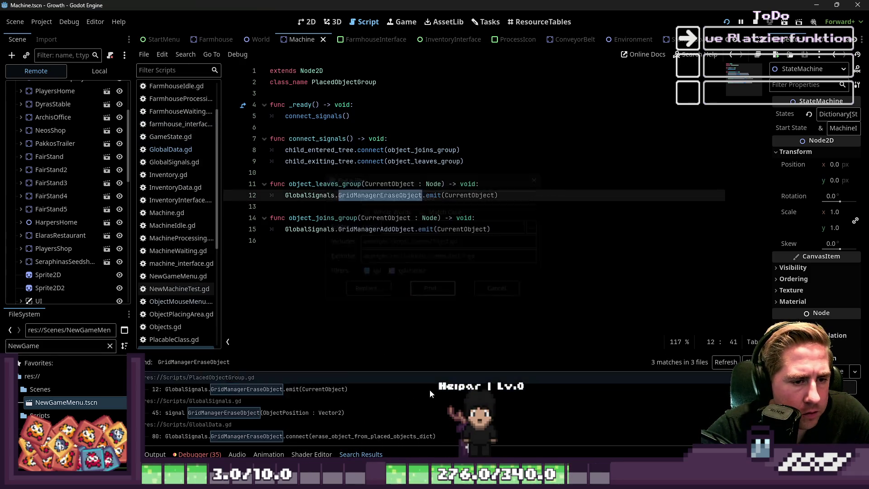
{"action": "left_click", "coordinate": [337, 435]}
{"action": "left_click", "coordinate": [301, 413]}
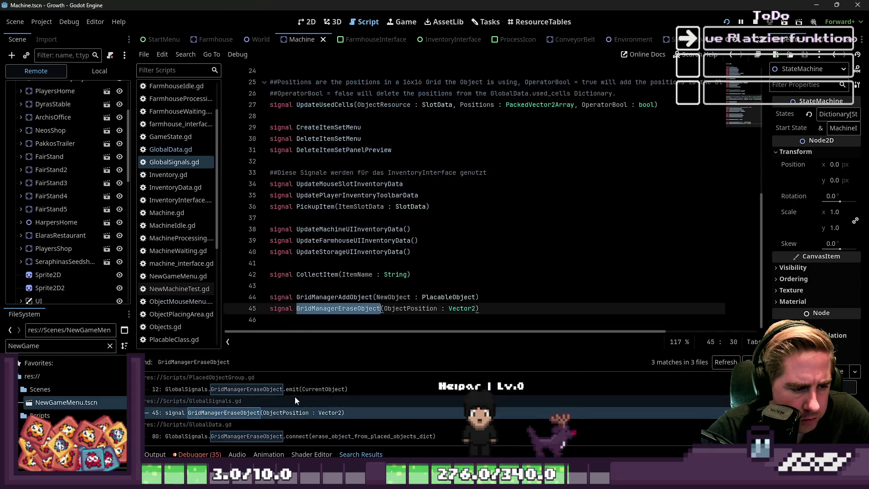
{"action": "left_click", "coordinate": [294, 390]}
{"action": "left_click", "coordinate": [277, 390]}
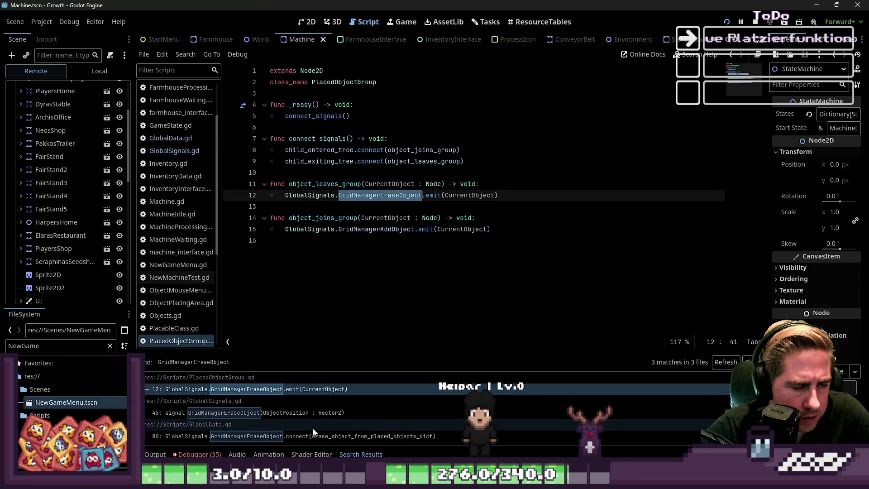
{"action": "left_click", "coordinate": [311, 434]}
{"action": "scroll", "coordinate": [370, 220], "scroll_direction": "down", "scroll_amount": 5}
{"action": "scroll", "coordinate": [543, 181], "scroll_direction": "down", "scroll_amount": 10}
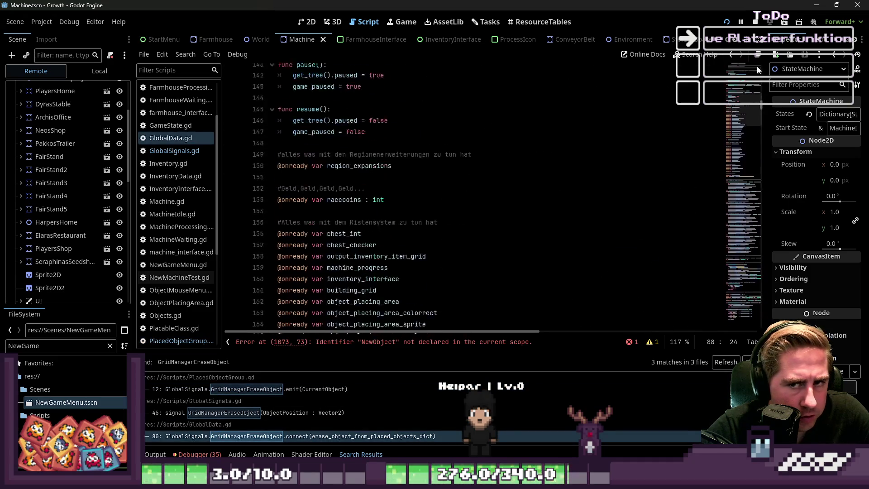
{"action": "mouse_move", "coordinate": [762, 107]}
{"action": "left_mouse_down"}
{"action": "mouse_move", "coordinate": [778, 311]}
{"action": "mouse_move", "coordinate": [770, 353]}
{"action": "left_mouse_up"}
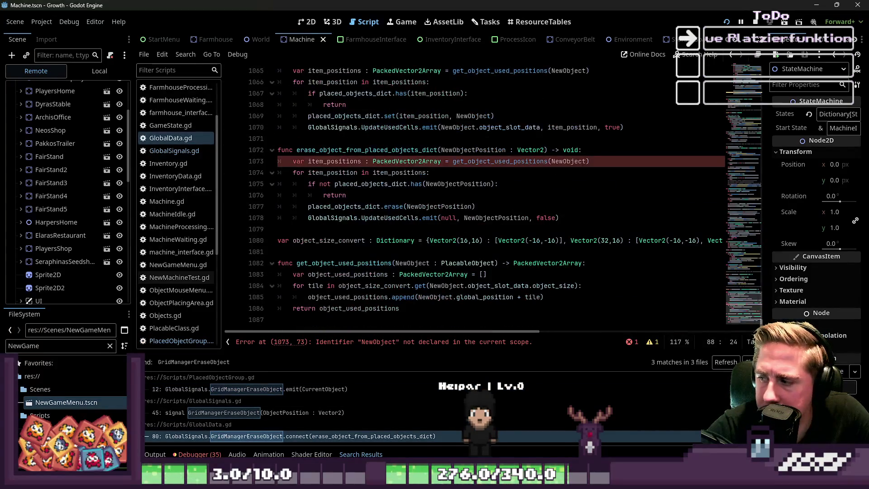
Rename the erase function's NewObjectPosition : Vector2 parameter to NewObject : PlacableObject.
{"action": "double_click", "coordinate": [337, 151]}
{"action": "left_click", "coordinate": [338, 162]}
{"action": "double_click", "coordinate": [500, 161]}
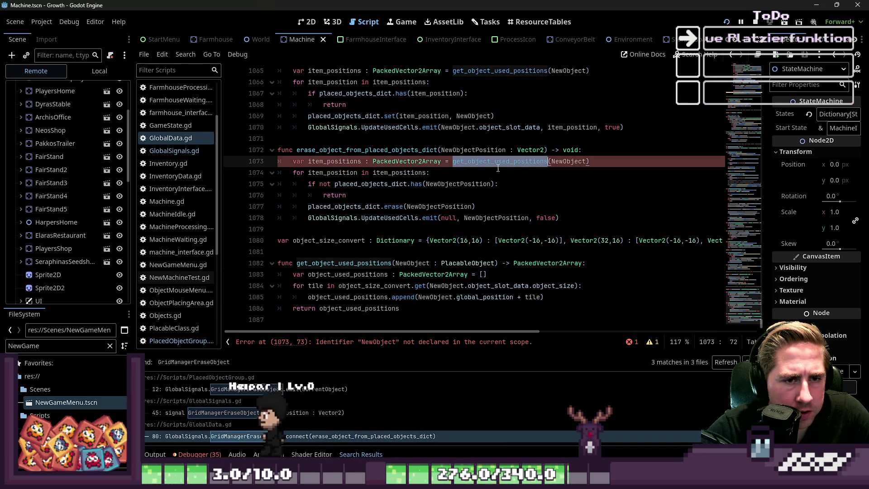
{"action": "double_click", "coordinate": [563, 161]}
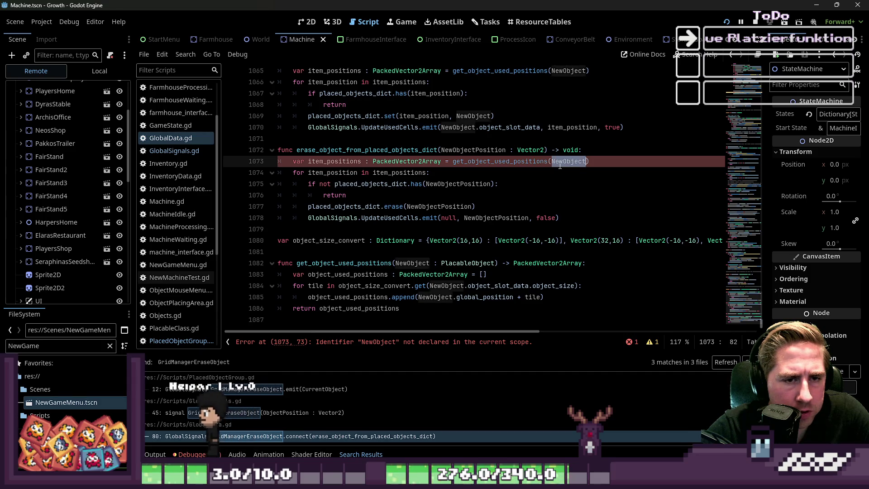
{"action": "double_click", "coordinate": [481, 150]}
{"action": "type", "text": "NewOB"}
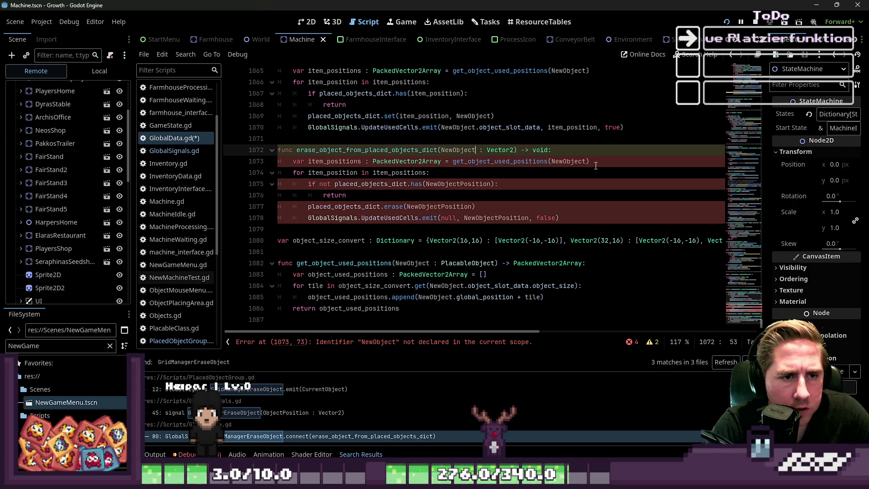
{"action": "key", "text": "ctrl+Right"}
{"action": "key", "text": "ctrl+Right"}
{"action": "key", "text": "ctrl+shift+Left"}
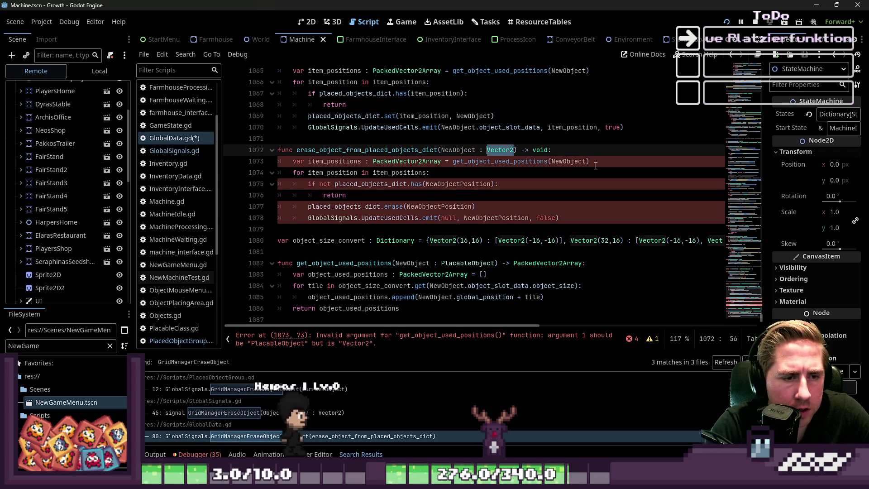
{"action": "type", "text": "Placa"}
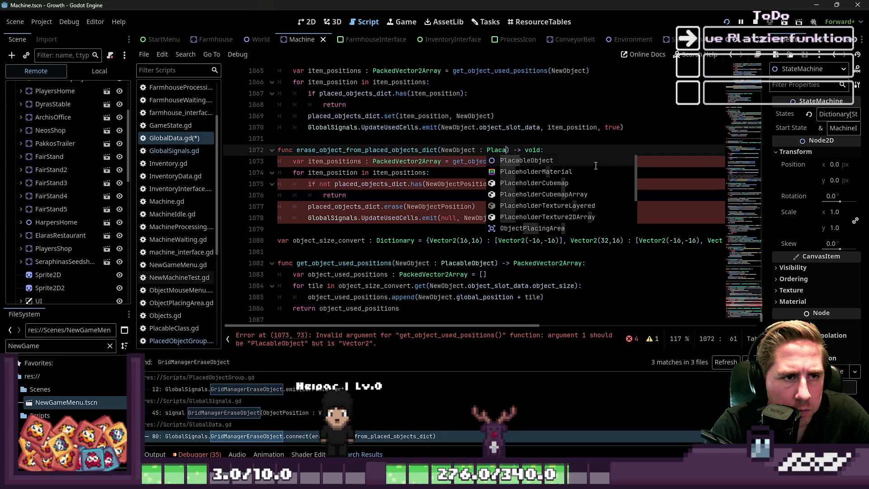
{"action": "key", "text": "Return"}
Change the has() check on line 1075 to use NewObject.global_position.
{"action": "scroll", "coordinate": [637, 154], "scroll_direction": "up", "scroll_amount": 2}
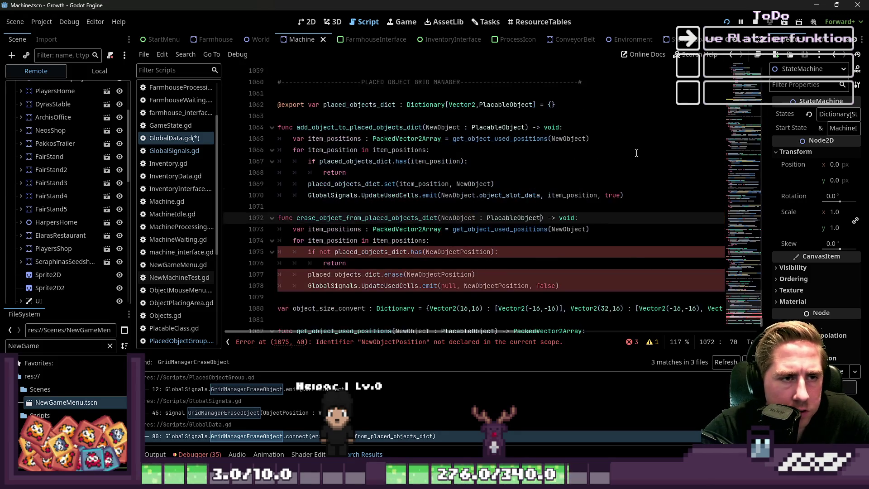
{"action": "double_click", "coordinate": [450, 218]}
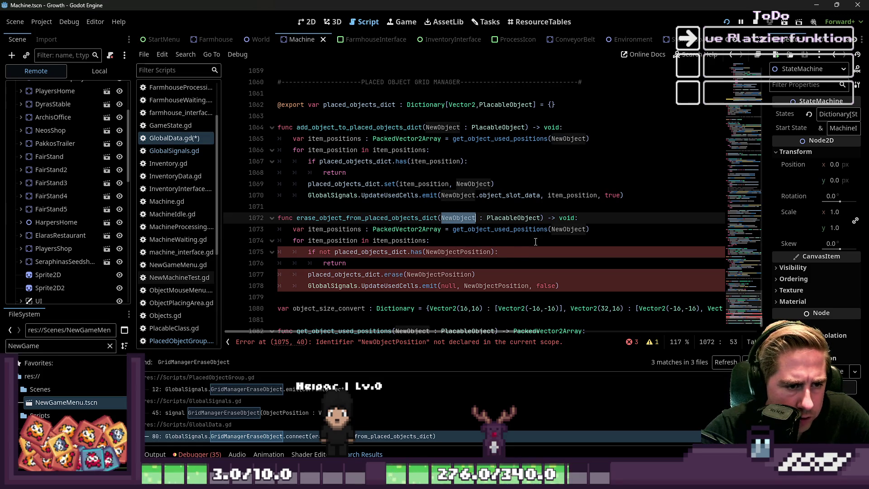
{"action": "double_click", "coordinate": [566, 229]}
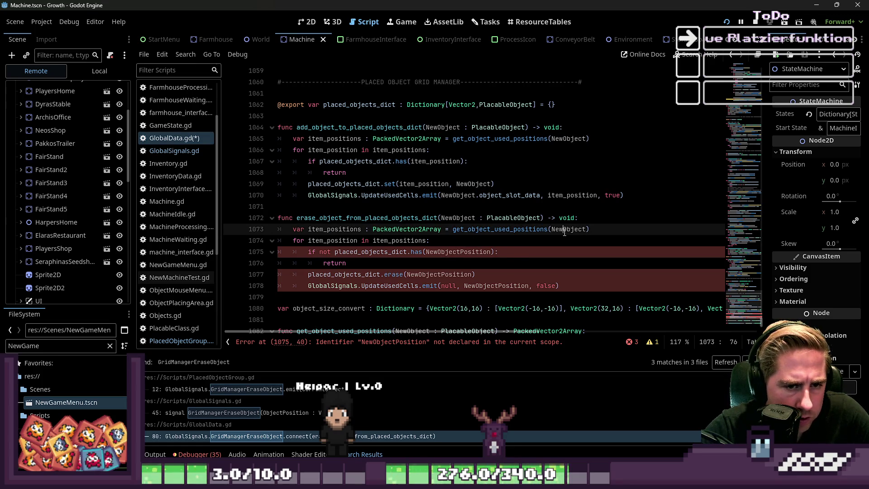
{"action": "left_click", "coordinate": [325, 255]}
{"action": "double_click", "coordinate": [365, 252]}
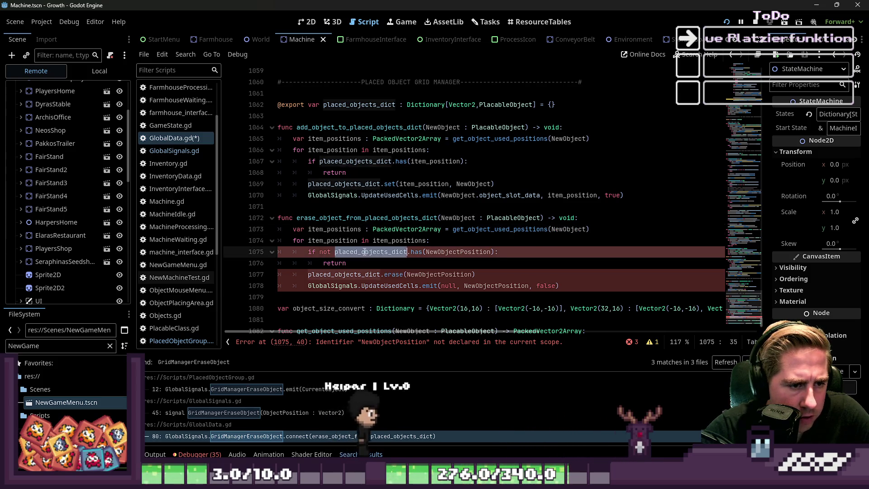
{"action": "double_click", "coordinate": [442, 252]}
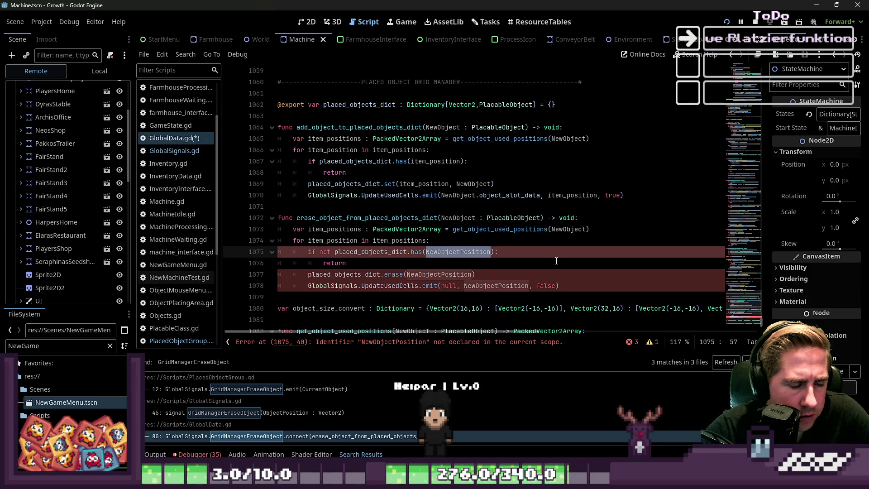
{"action": "type", "text": "NewObject."}
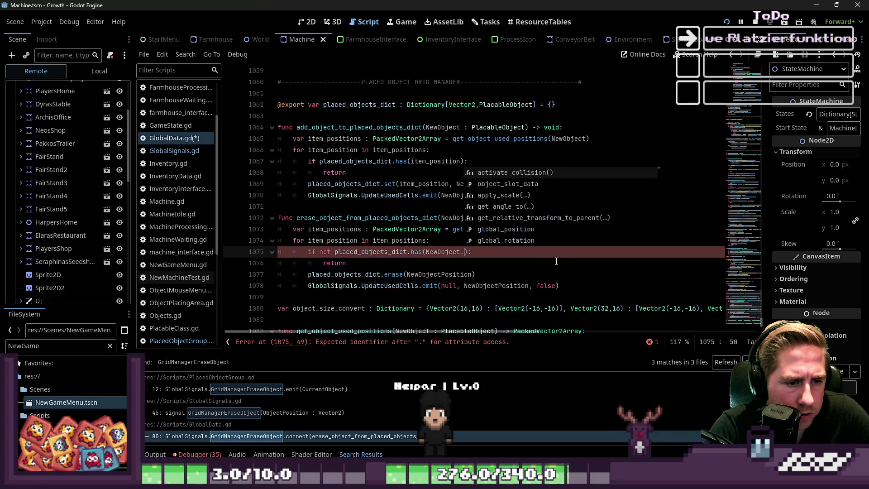
{"action": "type", "text": "global_position"}
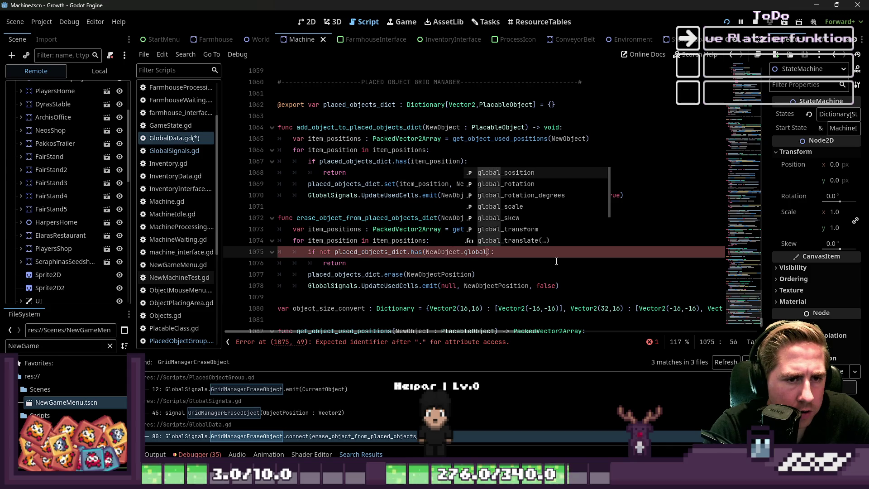
{"action": "type", "text": " +"}
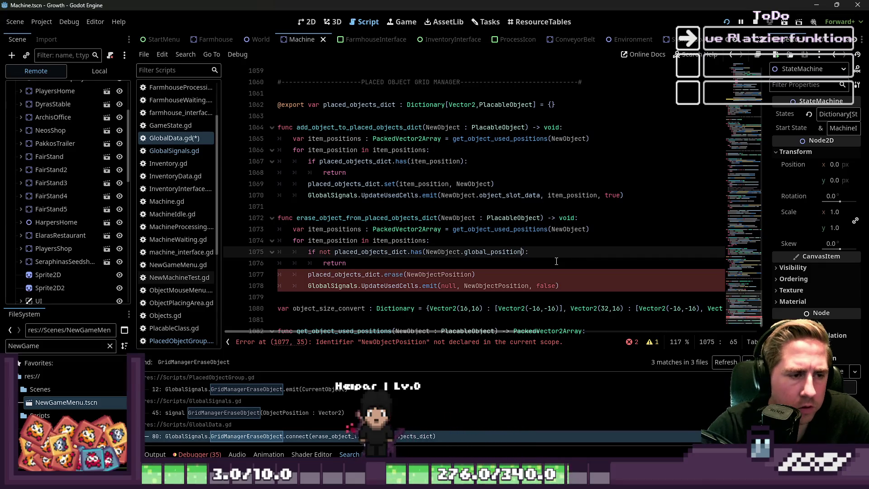
{"action": "scroll", "coordinate": [556, 261], "scroll_direction": "down", "scroll_amount": 2}
{"action": "double_click", "coordinate": [410, 175]}
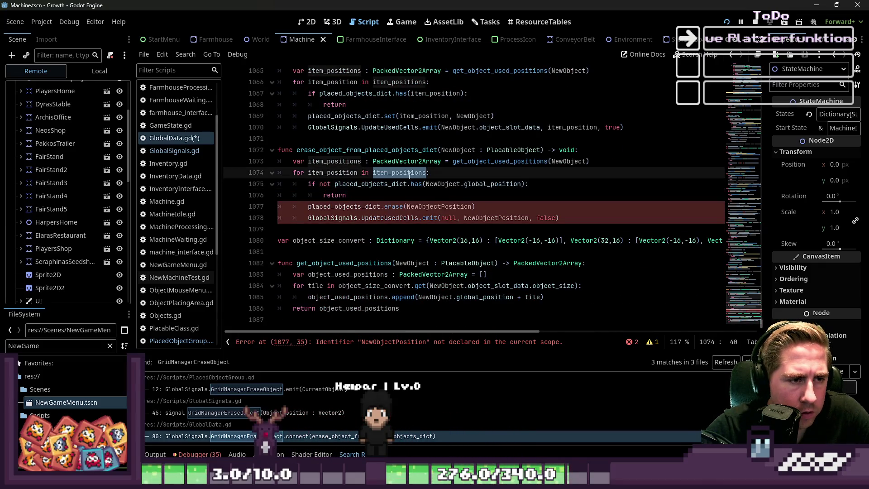
Replace NewObject.global_position in the has() check with item_position.
{"action": "scroll", "coordinate": [410, 176], "scroll_direction": "up", "scroll_amount": 1}
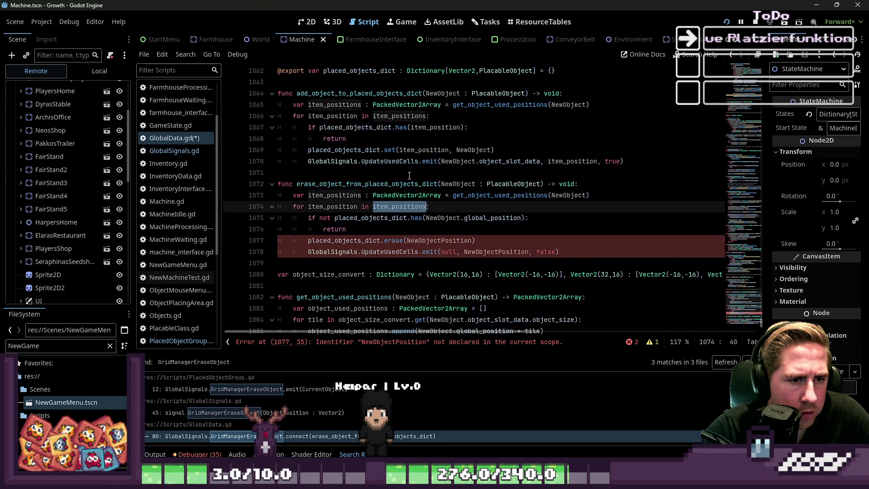
{"action": "scroll", "coordinate": [409, 176], "scroll_direction": "down", "scroll_amount": 1}
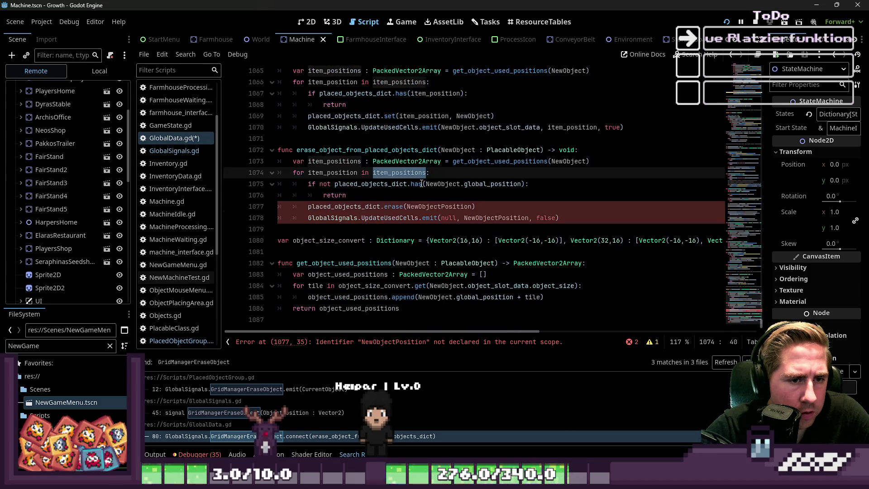
{"action": "left_click", "coordinate": [347, 184]}
{"action": "left_click", "coordinate": [437, 188]}
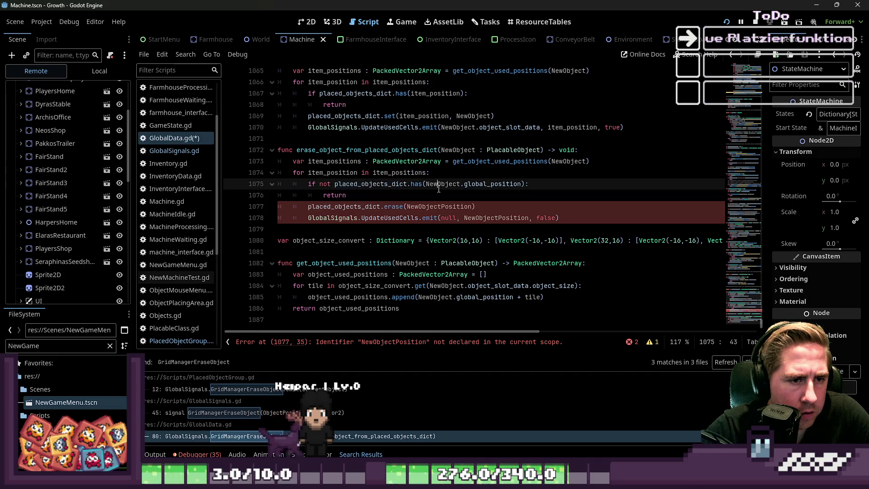
{"action": "double_click", "coordinate": [518, 186]}
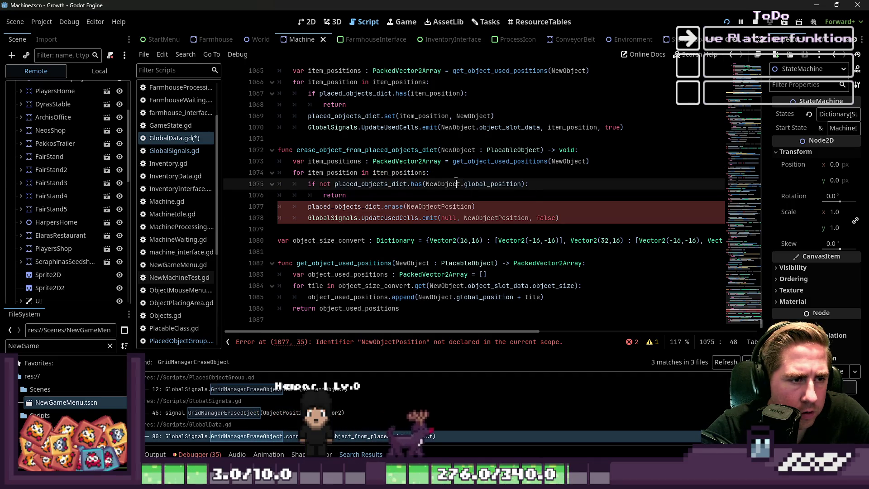
{"action": "double_click", "coordinate": [316, 173]}
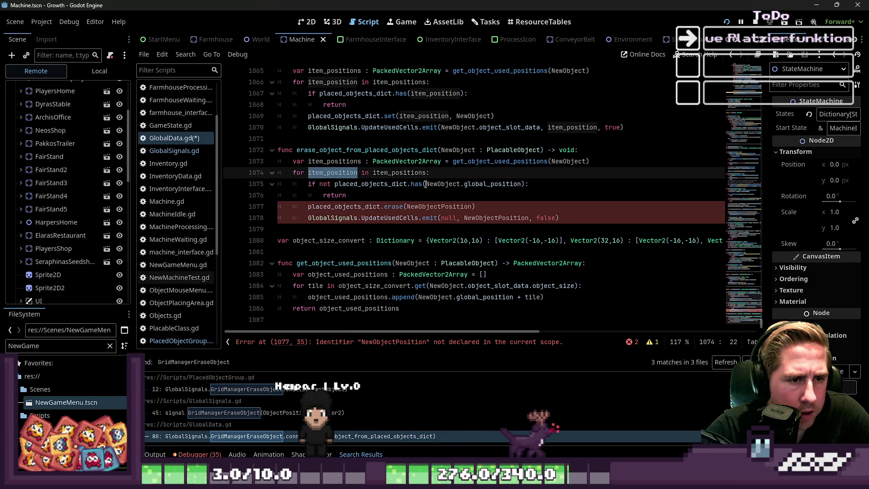
{"action": "key", "text": "ctrl+c"}
{"action": "left_click_drag", "start_coordinate": [425, 184], "coordinate": [524, 185]}
{"action": "key", "text": "ctrl+v"}
{"action": "key", "text": "Down"}
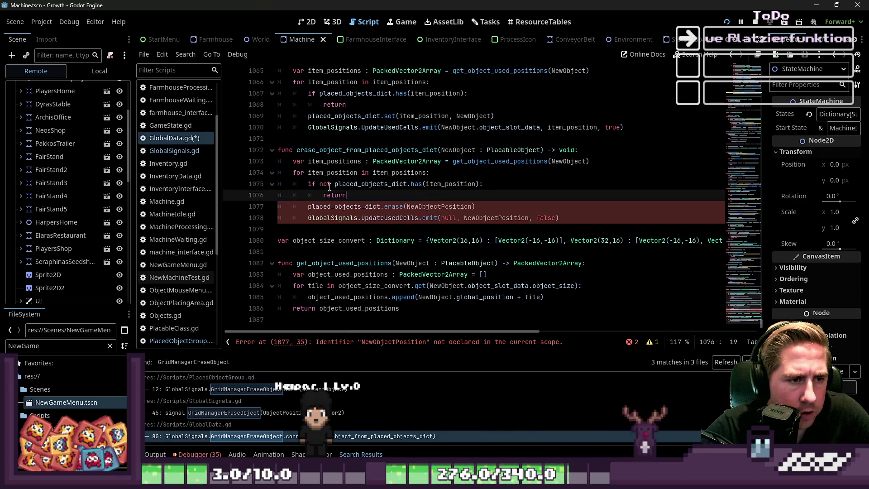
Replace the erase() argument NewObjectPosition with item_position.
{"action": "double_click", "coordinate": [356, 185]}
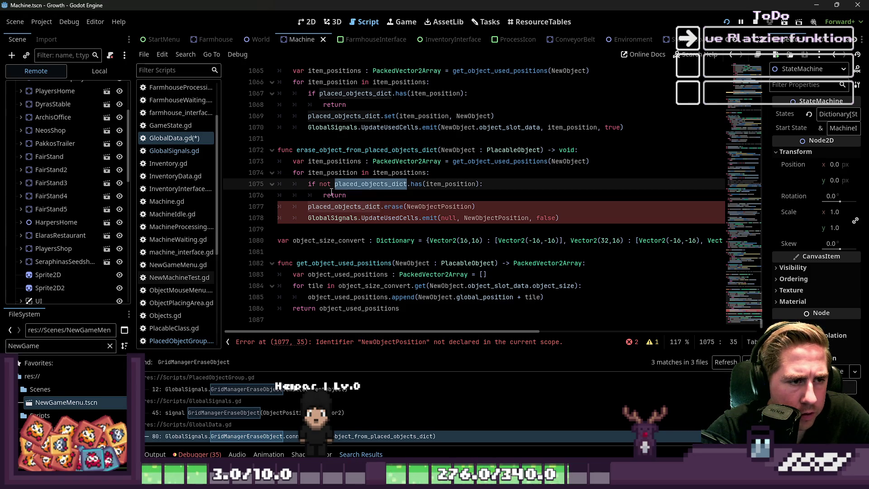
{"action": "left_click", "coordinate": [454, 184]}
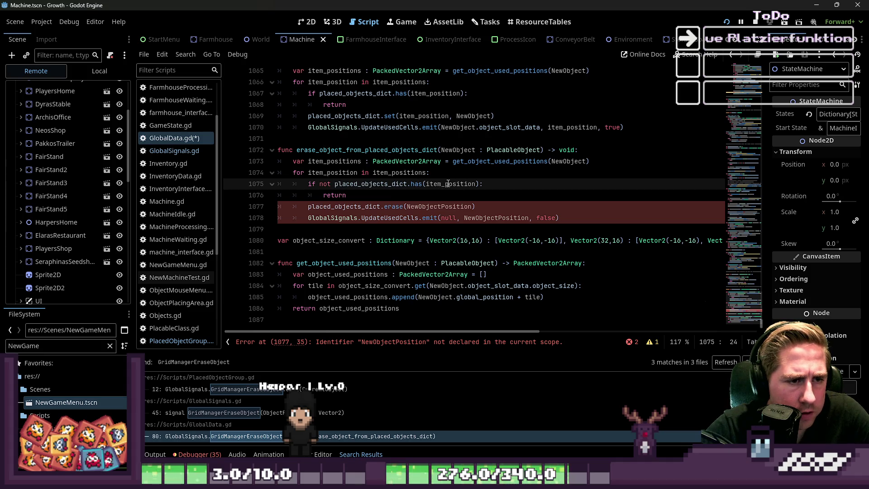
{"action": "double_click", "coordinate": [448, 183]}
{"action": "double_click", "coordinate": [426, 208]}
{"action": "key", "text": "ctrl+v"}
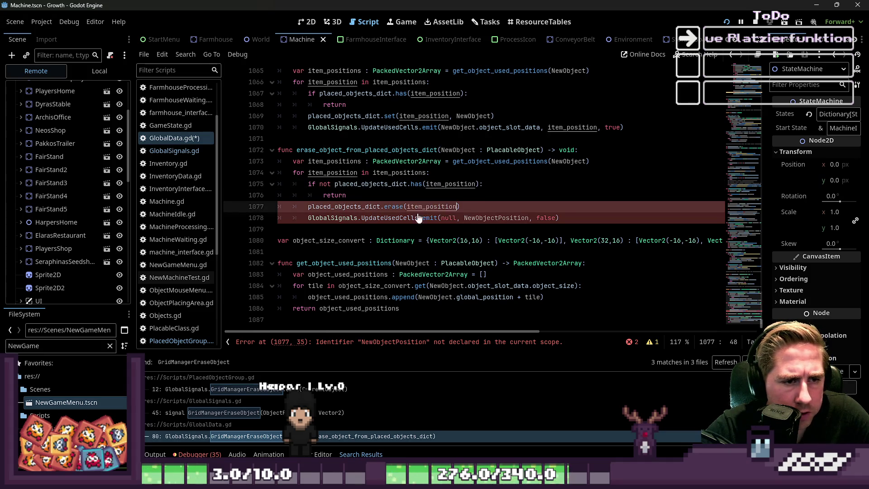
Make the emit() call pass NewObject instead of null and item_position instead of NewObjectPosition.
{"action": "left_click", "coordinate": [318, 219]}
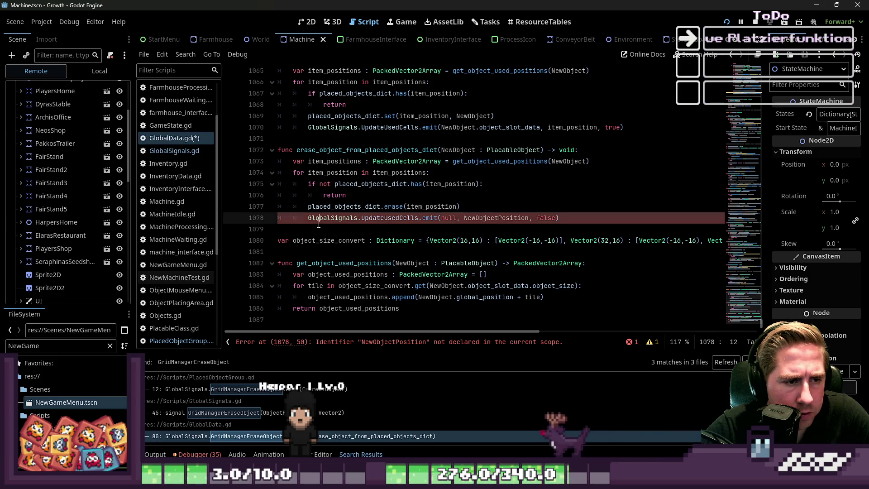
{"action": "double_click", "coordinate": [353, 219]}
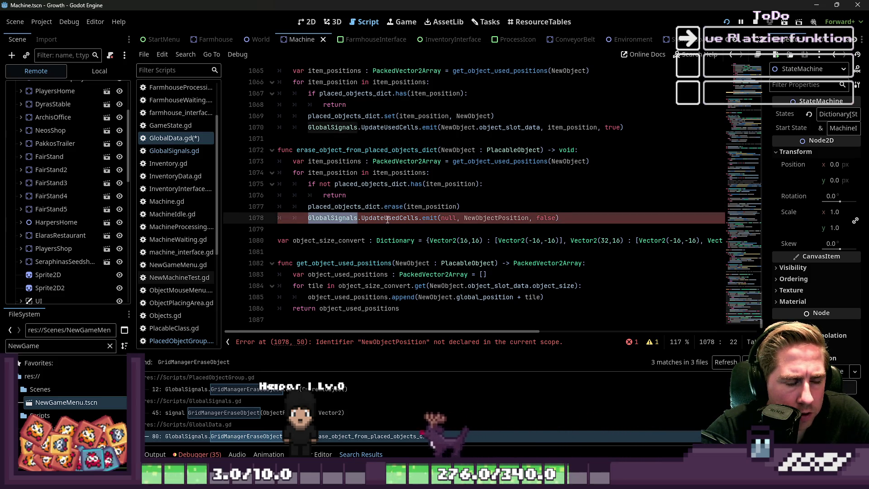
{"action": "double_click", "coordinate": [389, 218]}
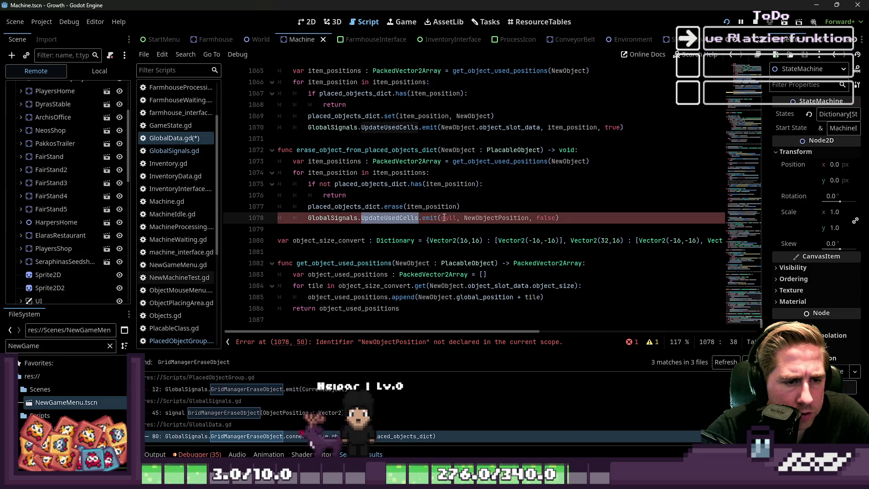
{"action": "left_click", "coordinate": [447, 218]}
{"action": "double_click", "coordinate": [446, 218]}
{"action": "type", "text": "NewObje"}
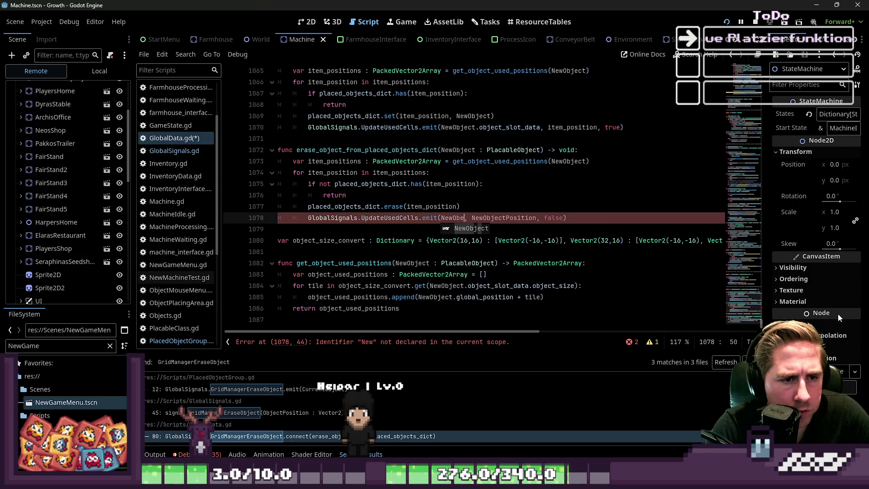
{"action": "key", "text": "Return"}
{"action": "key", "text": "Right"}
{"action": "key", "text": "Right"}
{"action": "key", "text": "ctrl+shift+Right"}
{"action": "type", "text": "item_position"}
Save GlobalData.gd and run the game with F5 to test the fix.
{"action": "key", "text": "End"}
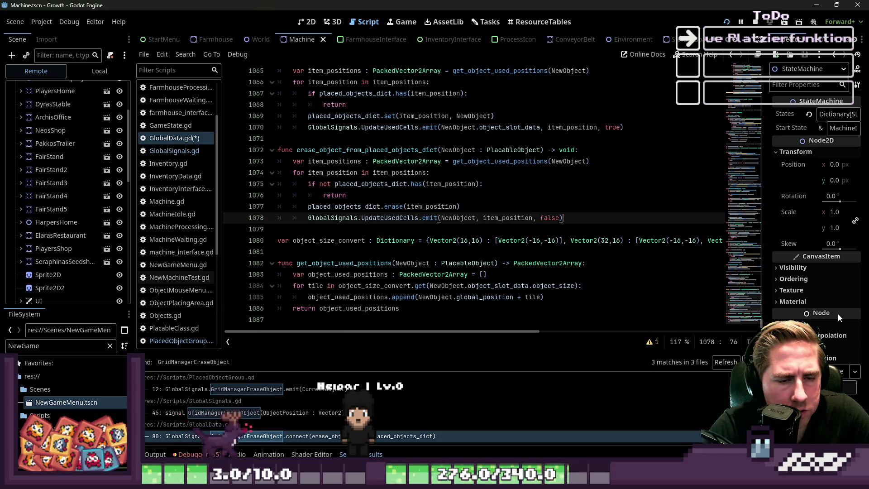
{"action": "key", "text": "Down"}
{"action": "key", "text": "ctrl+s"}
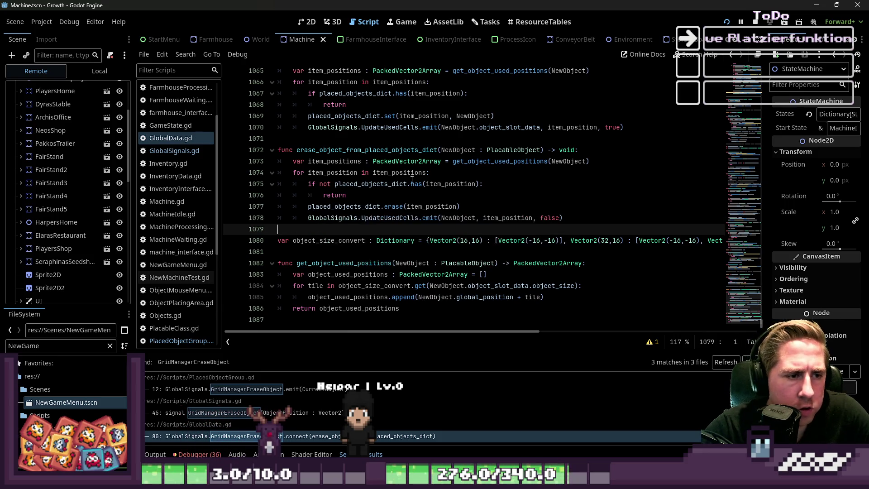
{"action": "key", "text": "F5"}
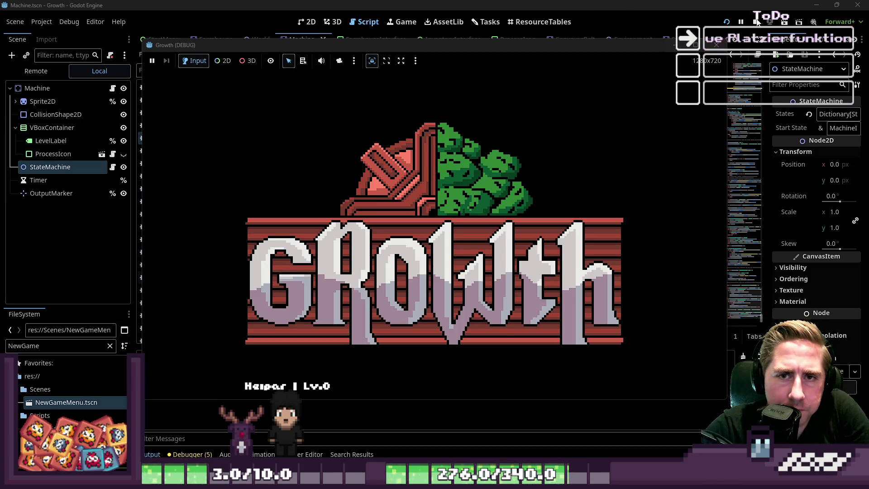
Relaunch the game, choose New Game, and submit a character name.
{"action": "left_click", "coordinate": [717, 45]}
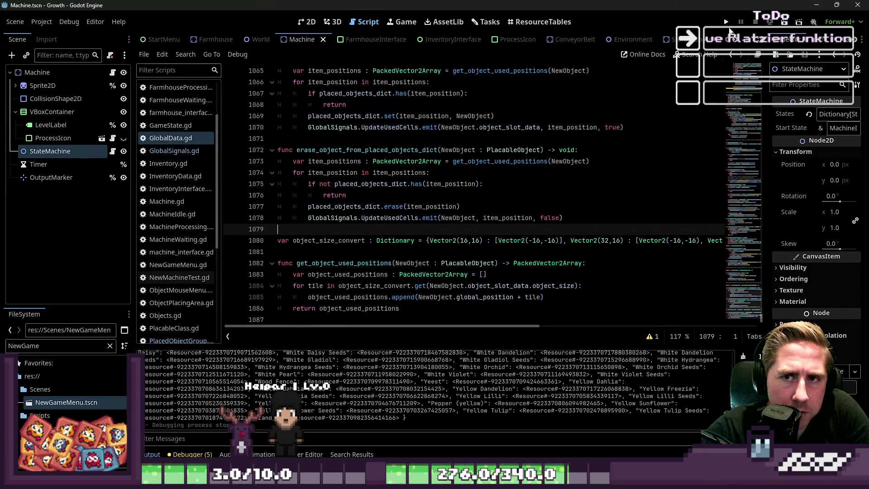
{"action": "left_click", "coordinate": [724, 25]}
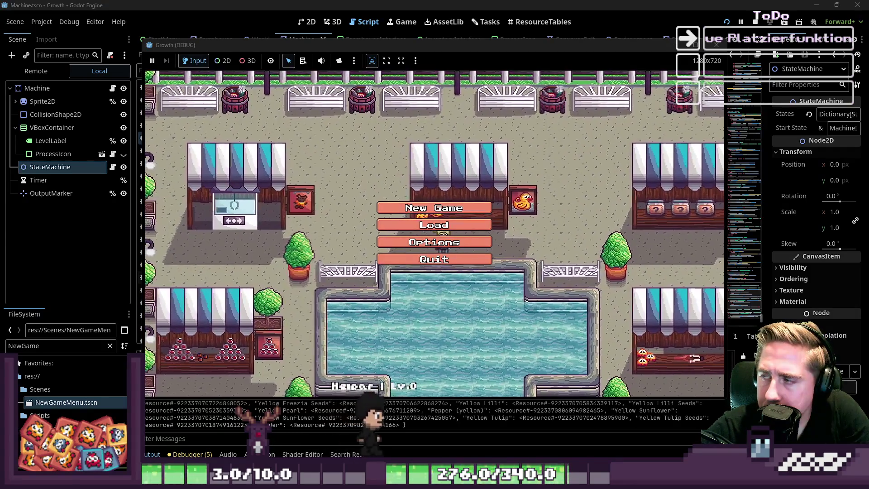
{"action": "left_click", "coordinate": [434, 208]}
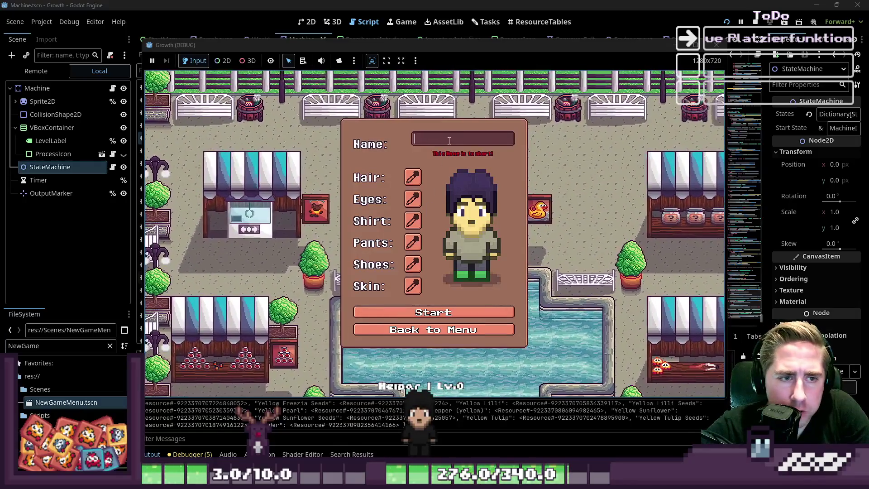
{"action": "type", "text": "sdv"}
{"action": "key", "text": "Return"}
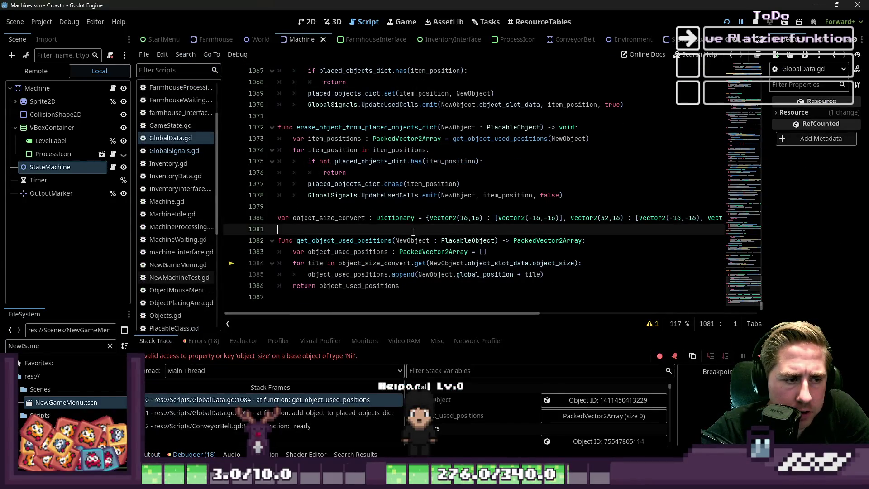
On failing line 1084, highlight object_size_convert, get_object_used_positions, object_size, object_slot_data and NewObject.
{"action": "left_click", "coordinate": [346, 286]}
{"action": "left_click", "coordinate": [318, 265]}
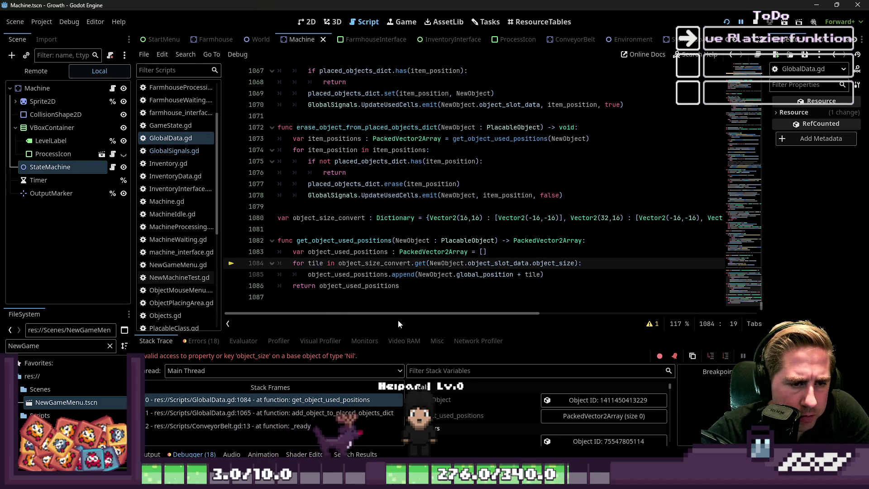
{"action": "double_click", "coordinate": [410, 264]}
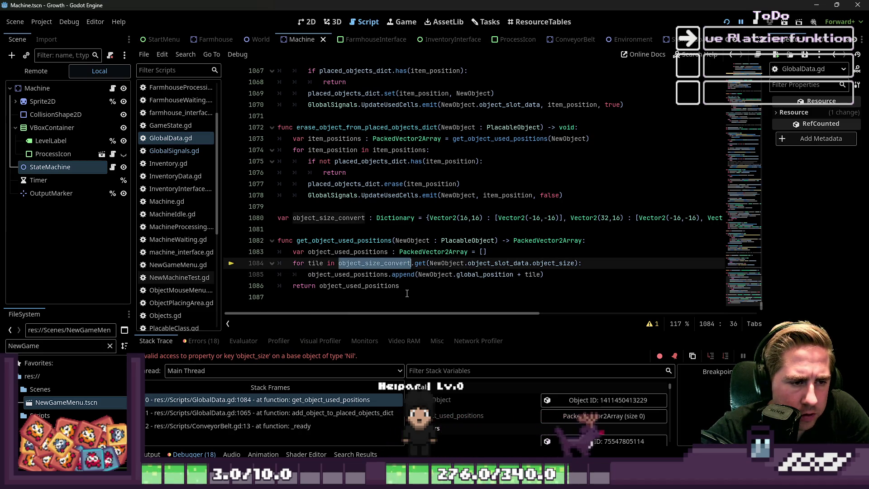
{"action": "left_click", "coordinate": [406, 294]}
{"action": "double_click", "coordinate": [316, 240]}
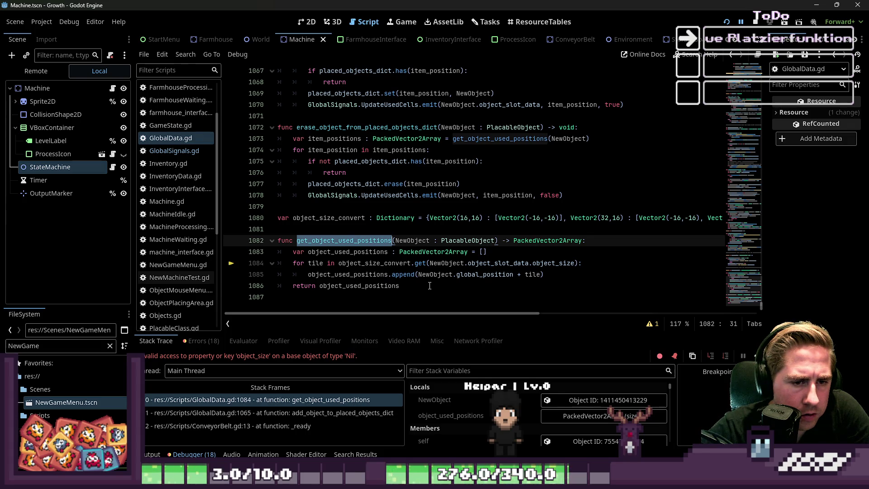
{"action": "double_click", "coordinate": [554, 263]}
{"action": "double_click", "coordinate": [498, 263]}
{"action": "double_click", "coordinate": [458, 263]}
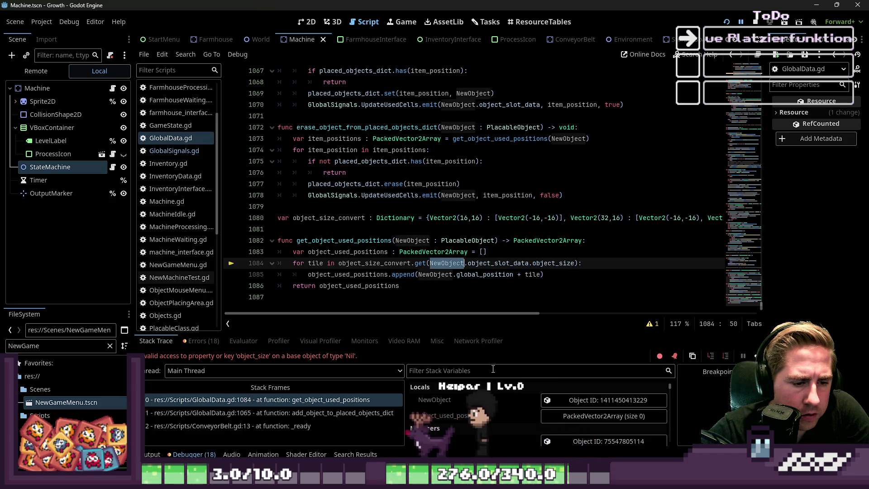
Inspect NewObject's live properties in the debugger, expand its three-entry Item Array, then stop debugging.
{"action": "left_click", "coordinate": [604, 400]}
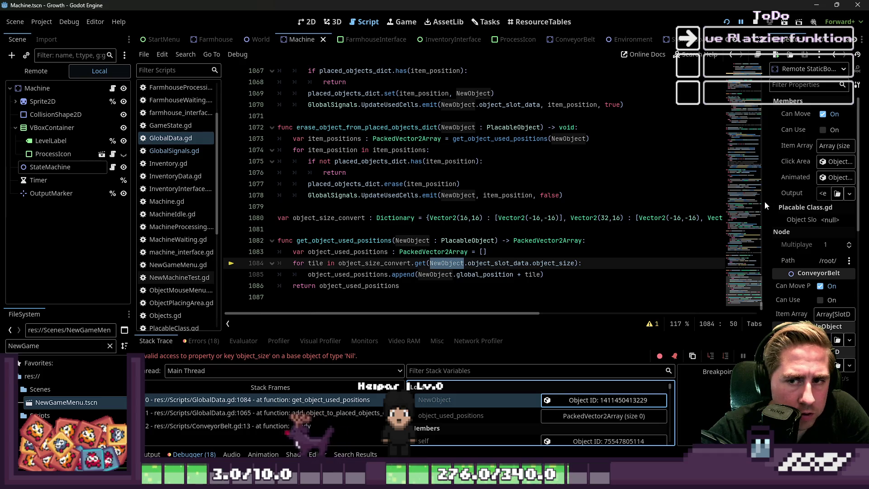
{"action": "left_click_drag", "start_coordinate": [769, 207], "coordinate": [671, 219]}
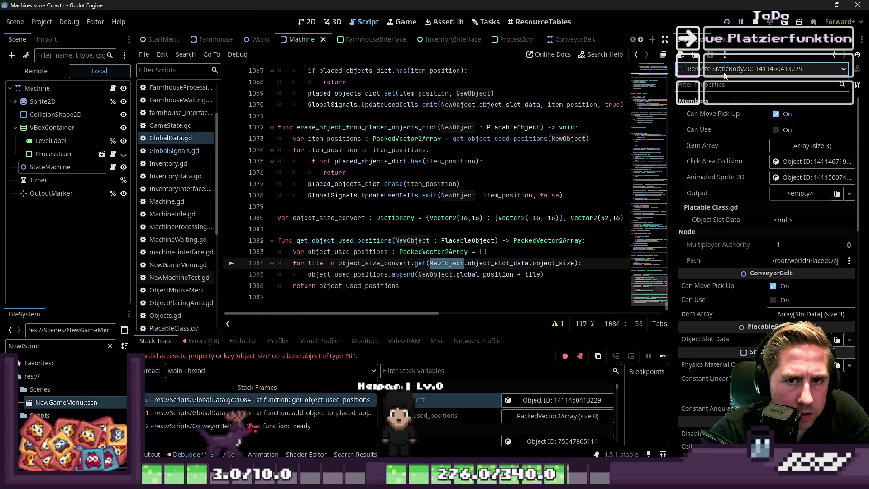
{"action": "left_click", "coordinate": [811, 145]}
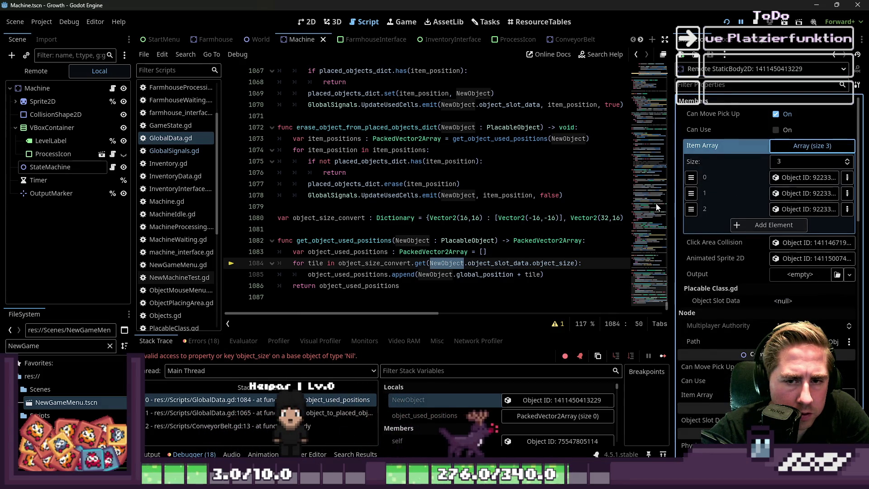
{"action": "left_click_drag", "start_coordinate": [673, 201], "coordinate": [725, 213]}
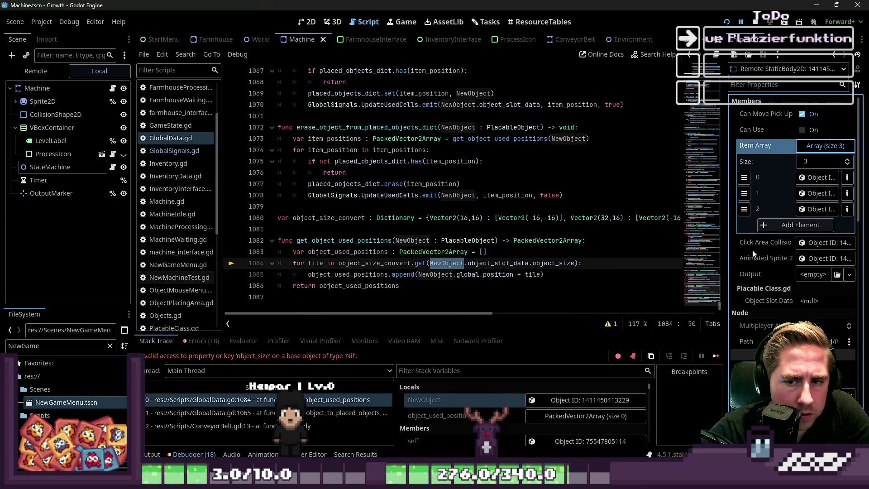
{"action": "scroll", "coordinate": [775, 279], "scroll_direction": "down", "scroll_amount": 3}
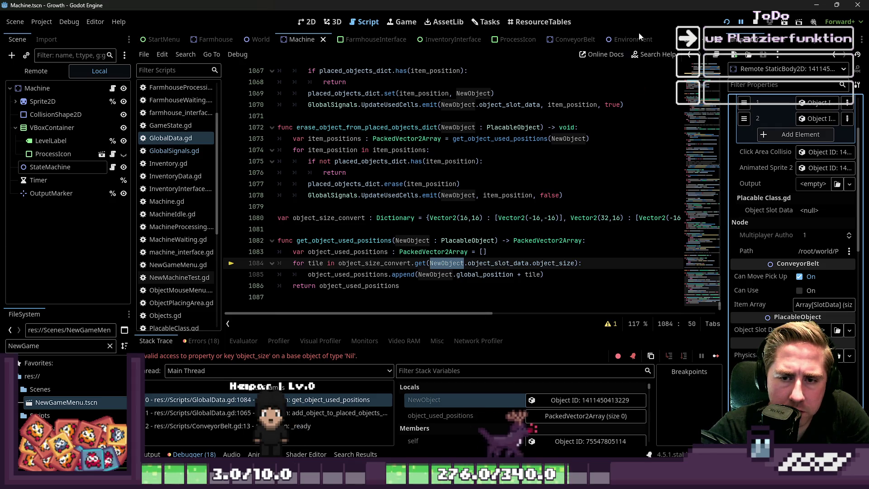
{"action": "left_click", "coordinate": [755, 21]}
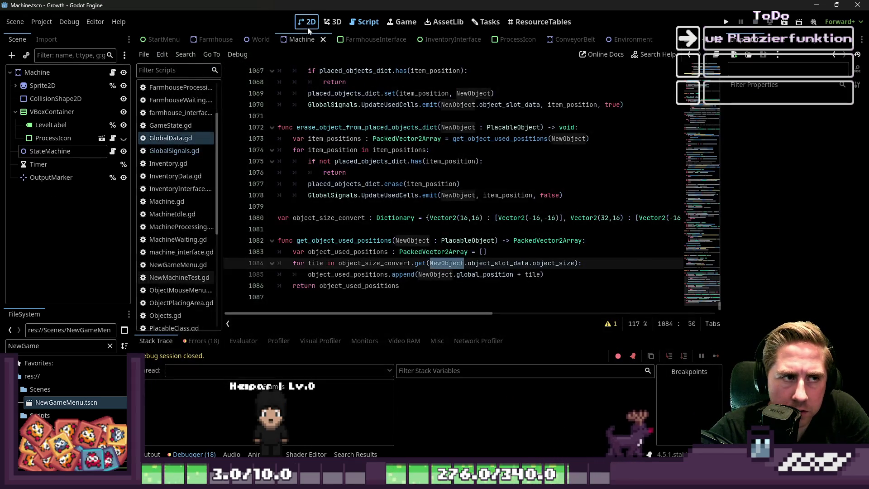
Switch to the 2D view of the World scene and expand PlacedObjectGroup in the scene tree.
{"action": "left_click", "coordinate": [308, 28]}
{"action": "left_click", "coordinate": [258, 39]}
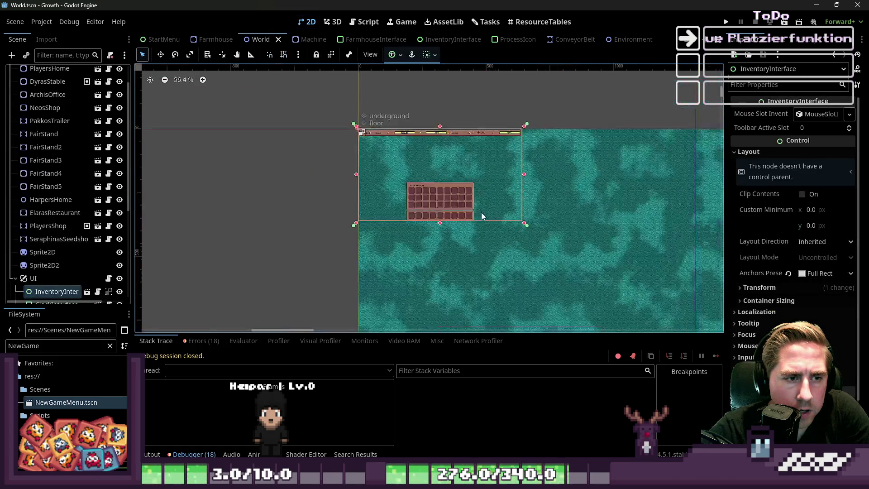
{"action": "scroll", "coordinate": [415, 156], "scroll_direction": "down", "scroll_amount": 3}
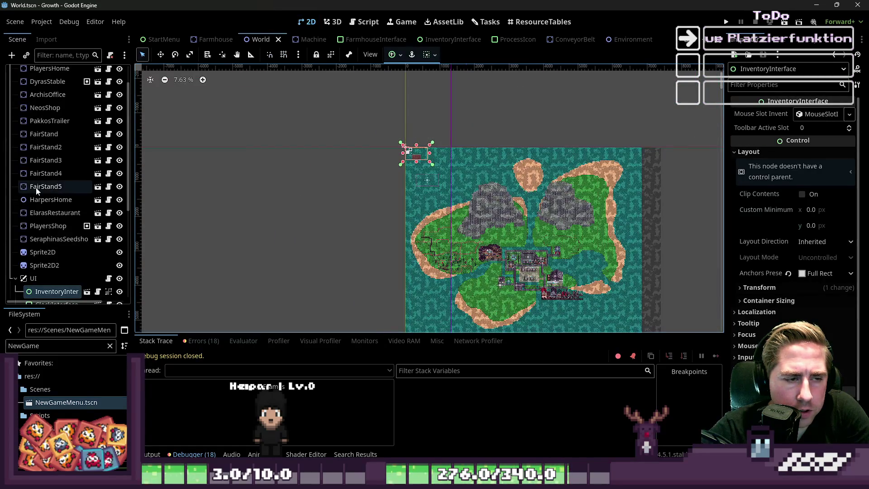
{"action": "scroll", "coordinate": [53, 223], "scroll_direction": "down", "scroll_amount": 1}
{"action": "scroll", "coordinate": [53, 223], "scroll_direction": "down", "scroll_amount": 5}
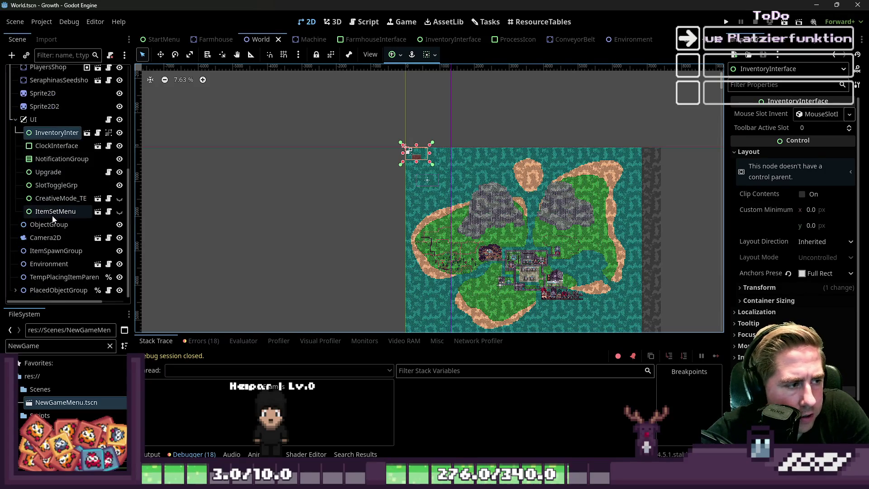
{"action": "scroll", "coordinate": [146, 251], "scroll_direction": "down", "scroll_amount": 2}
{"action": "left_click", "coordinate": [15, 290]}
{"action": "scroll", "coordinate": [39, 252], "scroll_direction": "down", "scroll_amount": 2}
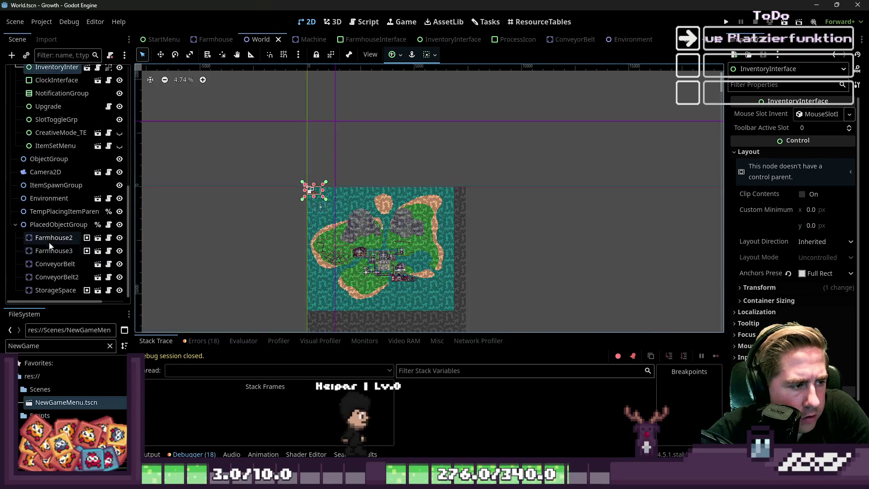
Delete Farmhouse2, Farmhouse3, ConveyorBelt, ConveyorBelt2 and StorageSpace, then save and run the game.
{"action": "left_click", "coordinate": [50, 289], "text": "shift"}
{"action": "key", "text": "Delete"}
{"action": "key", "text": "Return"}
{"action": "left_click", "coordinate": [727, 21]}
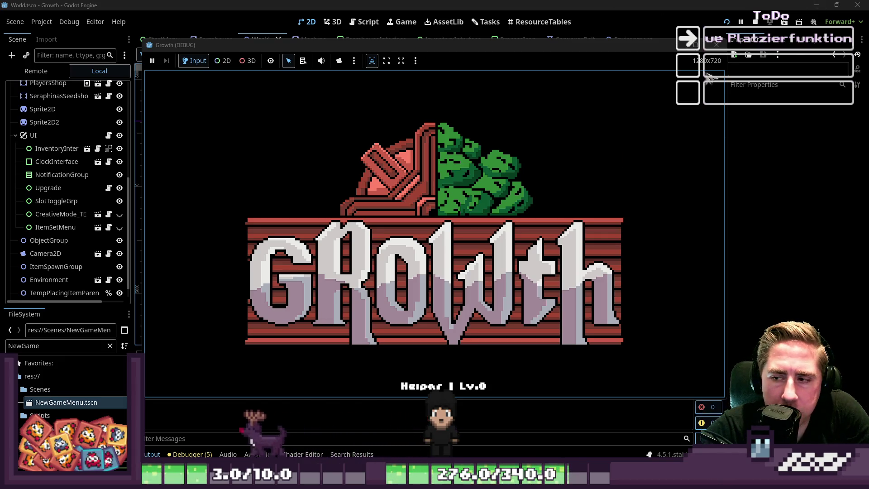
Start the game with a new character named 'dasgf' and walk down-left.
{"action": "type", "text": "dasgf"}
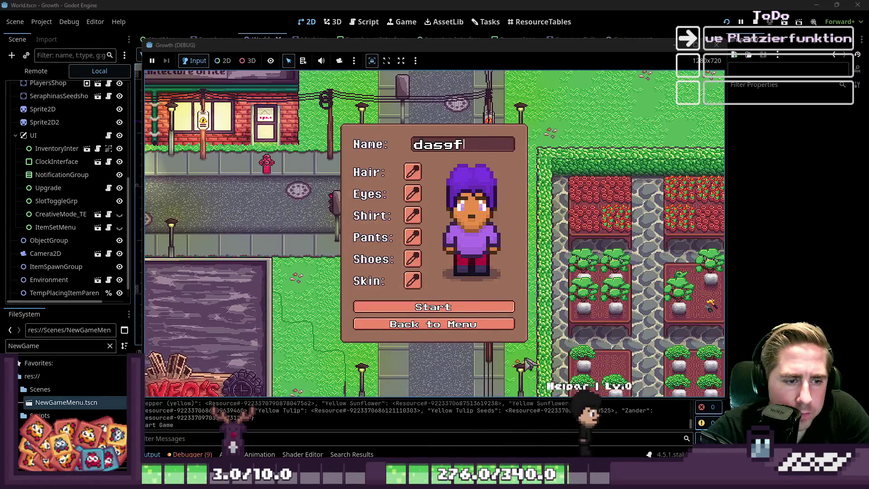
{"action": "left_click", "coordinate": [476, 307]}
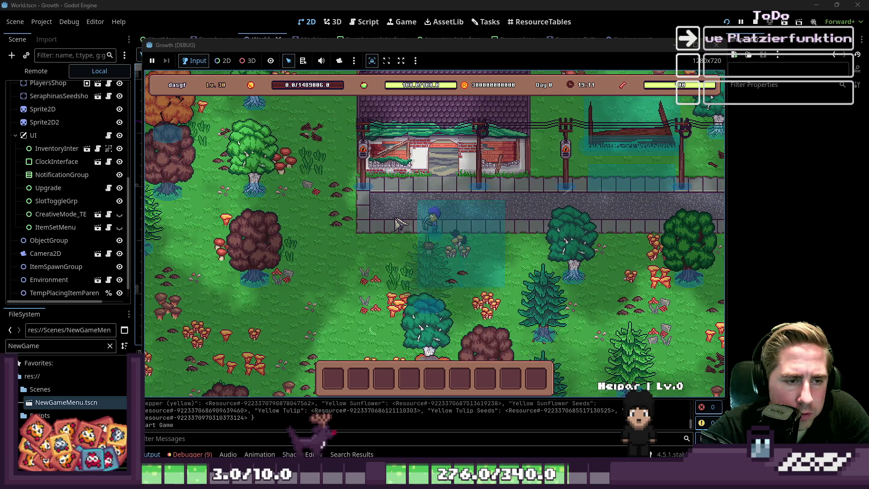
{"action": "key", "text": "a"}
{"action": "key", "text": "s"}
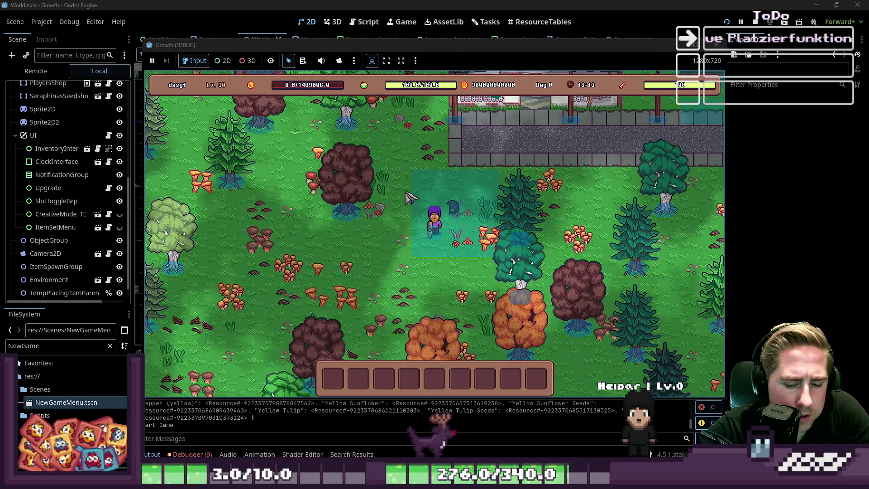
In the inventory, put the carried stack in hotbar slot 3 and the beehive+1 stack in slot 6.
{"action": "key", "text": "i"}
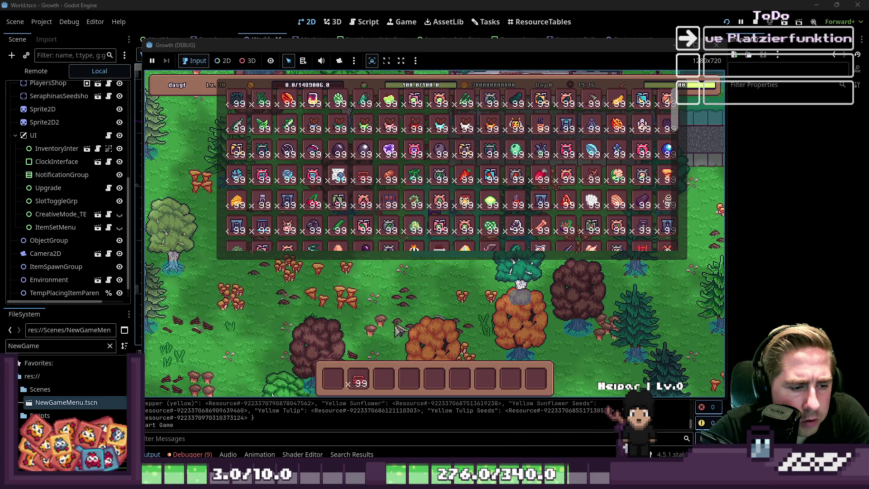
{"action": "scroll", "coordinate": [439, 193], "scroll_direction": "down", "scroll_amount": 3}
{"action": "scroll", "coordinate": [437, 189], "scroll_direction": "up", "scroll_amount": 2}
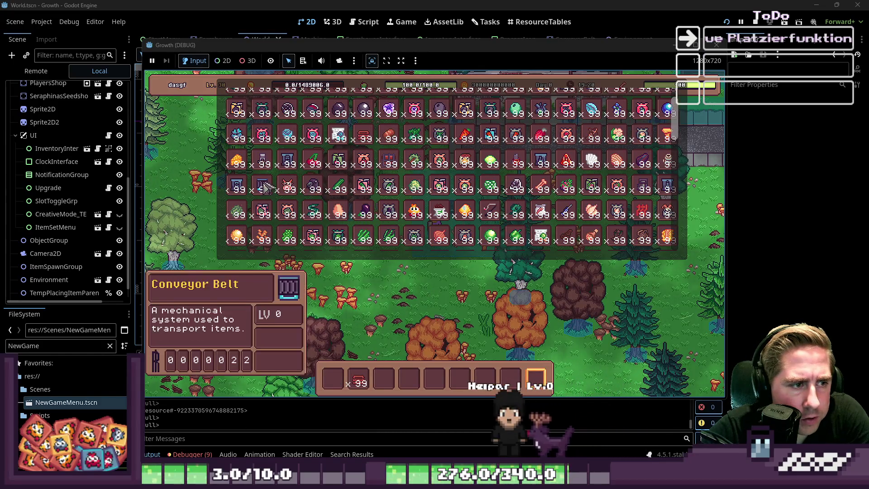
{"action": "left_click", "coordinate": [384, 386]}
{"action": "scroll", "coordinate": [471, 203], "scroll_direction": "down", "scroll_amount": 6}
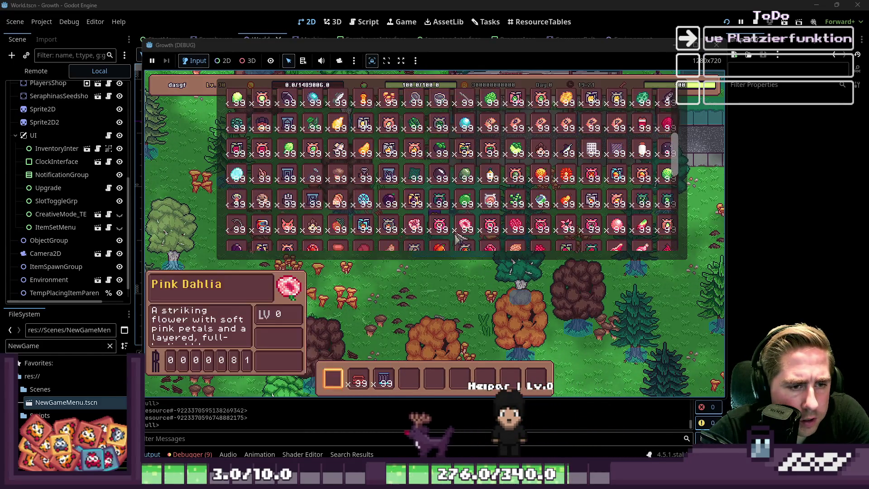
{"action": "scroll", "coordinate": [471, 203], "scroll_direction": "up", "scroll_amount": 5}
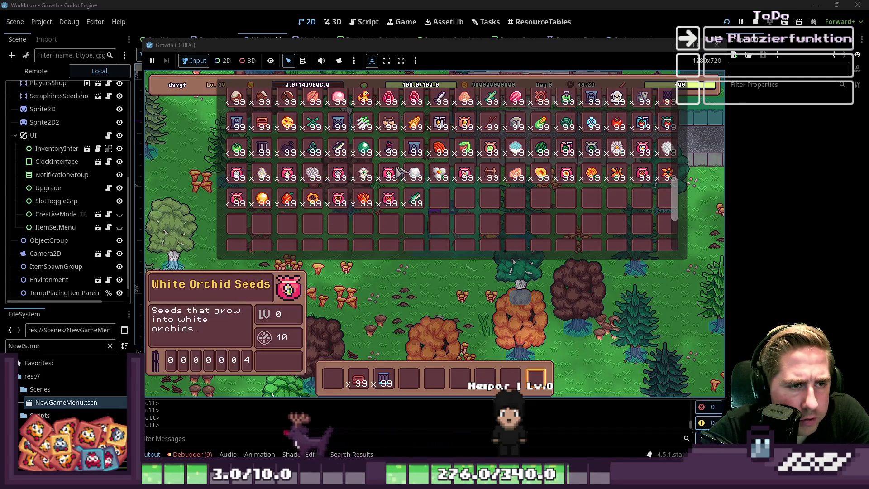
{"action": "scroll", "coordinate": [412, 176], "scroll_direction": "up", "scroll_amount": 5}
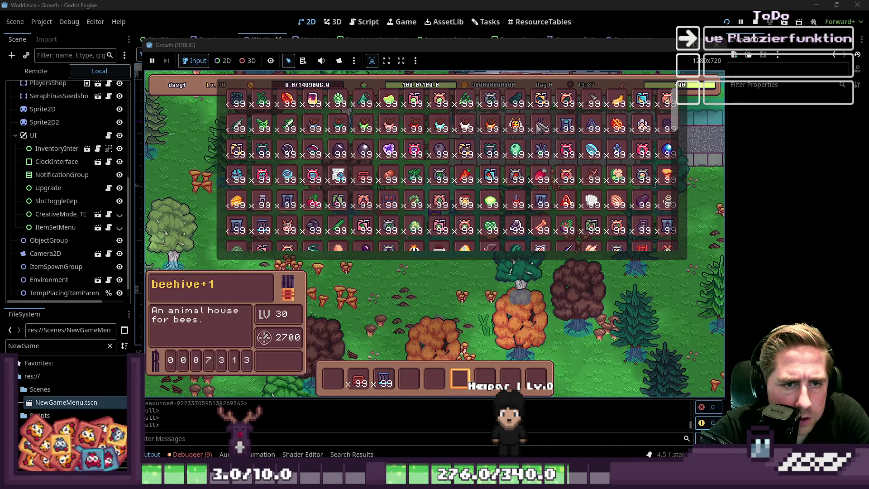
{"action": "left_click_drag", "start_coordinate": [541, 128], "coordinate": [392, 367]}
{"action": "mouse_move", "coordinate": [556, 293]}
{"action": "left_mouse_down"}
{"action": "mouse_move", "coordinate": [278, 296]}
{"action": "mouse_move", "coordinate": [455, 304]}
{"action": "left_mouse_up"}
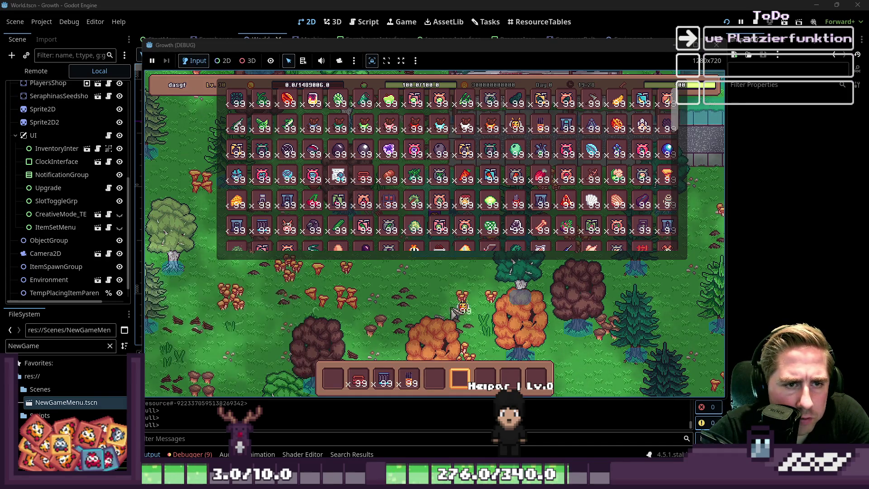
{"action": "left_click_drag", "start_coordinate": [437, 383], "coordinate": [460, 380]}
{"action": "key", "text": "e"}
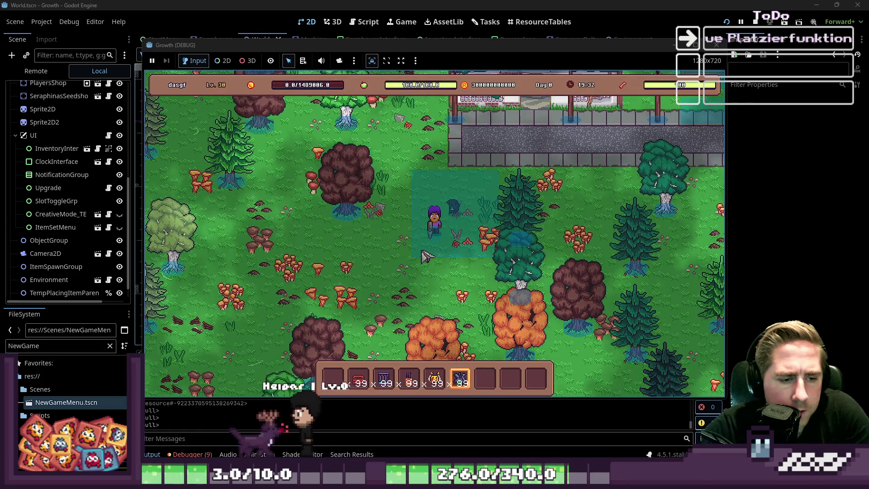
Lay a row of conveyor belts to the left, cancel the placement preview, and walk around.
{"action": "scroll", "coordinate": [424, 245], "scroll_direction": "up", "scroll_amount": 2}
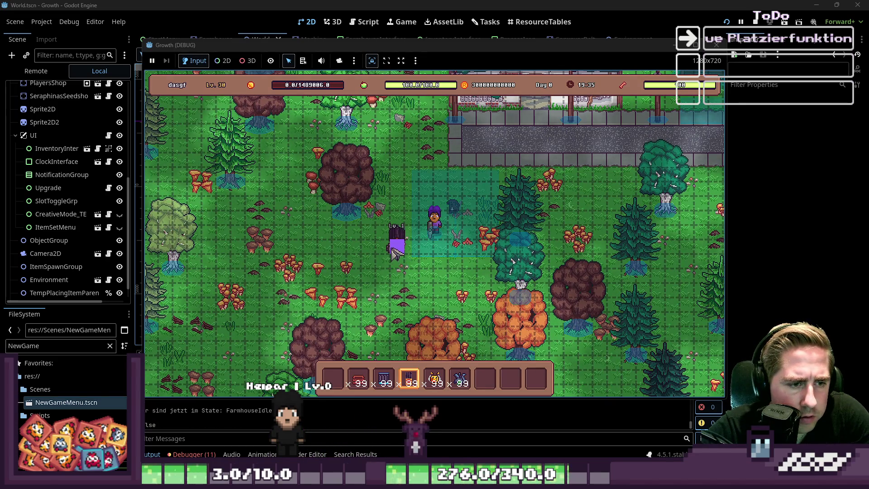
{"action": "scroll", "coordinate": [474, 308], "scroll_direction": "up", "scroll_amount": 1}
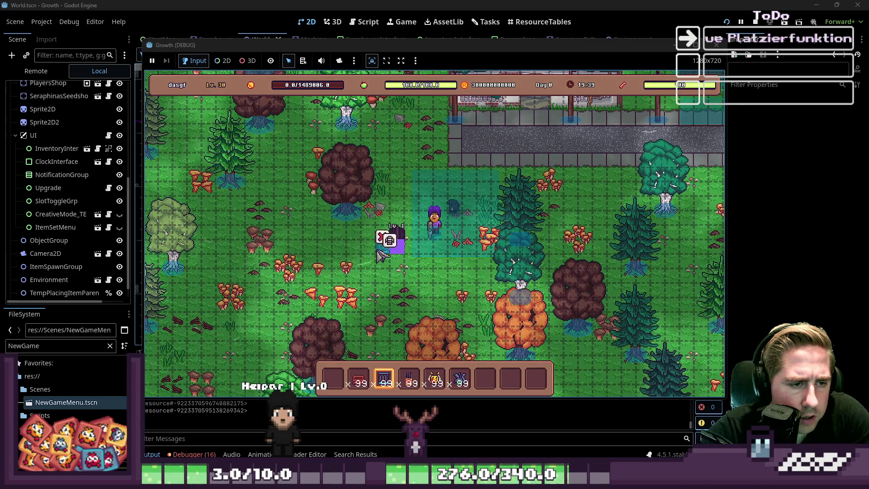
{"action": "left_click_drag", "start_coordinate": [372, 257], "coordinate": [357, 255]}
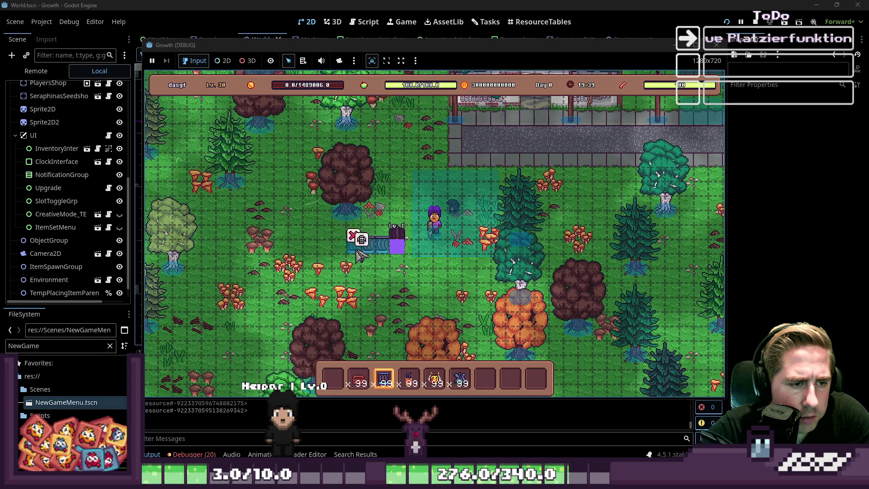
{"action": "right_click", "coordinate": [410, 299]}
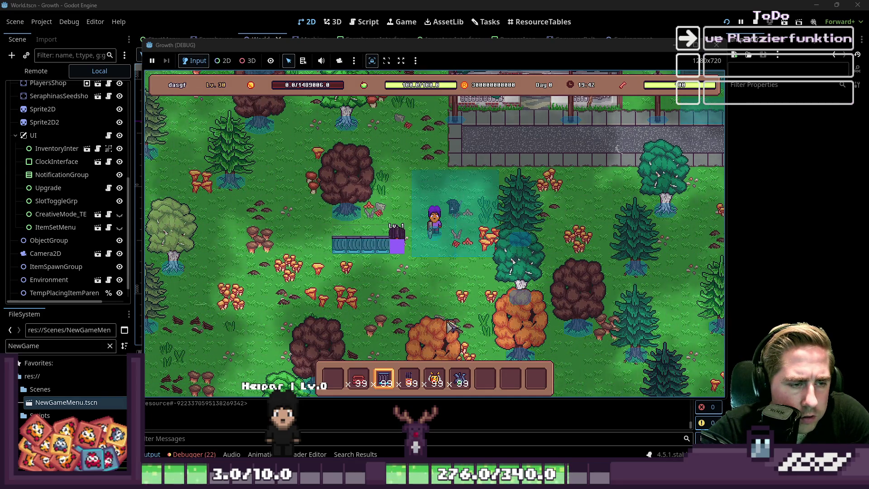
{"action": "scroll", "coordinate": [410, 303], "scroll_direction": "up", "scroll_amount": 1}
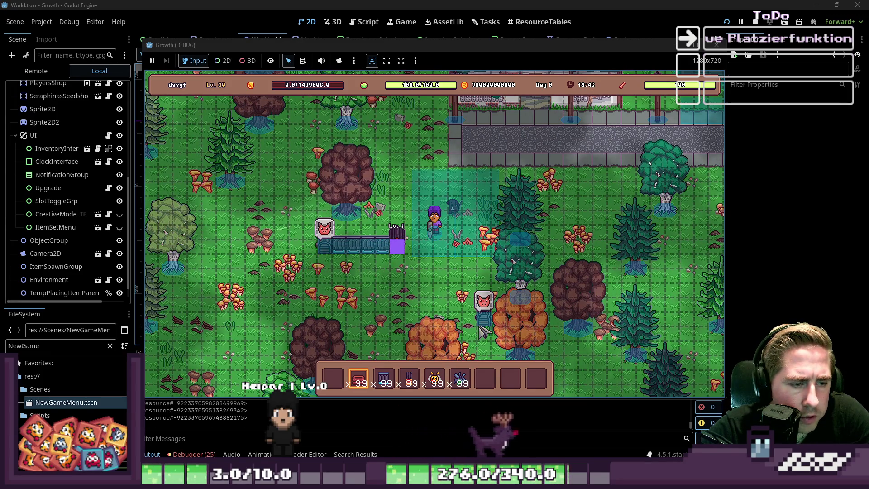
{"action": "scroll", "coordinate": [479, 328], "scroll_direction": "down", "scroll_amount": 2}
{"action": "scroll", "coordinate": [475, 327], "scroll_direction": "up", "scroll_amount": 1}
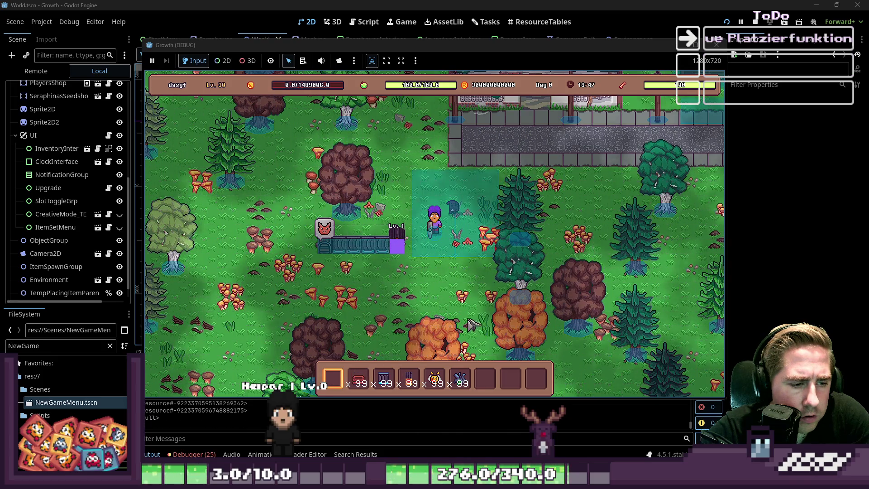
{"action": "key", "text": "a"}
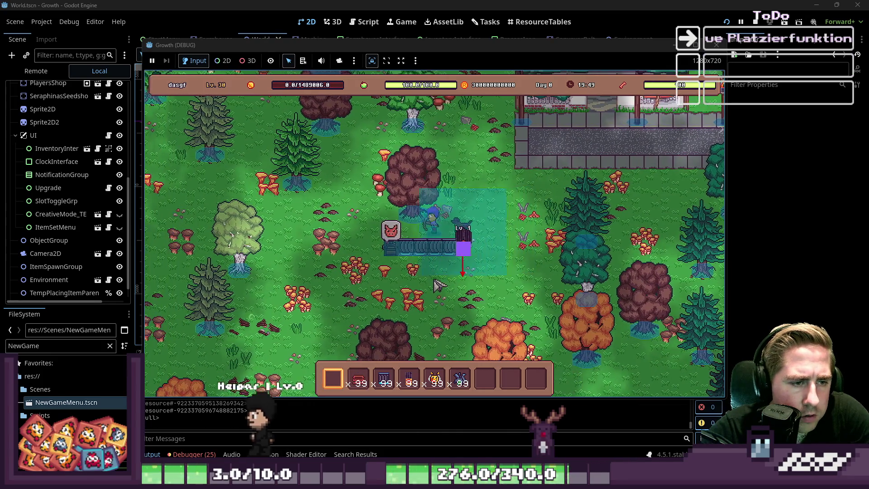
{"action": "key", "text": "d"}
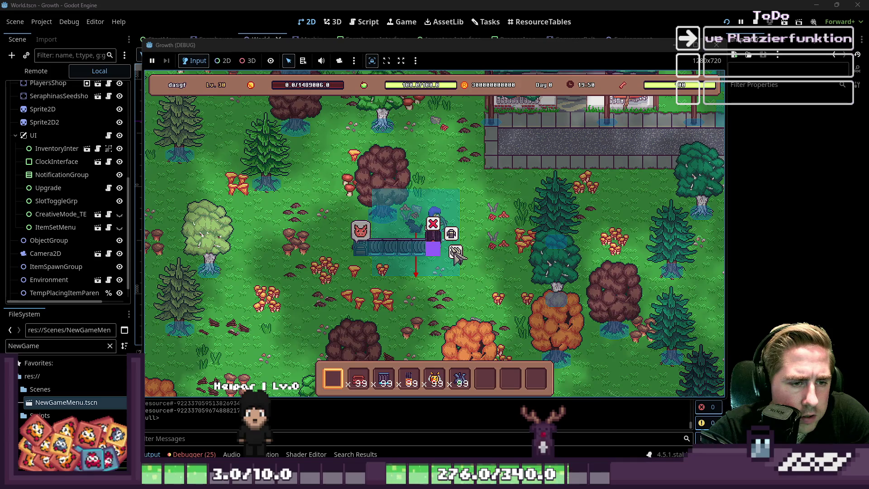
Stock the beehive by moving the bee stack and the x99 stack into its two inputs.
{"action": "left_click", "coordinate": [456, 255]}
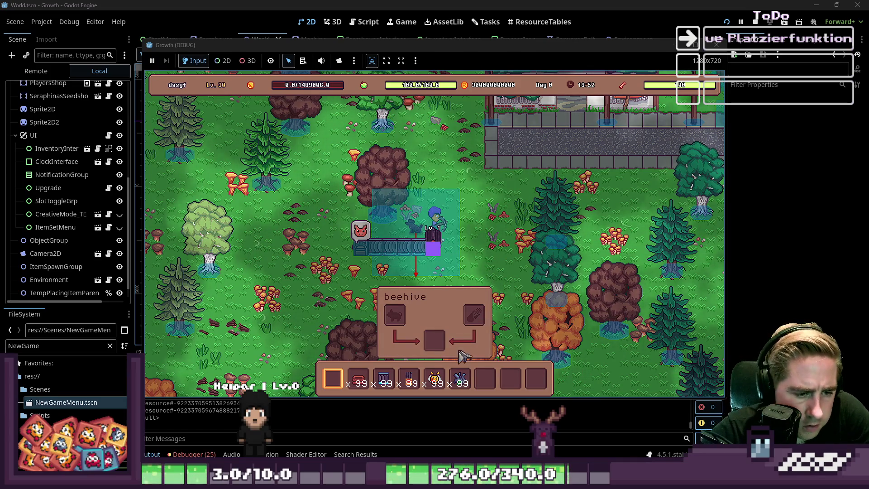
{"action": "key", "text": "i"}
{"action": "left_click_drag", "start_coordinate": [434, 379], "coordinate": [395, 215]}
{"action": "left_click_drag", "start_coordinate": [460, 379], "coordinate": [471, 222]}
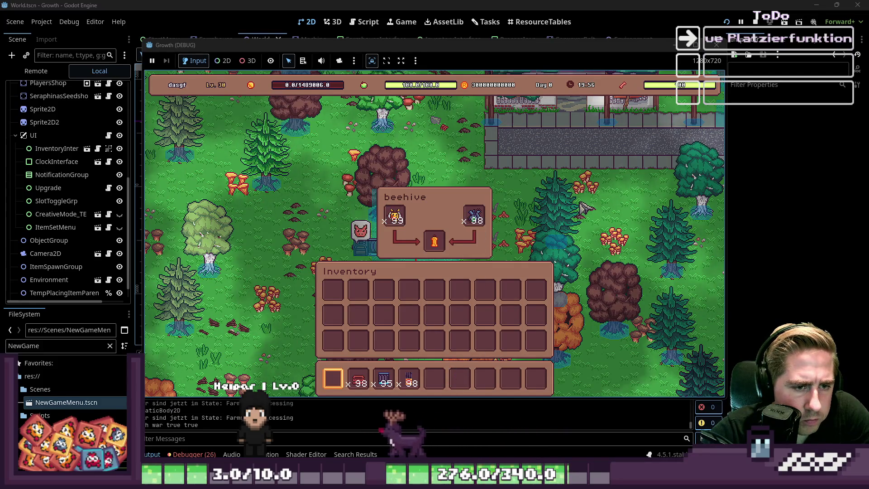
{"action": "key", "text": "i"}
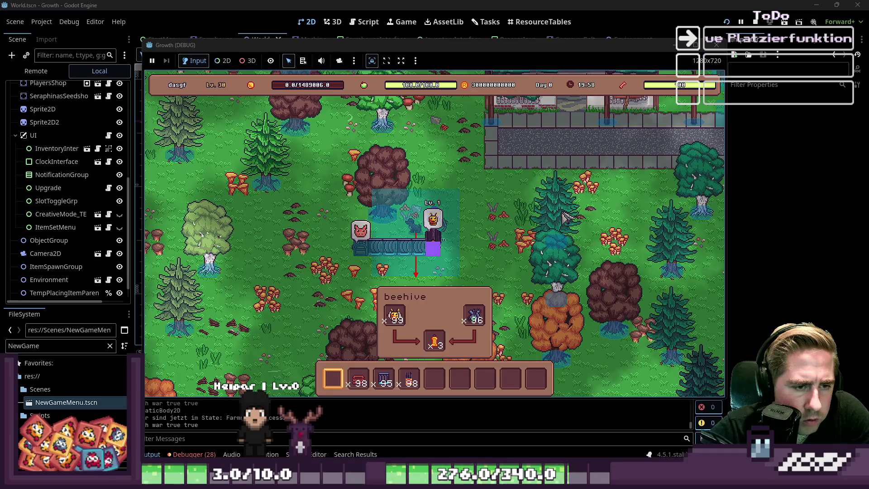
Walk the player around until play breaks with the out-of-bounds error, then click empty line 22.
{"action": "key", "text": "a"}
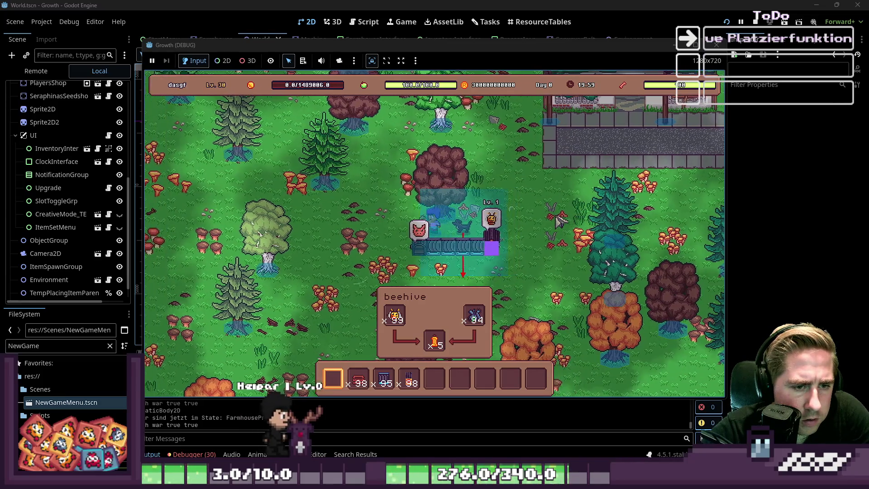
{"action": "key", "text": "s"}
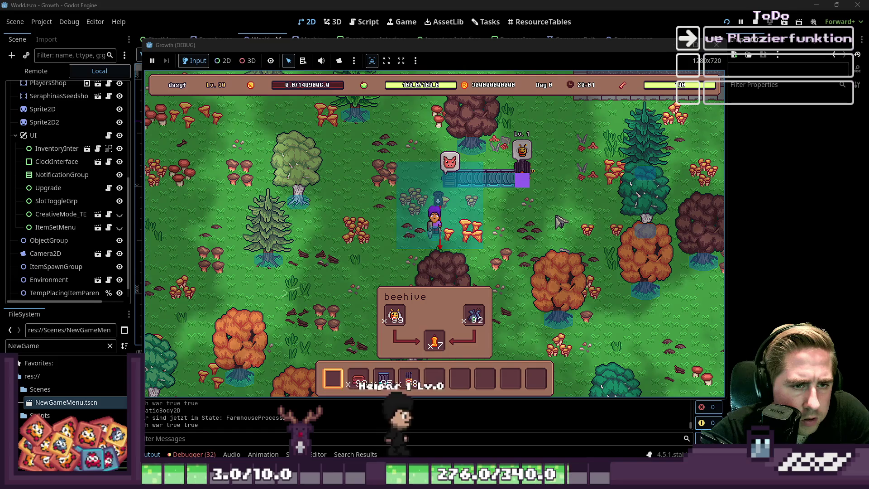
{"action": "key", "text": "d"}
{"action": "key", "text": "w"}
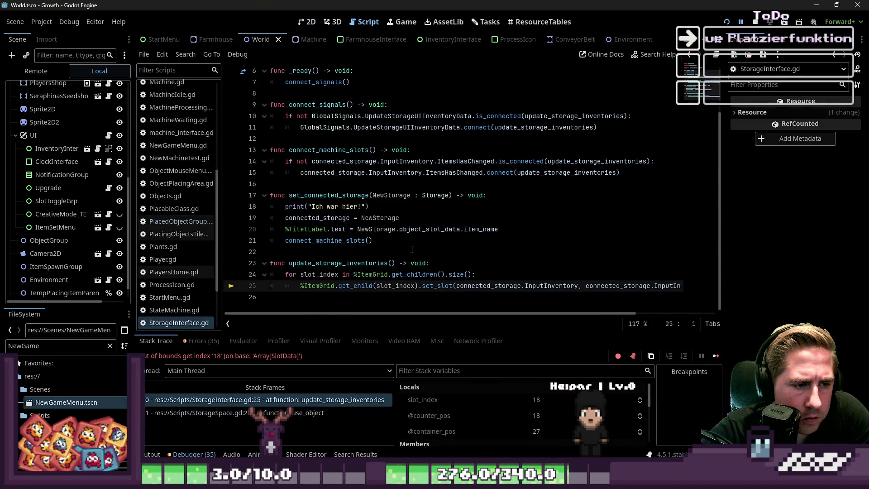
{"action": "left_click", "coordinate": [412, 250]}
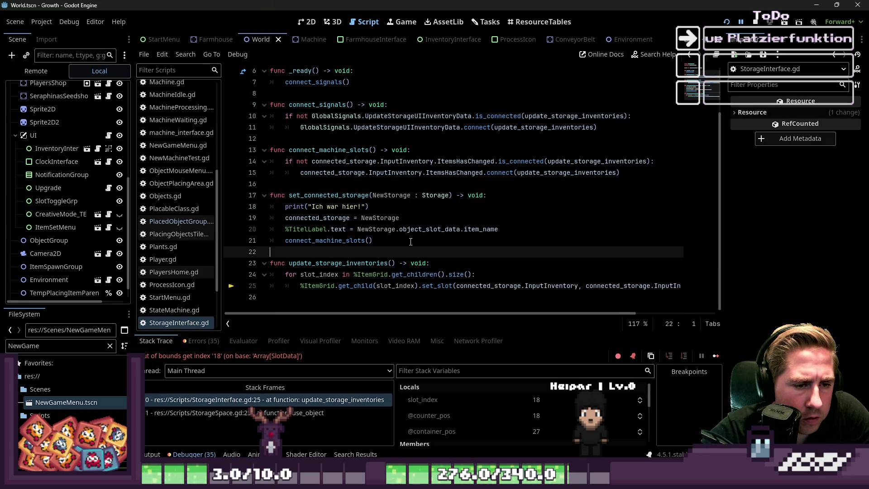
Filter the FileSystem dock for 'Box'.
{"action": "left_click_drag", "start_coordinate": [458, 313], "coordinate": [505, 317]}
{"action": "left_click_drag", "start_coordinate": [508, 314], "coordinate": [548, 298]}
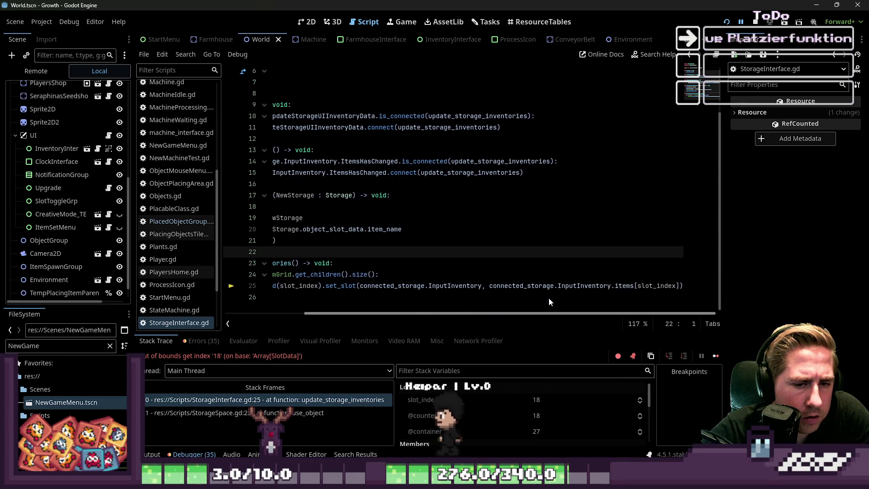
{"action": "double_click", "coordinate": [29, 346]}
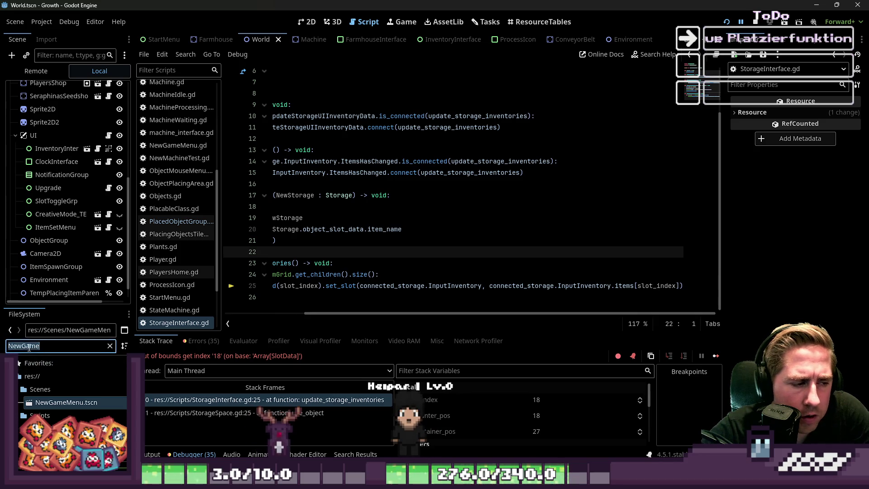
{"action": "type", "text": "Box"}
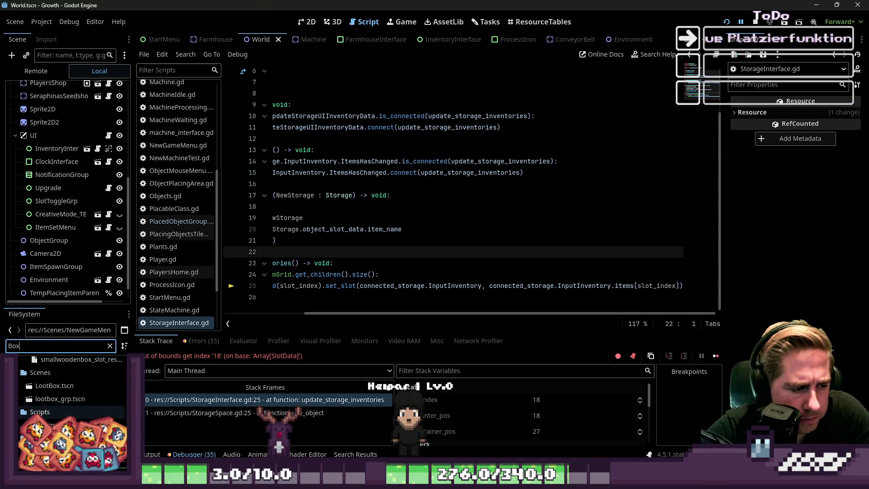
{"action": "scroll", "coordinate": [77, 408], "scroll_direction": "up", "scroll_amount": 1}
{"action": "scroll", "coordinate": [79, 411], "scroll_direction": "up", "scroll_amount": 1}
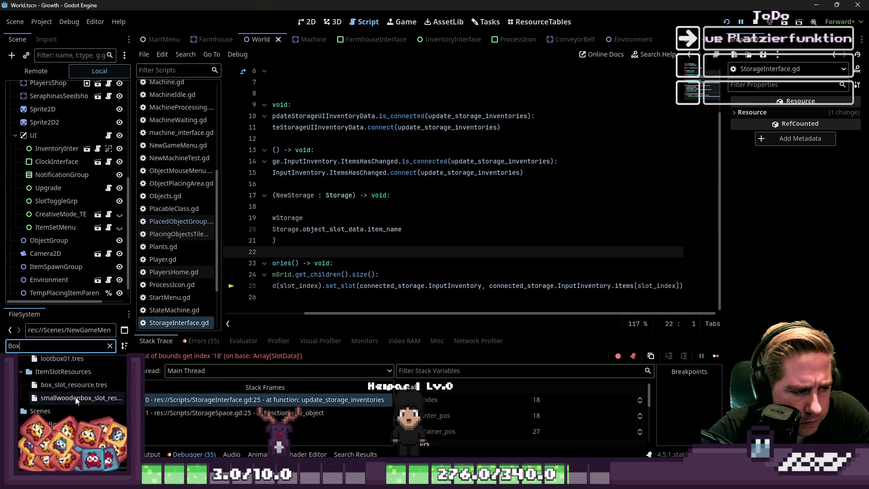
{"action": "left_click_drag", "start_coordinate": [308, 320], "coordinate": [230, 321]}
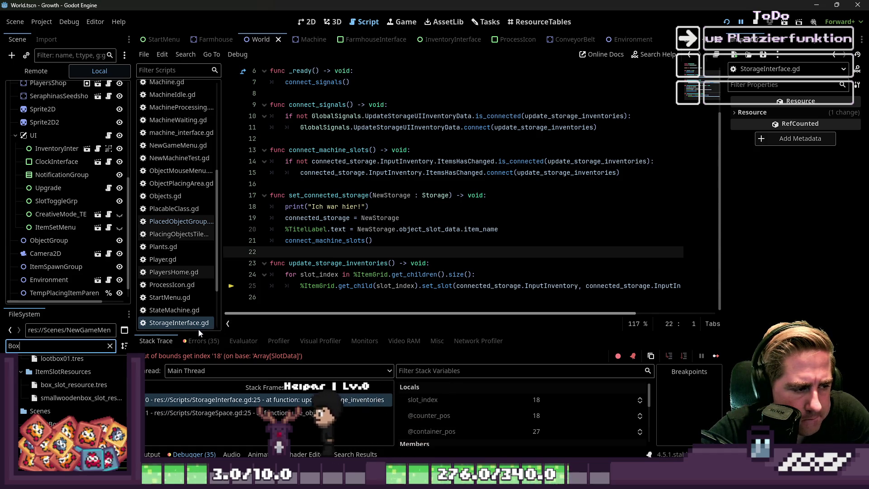
Show box_slot_resource.tres in the Inspector, expand a property category, and run the project again.
{"action": "left_click", "coordinate": [71, 384]}
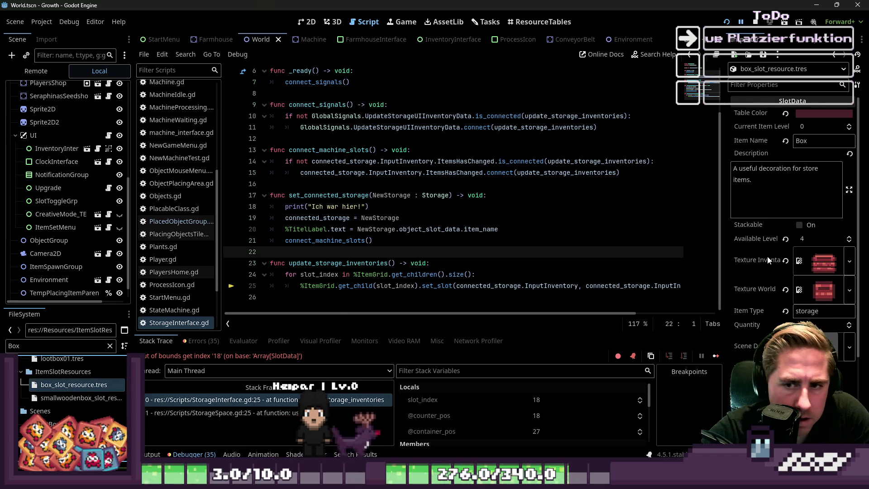
{"action": "scroll", "coordinate": [765, 263], "scroll_direction": "down", "scroll_amount": 3}
{"action": "scroll", "coordinate": [764, 262], "scroll_direction": "down", "scroll_amount": 2}
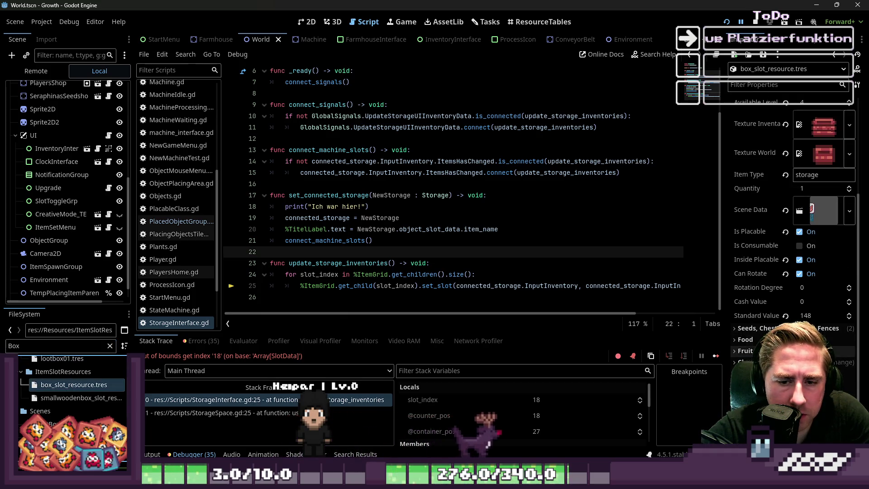
{"action": "left_click", "coordinate": [736, 362]}
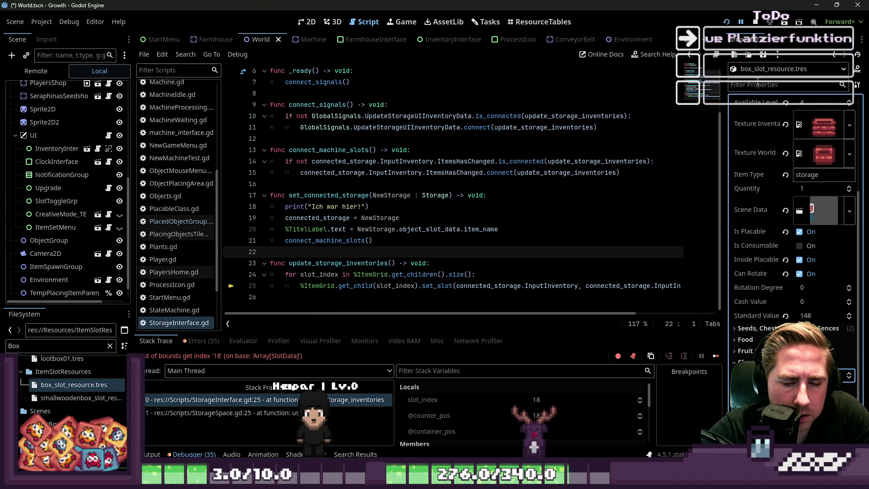
{"action": "left_click", "coordinate": [728, 22]}
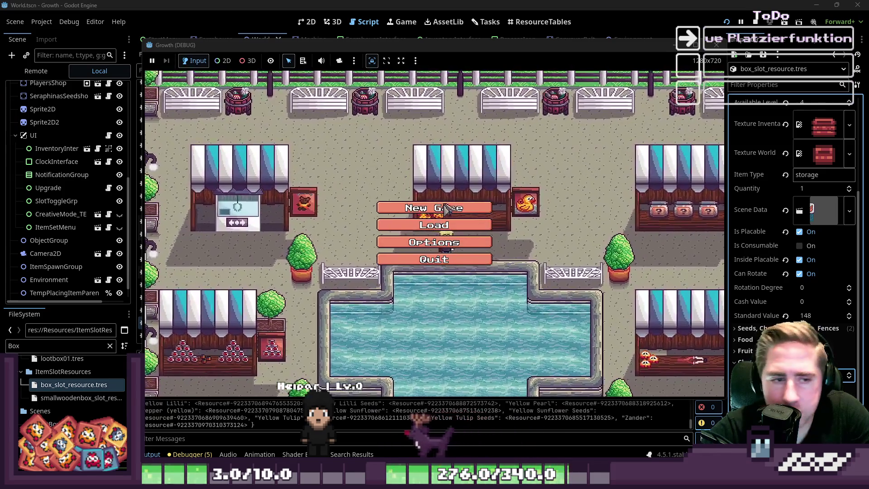
Start a new game as character 'asdvb', walk left briefly, then stop the run.
{"action": "left_click", "coordinate": [448, 209]}
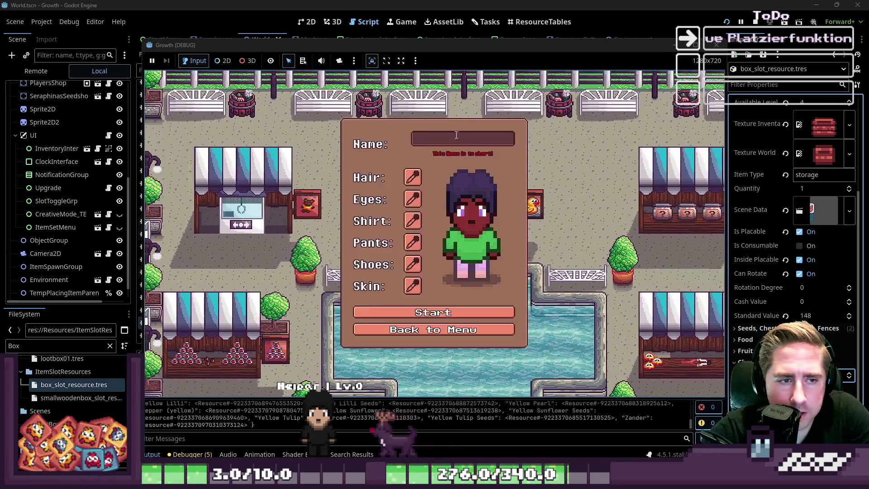
{"action": "type", "text": "asdvb"}
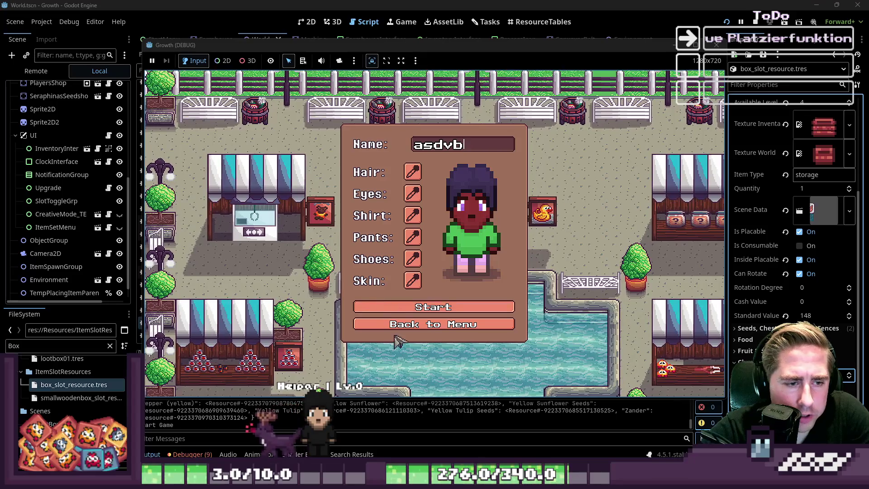
{"action": "left_click", "coordinate": [385, 309]}
{"action": "key", "text": "a"}
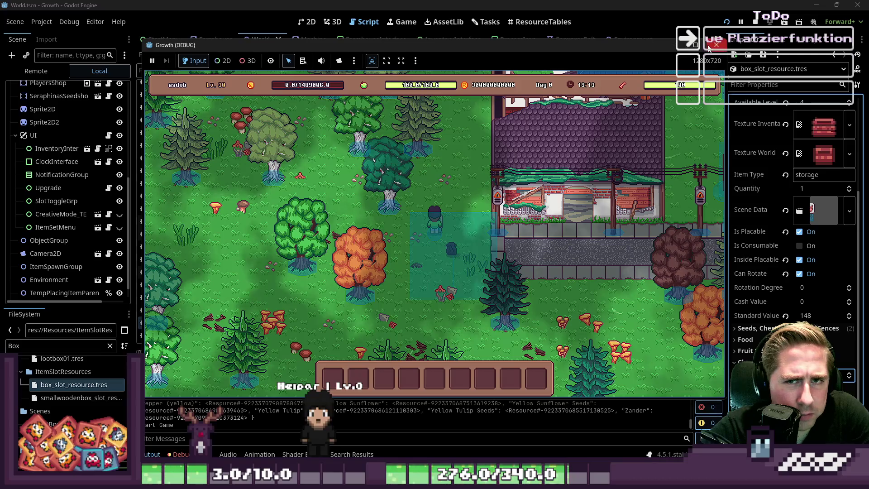
{"action": "left_click", "coordinate": [717, 45]}
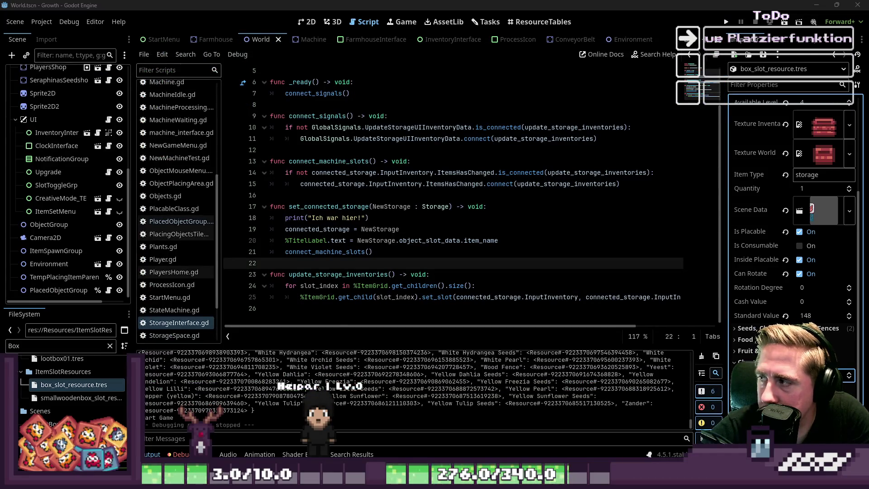
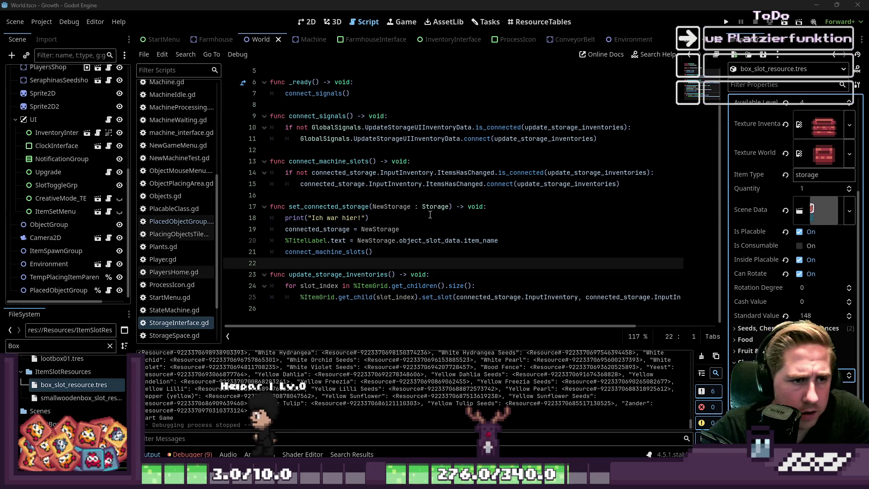
Delete the print("Ich war hier!") line from set_connected_storage in StorageInterface.gd.
{"action": "left_click", "coordinate": [348, 216]}
{"action": "left_click_drag", "start_coordinate": [375, 218], "coordinate": [241, 216]}
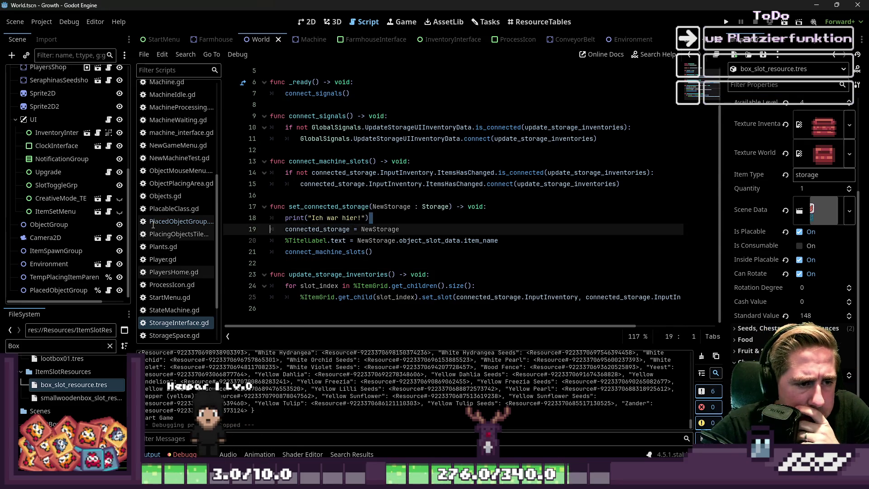
{"action": "key", "text": "BackSpace"}
{"action": "key", "text": "BackSpace"}
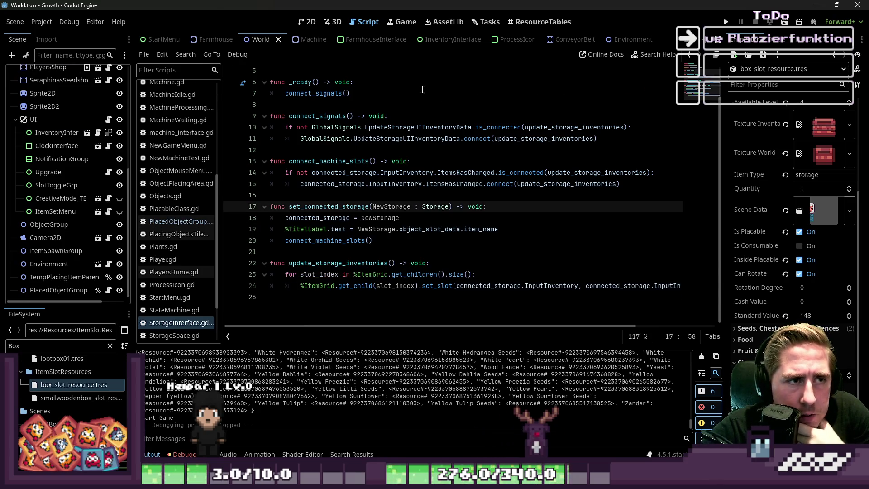
Toggle between the 2D and Script workspaces, ending back in StorageInterface.gd.
{"action": "left_click", "coordinate": [306, 22]}
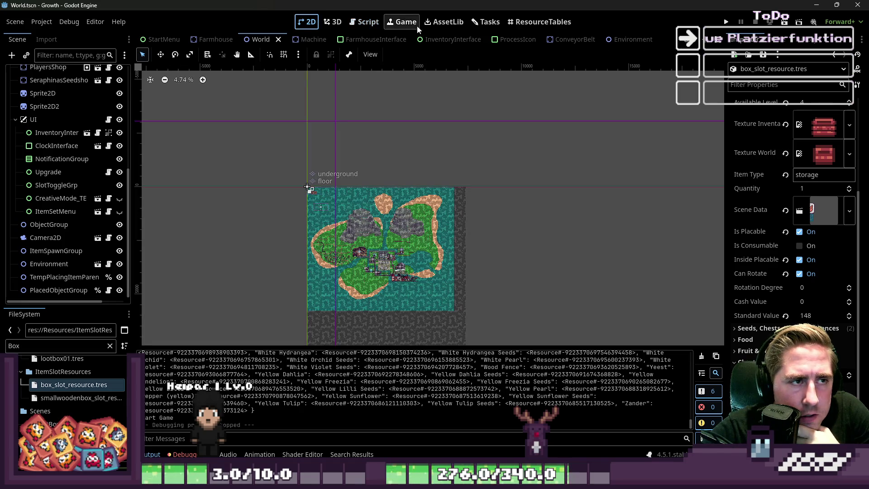
{"action": "left_click", "coordinate": [367, 21]}
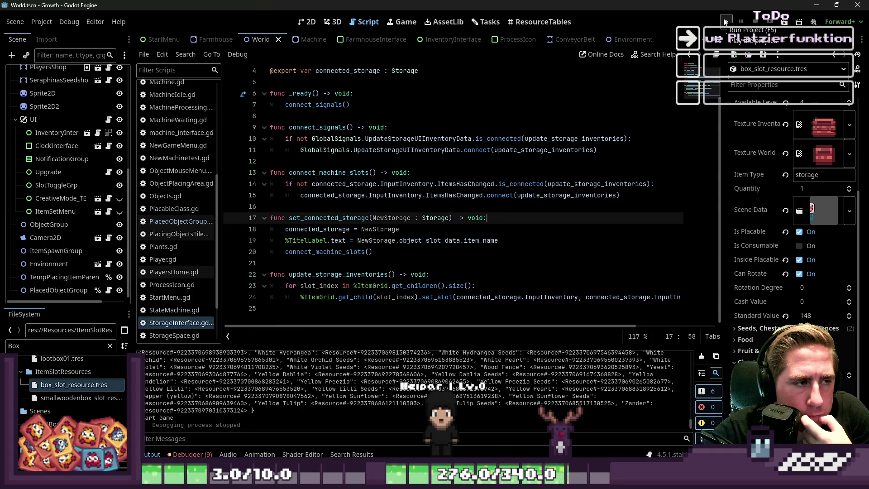
{"action": "left_click", "coordinate": [308, 22]}
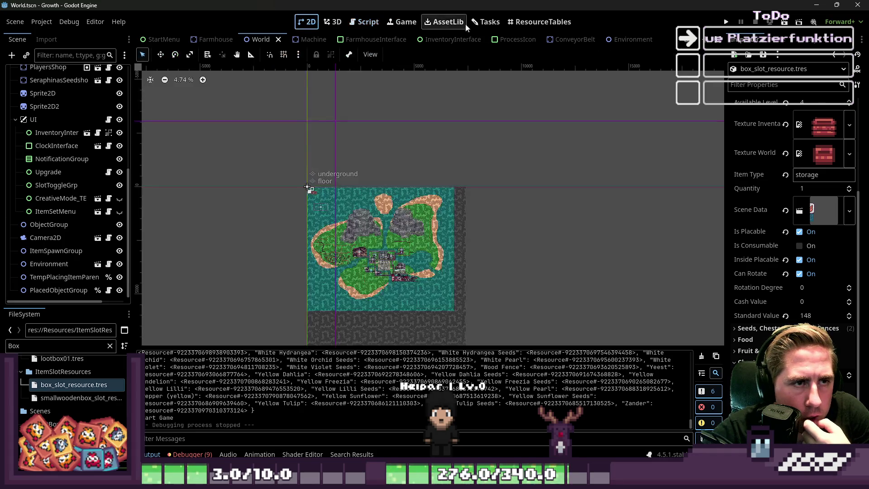
{"action": "left_click", "coordinate": [369, 25]}
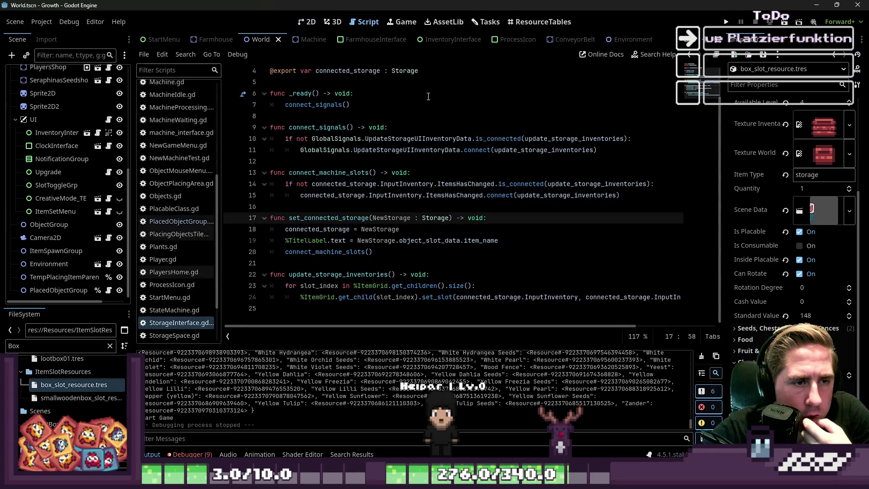
{"action": "scroll", "coordinate": [172, 226], "scroll_direction": "up", "scroll_amount": 5}
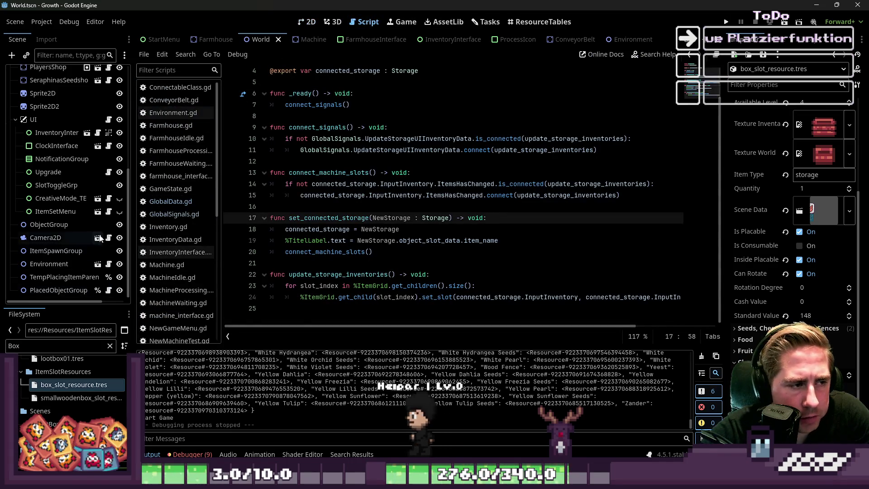
Open GlobalData.gd, then show the Machine scene in the 2D editor.
{"action": "left_click", "coordinate": [171, 207]}
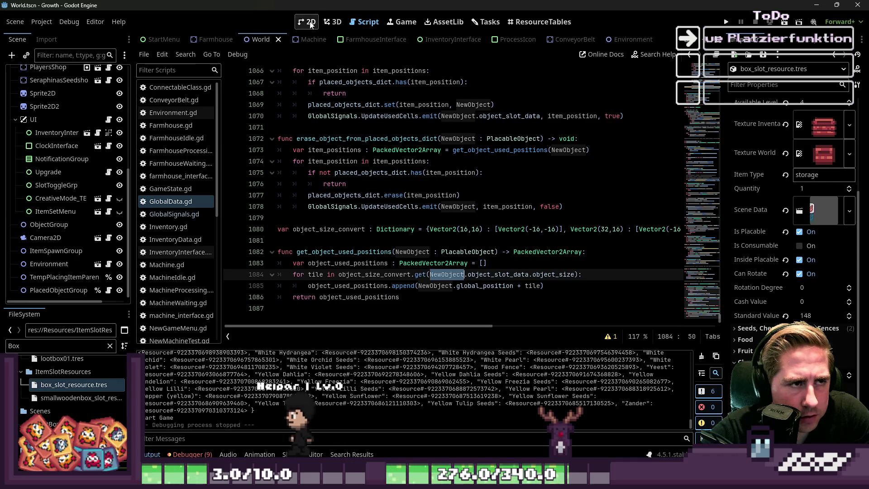
{"action": "left_click", "coordinate": [310, 22]}
{"action": "left_click", "coordinate": [364, 23]}
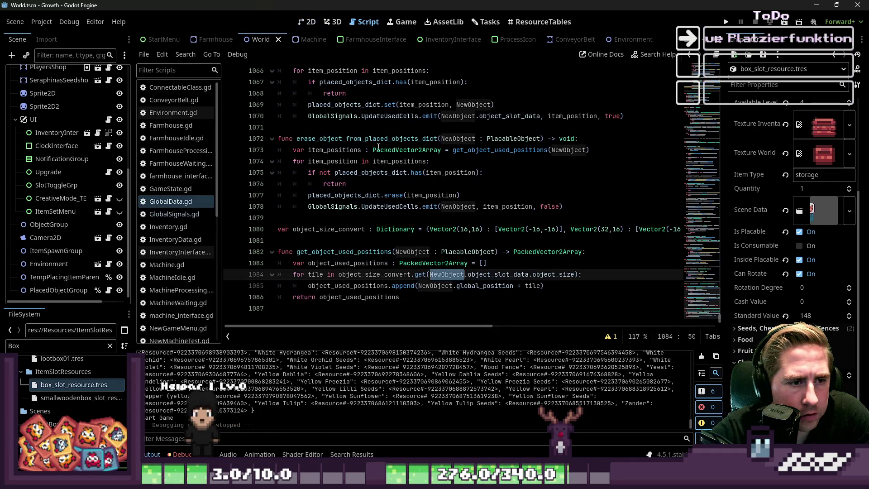
{"action": "left_click", "coordinate": [308, 22]}
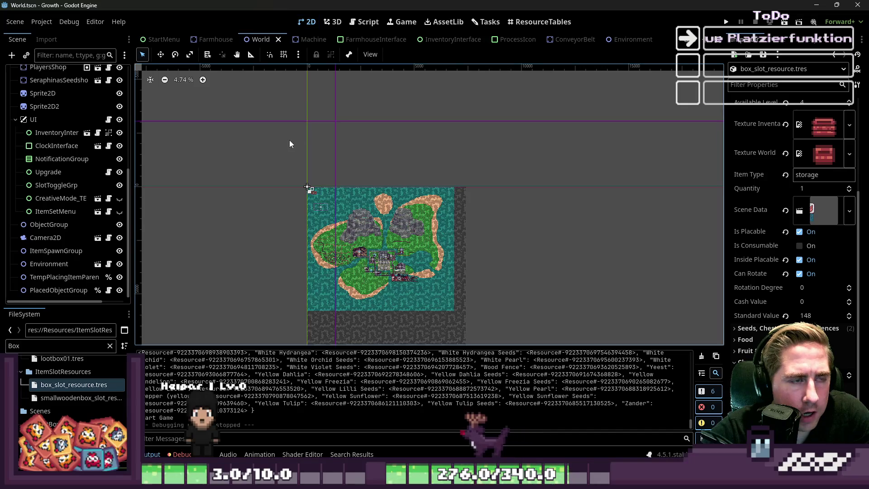
{"action": "left_click", "coordinate": [303, 39]}
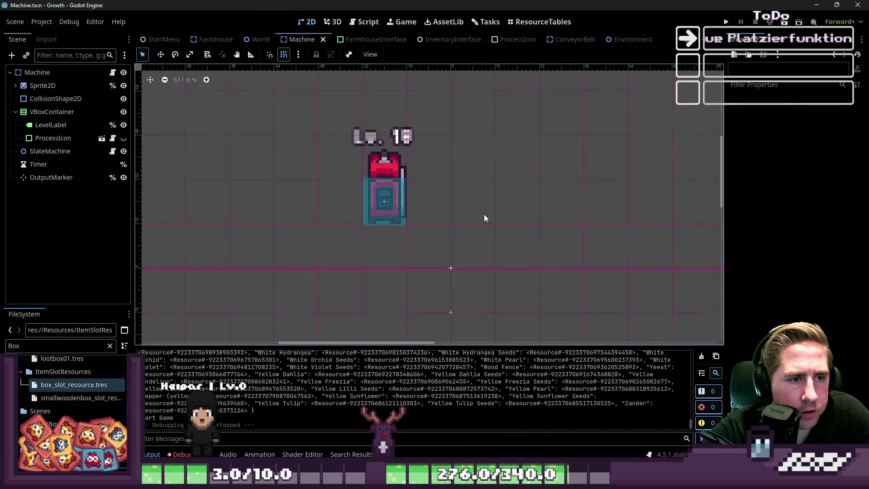
Select the Machine's OutputMarker node and move it to (-16, 0).
{"action": "scroll", "coordinate": [435, 319], "scroll_direction": "up", "scroll_amount": 1}
{"action": "left_click", "coordinate": [468, 292]}
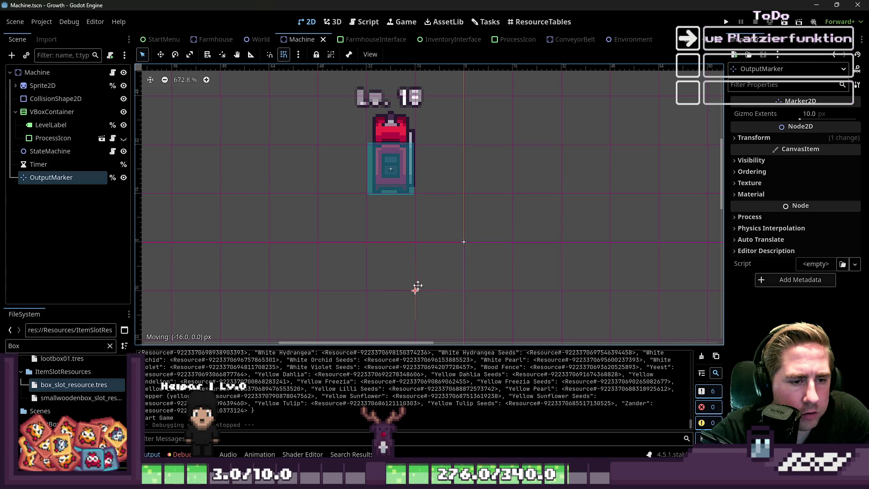
{"action": "left_click_drag", "start_coordinate": [418, 242], "coordinate": [418, 243]}
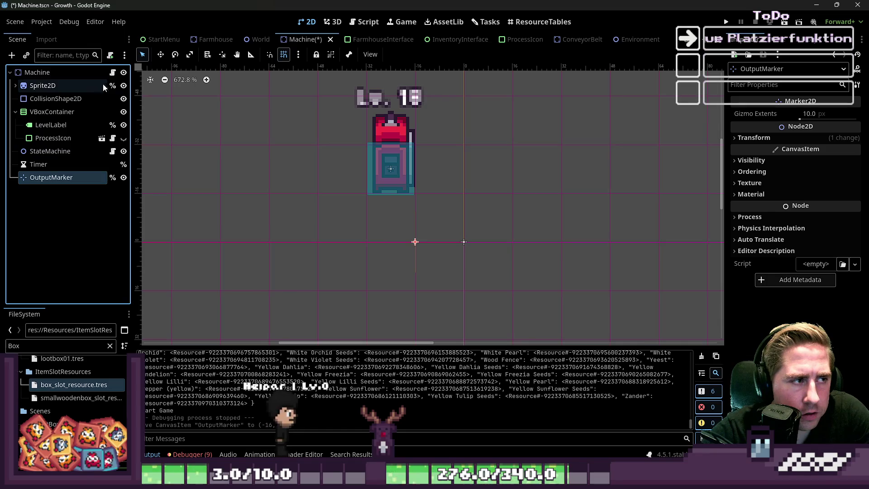
Review the Machine script and search all project files for 'OutputMarker' (8 matches in 4 files).
{"action": "key", "text": "ctrl+F3"}
{"action": "scroll", "coordinate": [408, 203], "scroll_direction": "up", "scroll_amount": 5}
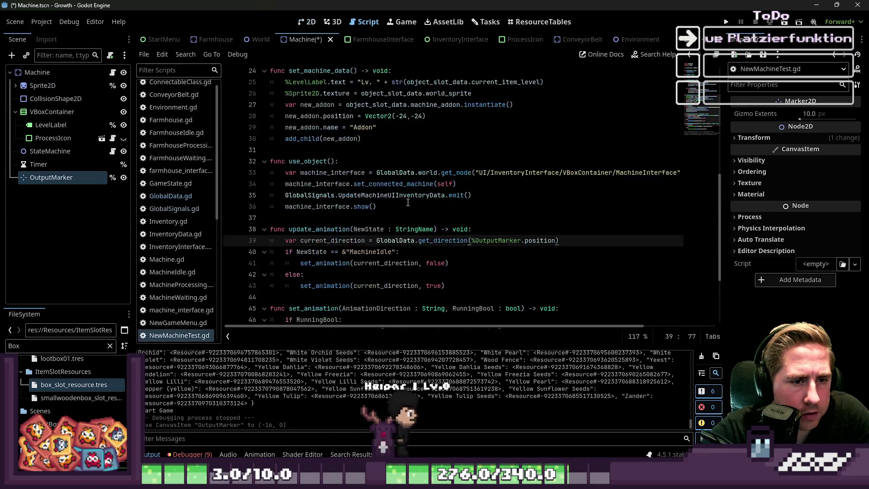
{"action": "left_click", "coordinate": [408, 263]}
{"action": "scroll", "coordinate": [264, 221], "scroll_direction": "up", "scroll_amount": 4}
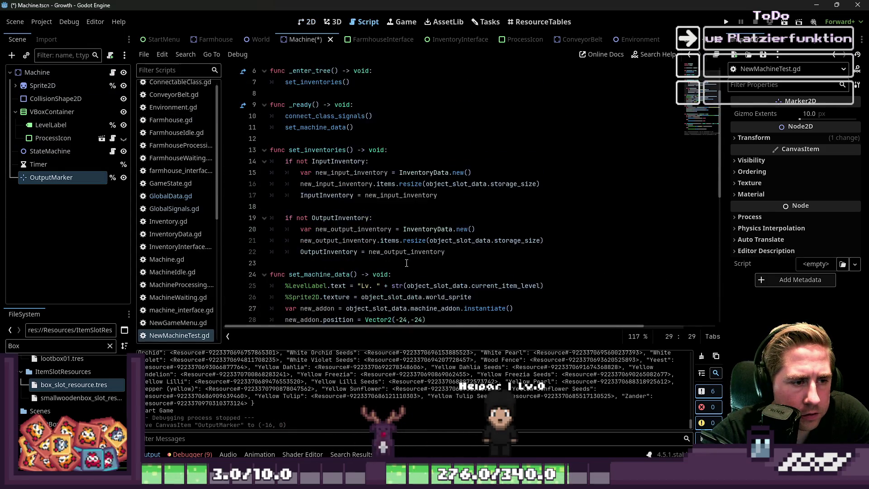
{"action": "left_click", "coordinate": [84, 177]}
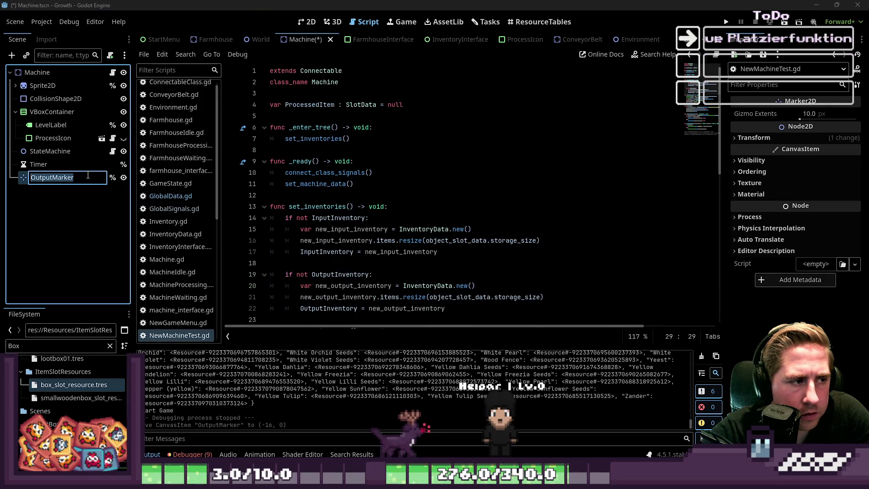
{"action": "left_click_drag", "start_coordinate": [281, 320], "coordinate": [308, 199]}
{"action": "left_click", "coordinate": [312, 196]}
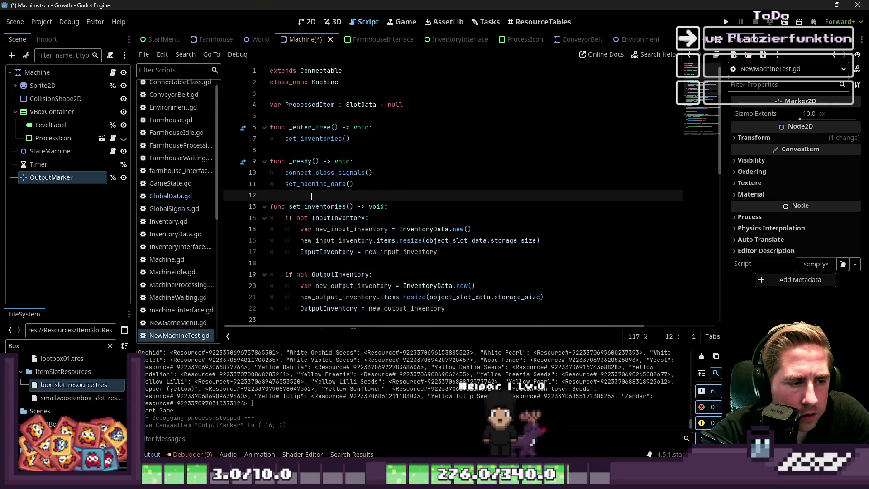
{"action": "key", "text": "ctrl+shift+f"}
{"action": "type", "text": "OutputMarker"}
{"action": "left_click", "coordinate": [432, 292]}
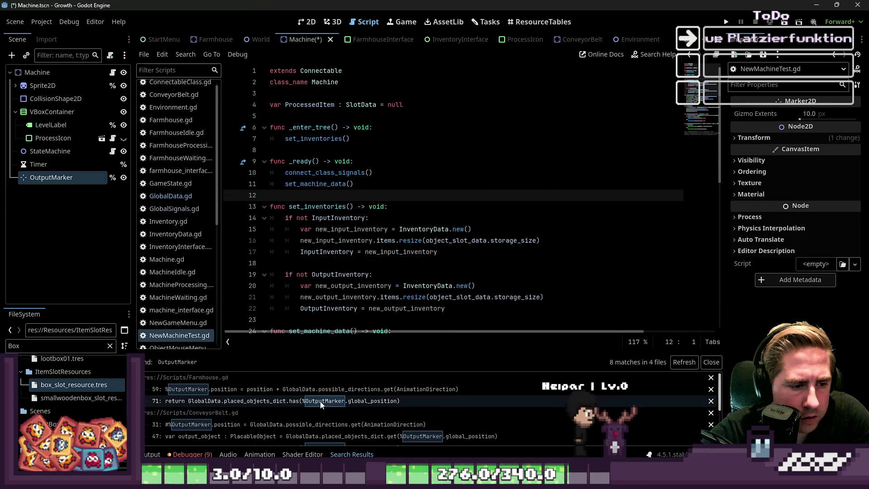
Review Farmhouse.gd's OutputMarker code at lines 71 and 59, including possible_directions and AnimationDirection.
{"action": "left_click", "coordinate": [398, 400]}
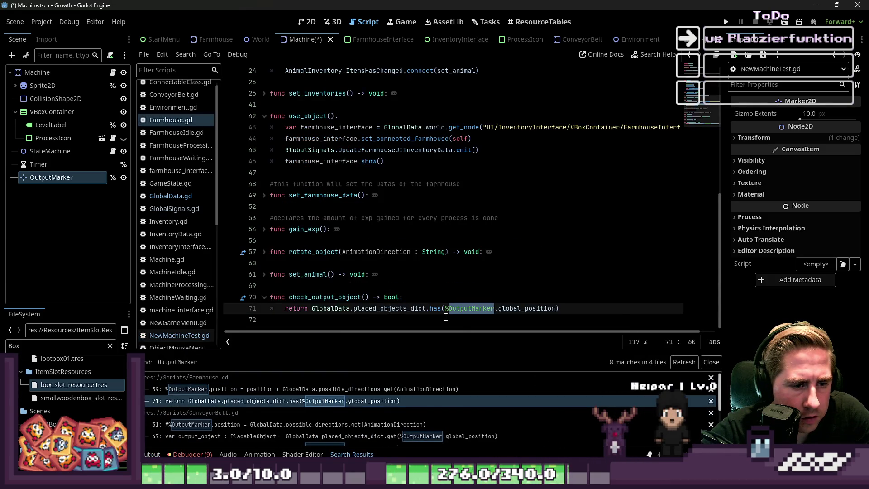
{"action": "left_click", "coordinate": [386, 390]}
{"action": "scroll", "coordinate": [393, 300], "scroll_direction": "down", "scroll_amount": 1}
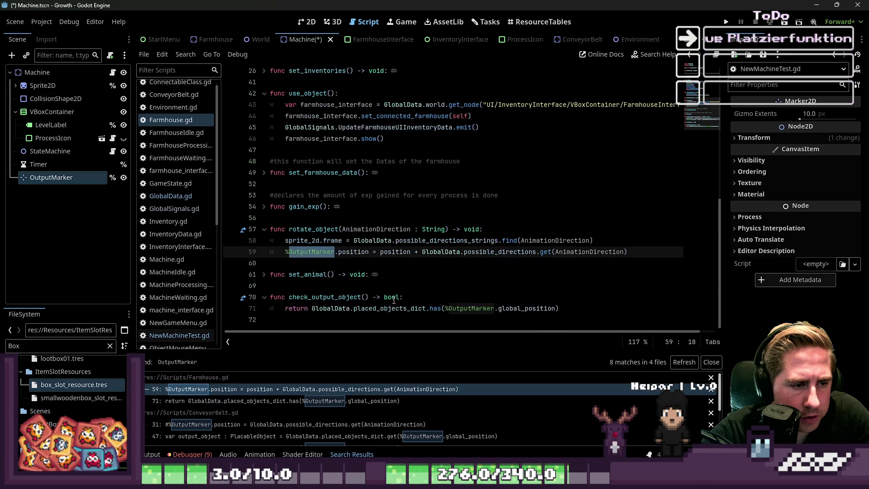
{"action": "double_click", "coordinate": [500, 252]}
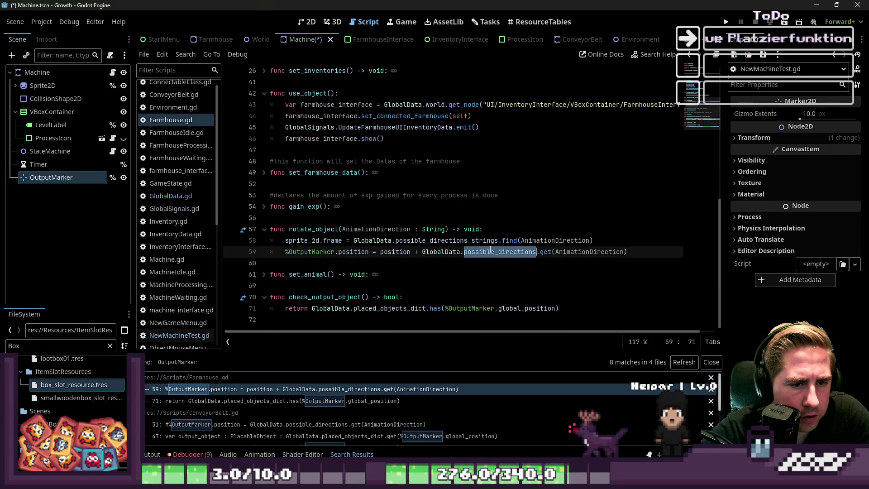
{"action": "left_click", "coordinate": [582, 255]}
{"action": "double_click", "coordinate": [582, 252]}
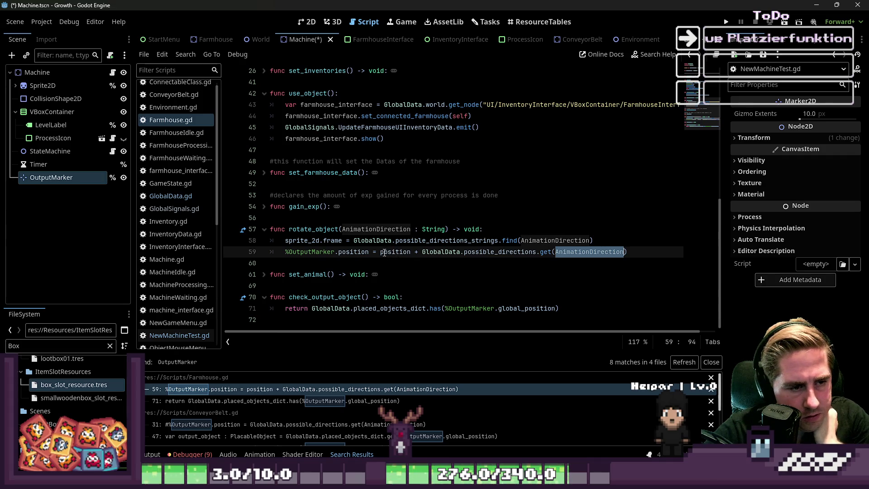
{"action": "scroll", "coordinate": [384, 252], "scroll_direction": "up", "scroll_amount": 10}
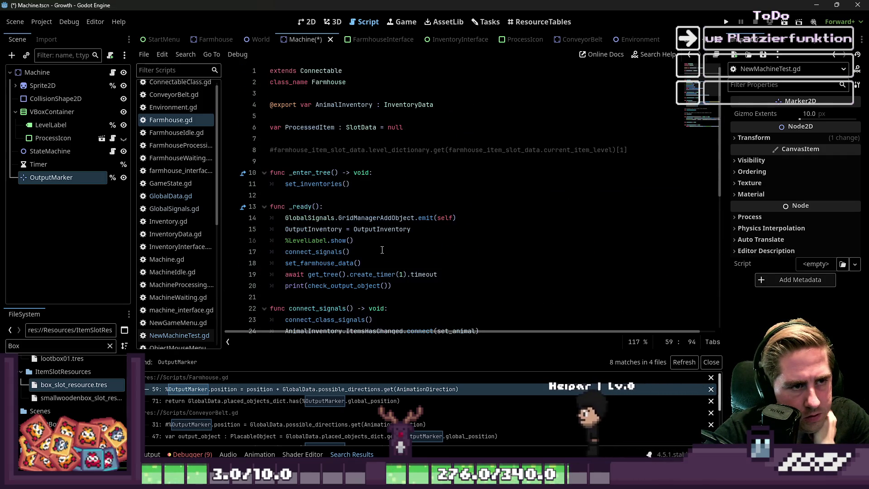
{"action": "scroll", "coordinate": [382, 250], "scroll_direction": "down", "scroll_amount": 10}
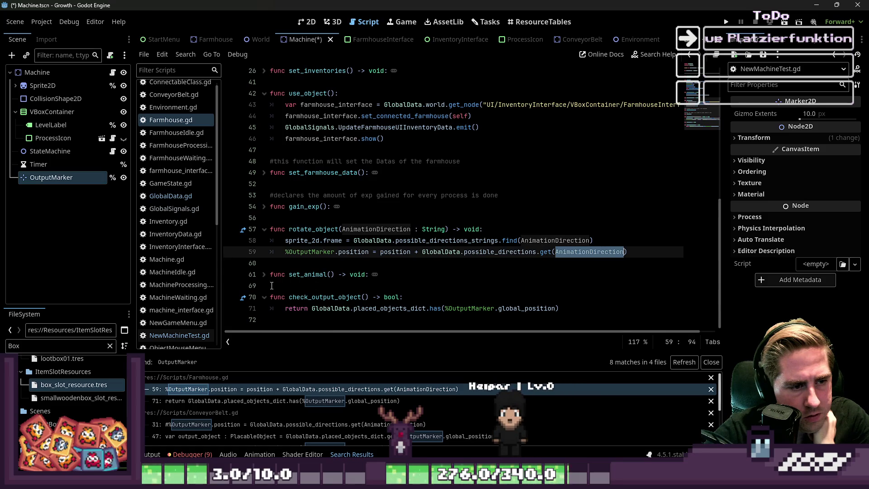
{"action": "left_click", "coordinate": [265, 275]}
{"action": "left_click", "coordinate": [264, 275]}
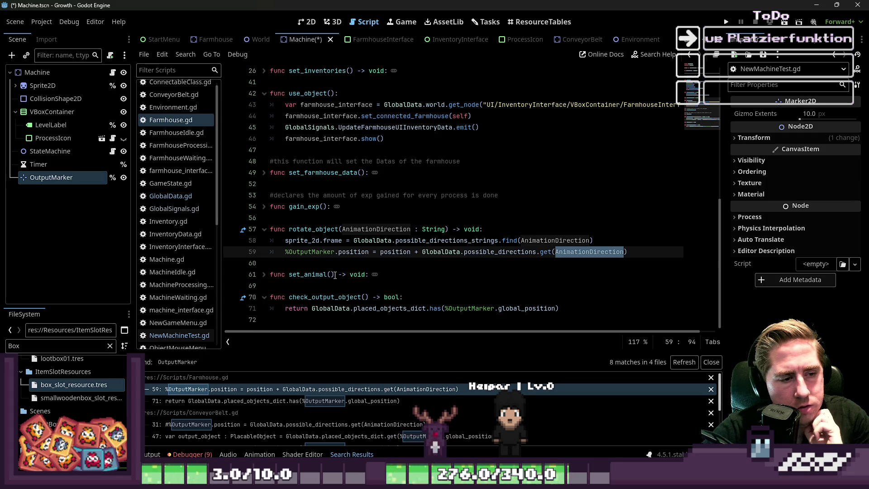
{"action": "left_click", "coordinate": [424, 196]}
Save the Machine scene and show the Farmhouse scene in the 2D editor.
{"action": "key", "text": "ctrl+s"}
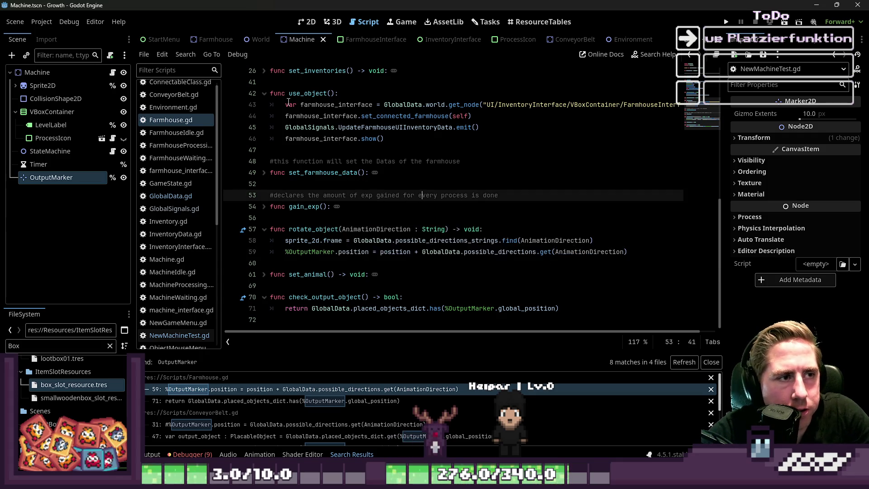
{"action": "left_click", "coordinate": [216, 40]}
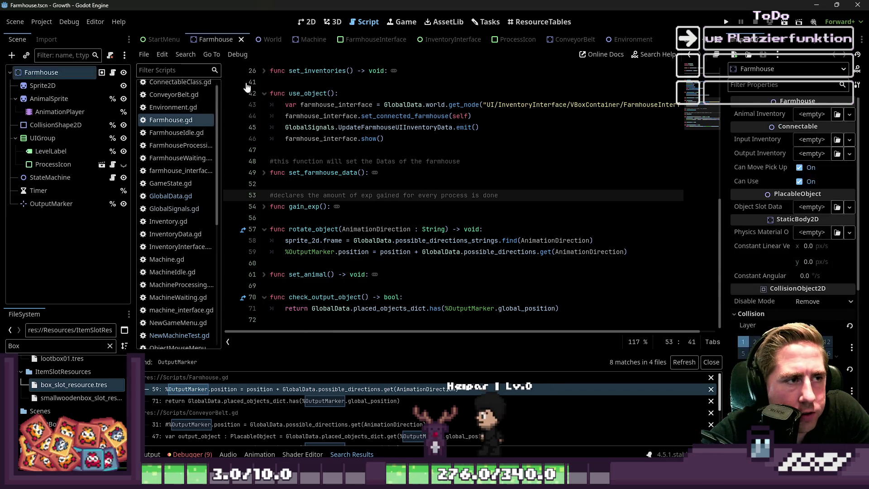
{"action": "left_click", "coordinate": [308, 22]}
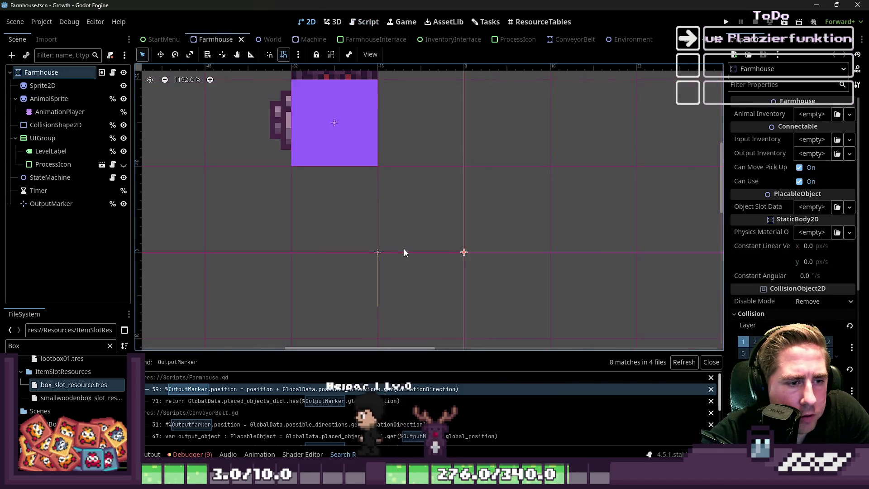
Reposition the Farmhouse's OutputMarker, leaving it at (-16, 0), then view Farmhouse.gd's code.
{"action": "mouse_move", "coordinate": [380, 252]}
{"action": "left_mouse_down"}
{"action": "mouse_move", "coordinate": [447, 291]}
{"action": "mouse_move", "coordinate": [374, 250]}
{"action": "left_mouse_up"}
{"action": "scroll", "coordinate": [533, 238], "scroll_direction": "down", "scroll_amount": 2}
{"action": "key", "text": "ctrl+s"}
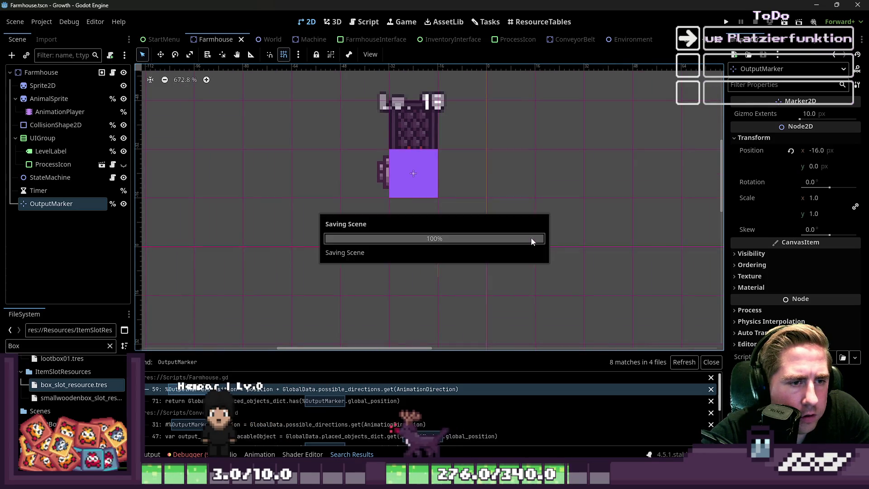
{"action": "mouse_move", "coordinate": [438, 247]}
{"action": "left_mouse_down"}
{"action": "mouse_move", "coordinate": [395, 243]}
{"action": "mouse_move", "coordinate": [349, 199]}
{"action": "left_mouse_up"}
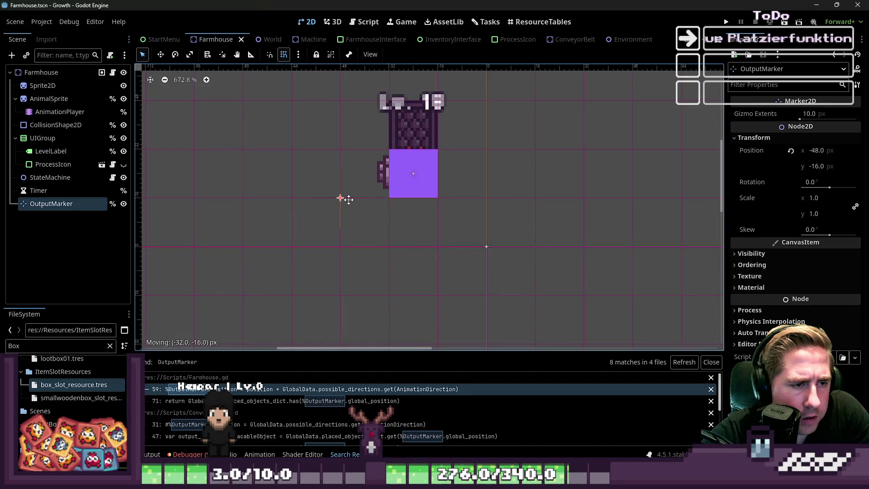
{"action": "left_click_drag", "start_coordinate": [355, 204], "coordinate": [399, 223]}
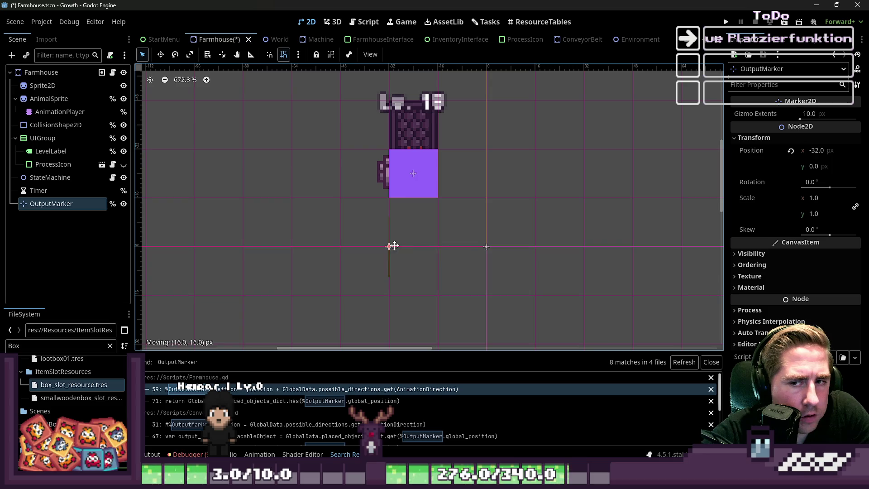
{"action": "left_click", "coordinate": [357, 21]}
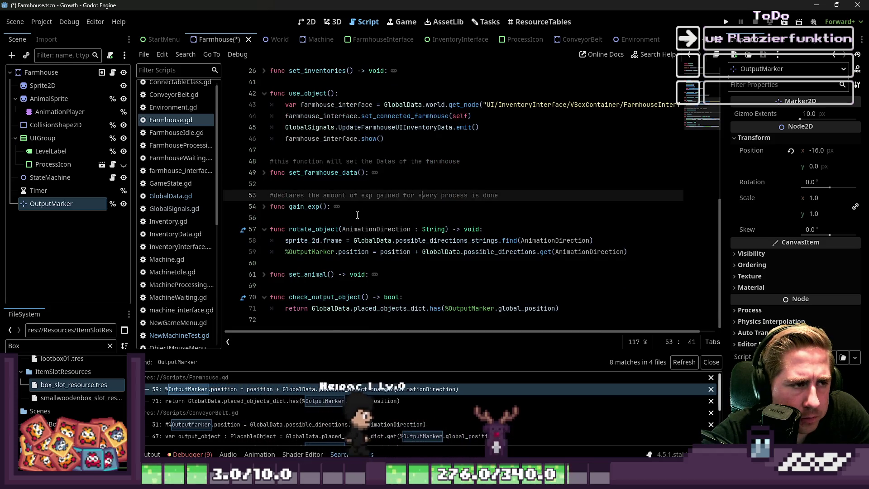
Inspect the position terms on Farmhouse.gd line 59 and jump to possible_directions in GlobalData.gd.
{"action": "left_click", "coordinate": [321, 252]}
{"action": "double_click", "coordinate": [321, 252]}
{"action": "double_click", "coordinate": [354, 252]}
{"action": "double_click", "coordinate": [396, 252]}
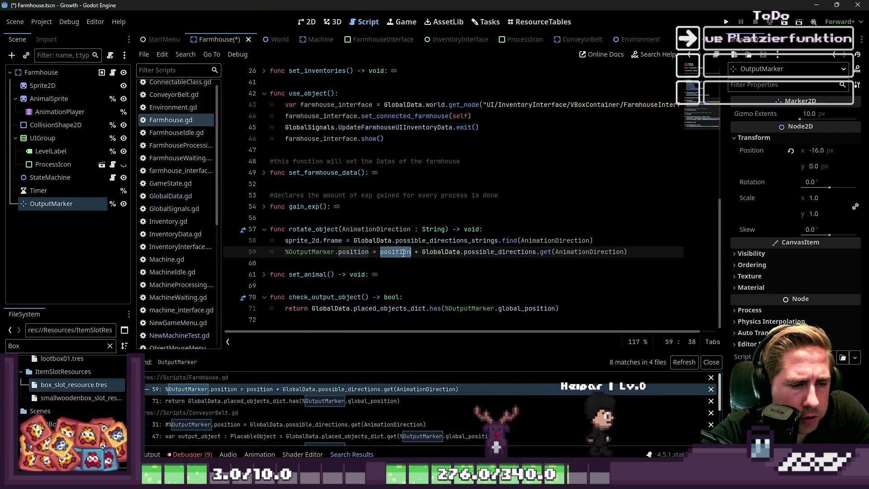
{"action": "left_click", "coordinate": [446, 252]}
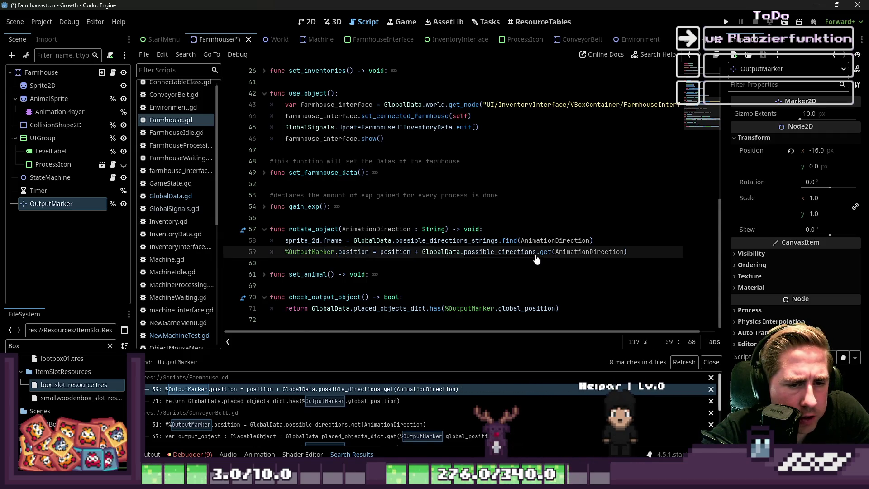
{"action": "left_click", "coordinate": [516, 256], "text": "ctrl"}
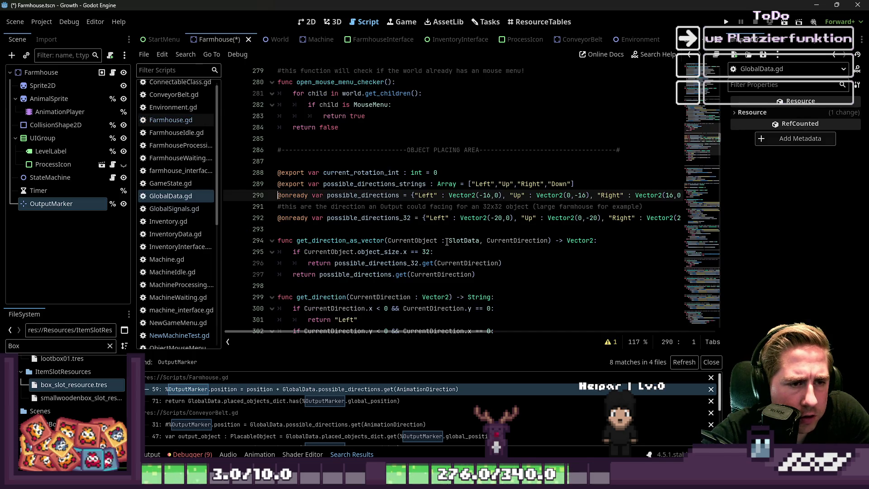
{"action": "mouse_move", "coordinate": [467, 335]}
{"action": "left_mouse_down"}
{"action": "mouse_move", "coordinate": [592, 338]}
{"action": "mouse_move", "coordinate": [481, 335]}
{"action": "left_mouse_up"}
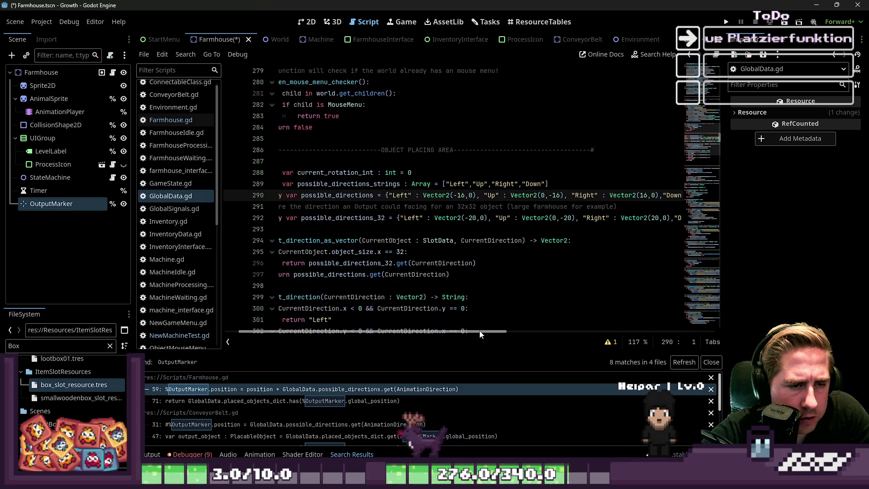
Delete 'position + ' from Farmhouse.gd line 59 so the marker uses the direction offset directly.
{"action": "left_click", "coordinate": [186, 121]}
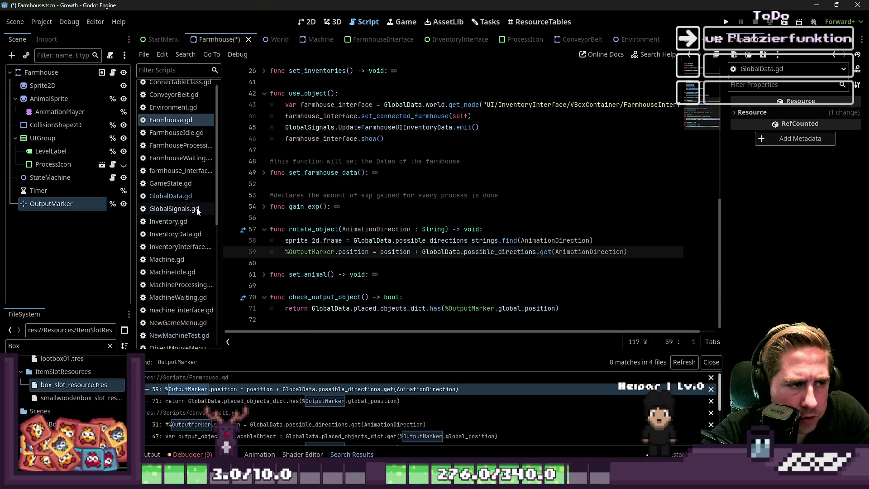
{"action": "left_click", "coordinate": [184, 194]}
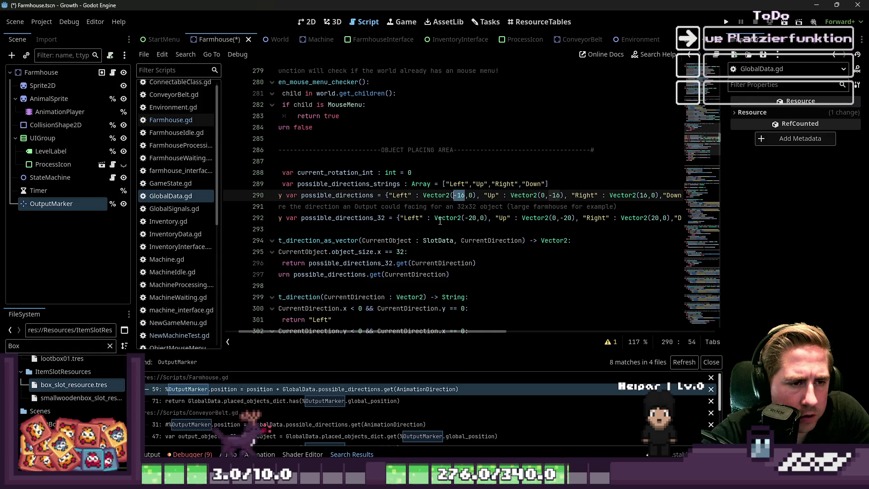
{"action": "left_click", "coordinate": [172, 124]}
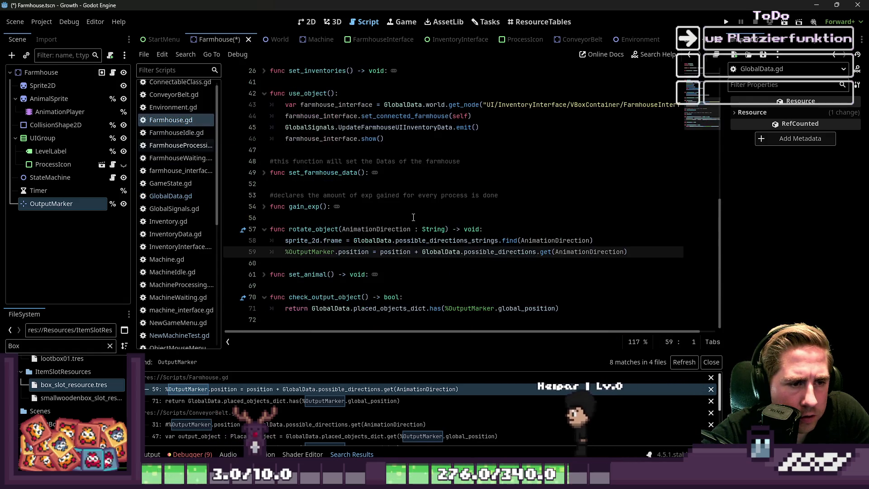
{"action": "key", "text": "ctrl+shift+Left"}
{"action": "key", "text": "ctrl+shift+Left"}
{"action": "key", "text": "BackSpace"}
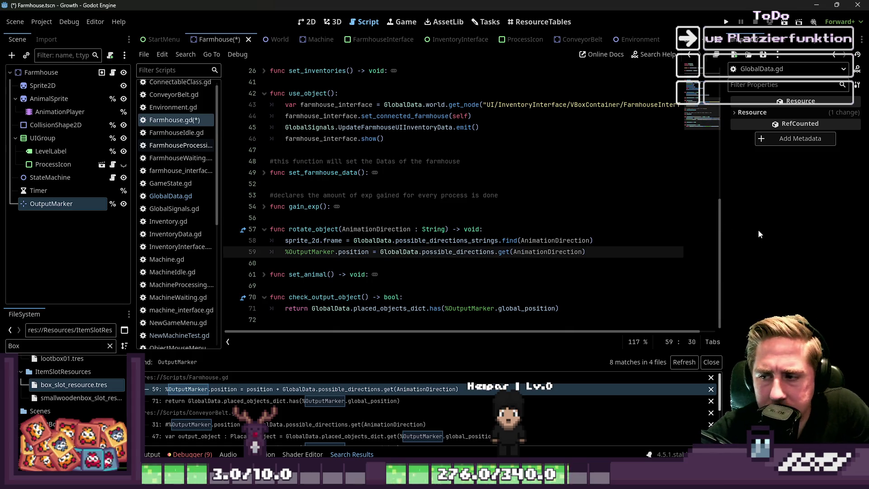
Read the OutputMarker's bottom-left position and change the Left offset's x to -32.
{"action": "left_click", "coordinate": [189, 199]}
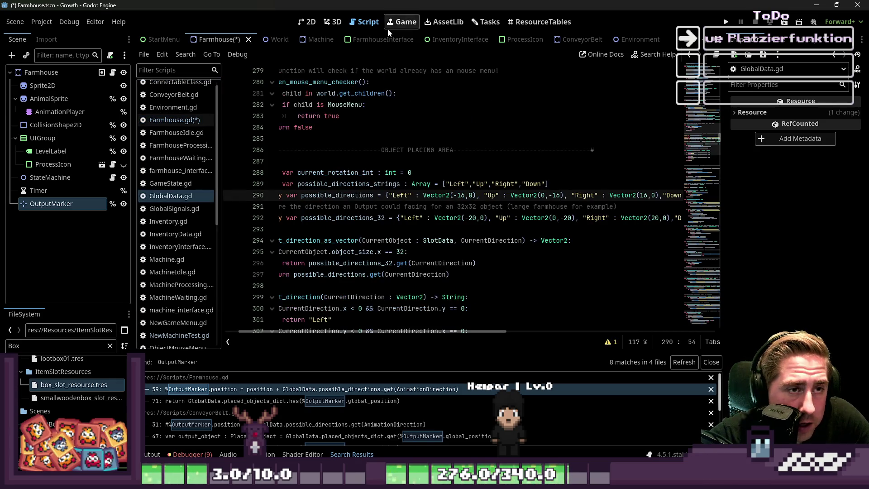
{"action": "left_click", "coordinate": [307, 21]}
{"action": "mouse_move", "coordinate": [440, 250]}
{"action": "left_mouse_down"}
{"action": "mouse_move", "coordinate": [388, 219]}
{"action": "mouse_move", "coordinate": [385, 195]}
{"action": "left_mouse_up"}
{"action": "left_click", "coordinate": [752, 112]}
{"action": "left_click", "coordinate": [761, 114]}
{"action": "left_click", "coordinate": [67, 190]}
{"action": "left_click", "coordinate": [68, 204]}
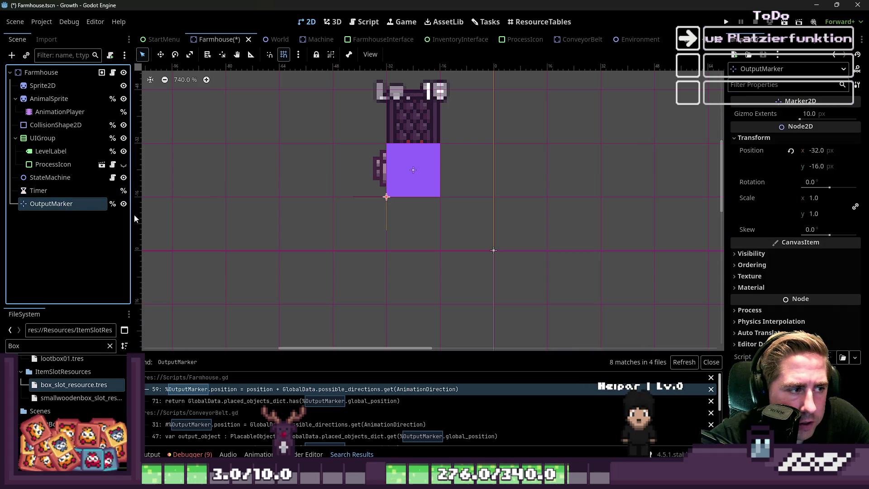
{"action": "left_click", "coordinate": [364, 25]}
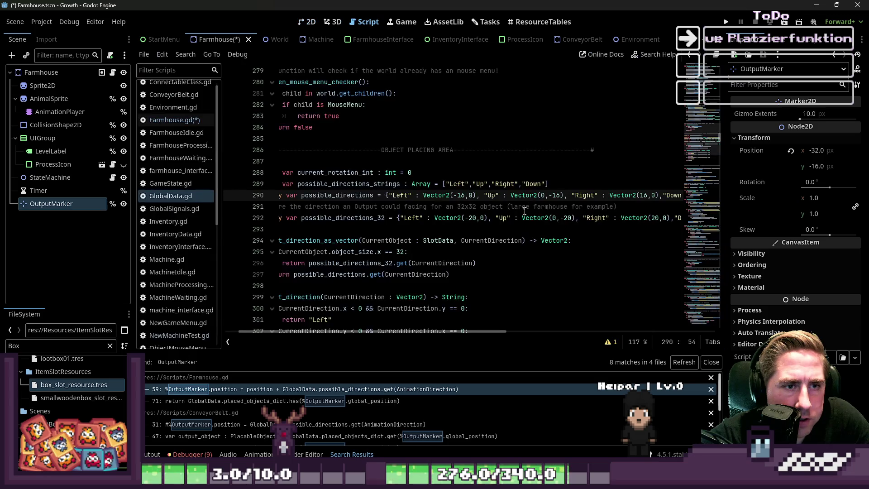
{"action": "key", "text": "Delete"}
{"action": "key", "text": "Delete"}
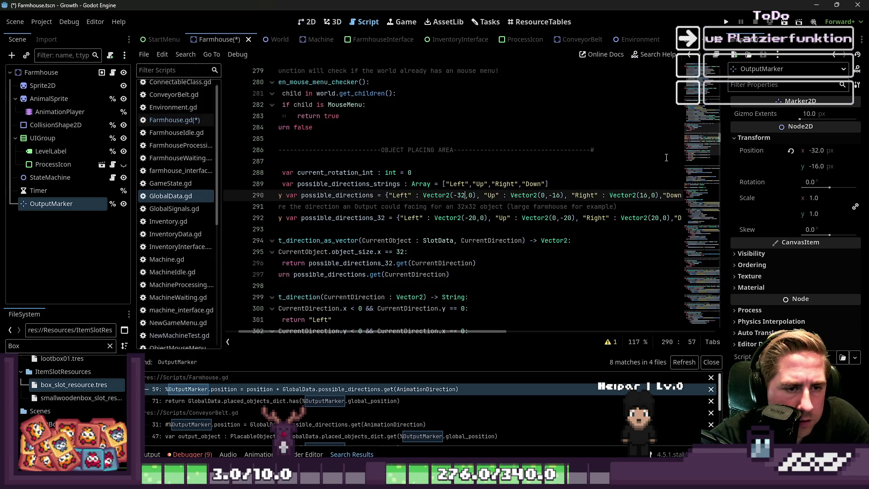
{"action": "type", "text": "32"}
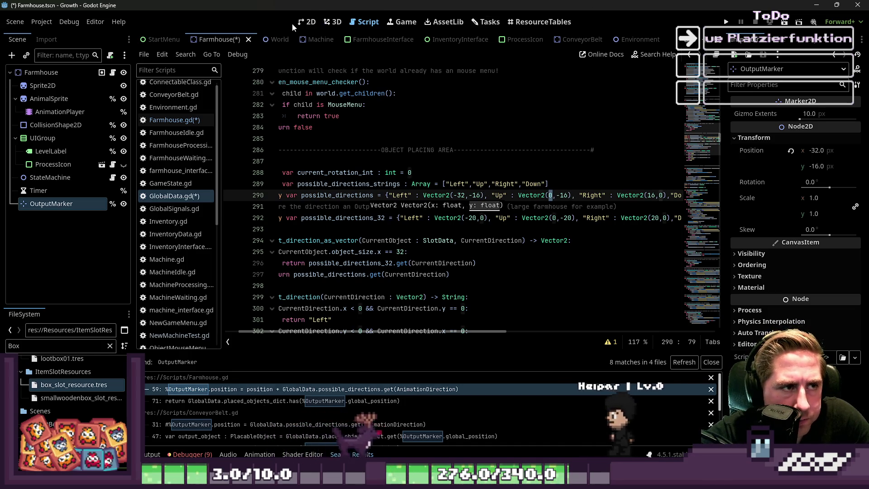
Check the marker at the top-right corner and set the Up offset to (-16, -32).
{"action": "left_click", "coordinate": [307, 22]}
{"action": "mouse_move", "coordinate": [383, 199]}
{"action": "left_mouse_down"}
{"action": "mouse_move", "coordinate": [392, 174]}
{"action": "mouse_move", "coordinate": [440, 143]}
{"action": "left_mouse_up"}
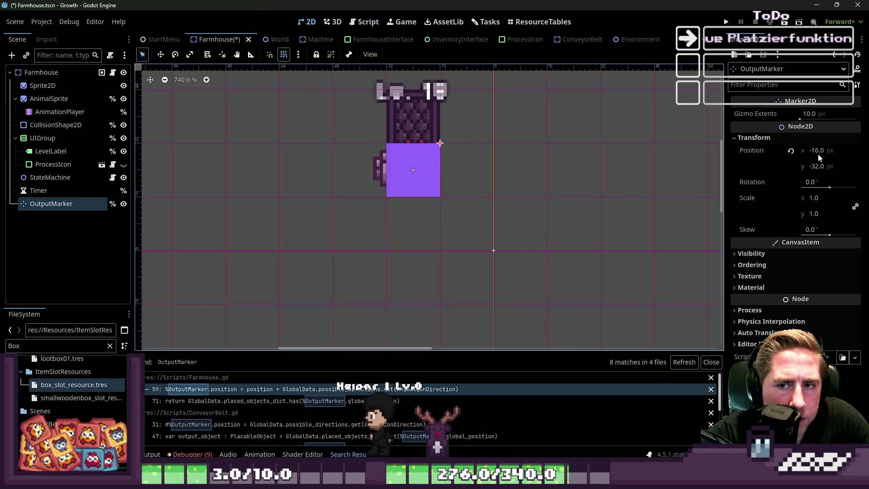
{"action": "left_click", "coordinate": [364, 22]}
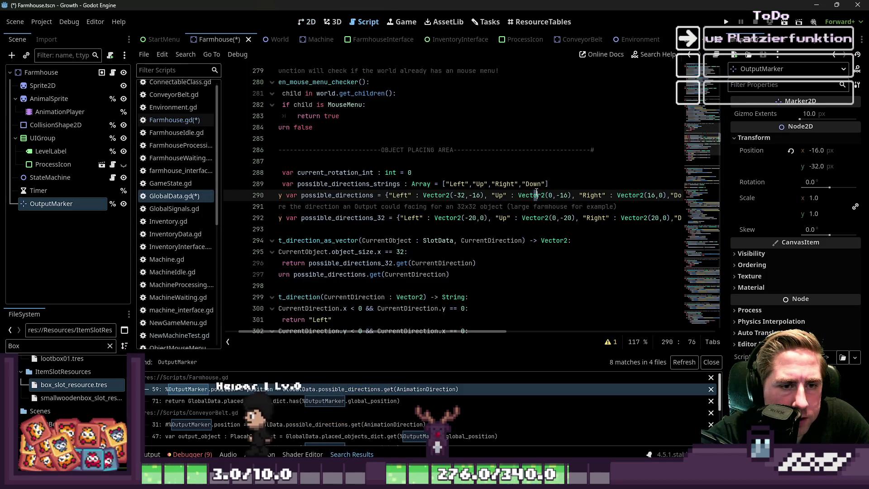
{"action": "key", "text": "Delete"}
{"action": "type", "text": "-16"}
{"action": "key", "text": "Right"}
{"action": "key", "text": "Right"}
{"action": "key", "text": "Delete"}
{"action": "key", "text": "Delete"}
{"action": "type", "text": "32"}
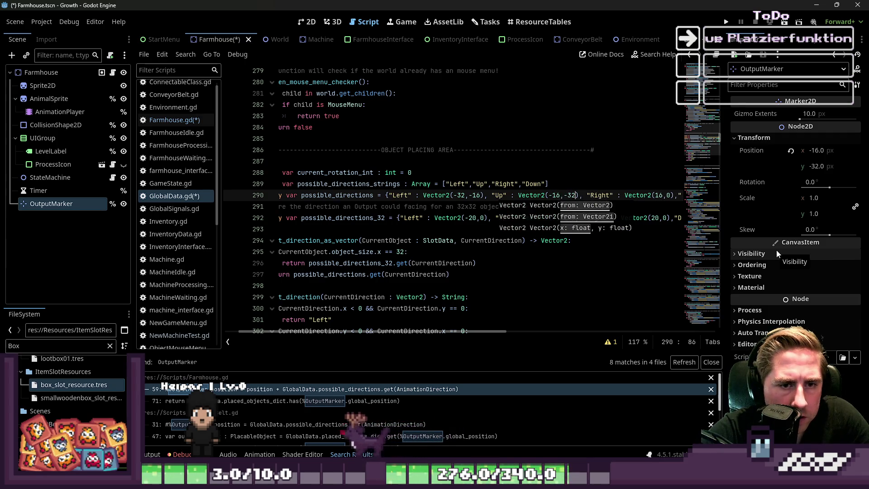
{"action": "key", "text": "Right"}
{"action": "key", "text": "Right"}
{"action": "key", "text": "Right"}
Set the Right offset to (0, -16) and the Down offset to (-16, 0) on line 290.
{"action": "key", "text": "Left"}
{"action": "key", "text": "Left"}
{"action": "key", "text": "Left"}
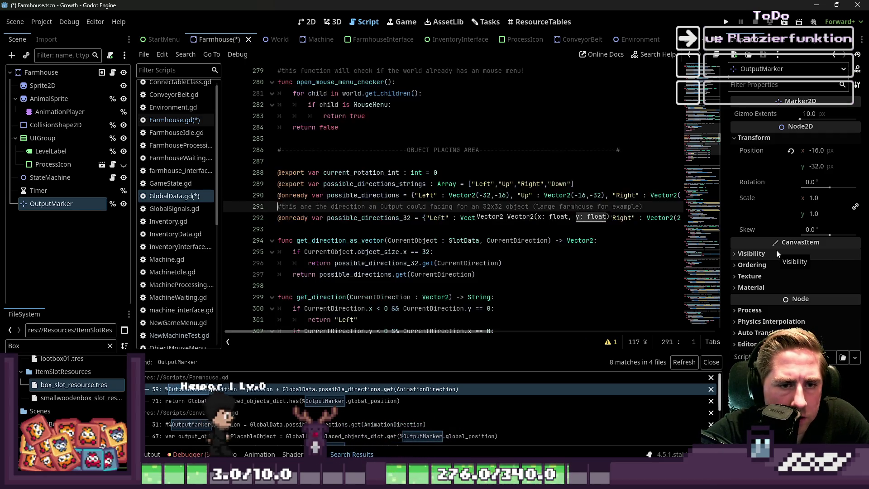
{"action": "key", "text": "Delete"}
{"action": "key", "text": "Delete"}
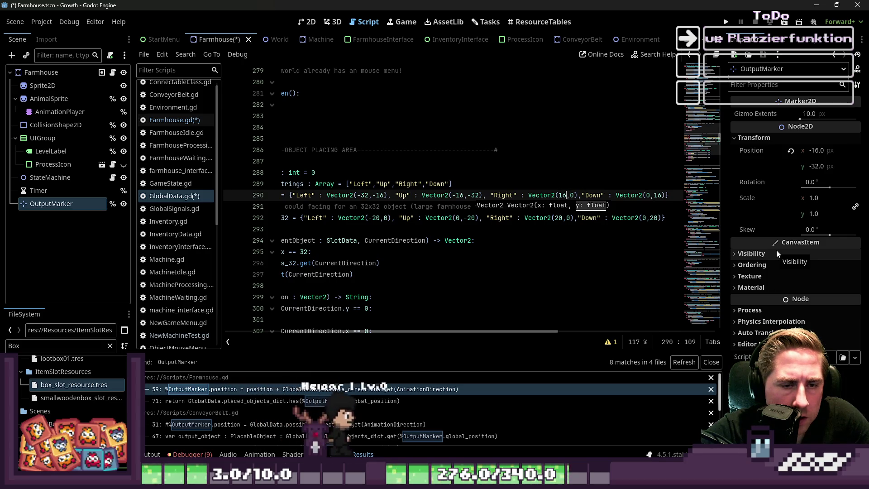
{"action": "type", "text": "0"}
{"action": "key", "text": "Right"}
{"action": "key", "text": "Delete"}
{"action": "type", "text": "-16"}
{"action": "key", "text": "Right"}
{"action": "key", "text": "Right"}
{"action": "key", "text": "Right"}
{"action": "key", "text": "Right"}
{"action": "key", "text": "Right"}
{"action": "key", "text": "Right"}
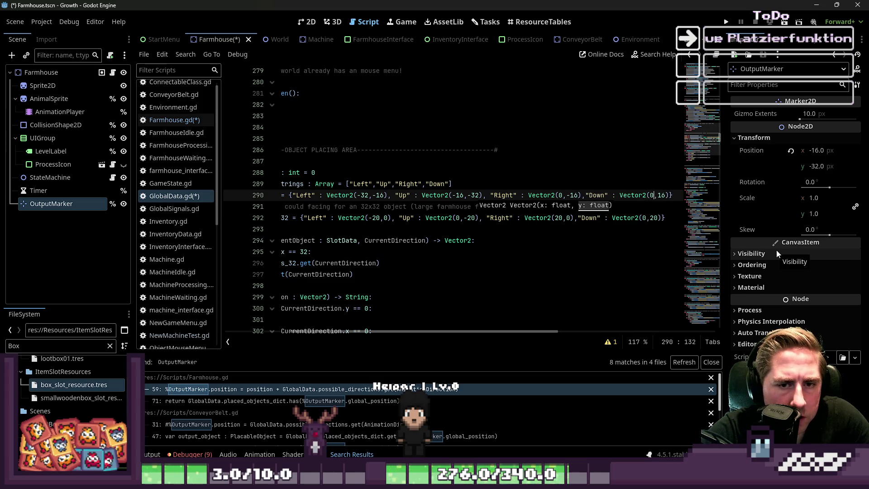
{"action": "key", "text": "Delete"}
{"action": "type", "text": "-16"}
{"action": "key", "text": "Right"}
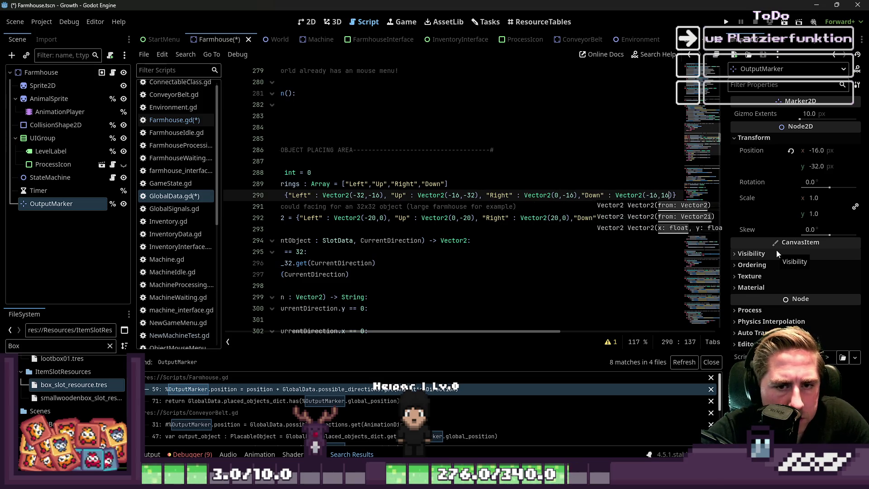
{"action": "key", "text": "Delete"}
{"action": "key", "text": "Delete"}
{"action": "type", "text": "0"}
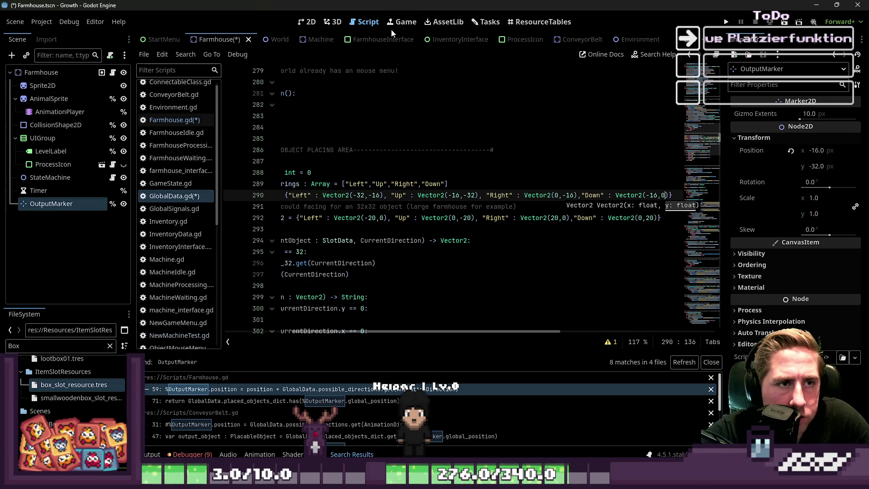
Save the edited scripts and scene, and move the OutputMarker lower on the canvas.
{"action": "key", "text": "ctrl+s"}
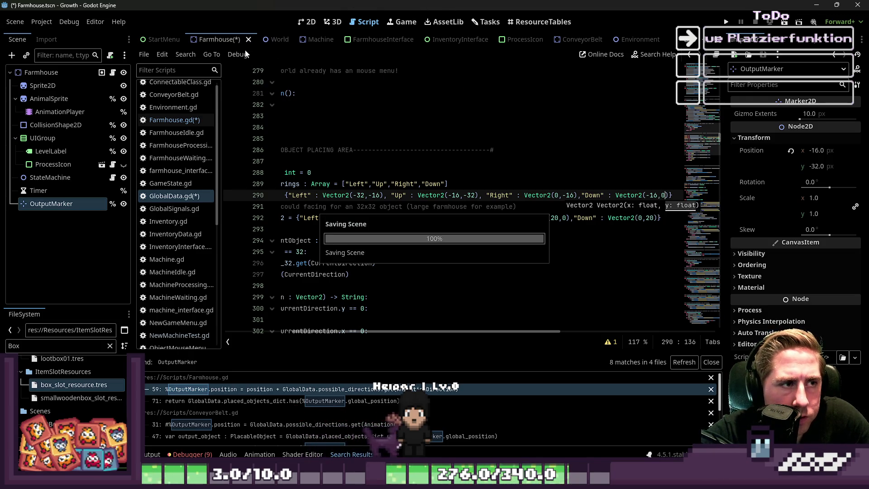
{"action": "key", "text": "ctrl+F1"}
{"action": "left_click_drag", "start_coordinate": [441, 148], "coordinate": [438, 246]}
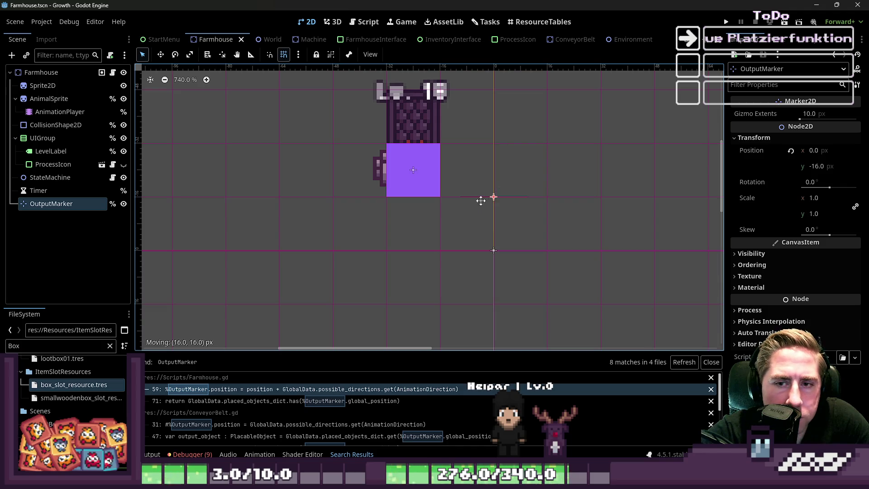
Save the Farmhouse scene and bring up the Machine scene's script.
{"action": "key", "text": "ctrl+s"}
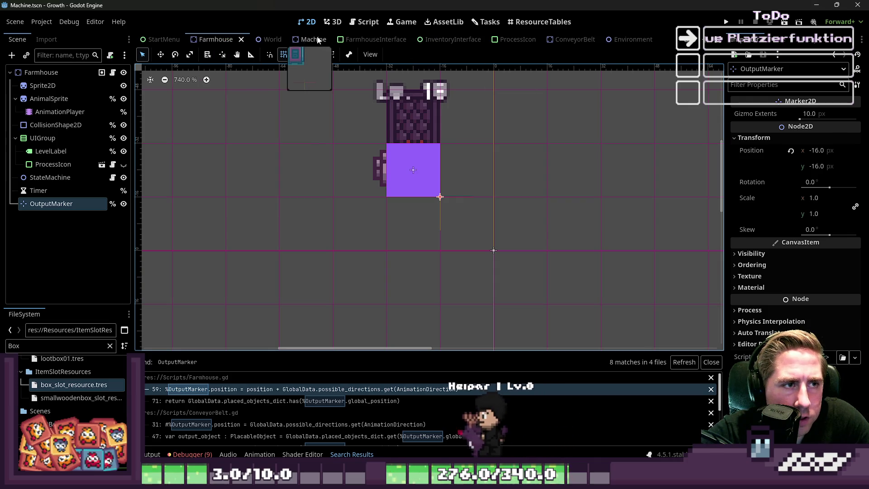
{"action": "left_click", "coordinate": [324, 42]}
{"action": "left_click", "coordinate": [353, 25]}
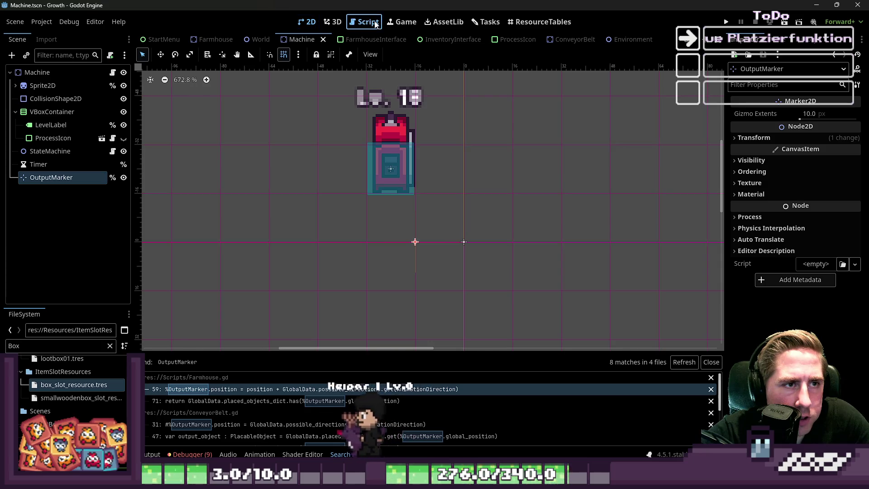
Browse Machine.gd's update_animation code, then return to the Farmhouse scene and Farmhouse.gd.
{"action": "scroll", "coordinate": [419, 130], "scroll_direction": "down", "scroll_amount": 9}
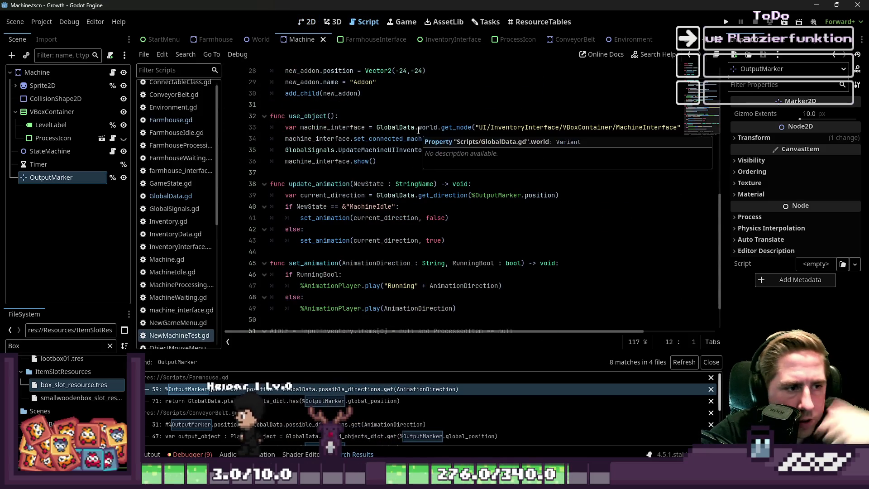
{"action": "scroll", "coordinate": [418, 130], "scroll_direction": "down", "scroll_amount": 1}
{"action": "scroll", "coordinate": [418, 131], "scroll_direction": "up", "scroll_amount": 8}
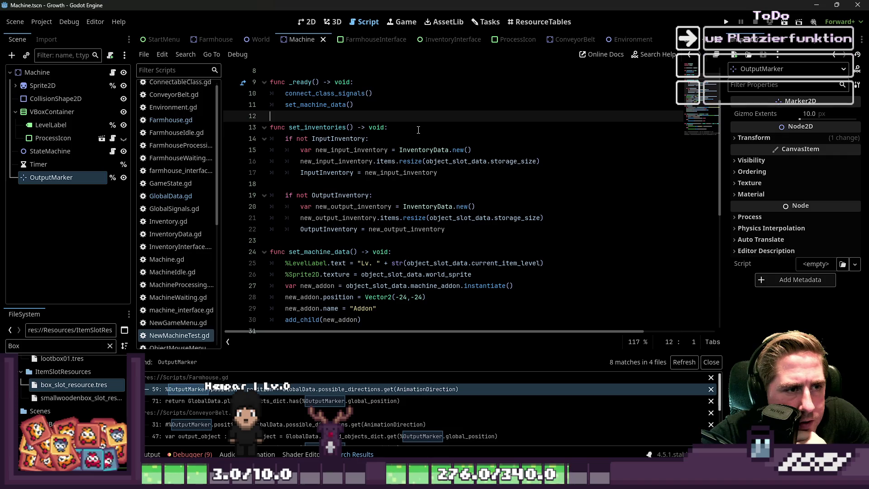
{"action": "scroll", "coordinate": [418, 131], "scroll_direction": "up", "scroll_amount": 3}
{"action": "scroll", "coordinate": [419, 131], "scroll_direction": "down", "scroll_amount": 12}
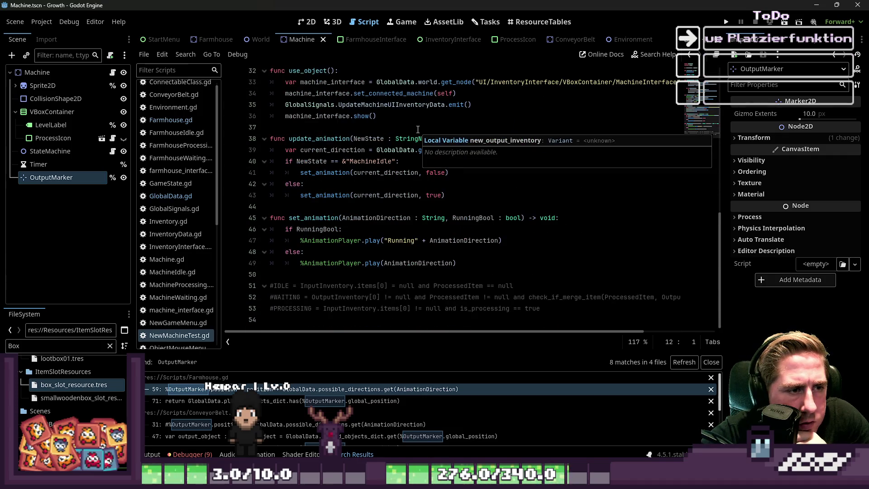
{"action": "left_click", "coordinate": [316, 138]}
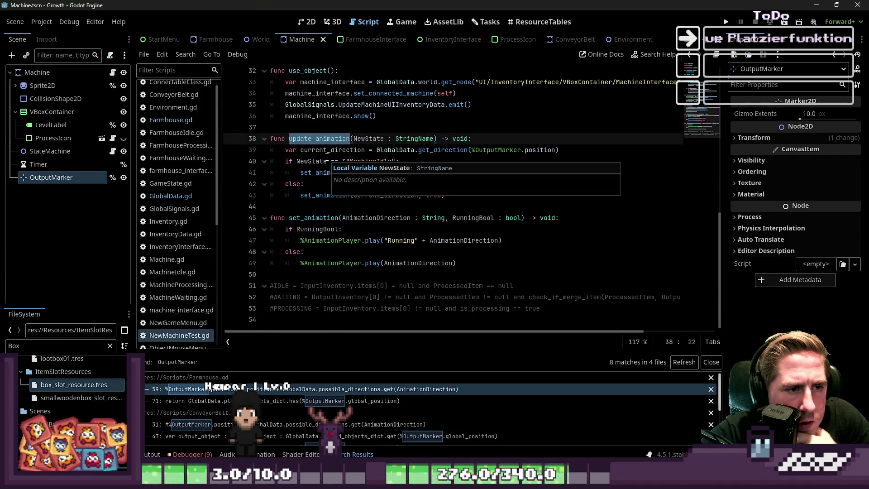
{"action": "left_click", "coordinate": [508, 218]}
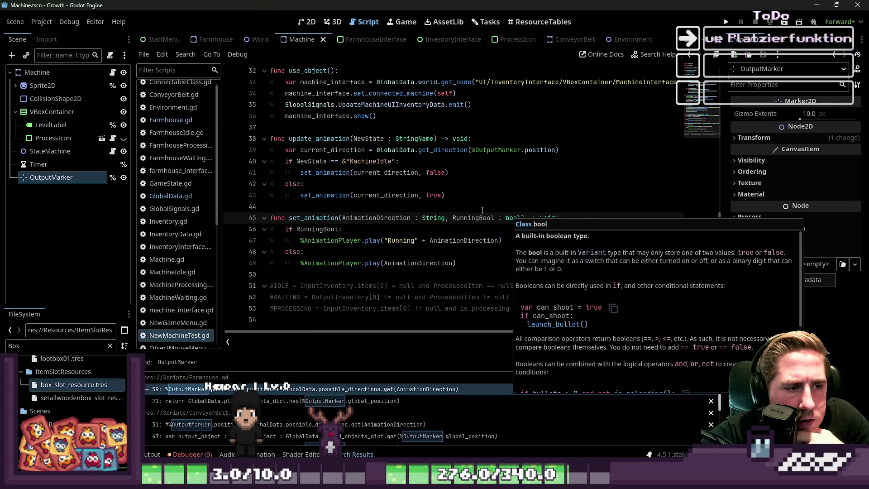
{"action": "left_click", "coordinate": [209, 39]}
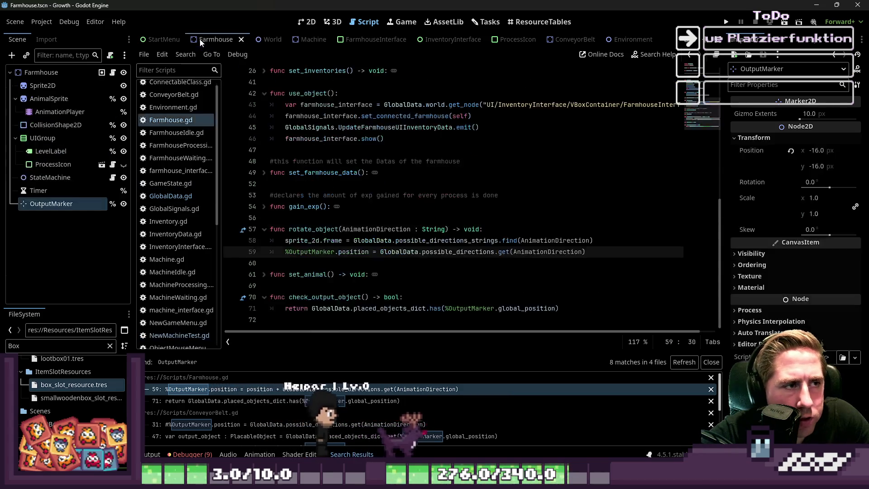
Browse Farmhouse.gd's set_inventories and use_object code and select the rotate_object name.
{"action": "double_click", "coordinate": [314, 229]}
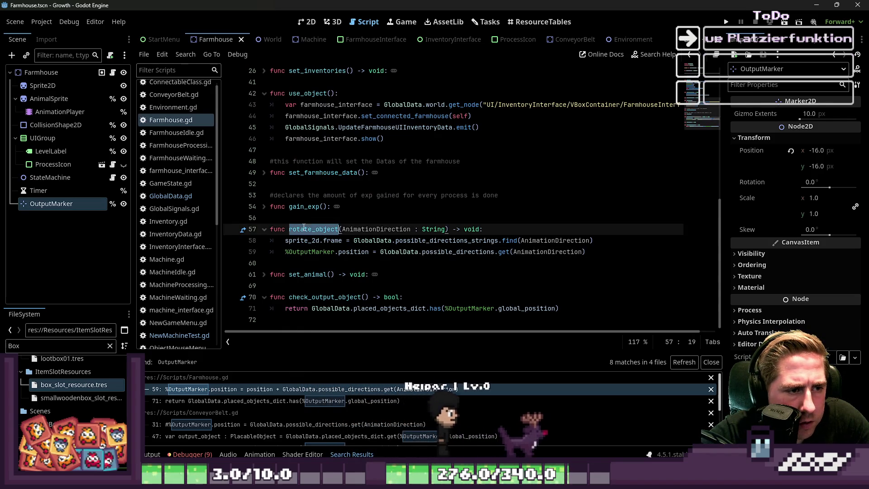
{"action": "scroll", "coordinate": [379, 240], "scroll_direction": "up", "scroll_amount": 7}
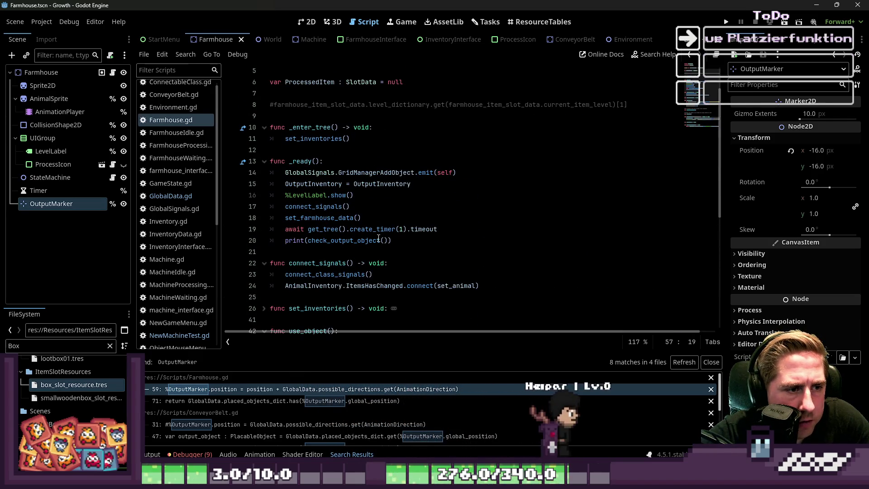
{"action": "scroll", "coordinate": [378, 238], "scroll_direction": "down", "scroll_amount": 5}
{"action": "scroll", "coordinate": [379, 239], "scroll_direction": "up", "scroll_amount": 1}
{"action": "left_click", "coordinate": [257, 172]}
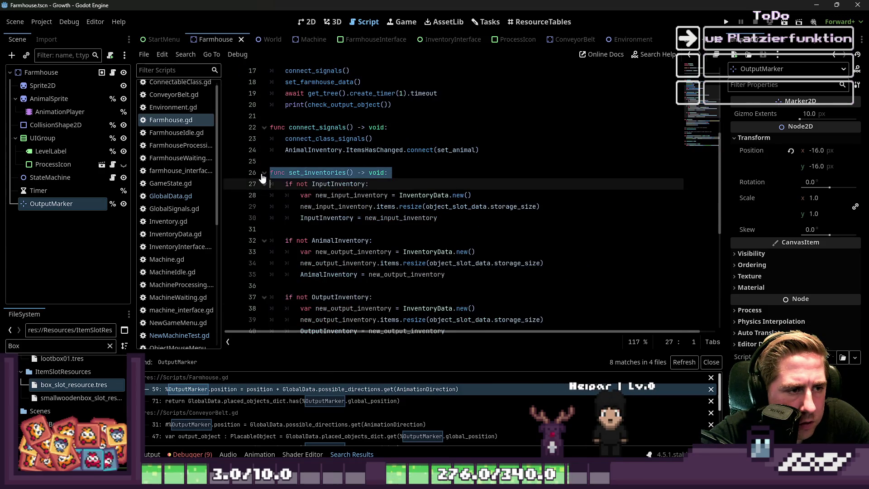
{"action": "left_click", "coordinate": [263, 174]}
{"action": "scroll", "coordinate": [362, 203], "scroll_direction": "down", "scroll_amount": 2}
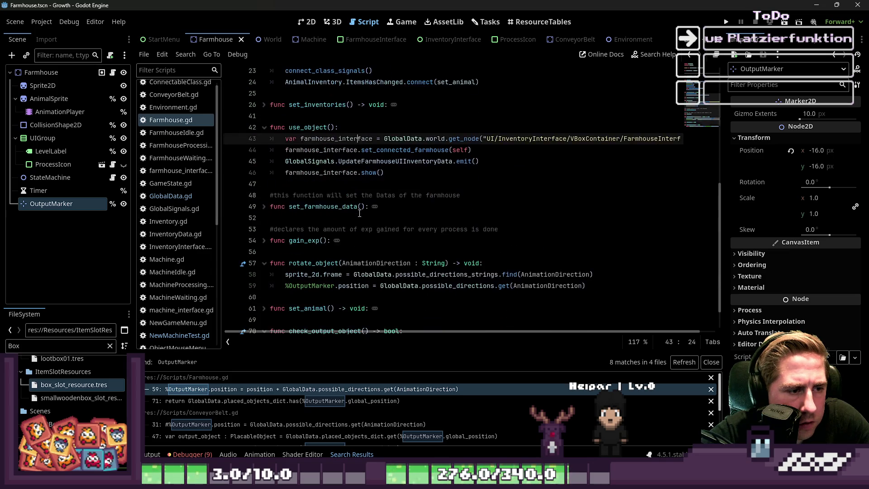
{"action": "left_click", "coordinate": [359, 172]}
{"action": "scroll", "coordinate": [356, 172], "scroll_direction": "down", "scroll_amount": 1}
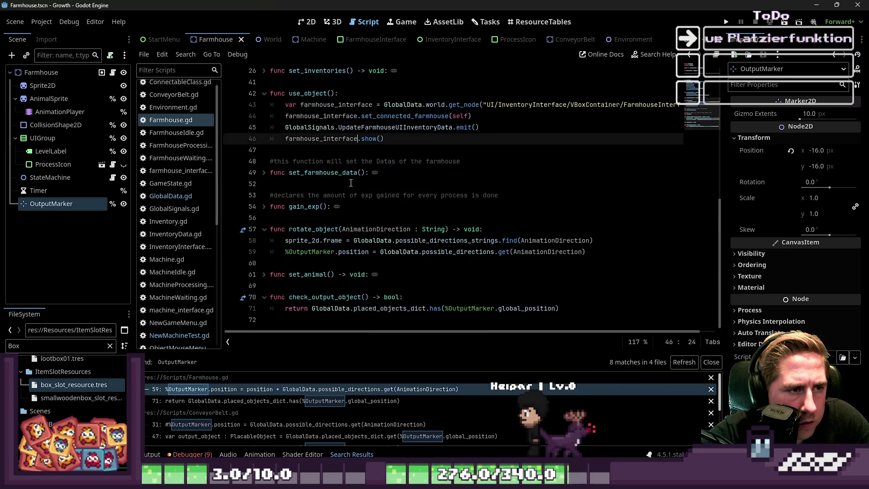
{"action": "double_click", "coordinate": [315, 230]}
Search all project files for rotate_object, finding 8 matches in 5 files.
{"action": "key", "text": "ctrl+shift+f"}
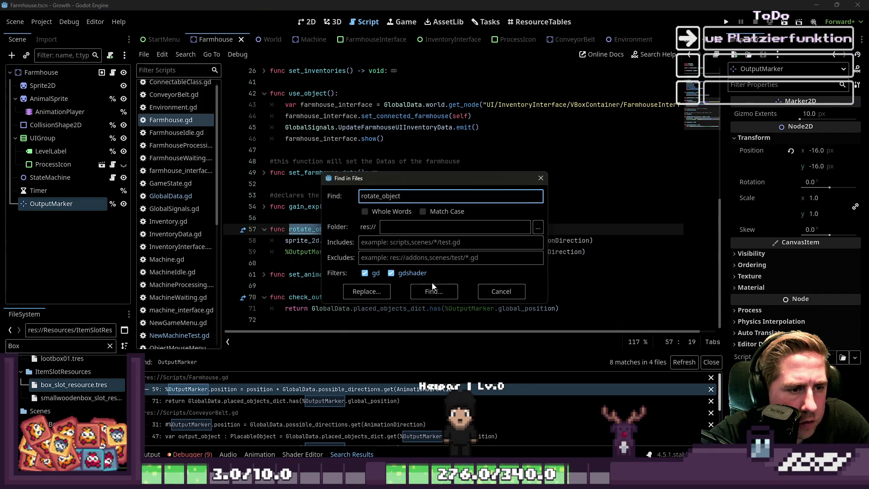
{"action": "left_click", "coordinate": [433, 290]}
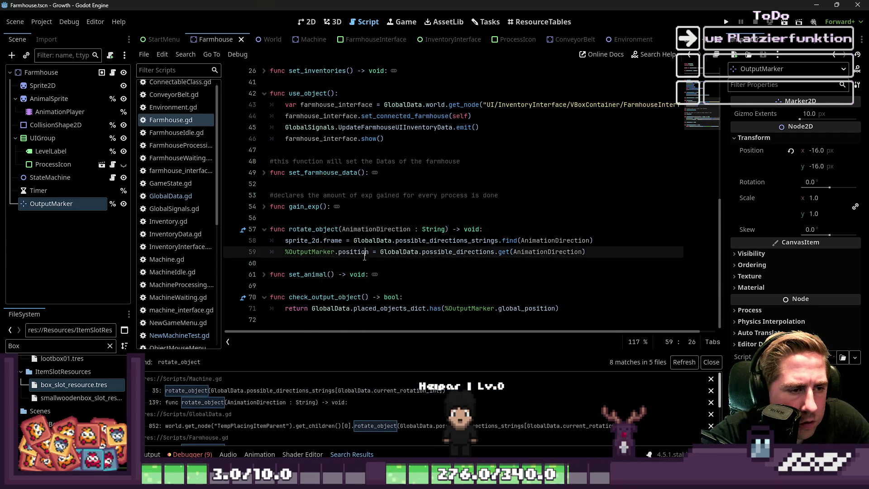
{"action": "left_click", "coordinate": [362, 252], "text": "ctrl"}
{"action": "key", "text": "ctrl+f"}
{"action": "left_click", "coordinate": [165, 120]}
{"action": "key", "text": "ctrl+f"}
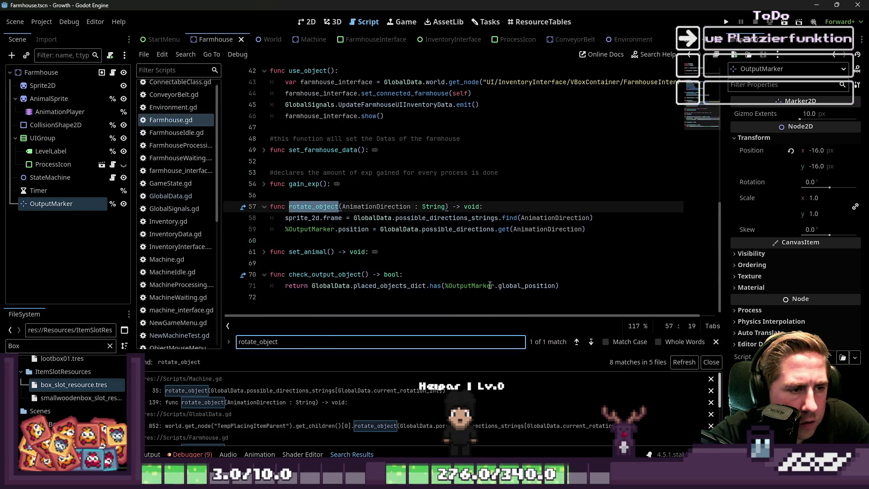
{"action": "key", "text": "ctrl+shift+f"}
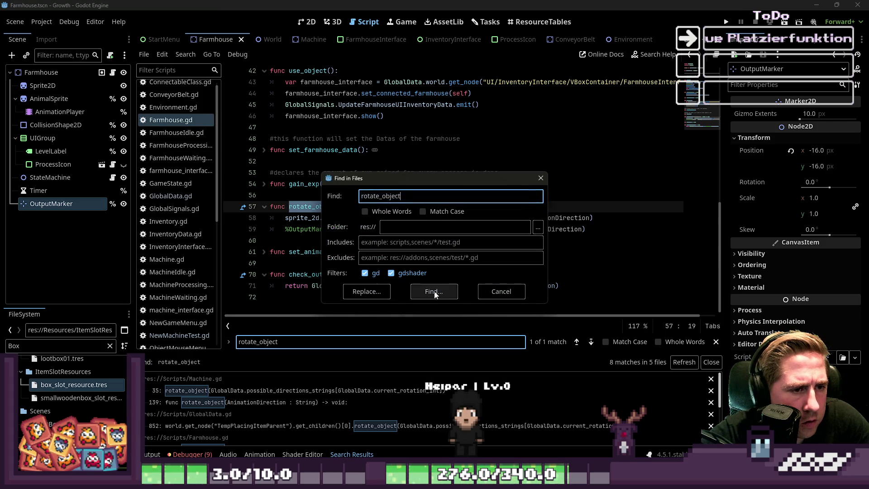
{"action": "left_click", "coordinate": [434, 290]}
Step through the GlobalData.gd 852, Farmhouse.gd 57 and Machine.gd 35 matches to rotate_object's definition.
{"action": "left_click", "coordinate": [340, 423]}
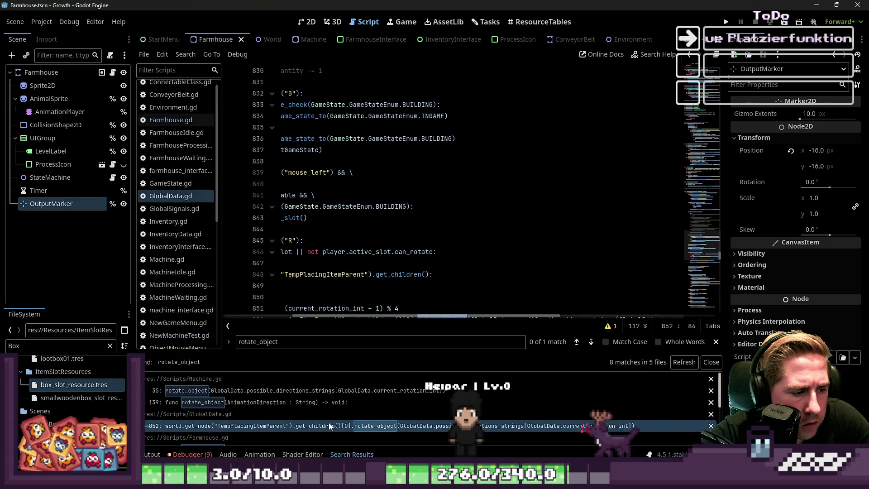
{"action": "scroll", "coordinate": [270, 321], "scroll_direction": "left", "scroll_amount": 4}
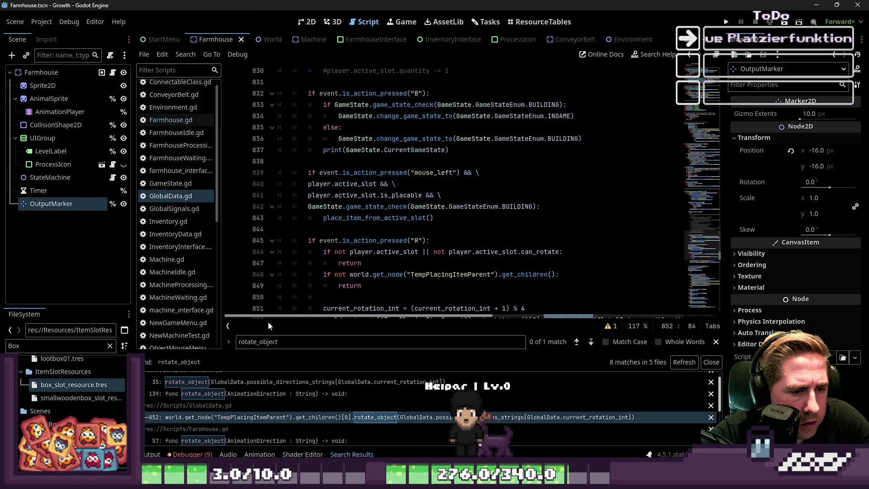
{"action": "left_click", "coordinate": [265, 441]}
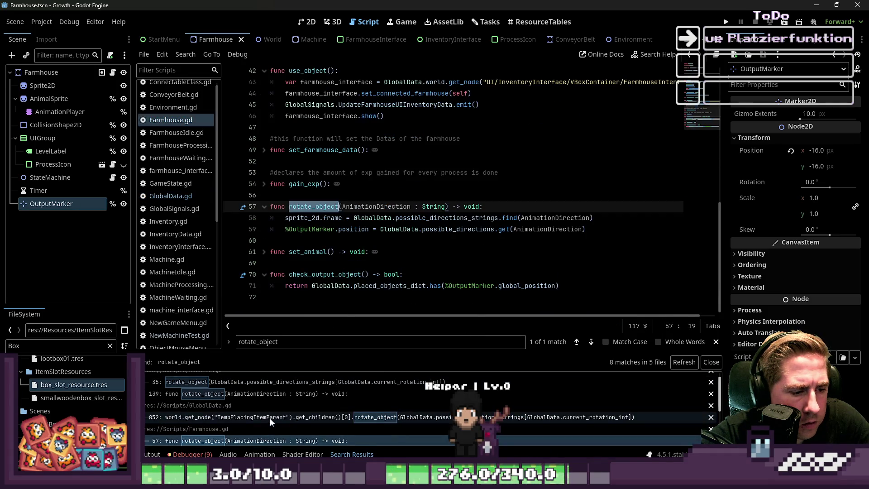
{"action": "left_click", "coordinate": [277, 404]}
{"action": "scroll", "coordinate": [376, 264], "scroll_direction": "down", "scroll_amount": 3}
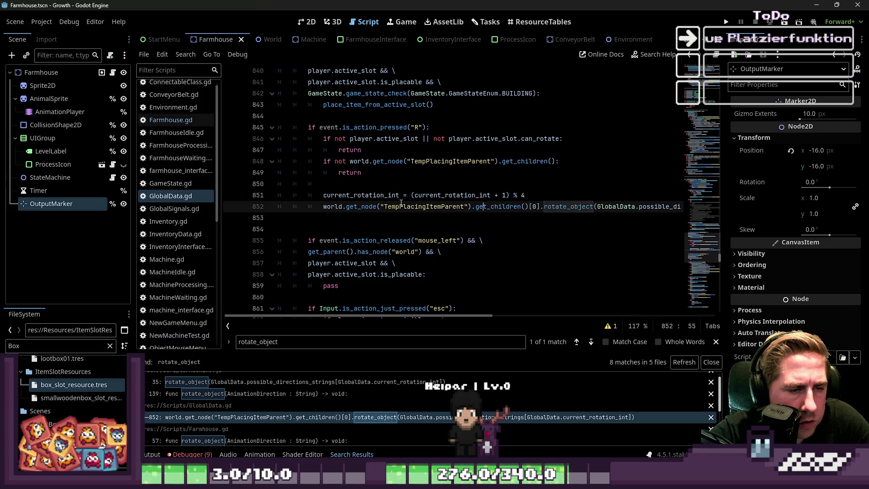
{"action": "scroll", "coordinate": [265, 412], "scroll_direction": "down", "scroll_amount": 1}
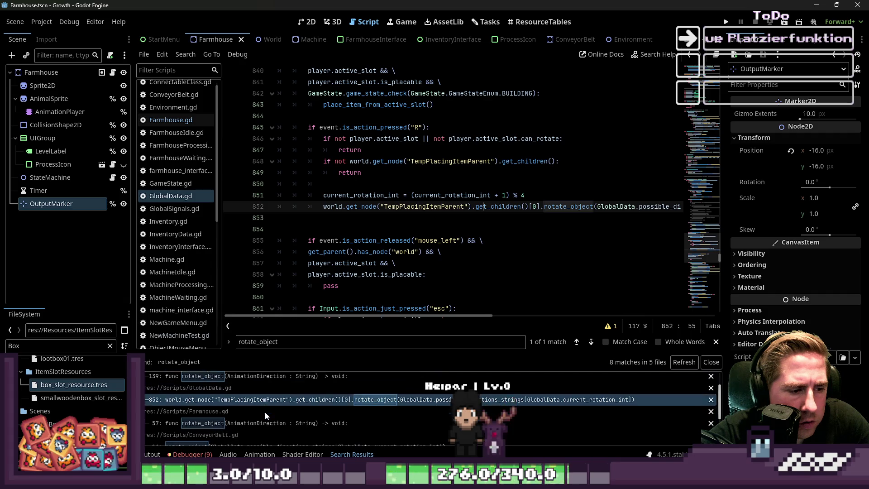
{"action": "left_click", "coordinate": [274, 424]}
{"action": "scroll", "coordinate": [280, 412], "scroll_direction": "down", "scroll_amount": 4}
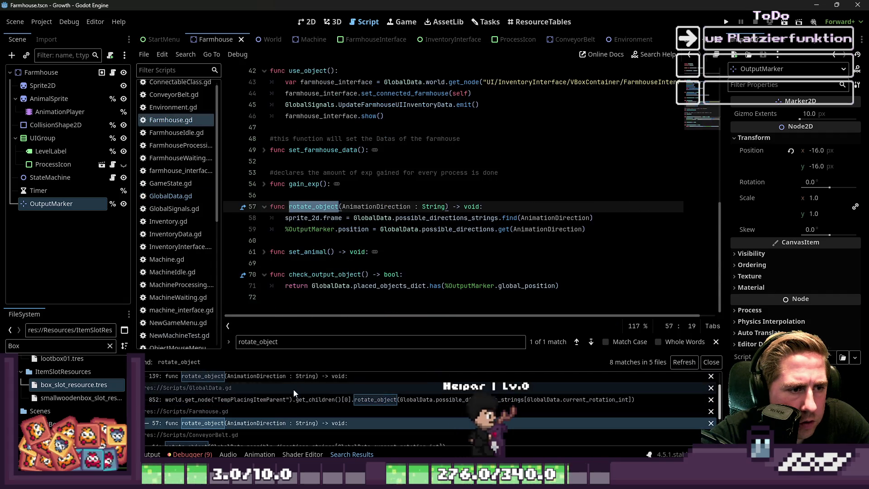
{"action": "scroll", "coordinate": [281, 394], "scroll_direction": "down", "scroll_amount": 3}
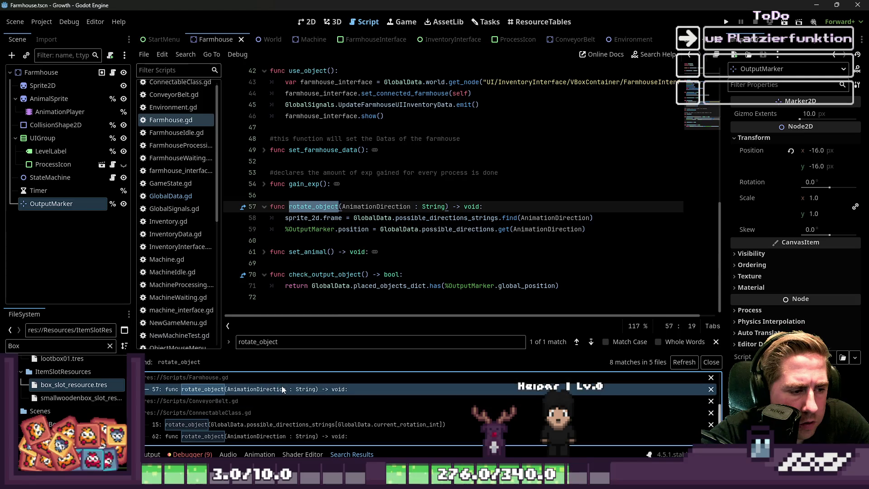
{"action": "scroll", "coordinate": [275, 392], "scroll_direction": "down", "scroll_amount": 3}
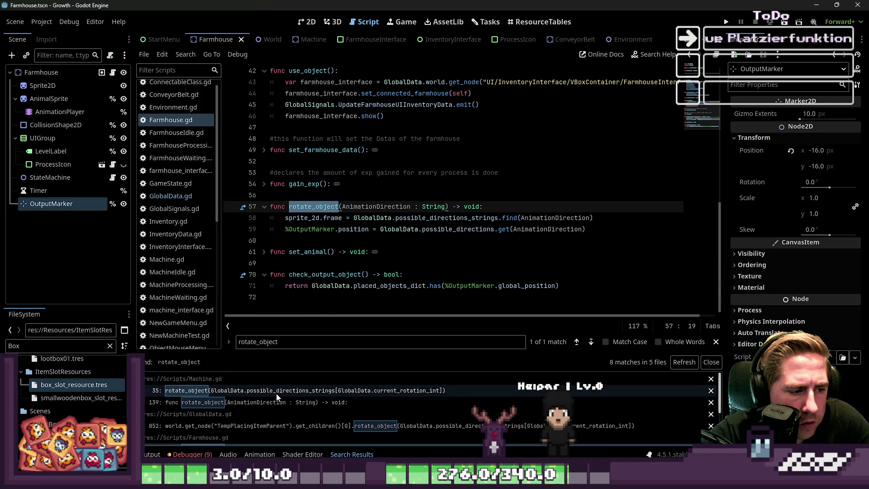
{"action": "left_click", "coordinate": [276, 393]}
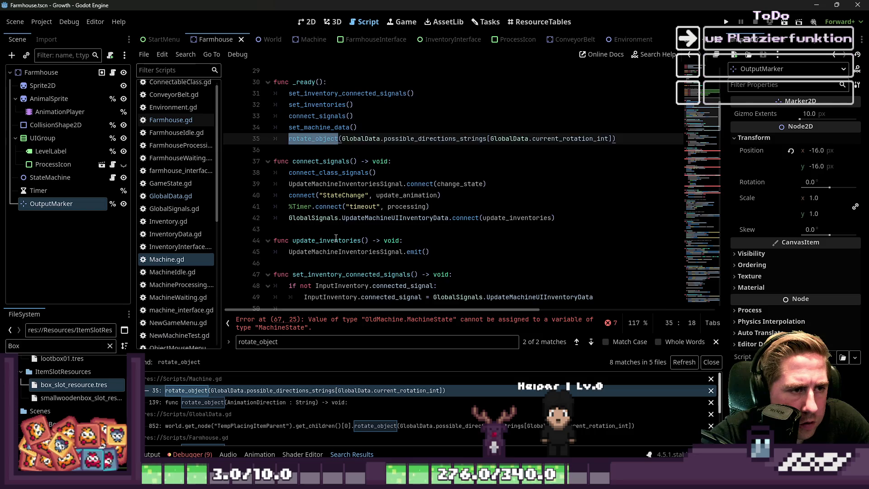
{"action": "scroll", "coordinate": [337, 244], "scroll_direction": "up", "scroll_amount": 2}
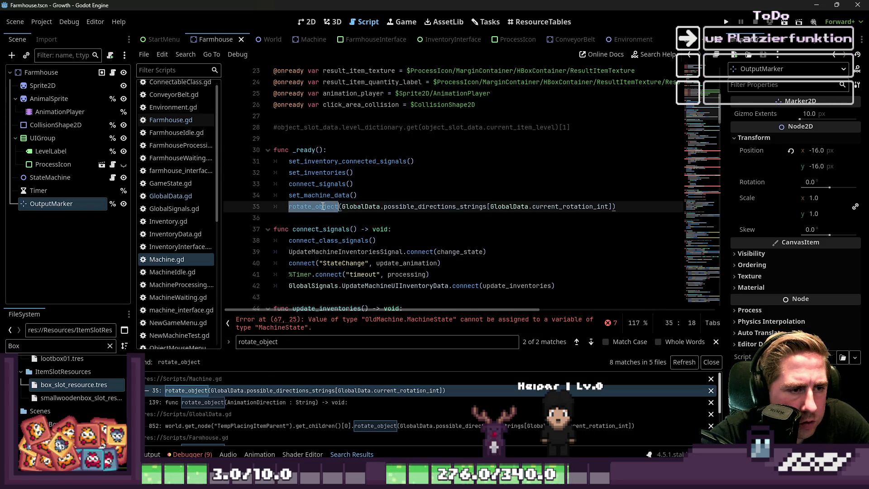
{"action": "left_click", "coordinate": [303, 215], "text": "ctrl"}
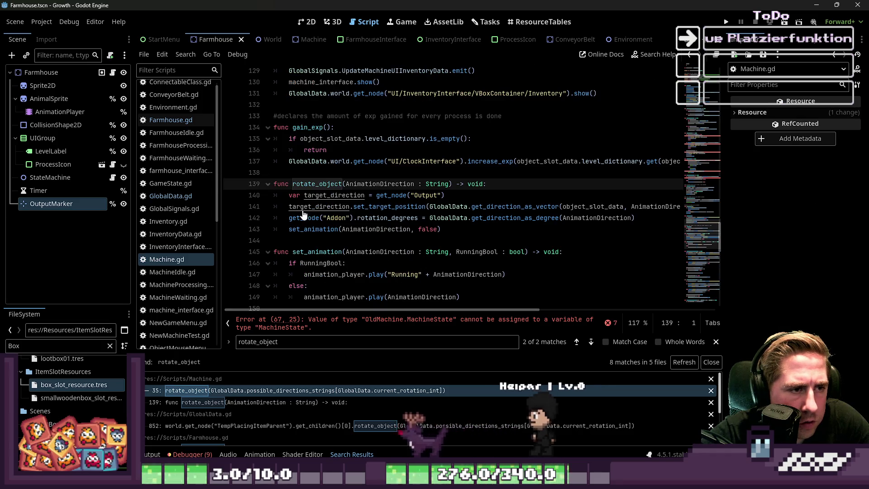
Read through Machine.gd's change_state code, then select the script and focus the FileSystem filter box.
{"action": "scroll", "coordinate": [309, 214], "scroll_direction": "up", "scroll_amount": 6}
{"action": "scroll", "coordinate": [309, 214], "scroll_direction": "up", "scroll_amount": 14}
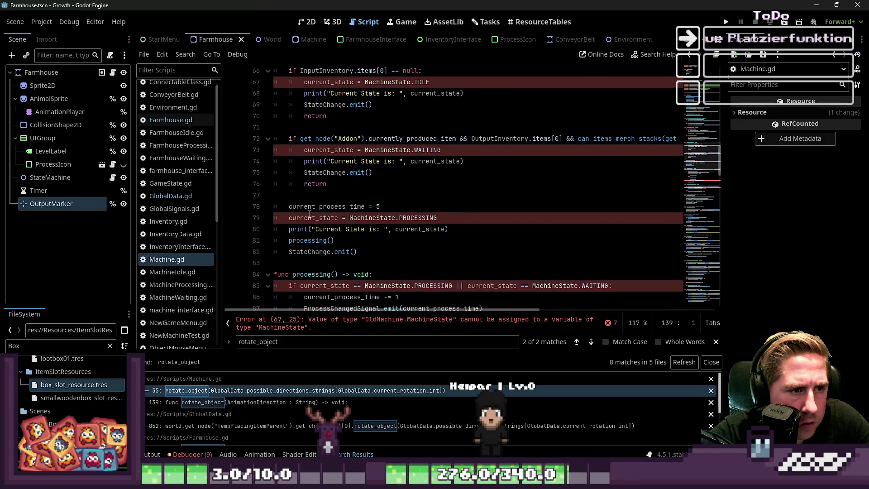
{"action": "scroll", "coordinate": [310, 214], "scroll_direction": "up", "scroll_amount": 9}
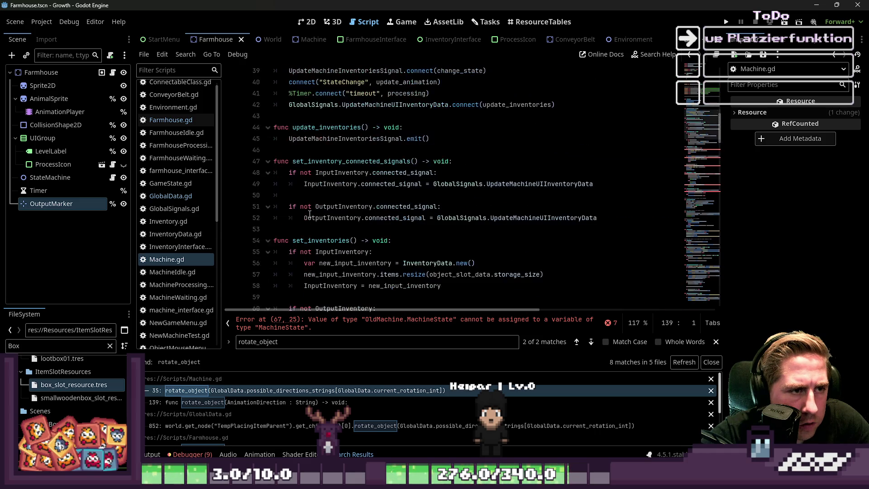
{"action": "scroll", "coordinate": [309, 213], "scroll_direction": "down", "scroll_amount": 6}
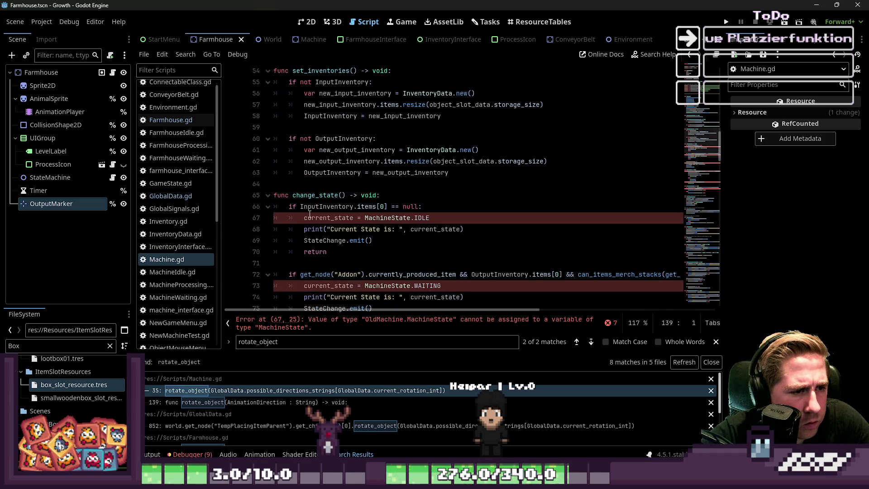
{"action": "scroll", "coordinate": [309, 214], "scroll_direction": "up", "scroll_amount": 1}
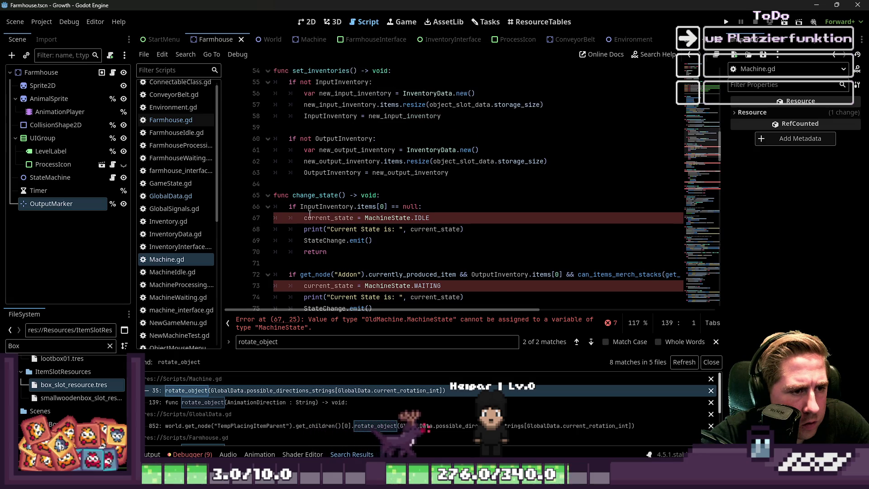
{"action": "scroll", "coordinate": [309, 213], "scroll_direction": "down", "scroll_amount": 3}
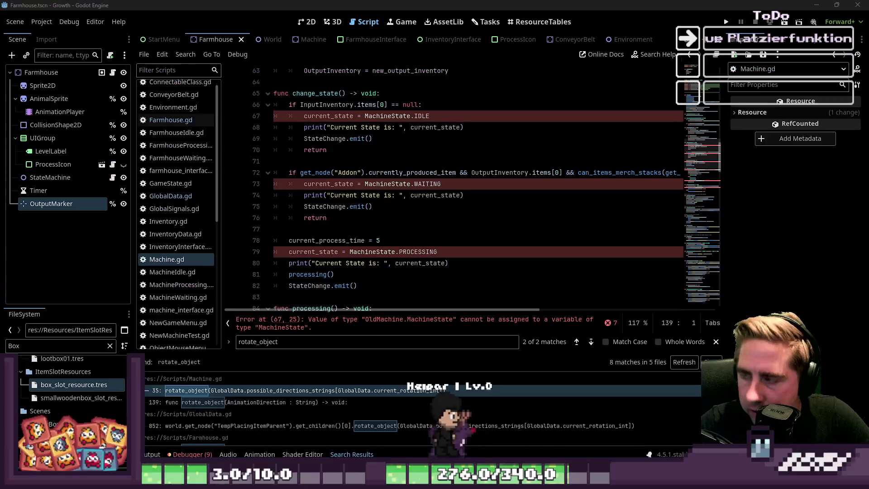
{"action": "scroll", "coordinate": [407, 153], "scroll_direction": "up", "scroll_amount": 15}
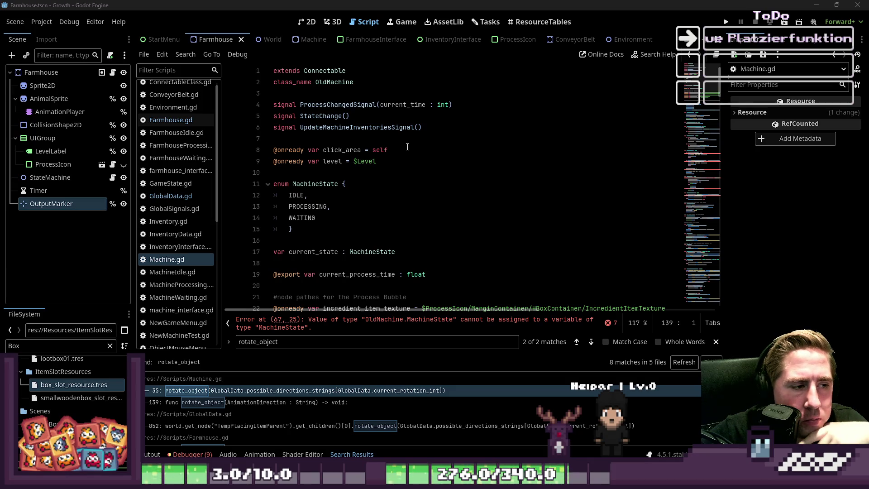
{"action": "left_click", "coordinate": [182, 257]}
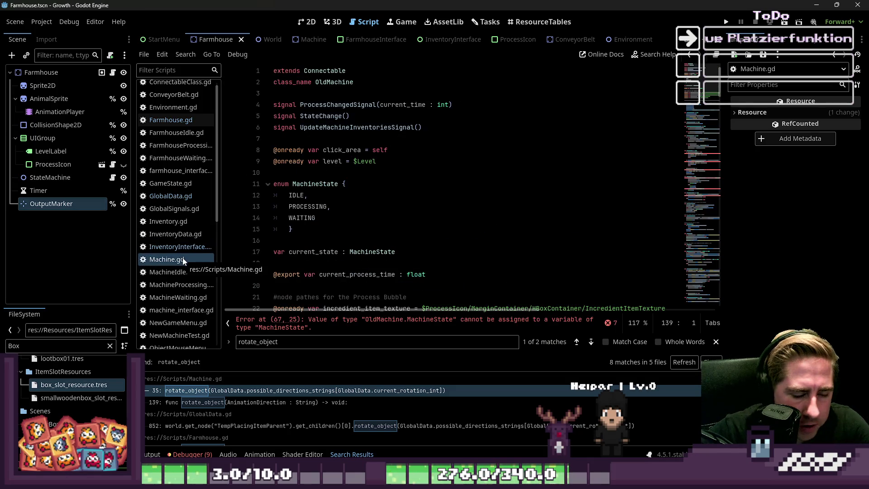
{"action": "left_click", "coordinate": [51, 346]}
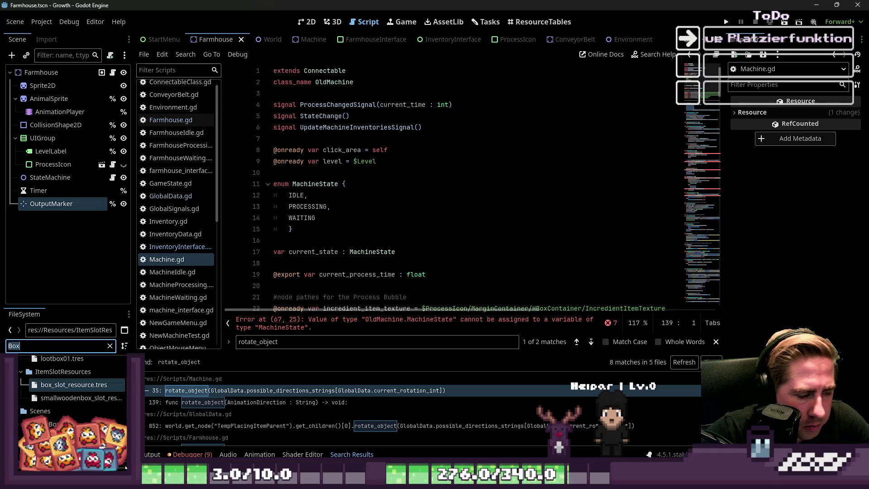
Filter the files by 'Ma' and delete the old Scripts/Machine.gd.
{"action": "type", "text": "Machine"}
{"action": "scroll", "coordinate": [59, 374], "scroll_direction": "down", "scroll_amount": 5}
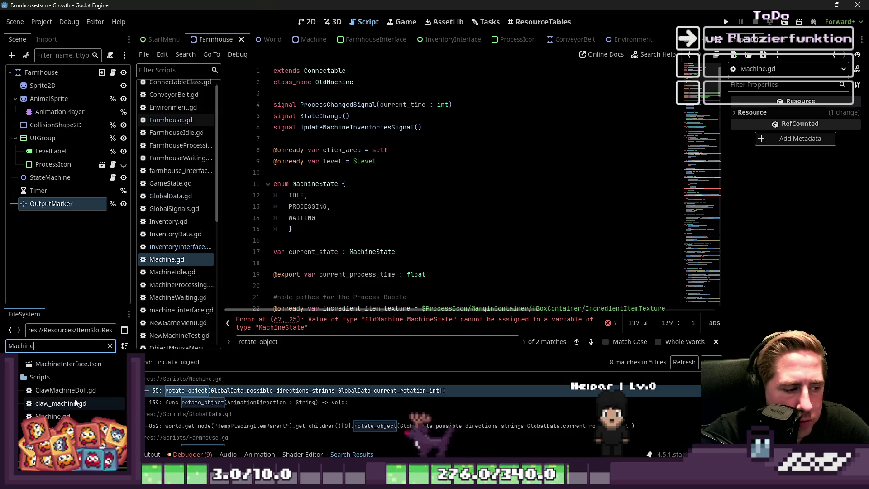
{"action": "right_click", "coordinate": [72, 413]}
{"action": "left_click", "coordinate": [98, 397]}
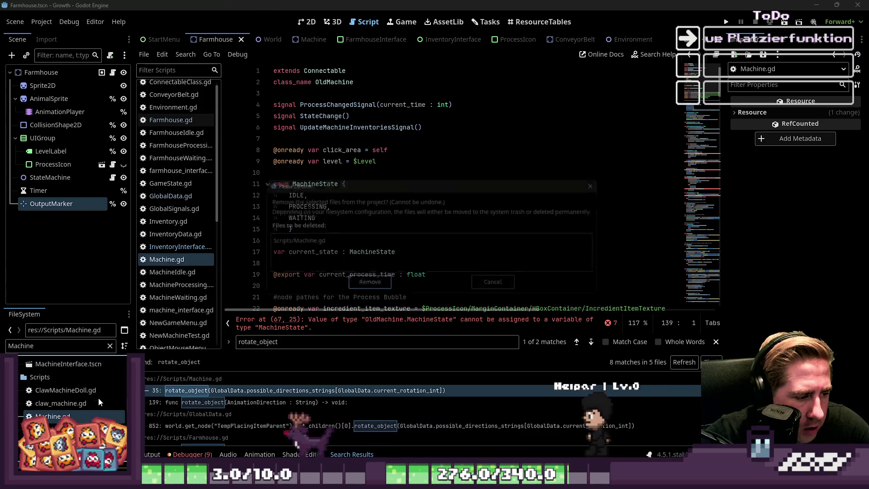
{"action": "left_click", "coordinate": [378, 299]}
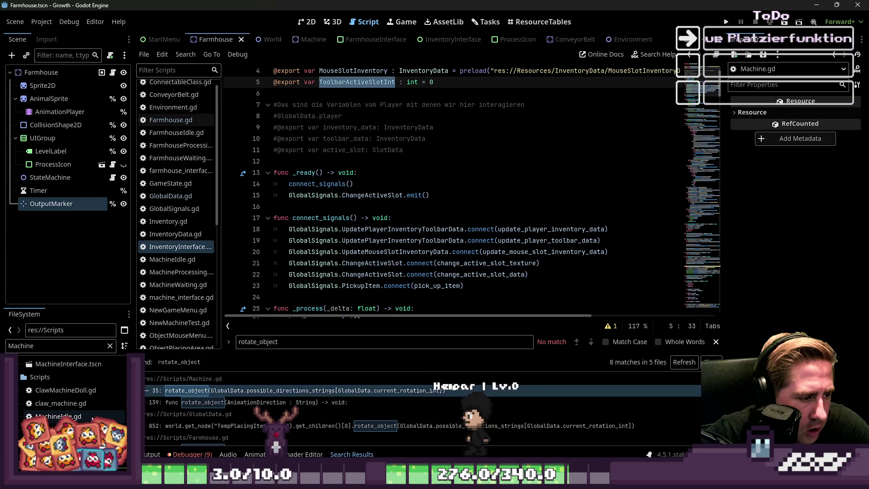
Refilter the files by 'NewMa', cancelling an accidental rename of NewMachineTest.gd.
{"action": "scroll", "coordinate": [93, 418], "scroll_direction": "down", "scroll_amount": 2}
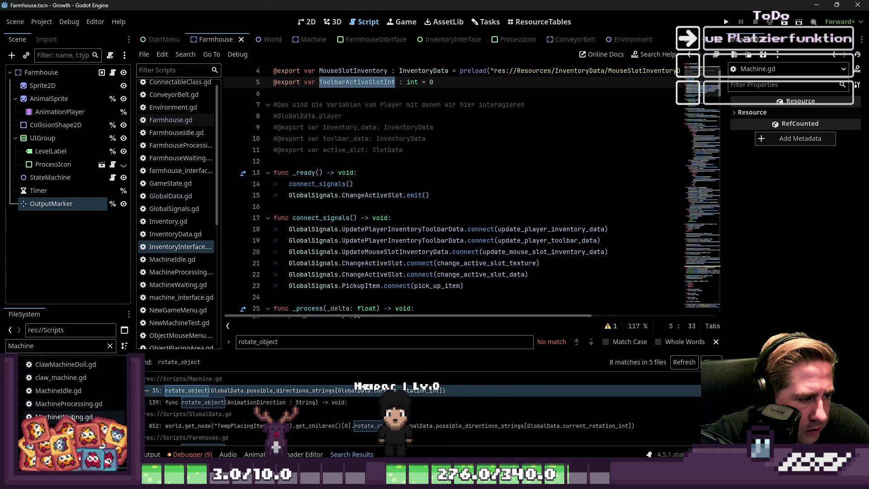
{"action": "scroll", "coordinate": [86, 416], "scroll_direction": "down", "scroll_amount": 1}
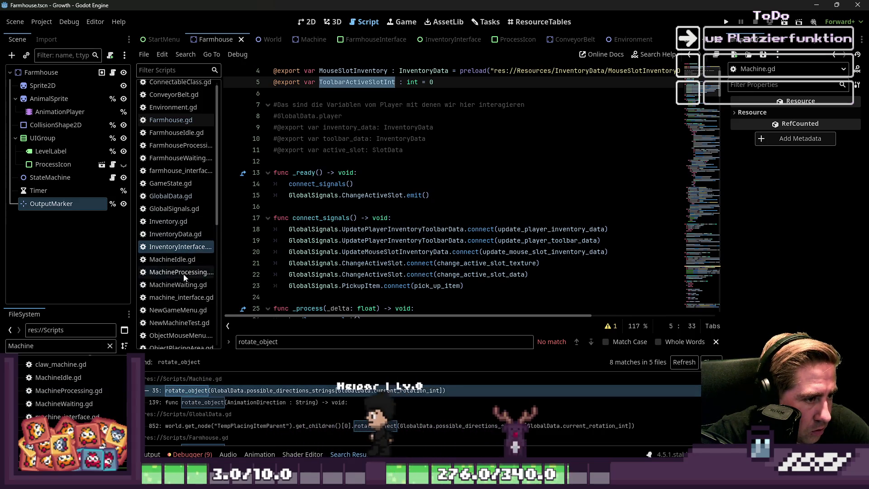
{"action": "left_click", "coordinate": [8, 347]}
{"action": "double_click", "coordinate": [8, 346]}
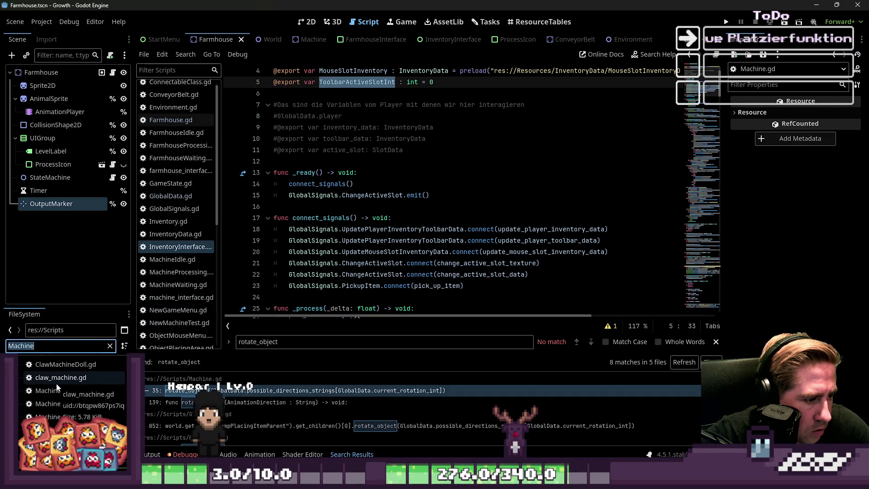
{"action": "scroll", "coordinate": [57, 387], "scroll_direction": "up", "scroll_amount": 1}
{"action": "type", "text": "NewMa"}
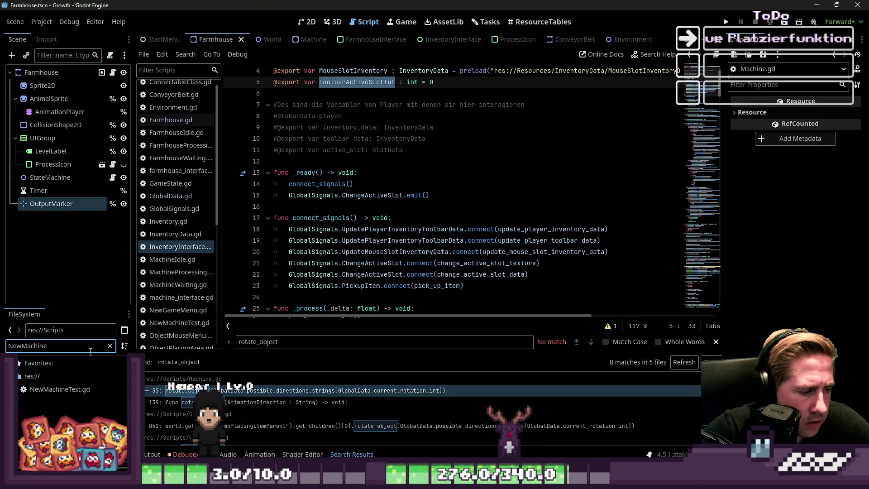
{"action": "key", "text": "BackSpace"}
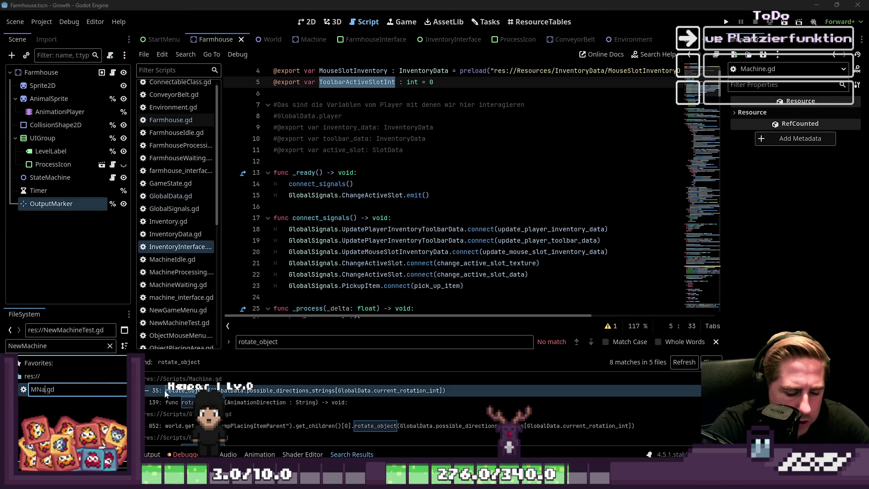
{"action": "type", "text": "Machin"}
{"action": "key", "text": "Escape"}
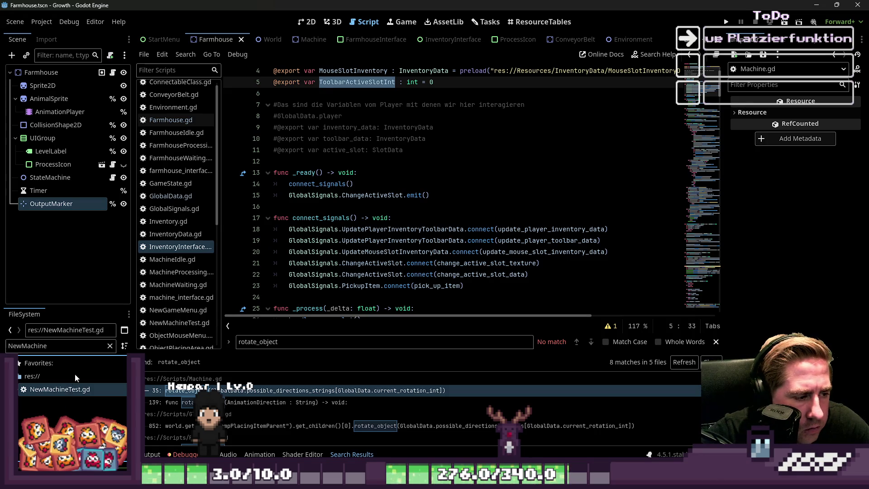
Filter by 'Machine' and move the root Machine.gd into the Scripts folder.
{"action": "double_click", "coordinate": [50, 346]}
{"action": "type", "text": "Machine"}
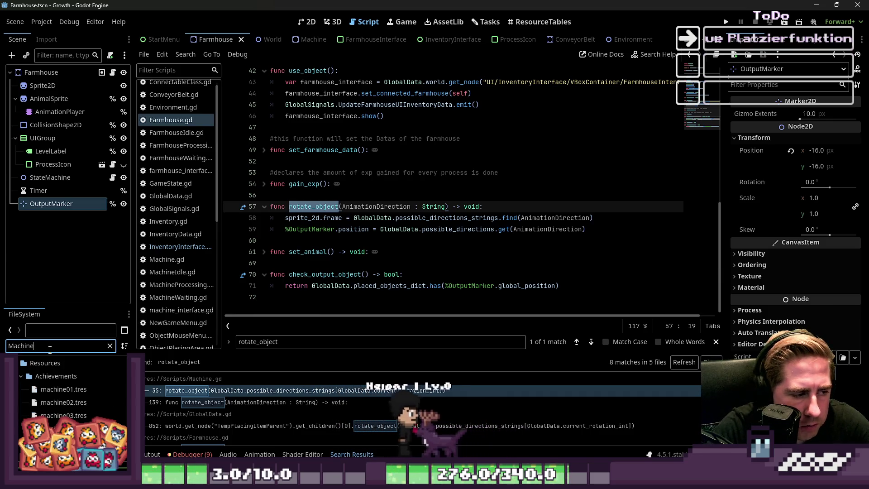
{"action": "scroll", "coordinate": [64, 375], "scroll_direction": "down", "scroll_amount": 10}
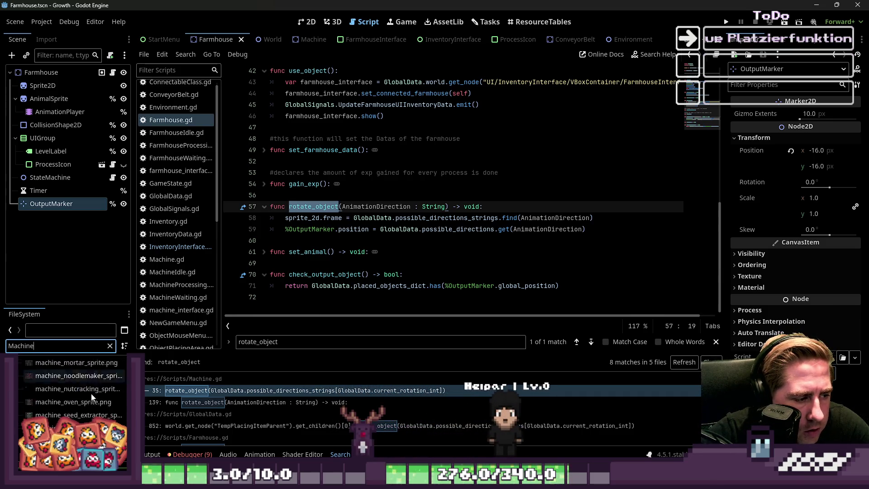
{"action": "right_click", "coordinate": [62, 374]}
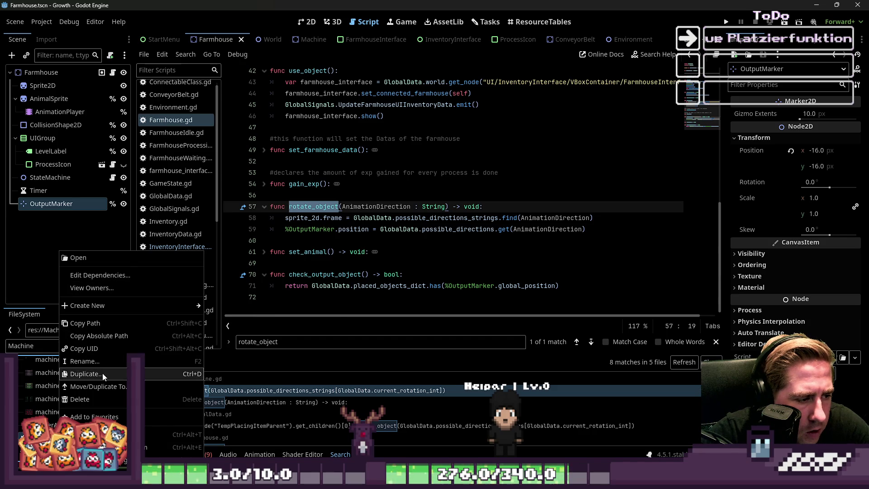
{"action": "left_click", "coordinate": [103, 387]}
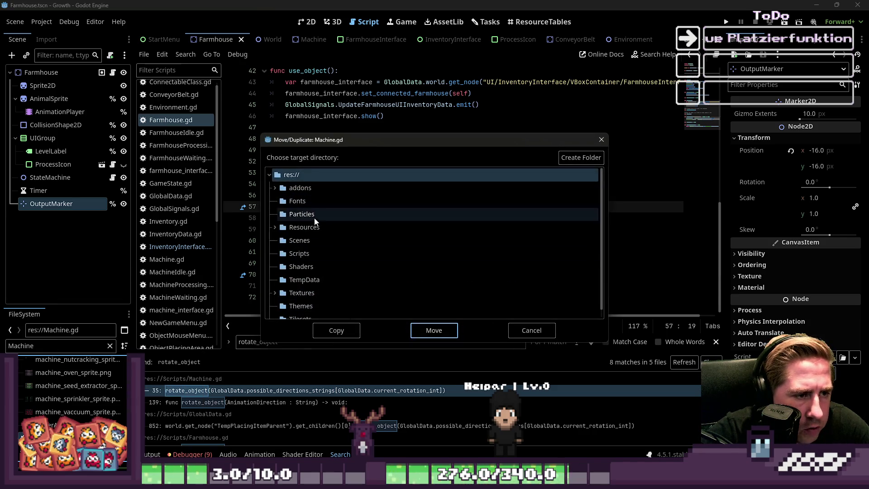
{"action": "scroll", "coordinate": [300, 236], "scroll_direction": "down", "scroll_amount": 1}
{"action": "left_click", "coordinate": [298, 244]}
{"action": "key", "text": "Return"}
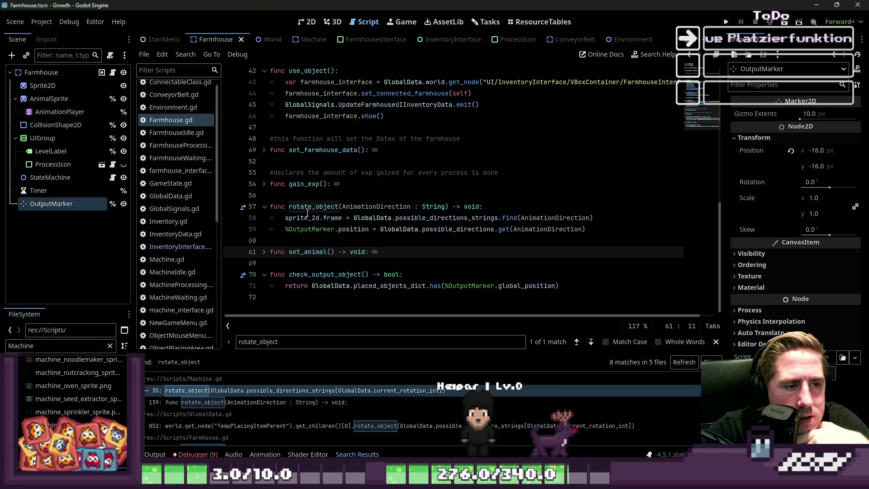
Select rotate_object and start a project-wide Find in Files search for it.
{"action": "double_click", "coordinate": [311, 208]}
{"action": "left_click", "coordinate": [294, 403]}
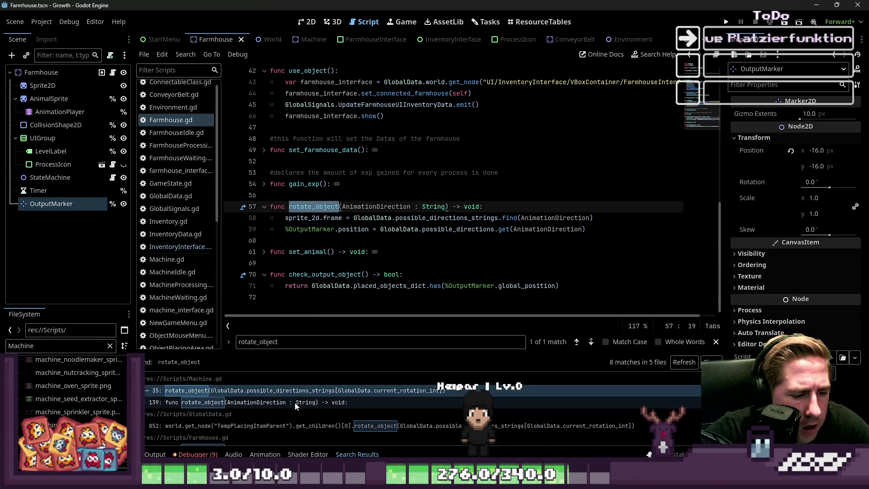
{"action": "key", "text": "ctrl+shift+f"}
{"action": "key", "text": "Return"}
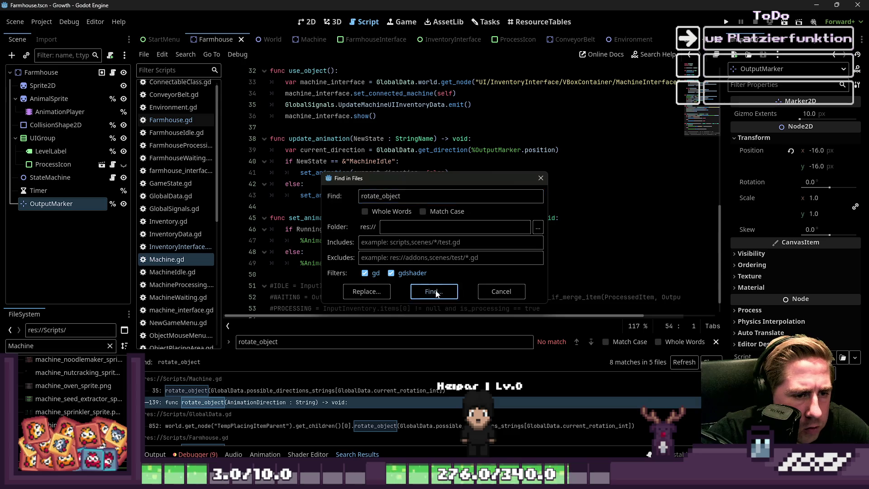
Check the ConnectableClass.gd matches: the line 62 definition, the line 15 call and the _ready call.
{"action": "scroll", "coordinate": [290, 389], "scroll_direction": "down", "scroll_amount": 2}
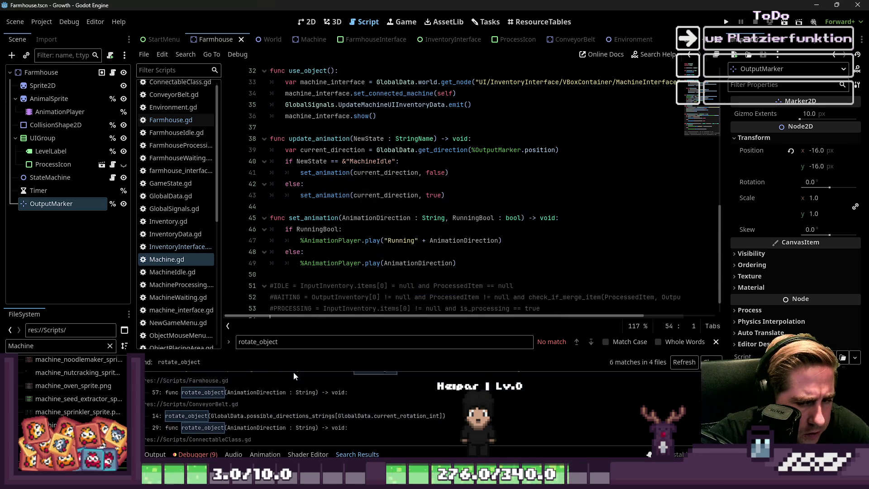
{"action": "left_click", "coordinate": [230, 436]}
{"action": "left_click", "coordinate": [230, 425]}
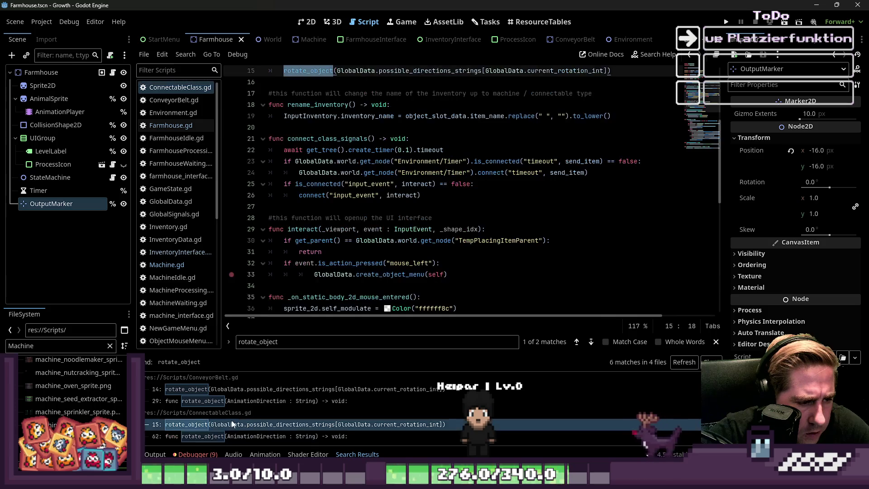
{"action": "left_click", "coordinate": [233, 436]}
{"action": "scroll", "coordinate": [395, 291], "scroll_direction": "down", "scroll_amount": 1}
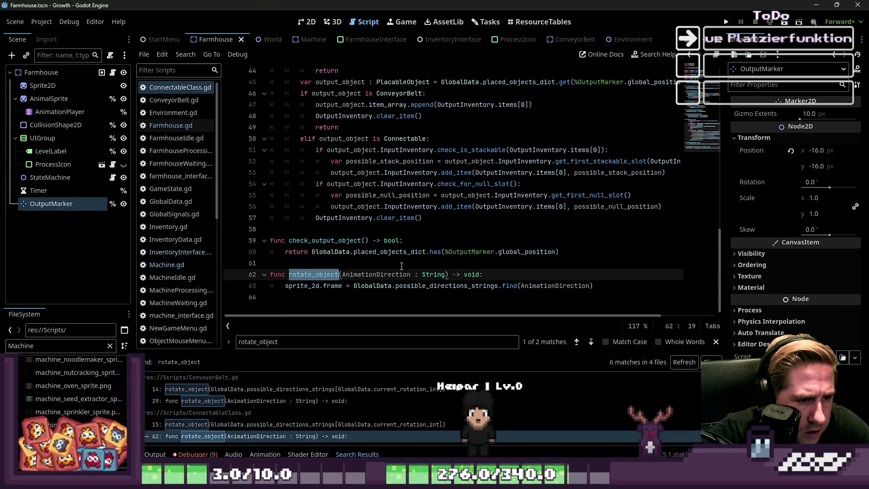
{"action": "left_click", "coordinate": [253, 425]}
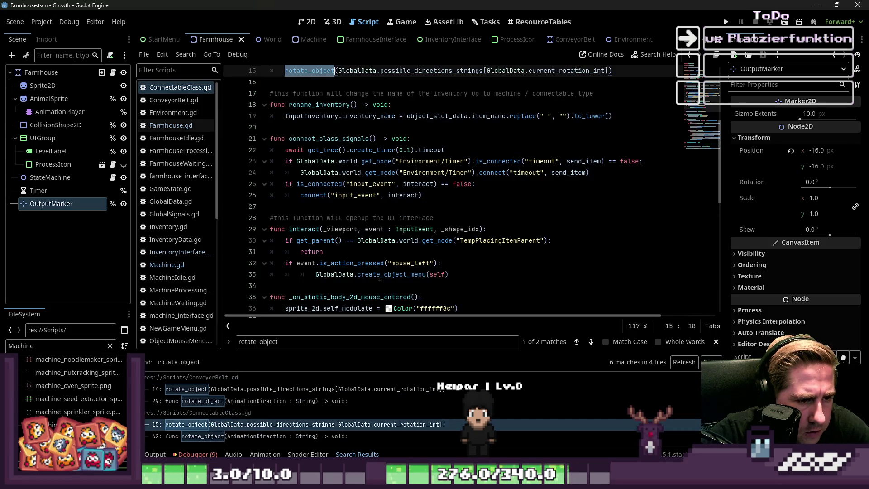
{"action": "scroll", "coordinate": [416, 218], "scroll_direction": "up", "scroll_amount": 2}
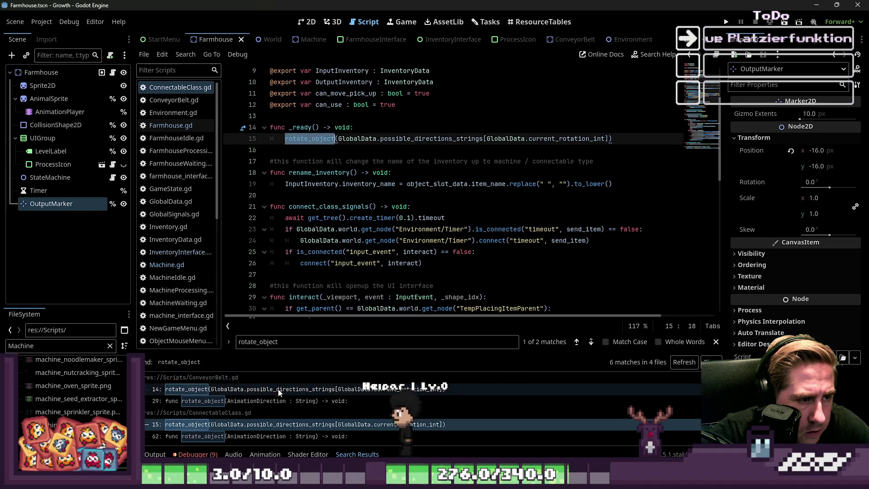
Check ConveyorBelt.gd's rotate_object definition and its call on line 14.
{"action": "left_click", "coordinate": [241, 403]}
{"action": "scroll", "coordinate": [351, 232], "scroll_direction": "down", "scroll_amount": 2}
{"action": "scroll", "coordinate": [351, 233], "scroll_direction": "up", "scroll_amount": 3}
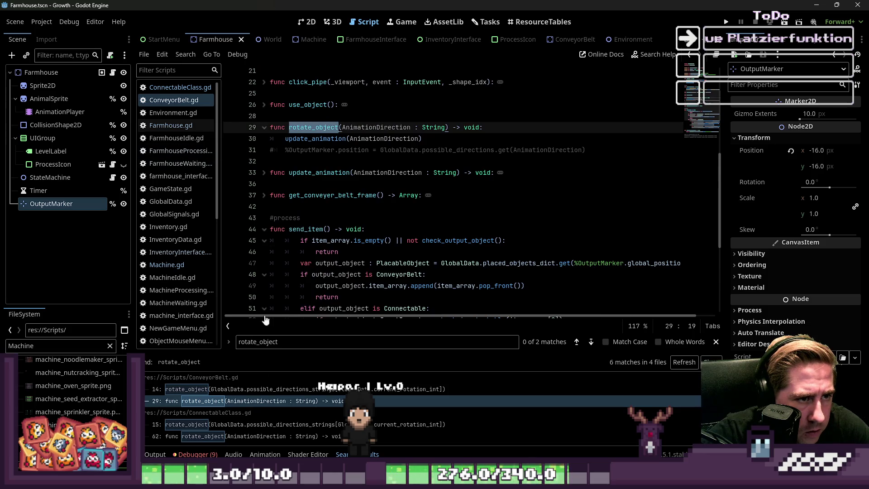
{"action": "left_click", "coordinate": [254, 389]}
{"action": "scroll", "coordinate": [307, 245], "scroll_direction": "down", "scroll_amount": 10}
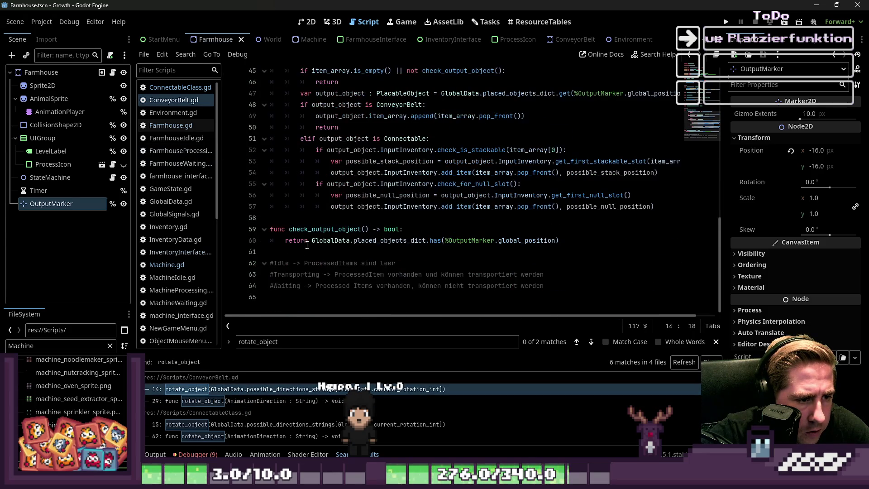
{"action": "scroll", "coordinate": [238, 404], "scroll_direction": "up", "scroll_amount": 3}
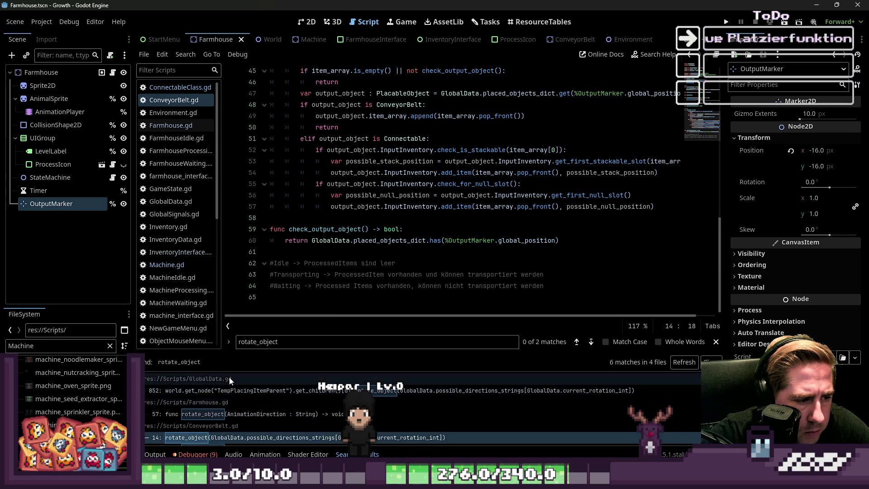
Open Farmhouse.gd's rotate_object function and select its two body lines.
{"action": "left_click", "coordinate": [221, 414]}
{"action": "key", "text": "Down"}
{"action": "key", "text": "Down"}
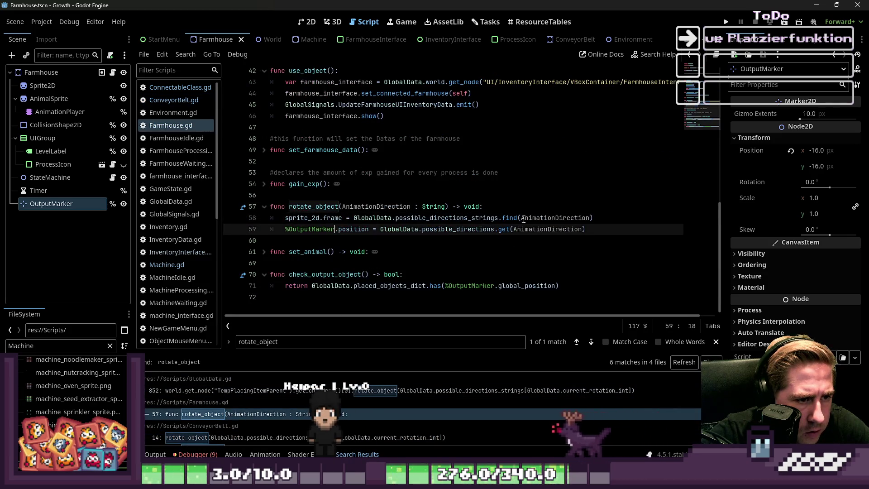
{"action": "left_click", "coordinate": [262, 220], "text": "shift"}
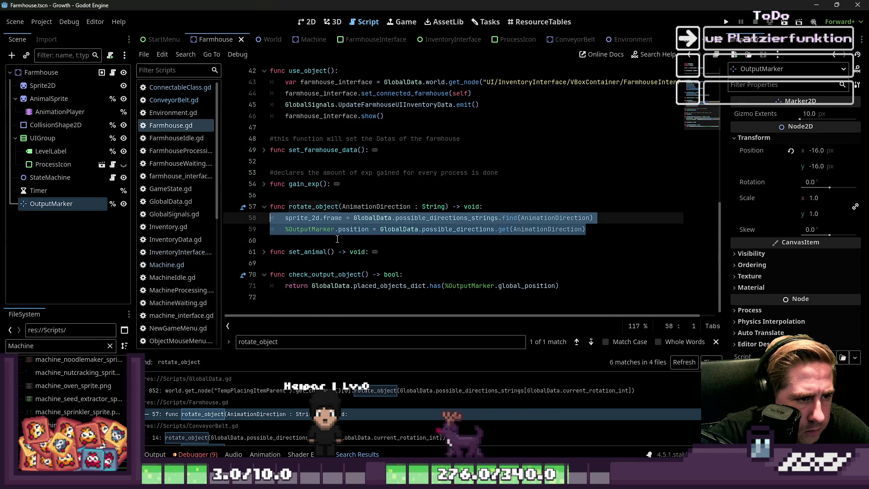
Delete the whole rotate_object function from Farmhouse.gd and save.
{"action": "left_click", "coordinate": [451, 229]}
{"action": "left_click_drag", "start_coordinate": [552, 229], "coordinate": [208, 212]}
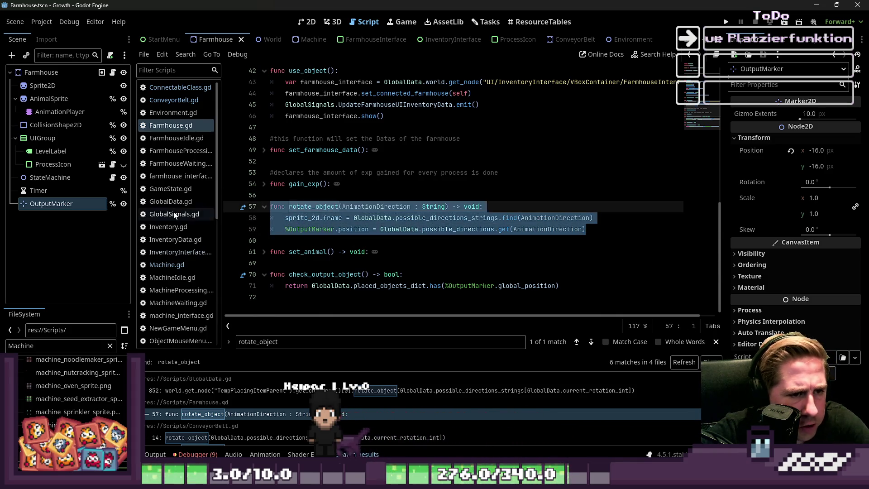
{"action": "key", "text": "BackSpace"}
{"action": "key", "text": "BackSpace"}
{"action": "key", "text": "BackSpace"}
{"action": "key", "text": "ctrl+s"}
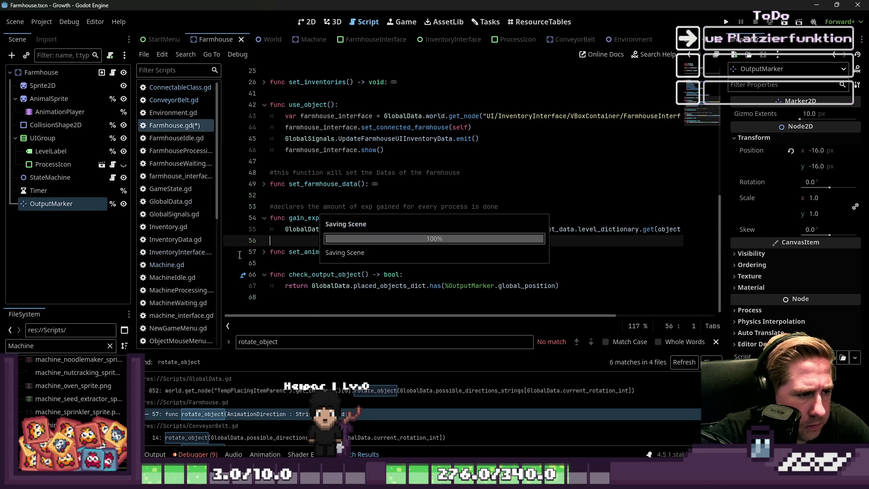
Paste the OutputMarker positioning line into ConnectableClass.gd's rotate_object, save, and run the game.
{"action": "key", "text": "alt+Left"}
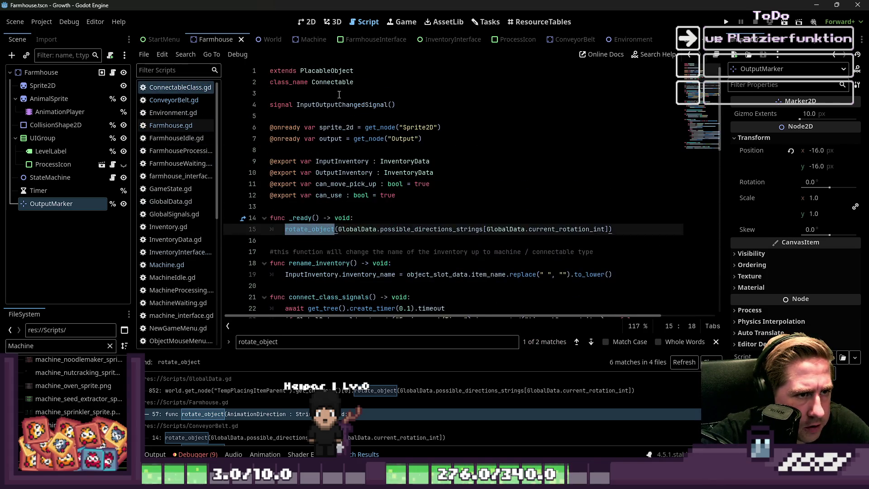
{"action": "scroll", "coordinate": [373, 230], "scroll_direction": "down", "scroll_amount": 10}
{"action": "left_click", "coordinate": [331, 300]}
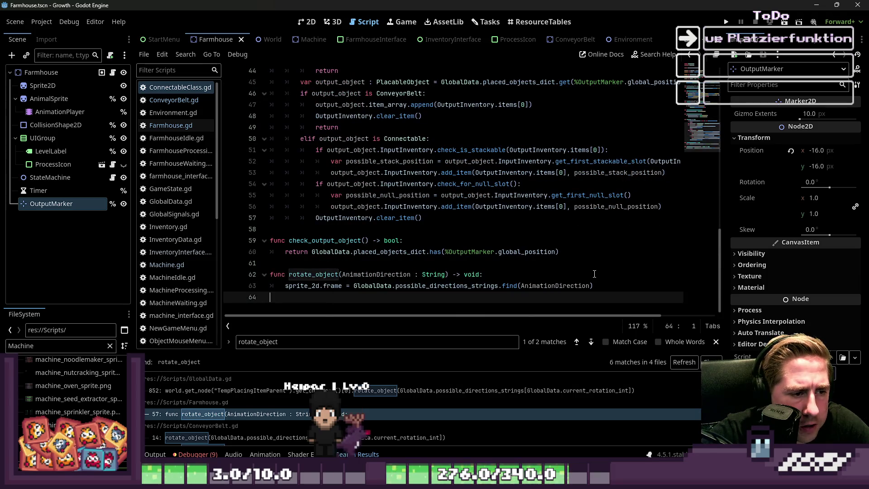
{"action": "key", "text": "ctrl+v"}
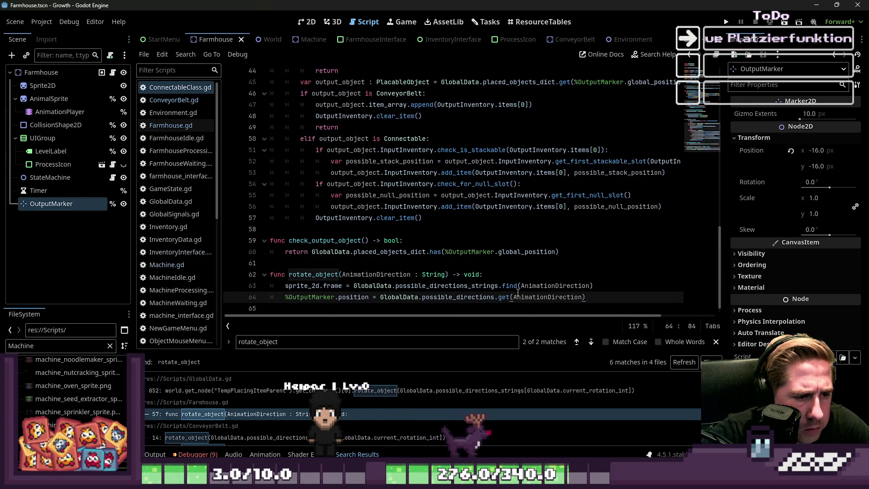
{"action": "left_click", "coordinate": [560, 265]}
{"action": "key", "text": "ctrl+s"}
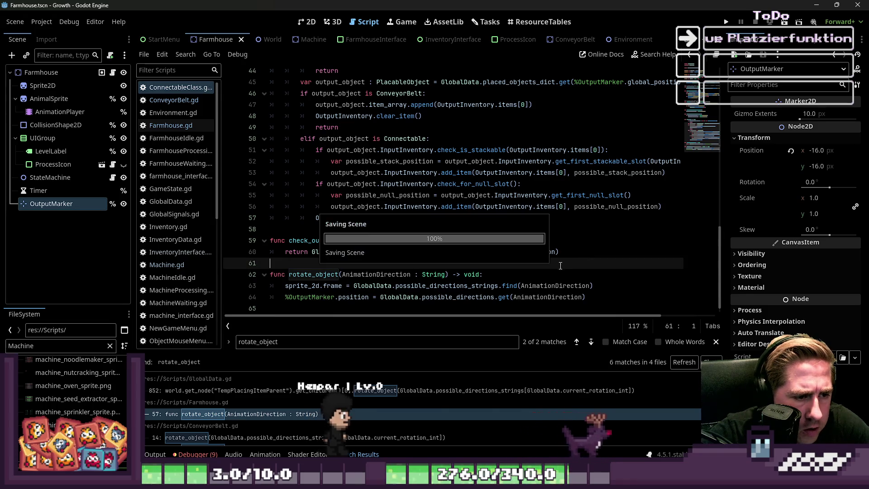
{"action": "left_click", "coordinate": [726, 22]}
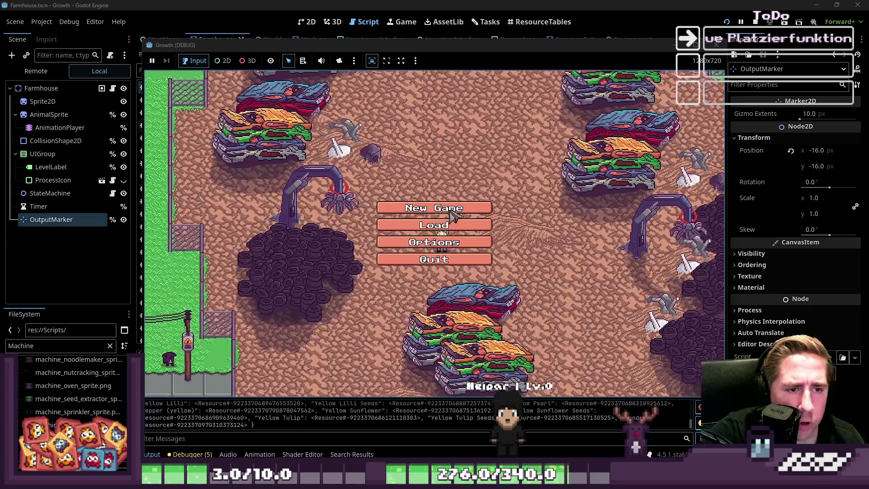
Start a new game with a character named 'dw'.
{"action": "left_click", "coordinate": [453, 211]}
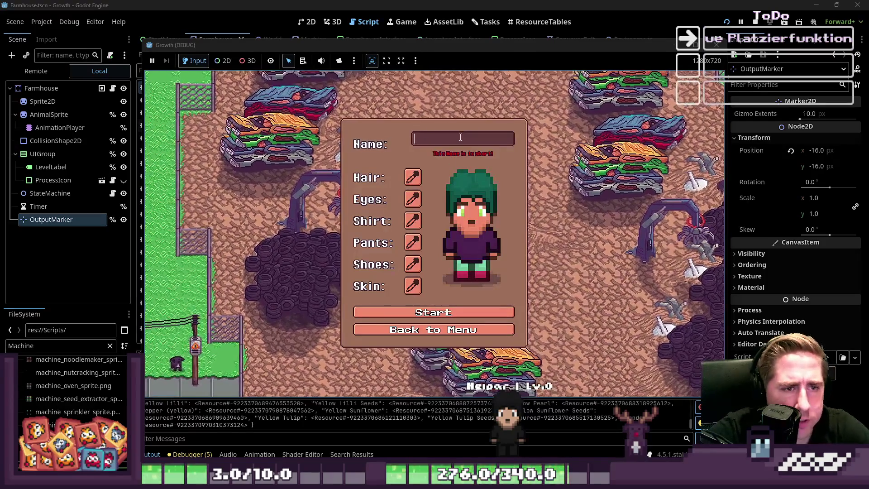
{"action": "type", "text": "dw"}
{"action": "left_click", "coordinate": [420, 312]}
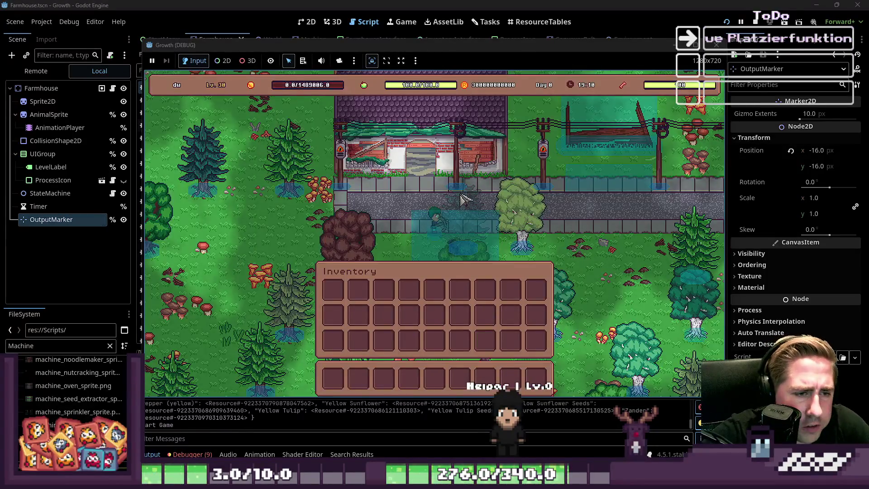
Put a machine item in hotbar slot 4, the beehive in slot 6, another item in slot 7, then press Escape.
{"action": "key", "text": "i"}
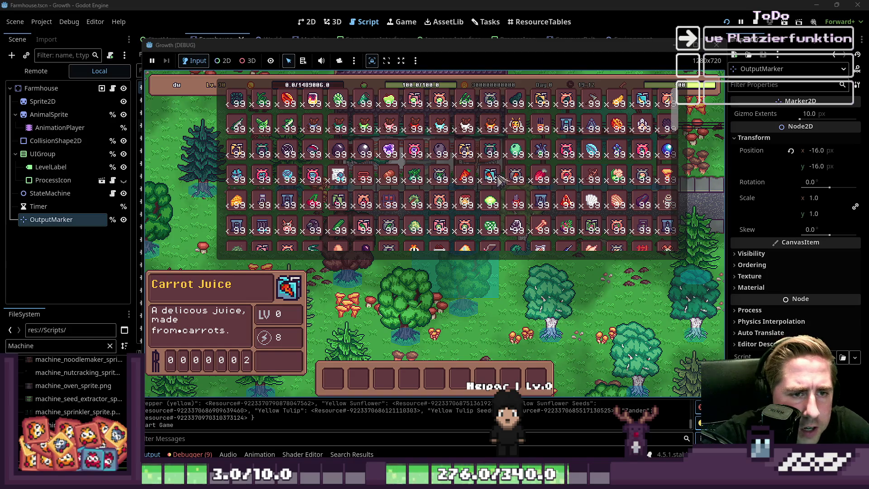
{"action": "scroll", "coordinate": [501, 180], "scroll_direction": "down", "scroll_amount": 3}
{"action": "scroll", "coordinate": [507, 206], "scroll_direction": "down", "scroll_amount": 3}
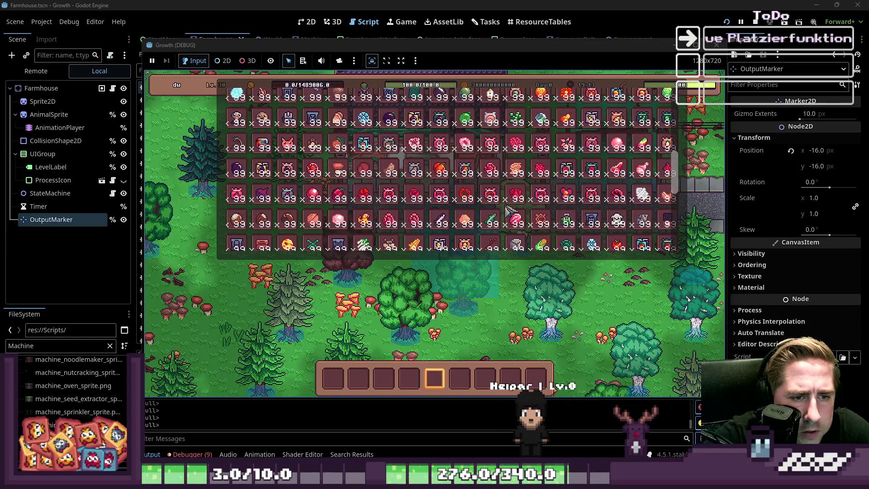
{"action": "scroll", "coordinate": [507, 208], "scroll_direction": "up", "scroll_amount": 6}
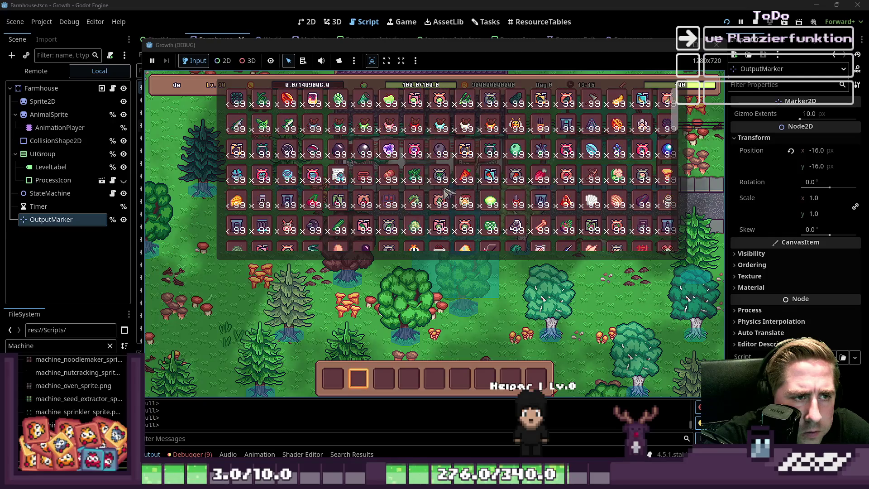
{"action": "left_click_drag", "start_coordinate": [390, 201], "coordinate": [409, 379]}
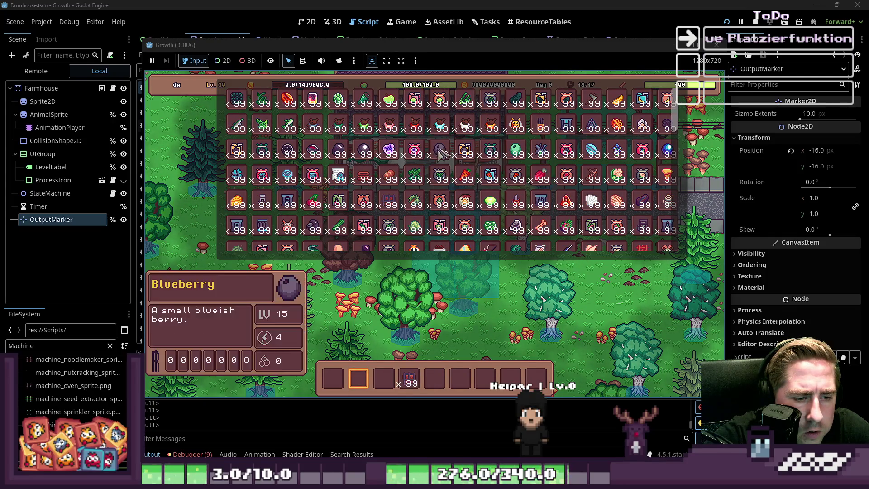
{"action": "scroll", "coordinate": [441, 154], "scroll_direction": "down", "scroll_amount": 5}
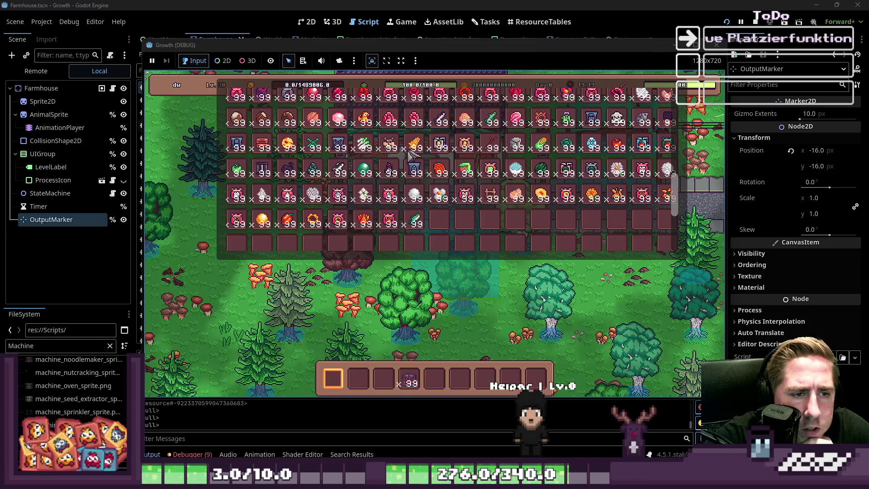
{"action": "scroll", "coordinate": [453, 158], "scroll_direction": "up", "scroll_amount": 5}
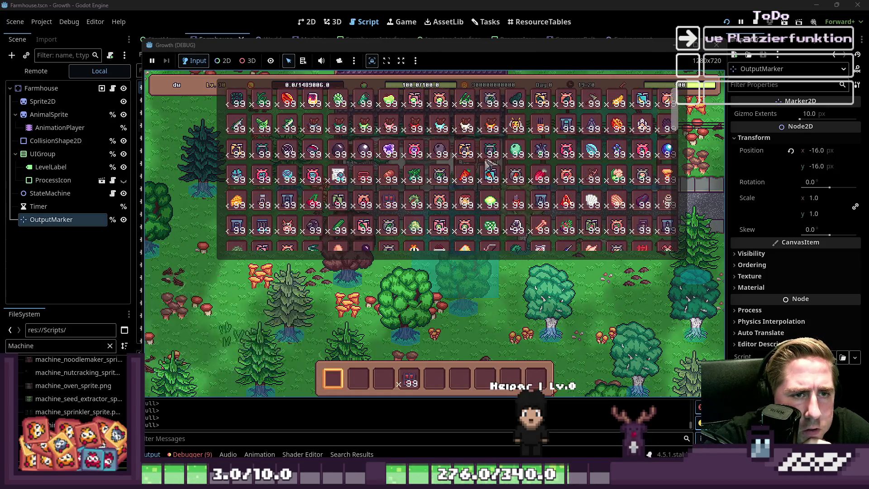
{"action": "left_click_drag", "start_coordinate": [527, 168], "coordinate": [464, 376]}
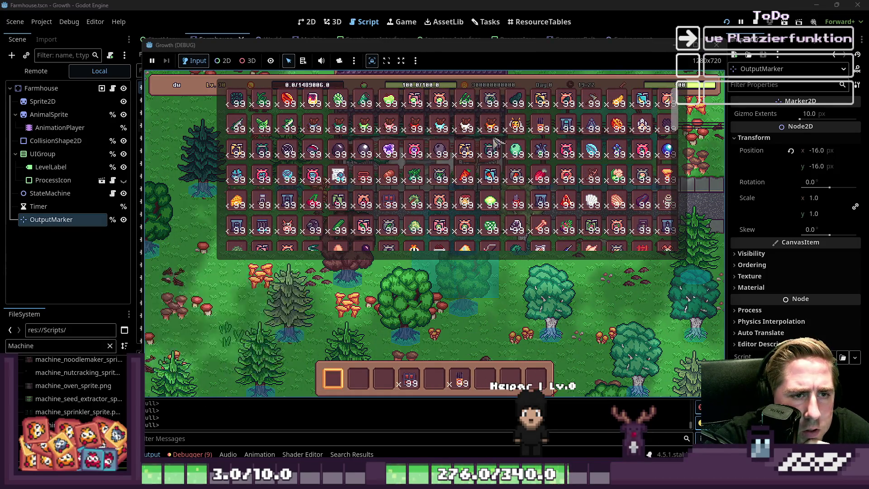
{"action": "left_click_drag", "start_coordinate": [532, 212], "coordinate": [493, 369]}
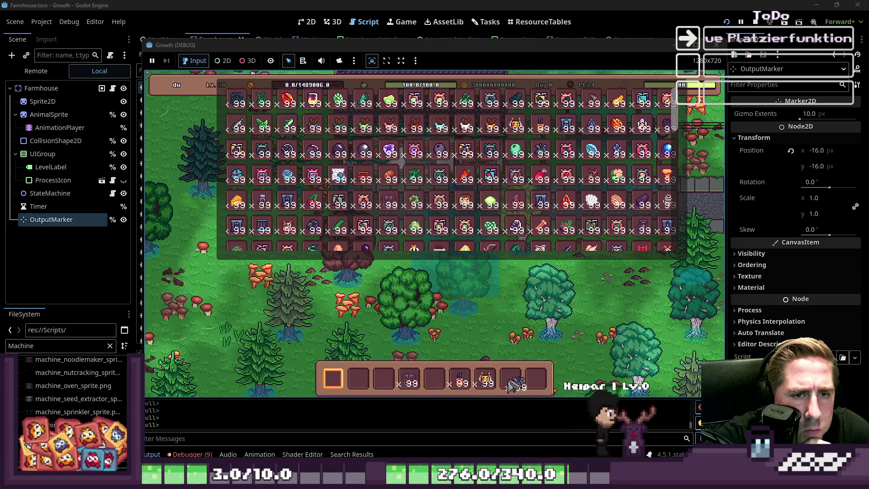
{"action": "key", "text": "Escape"}
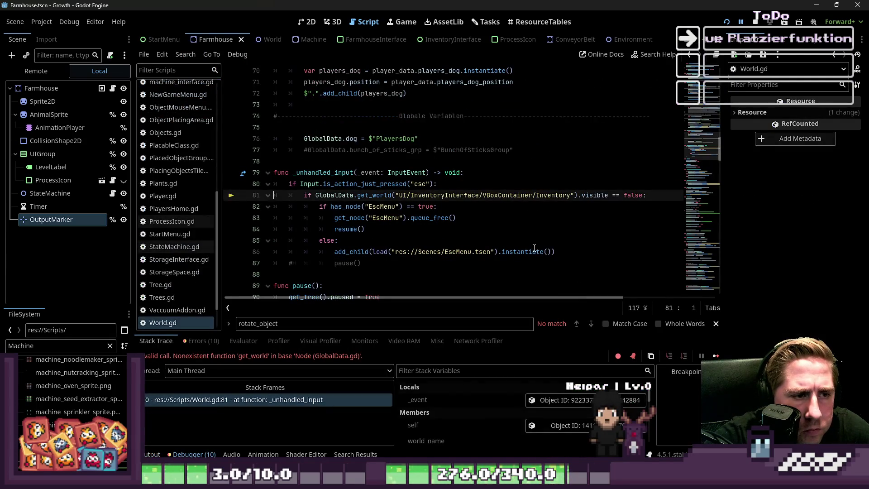
Restart the project and begin a new game with a character named 'qwed'.
{"action": "left_click", "coordinate": [726, 22]}
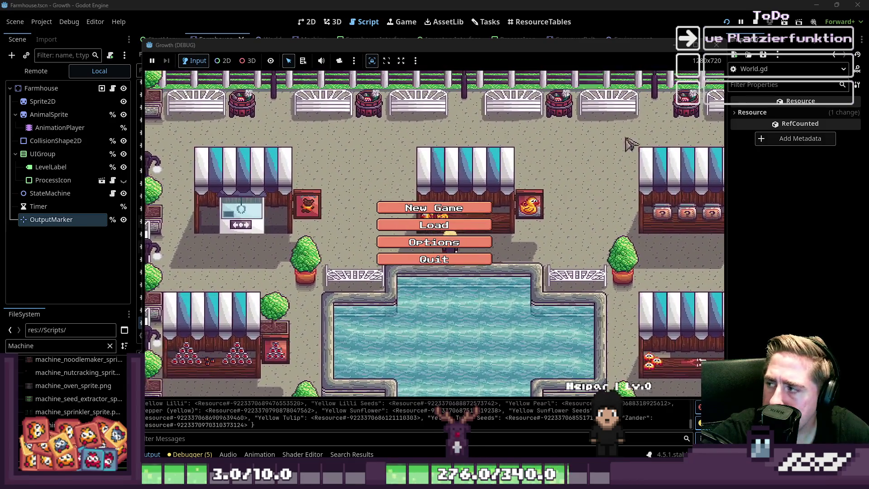
{"action": "left_click", "coordinate": [434, 208]}
{"action": "type", "text": "qwed"}
{"action": "left_click", "coordinate": [452, 306]}
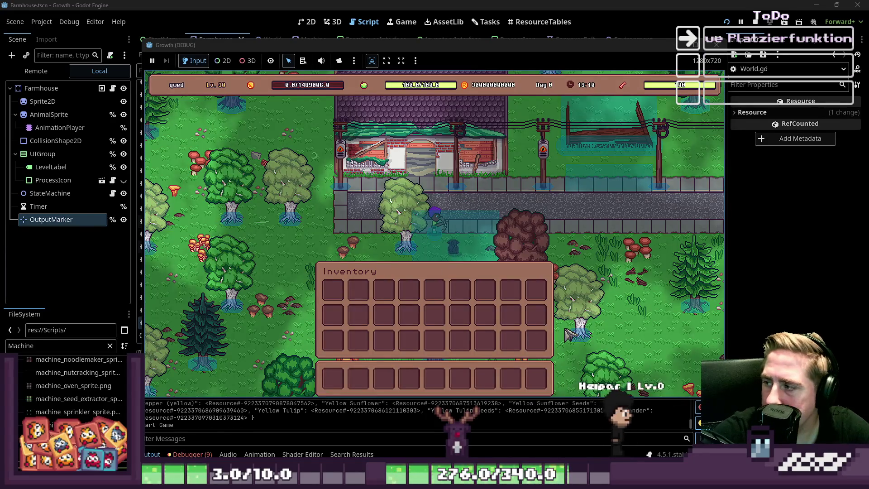
Close the inventory and walk the player up and to the left, away from the house.
{"action": "key", "text": "i"}
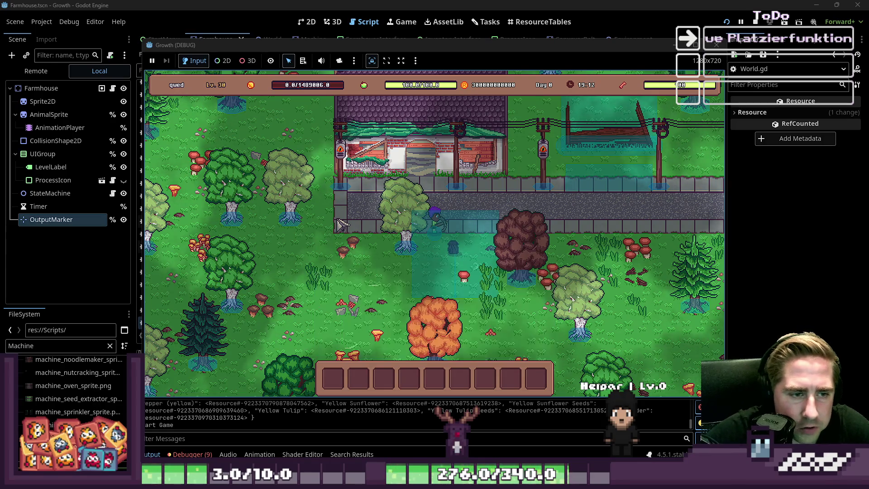
{"action": "key", "text": "a"}
{"action": "key", "text": "w"}
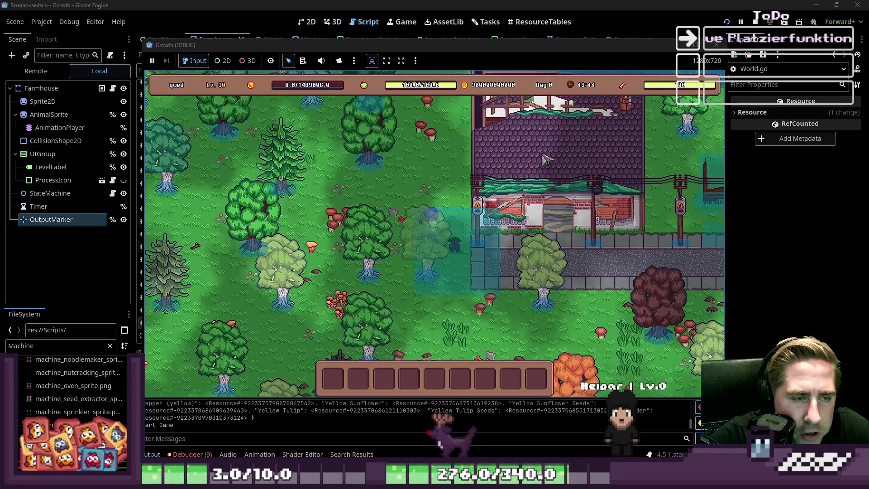
{"action": "key", "text": "a"}
{"action": "key", "text": "w"}
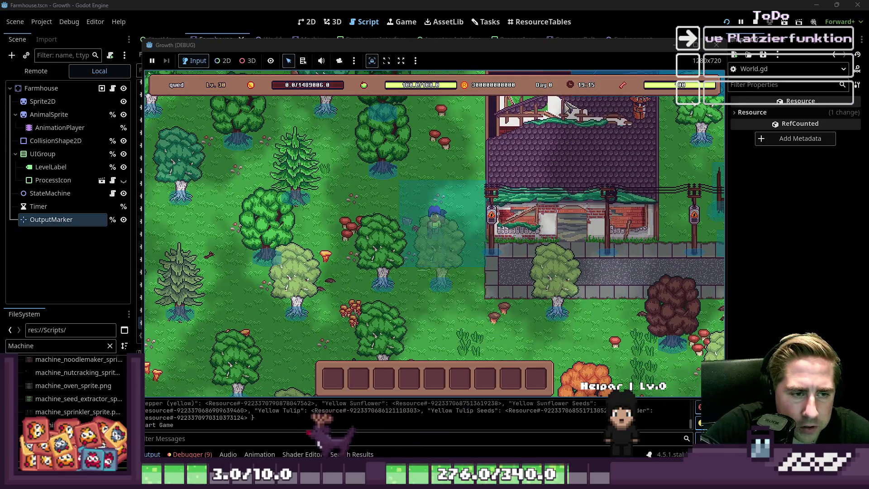
{"action": "key", "text": "a"}
{"action": "key", "text": "w"}
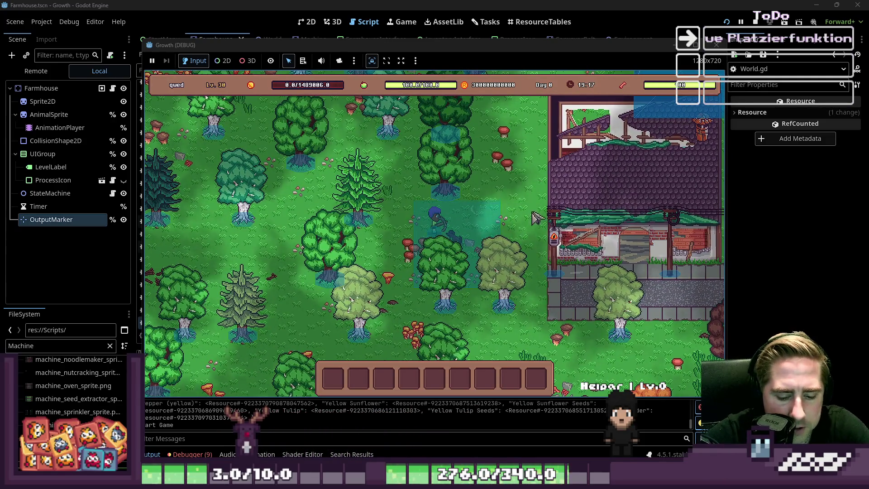
Fill hotbar slot 5 with an item and slot 6 with Blue Freezia, then press Escape.
{"action": "key", "text": "e"}
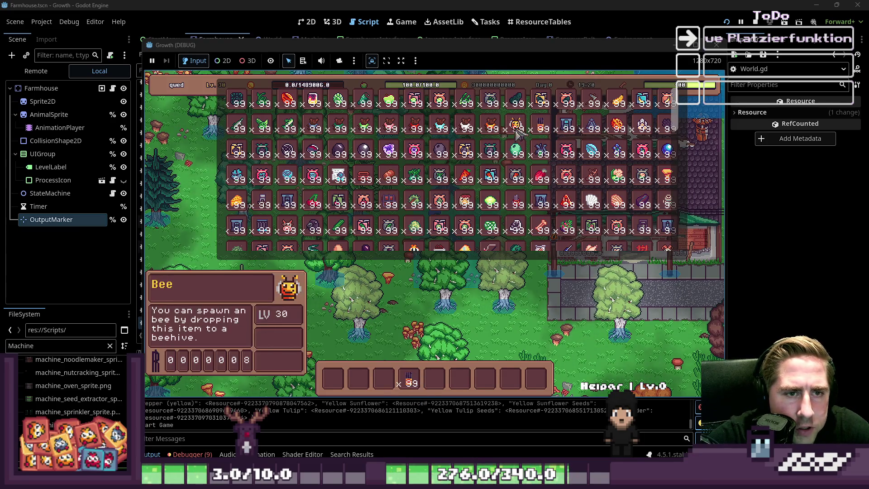
{"action": "left_click", "coordinate": [433, 393]}
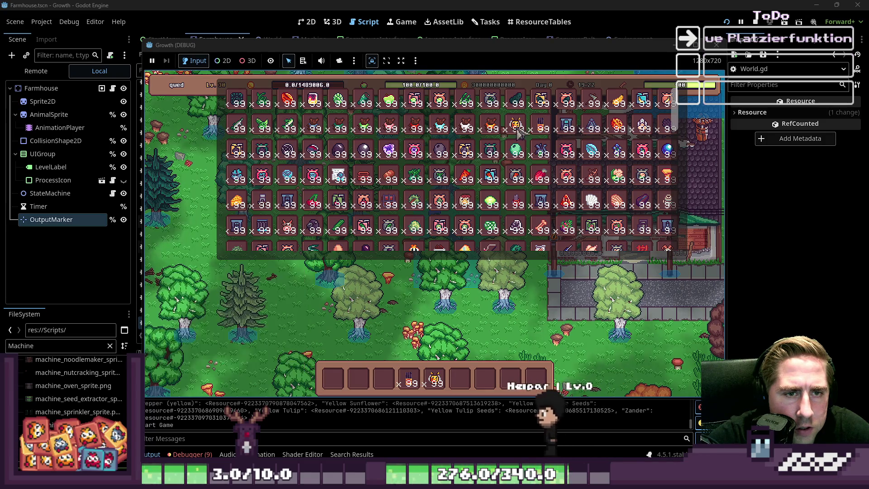
{"action": "left_click", "coordinate": [460, 379]}
{"action": "scroll", "coordinate": [510, 174], "scroll_direction": "down", "scroll_amount": 3}
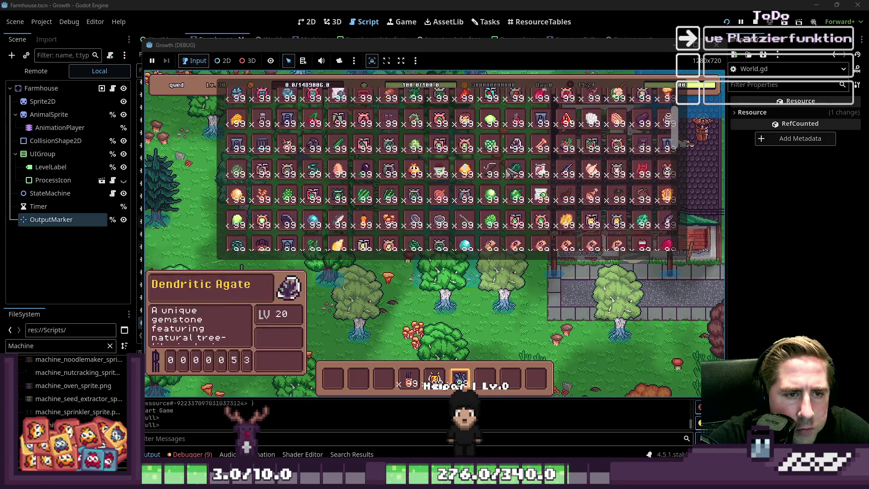
{"action": "scroll", "coordinate": [509, 174], "scroll_direction": "down", "scroll_amount": 1}
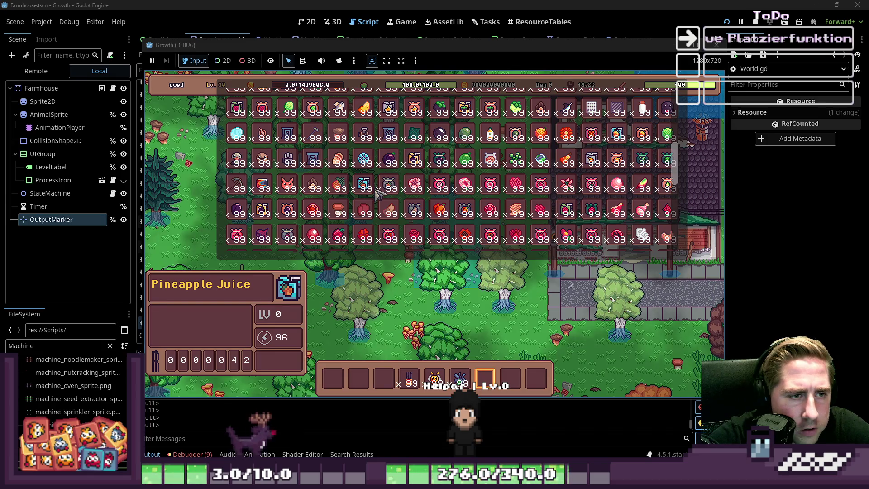
{"action": "scroll", "coordinate": [378, 195], "scroll_direction": "up", "scroll_amount": 3}
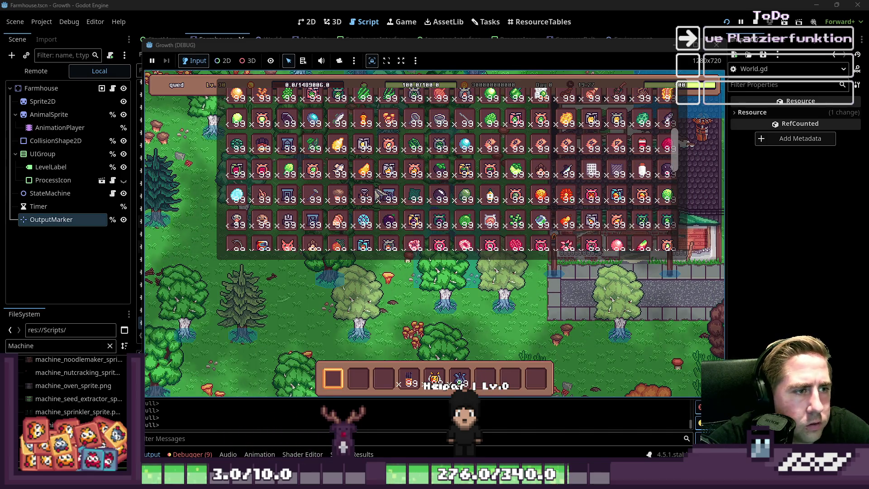
{"action": "scroll", "coordinate": [378, 195], "scroll_direction": "up", "scroll_amount": 4}
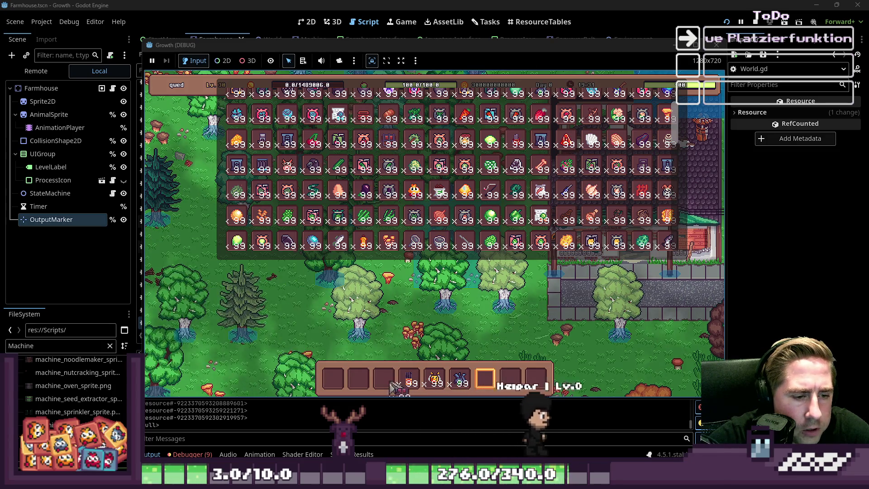
{"action": "key", "text": "Escape"}
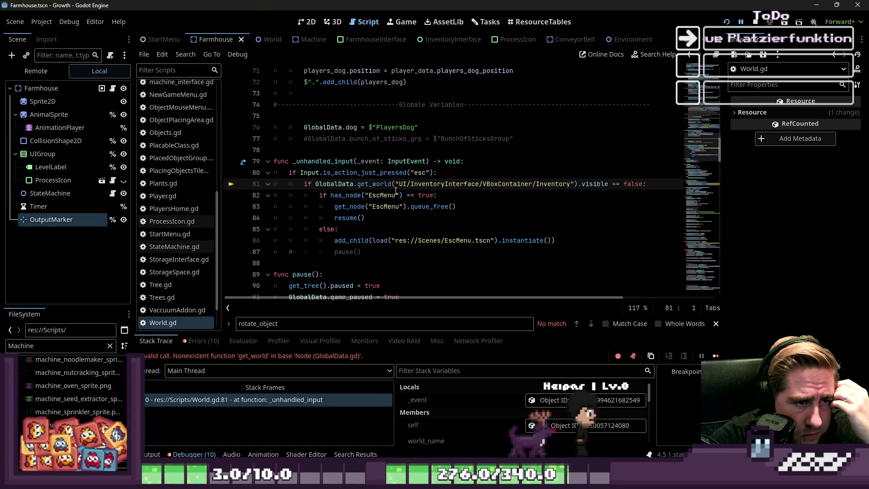
Change World.gd line 81 from get_world to GlobalData.world.get_node(...) and relaunch with F5.
{"action": "left_click", "coordinate": [372, 184]}
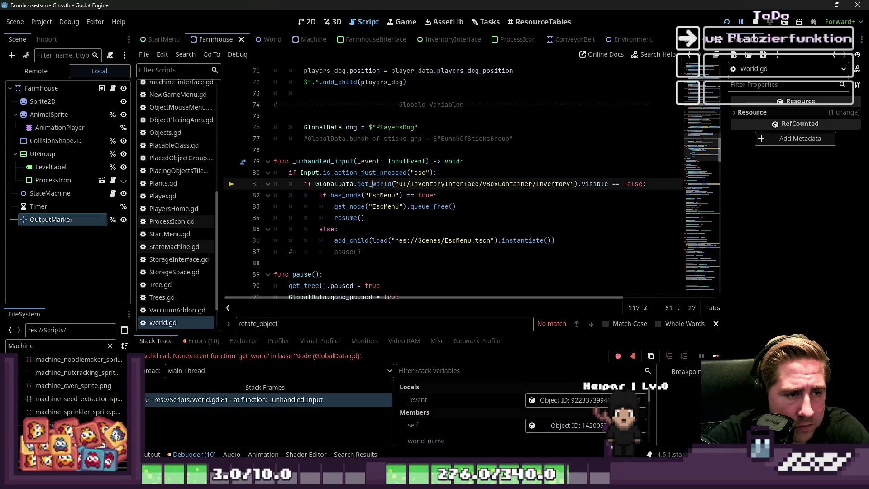
{"action": "left_click", "coordinate": [502, 168]}
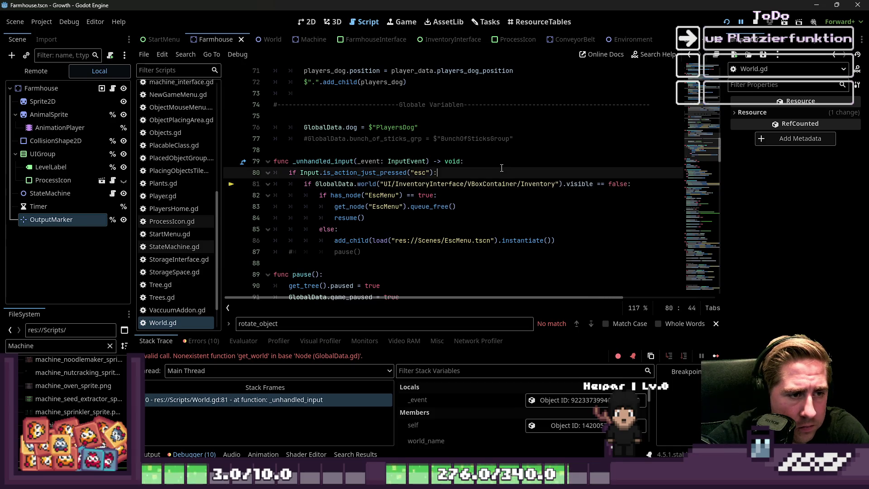
{"action": "left_click", "coordinate": [378, 184]}
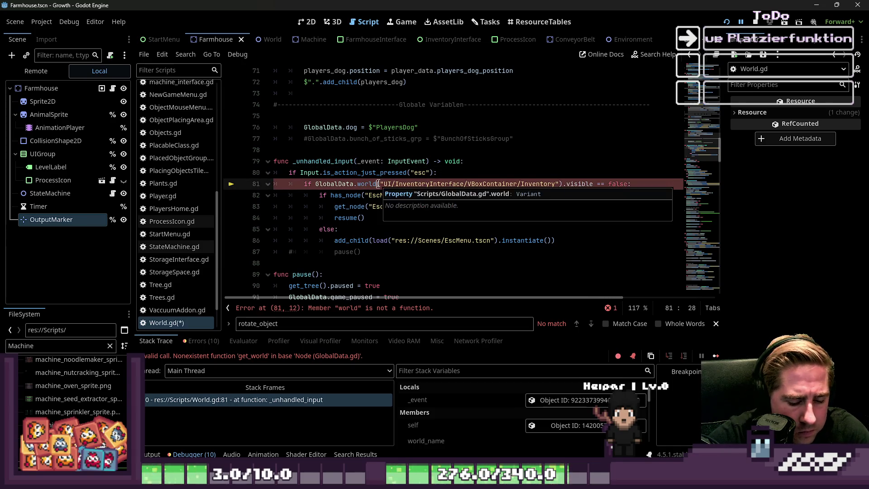
{"action": "type", "text": ".get_node"}
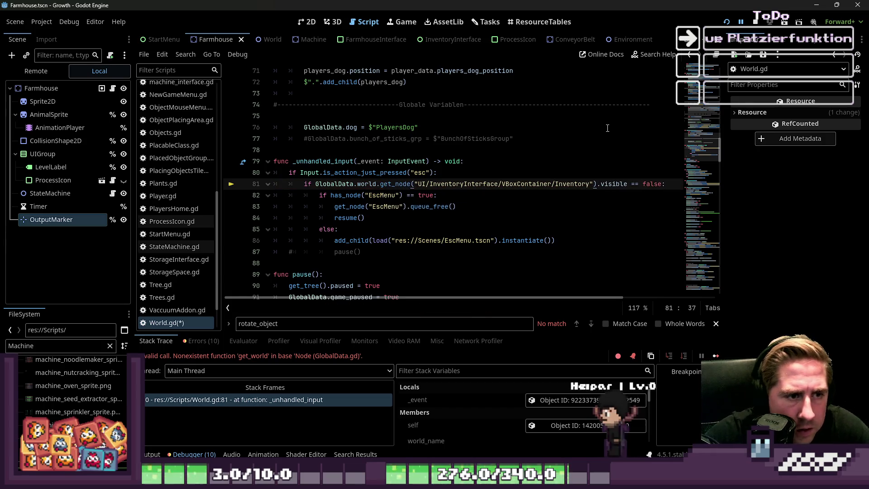
{"action": "left_click", "coordinate": [679, 127]}
{"action": "key", "text": "F5"}
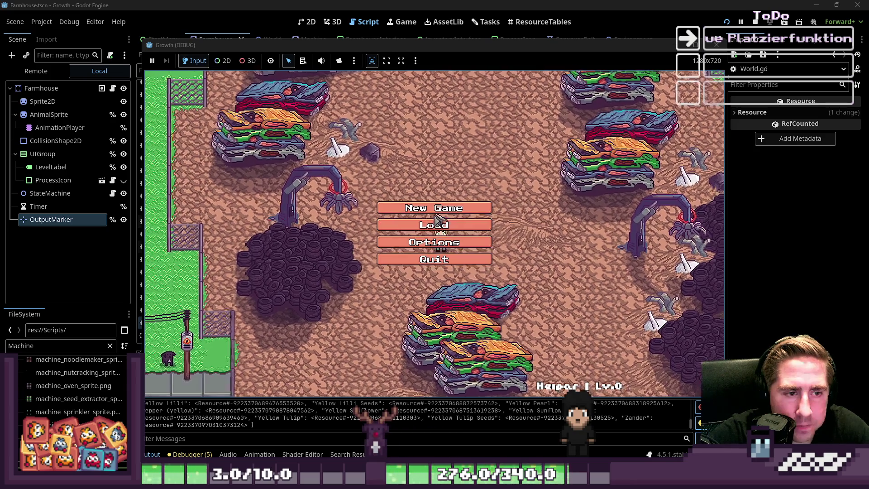
Start a new game with a character named 'dsas' and walk down-left.
{"action": "left_click", "coordinate": [467, 246]}
{"action": "type", "text": "dsas"}
{"action": "left_click", "coordinate": [426, 312]}
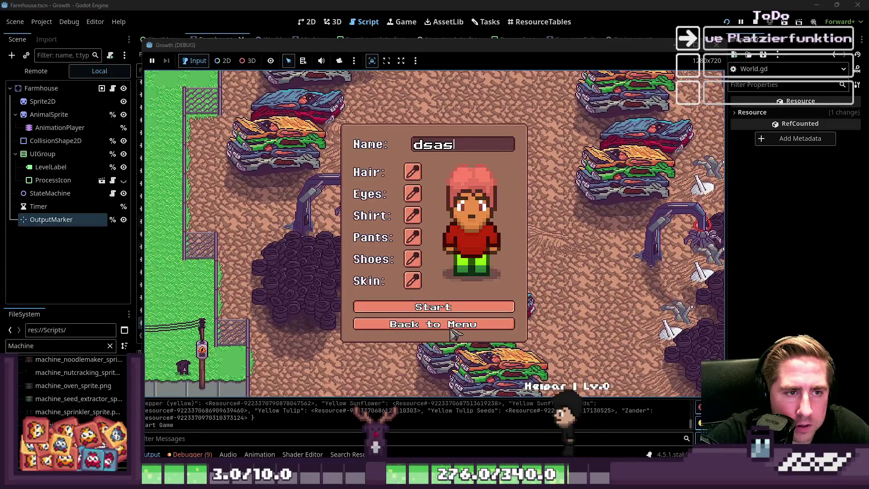
{"action": "key", "text": "s"}
{"action": "key", "text": "a"}
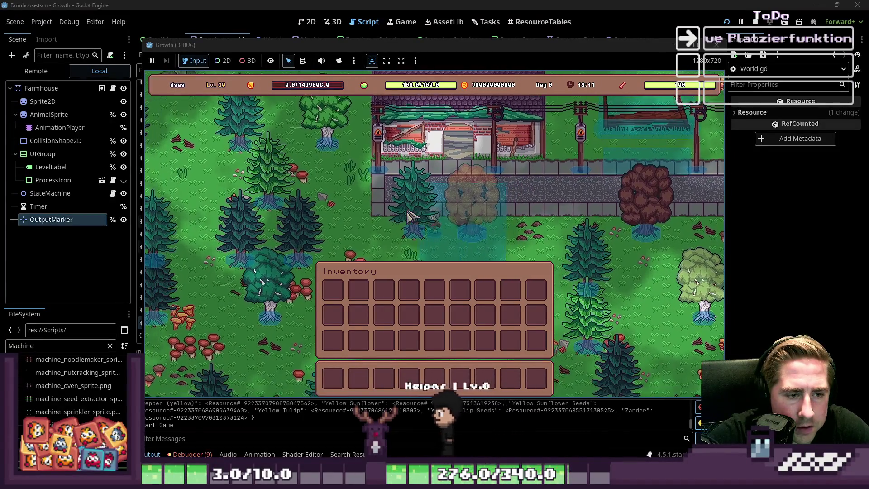
From the F1 item catalogue, add the Bee stack, the Blue Freezia stack and a chest to the hotbar.
{"action": "key", "text": "F1"}
{"action": "mouse_move", "coordinate": [517, 129]}
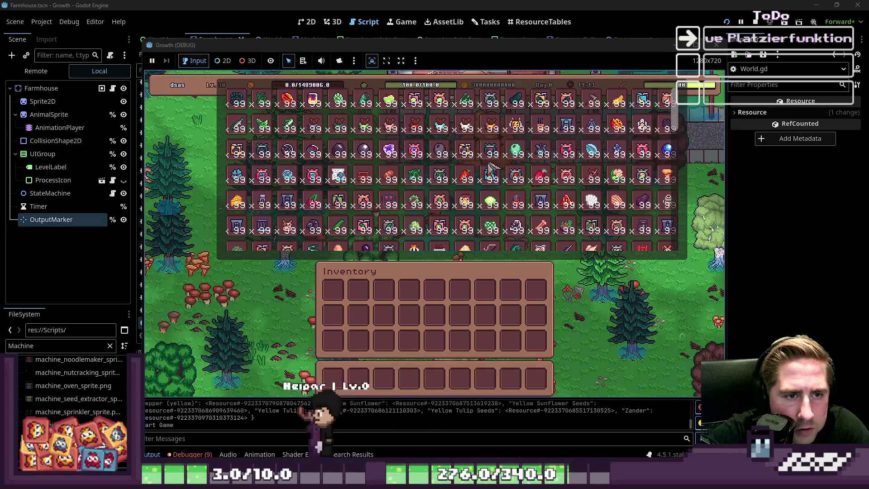
{"action": "left_click_drag", "start_coordinate": [516, 129], "coordinate": [436, 379]}
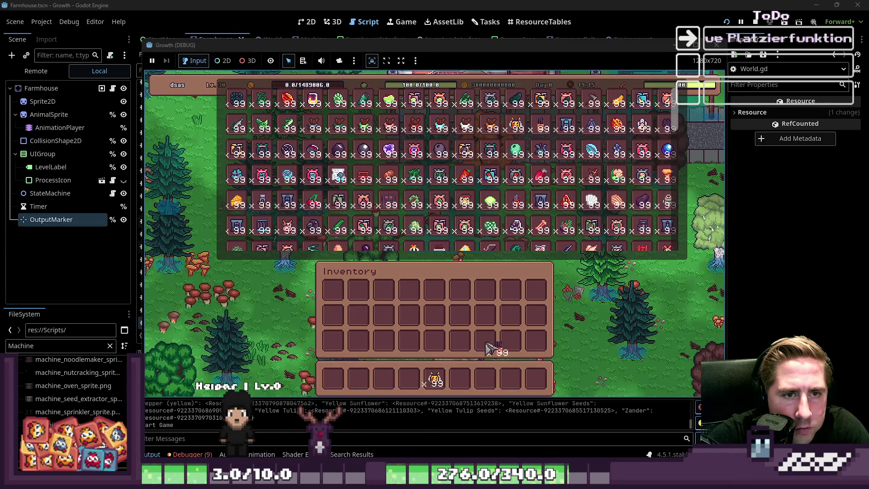
{"action": "left_click_drag", "start_coordinate": [542, 150], "coordinate": [485, 387]}
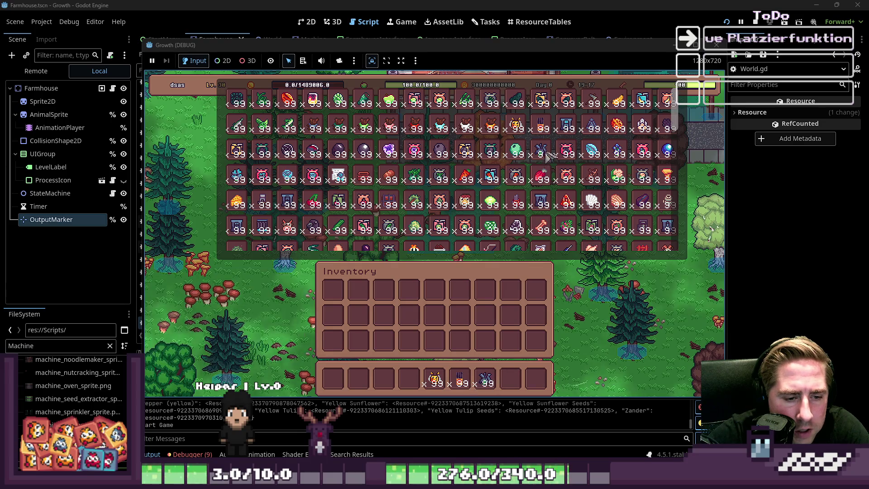
{"action": "left_click_drag", "start_coordinate": [390, 204], "coordinate": [511, 379]}
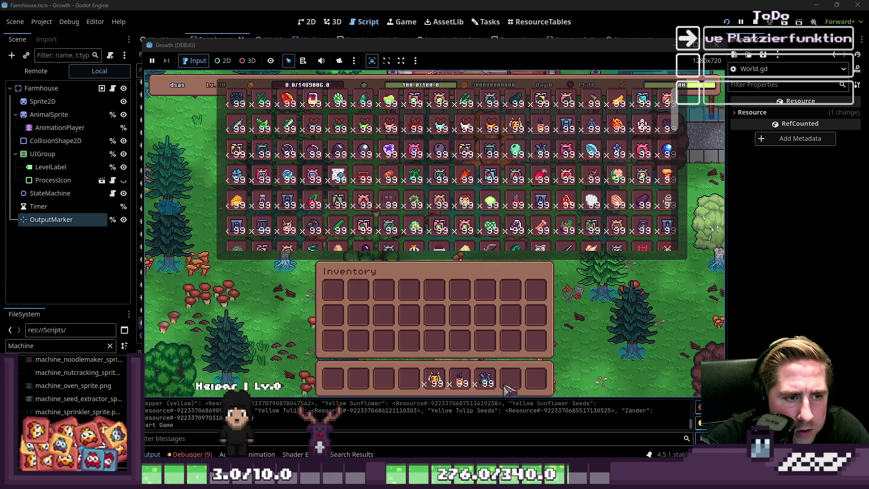
{"action": "key", "text": "F1"}
Load the bee and Blue Freezia stacks into the beehive, then open the chest's inventory.
{"action": "key", "text": "7"}
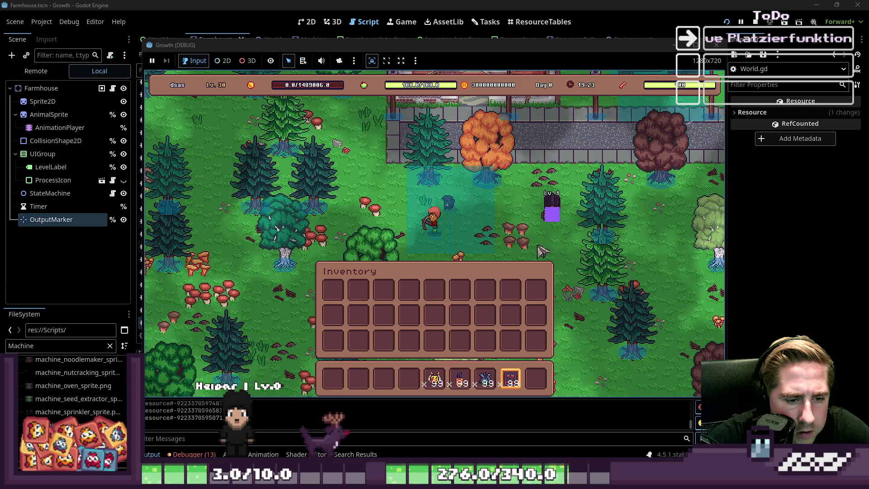
{"action": "key", "text": "2"}
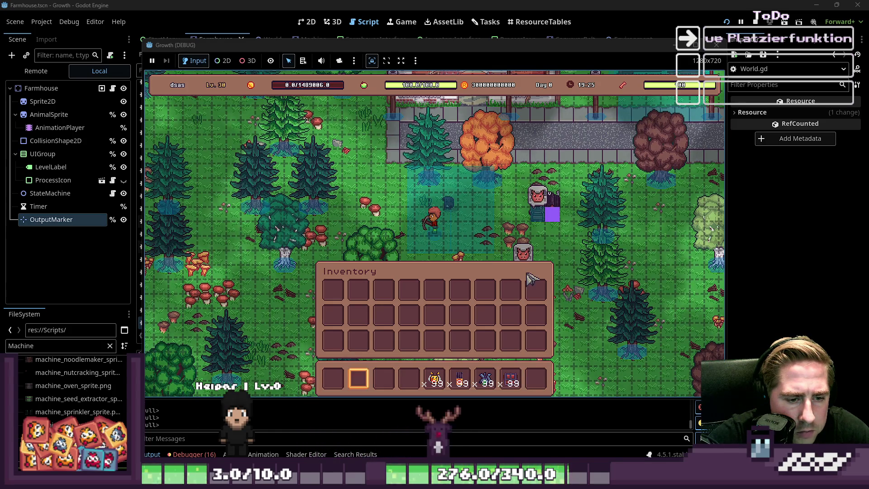
{"action": "left_click", "coordinate": [573, 218]}
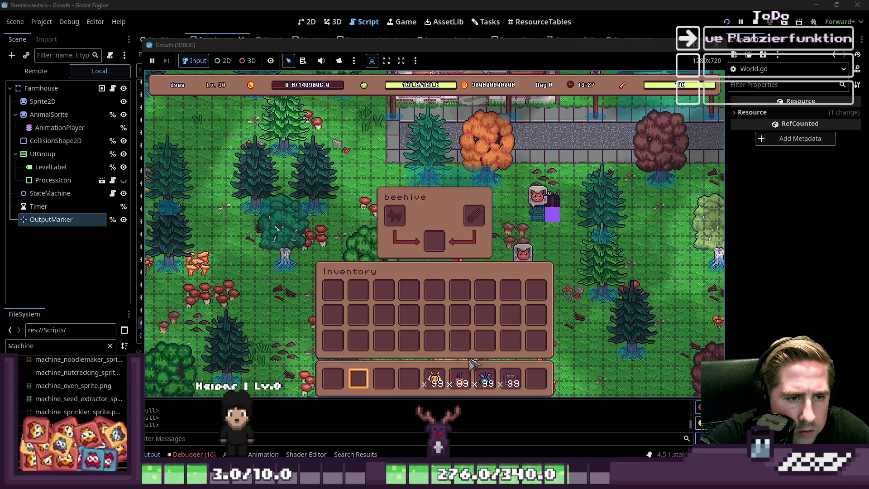
{"action": "left_click_drag", "start_coordinate": [435, 378], "coordinate": [394, 217]}
{"action": "left_click_drag", "start_coordinate": [484, 384], "coordinate": [475, 217]}
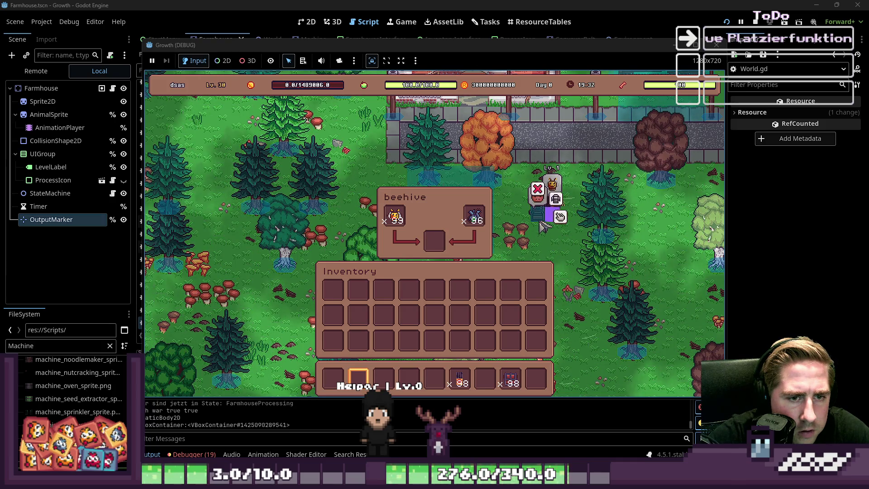
{"action": "left_click", "coordinate": [560, 221]}
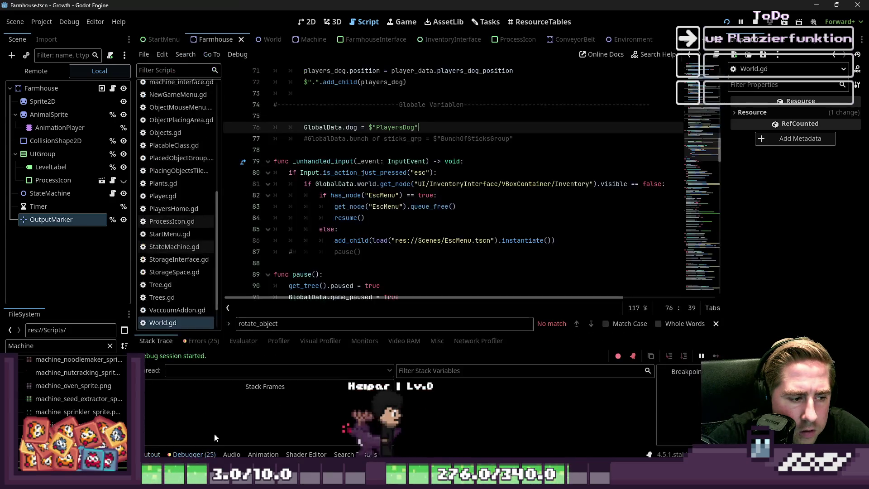
Jump to the code behind the timeout error and review the farmhouse declaration on line 5.
{"action": "scroll", "coordinate": [363, 398], "scroll_direction": "down", "scroll_amount": 5}
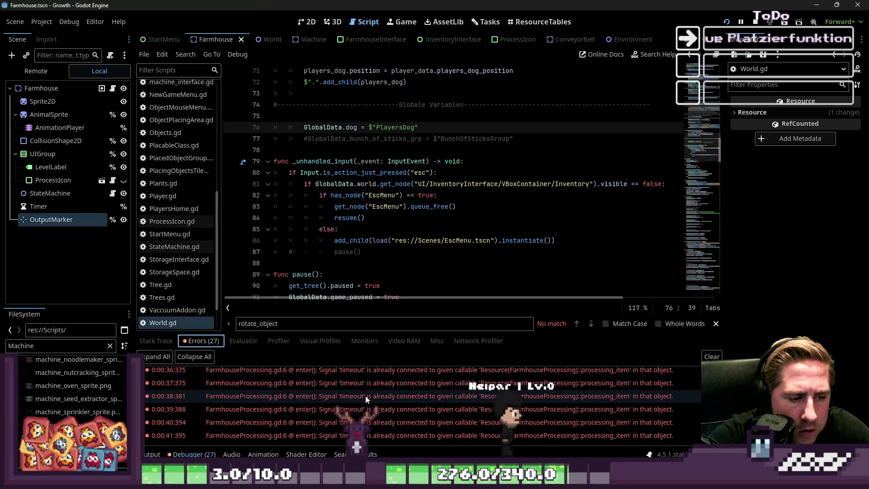
{"action": "double_click", "coordinate": [465, 422]}
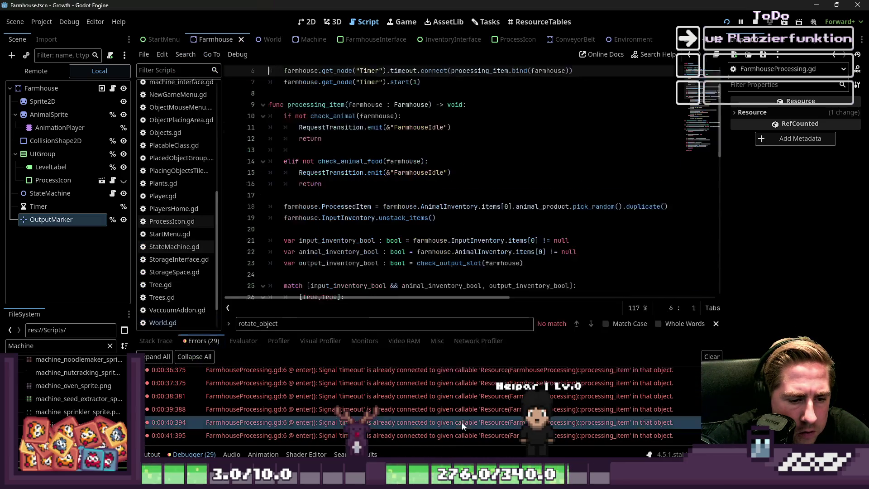
{"action": "scroll", "coordinate": [417, 260], "scroll_direction": "up", "scroll_amount": 2}
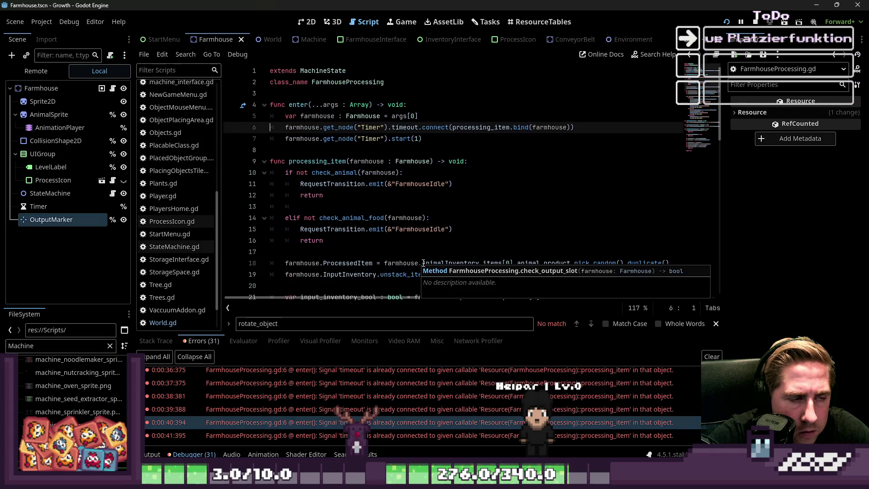
{"action": "mouse_move", "coordinate": [424, 190]}
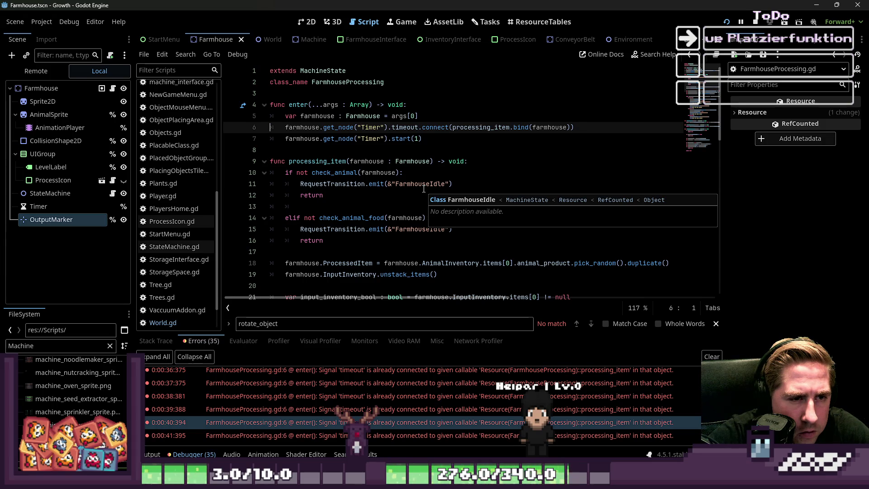
{"action": "left_click", "coordinate": [438, 118]}
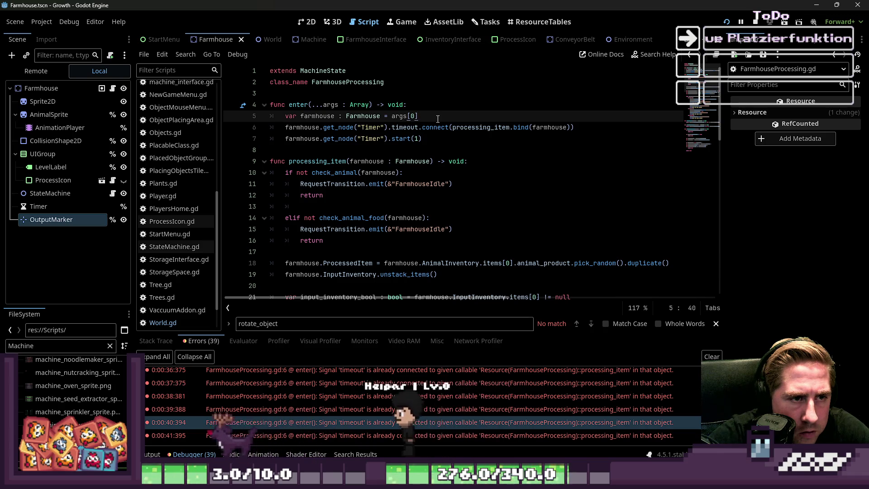
{"action": "mouse_move", "coordinate": [454, 132]}
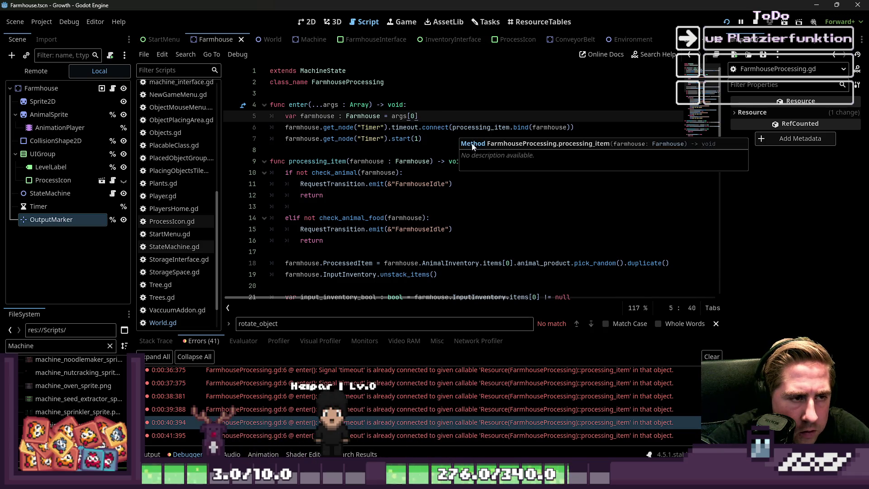
{"action": "scroll", "coordinate": [448, 150], "scroll_direction": "down", "scroll_amount": 4}
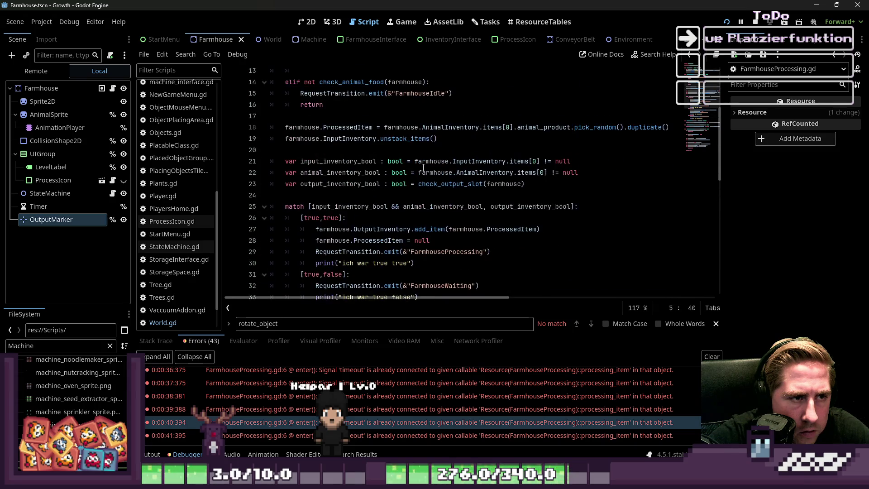
{"action": "scroll", "coordinate": [424, 167], "scroll_direction": "up", "scroll_amount": 4}
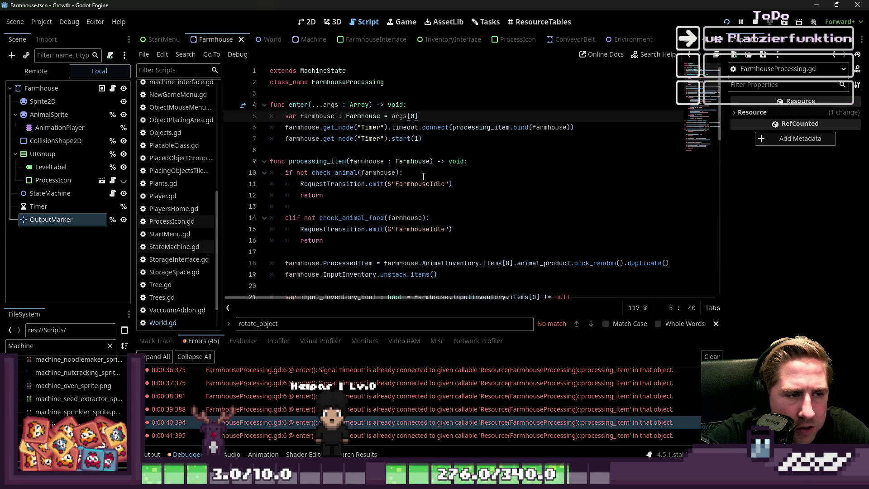
{"action": "scroll", "coordinate": [424, 177], "scroll_direction": "down", "scroll_amount": 1}
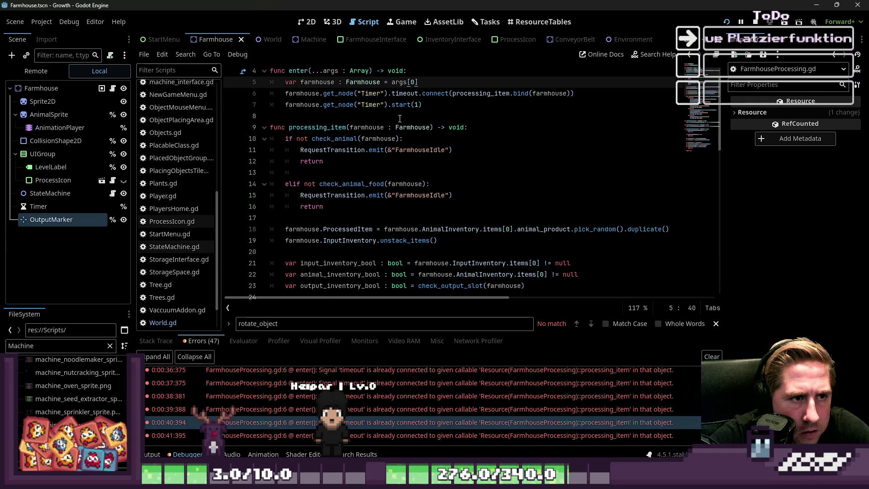
Review the processing_item connect lines and locate the exit() function at the script's end.
{"action": "double_click", "coordinate": [435, 93]}
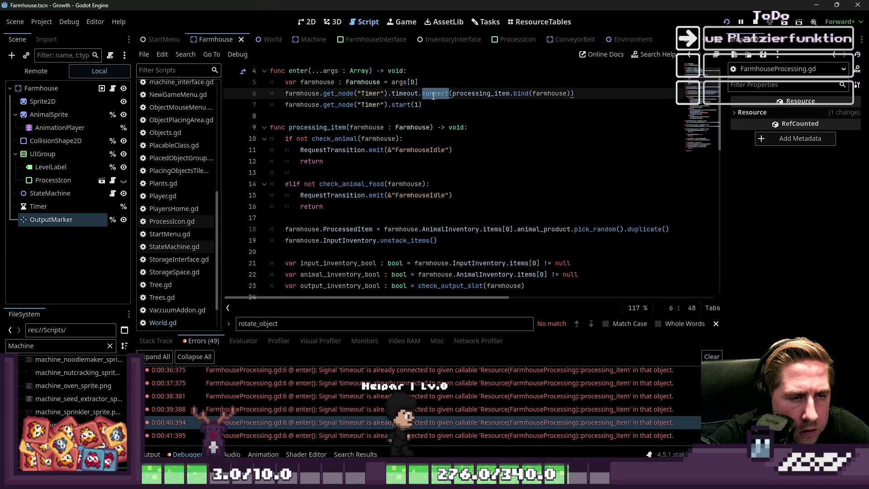
{"action": "key", "text": "ctrl+f"}
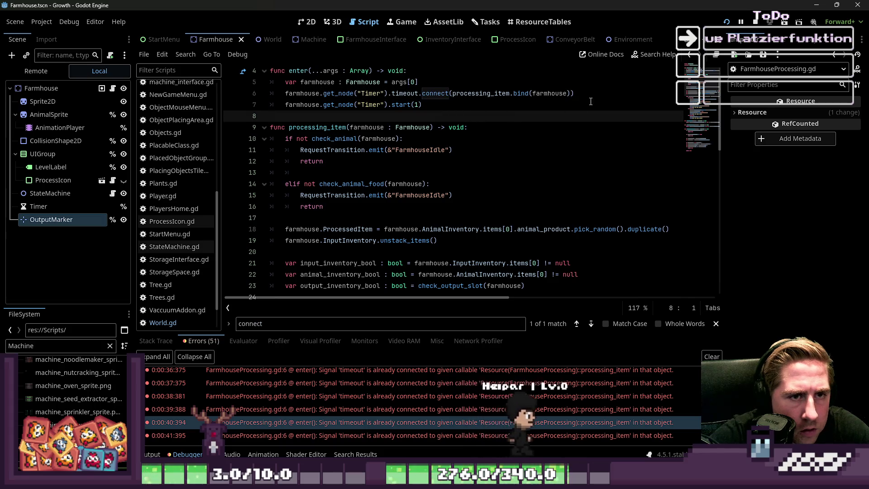
{"action": "triple_click", "coordinate": [432, 104]}
{"action": "left_click_drag", "start_coordinate": [573, 93], "coordinate": [267, 95]}
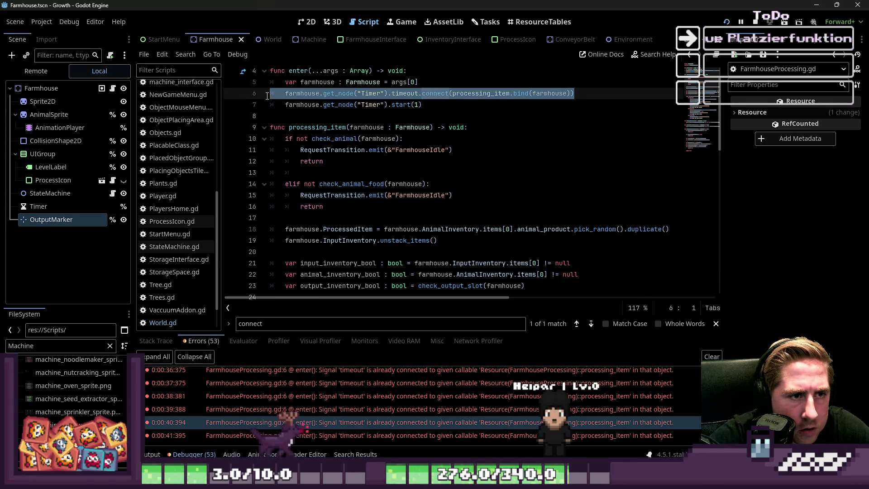
{"action": "scroll", "coordinate": [406, 158], "scroll_direction": "down", "scroll_amount": 14}
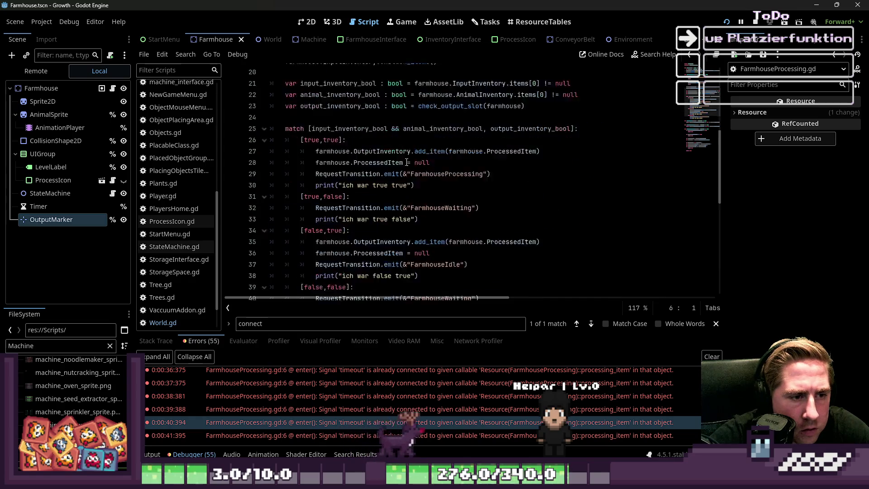
{"action": "left_click", "coordinate": [311, 288]}
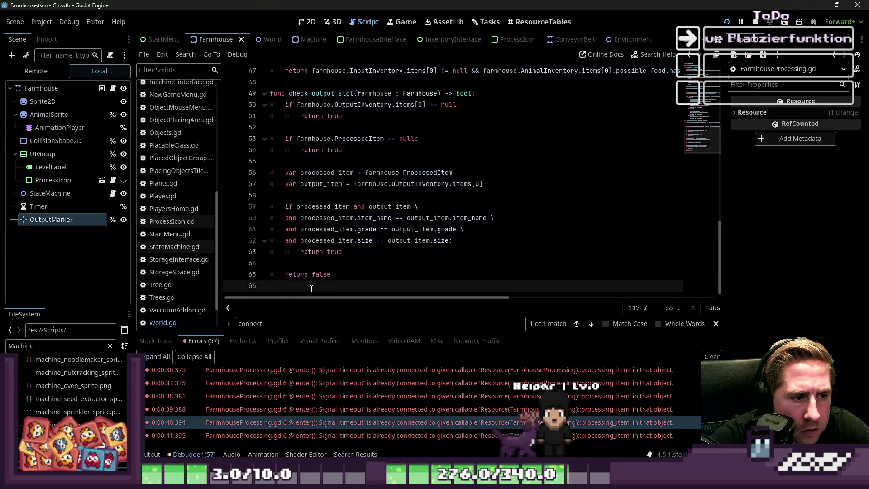
{"action": "key", "text": "Return"}
{"action": "type", "text": "func "}
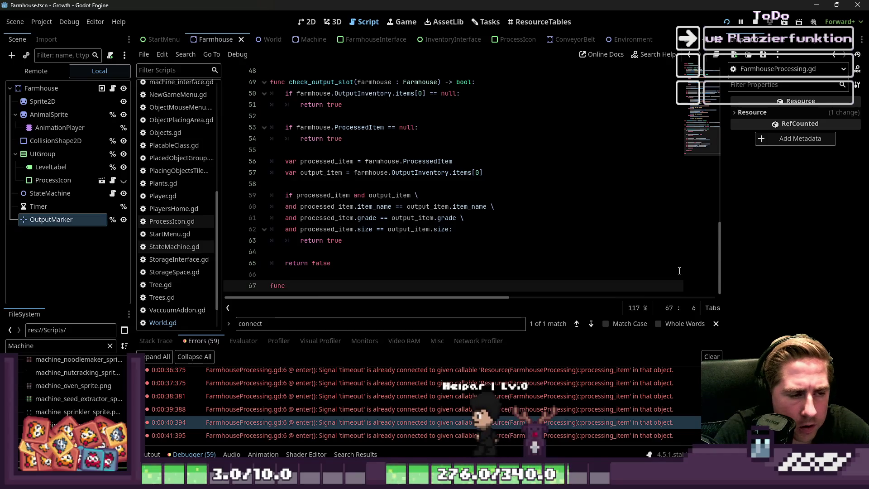
{"action": "type", "text": "exit(...args : Array) -> void:"}
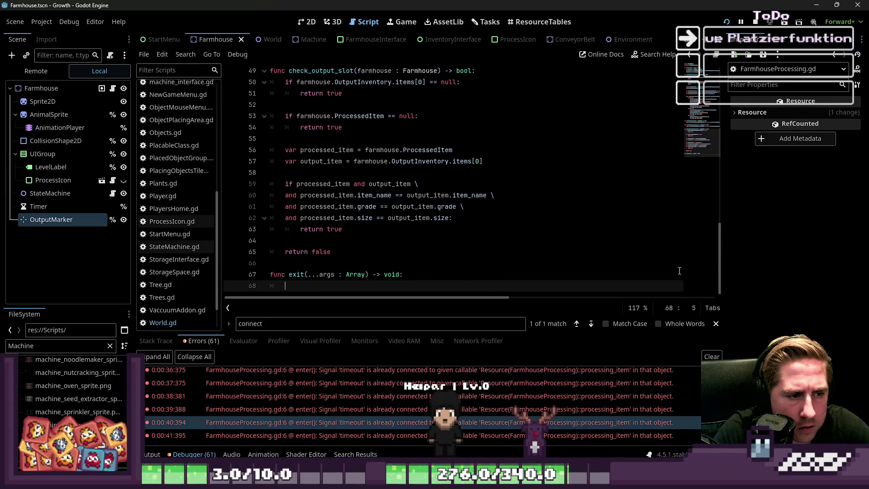
Delete .bind(farmhouse) from the processing_item disconnect call in exit().
{"action": "key", "text": "Home"}
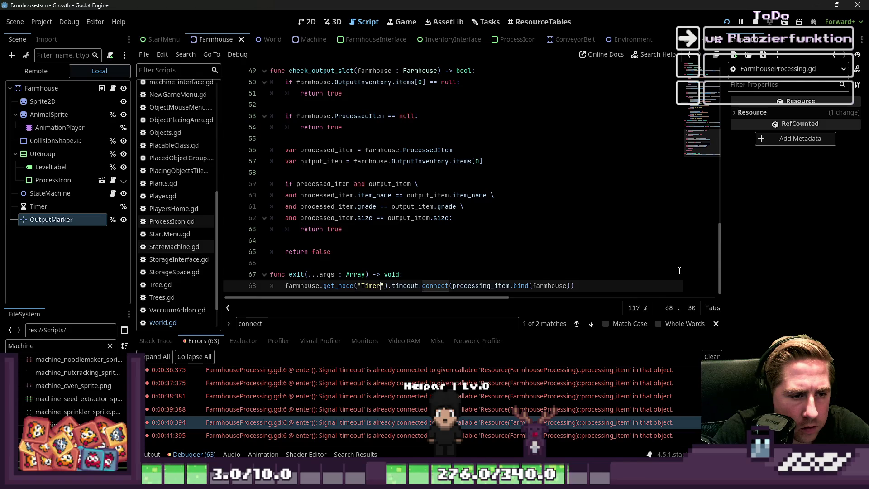
{"action": "key", "text": "Right"}
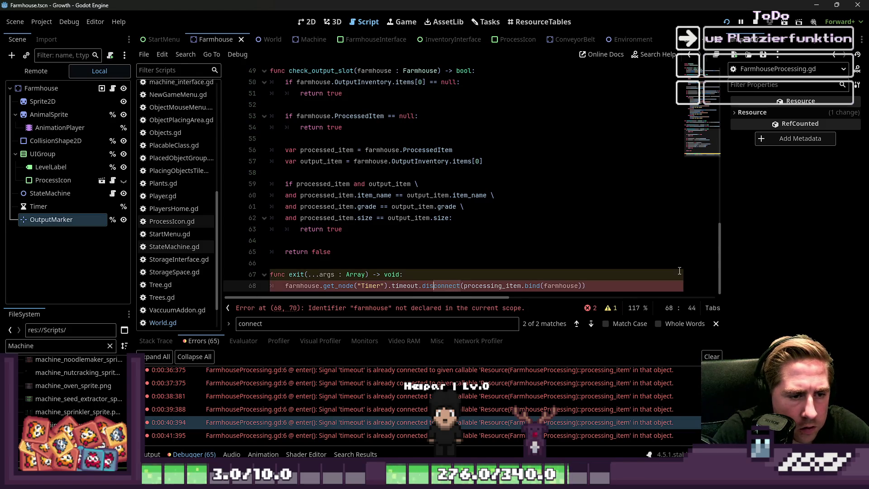
{"action": "left_click", "coordinate": [468, 218]}
{"action": "left_click", "coordinate": [423, 276]}
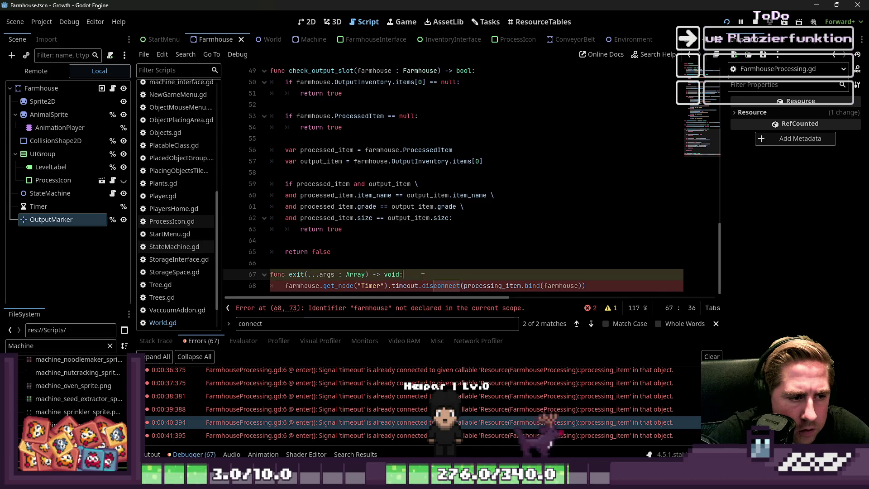
{"action": "left_click", "coordinate": [578, 285]}
{"action": "key", "text": "BackSpace"}
{"action": "key", "text": "BackSpace"}
{"action": "key", "text": "BackSpace"}
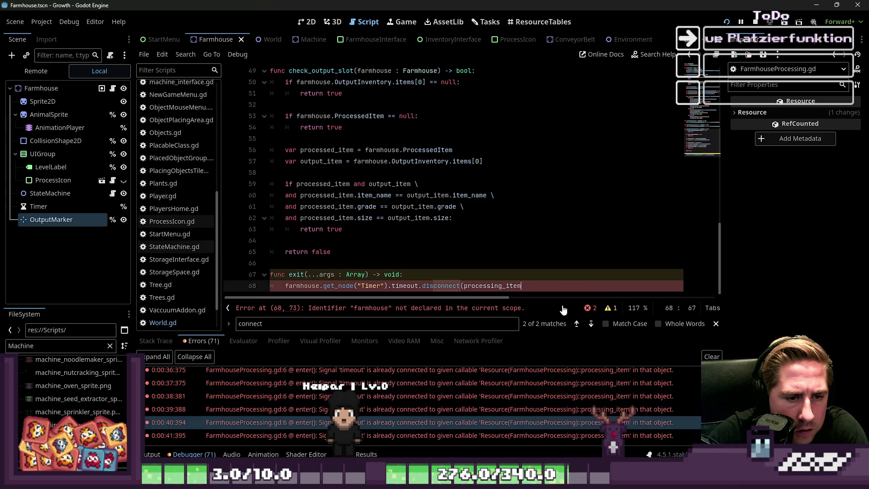
{"action": "key", "text": "BackSpace"}
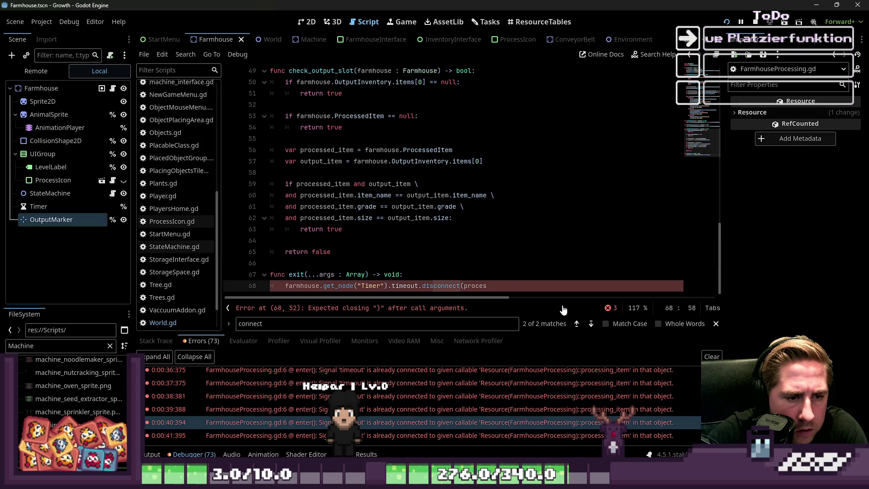
{"action": "left_click", "coordinate": [522, 286]}
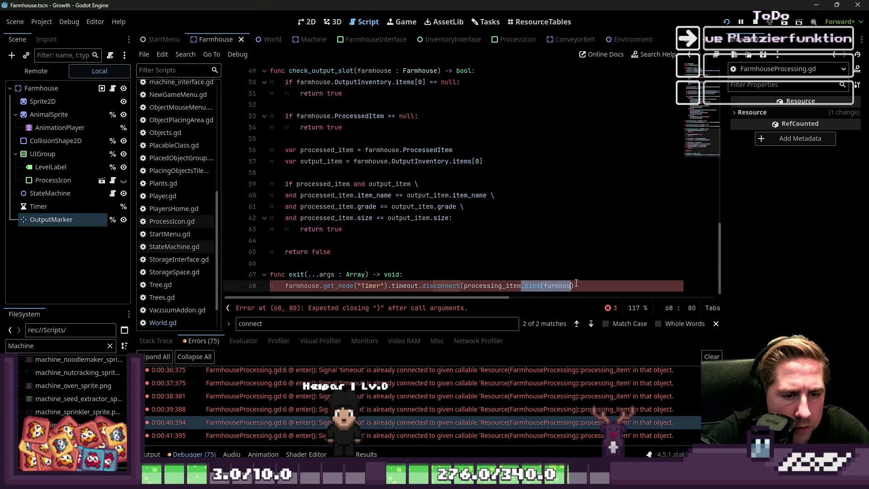
{"action": "key", "text": "BackSpace"}
{"action": "key", "text": "Up"}
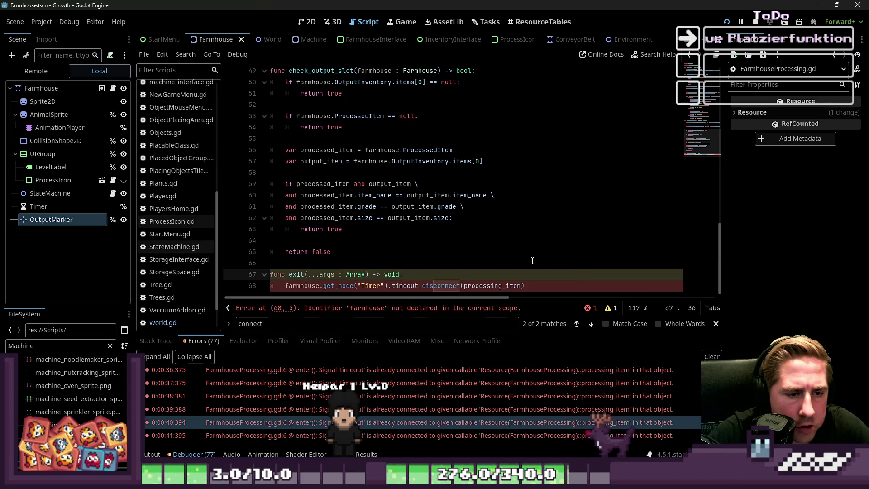
Copy line 5's var farmhouse declaration into exit() and run the game.
{"action": "left_click", "coordinate": [315, 233]}
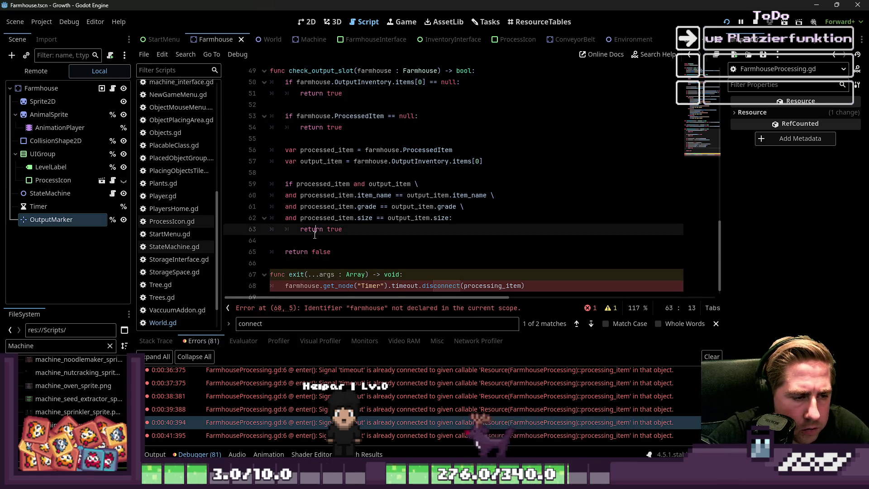
{"action": "scroll", "coordinate": [339, 255], "scroll_direction": "up", "scroll_amount": 15}
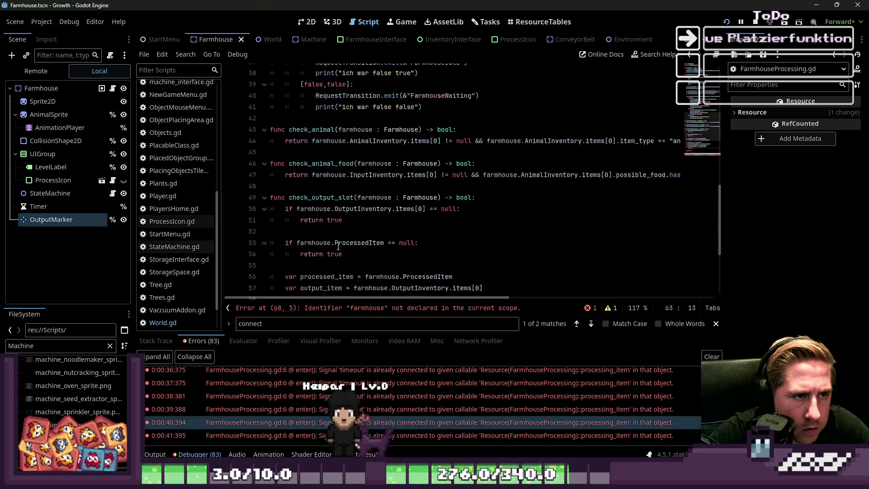
{"action": "scroll", "coordinate": [342, 170], "scroll_direction": "up", "scroll_amount": 1}
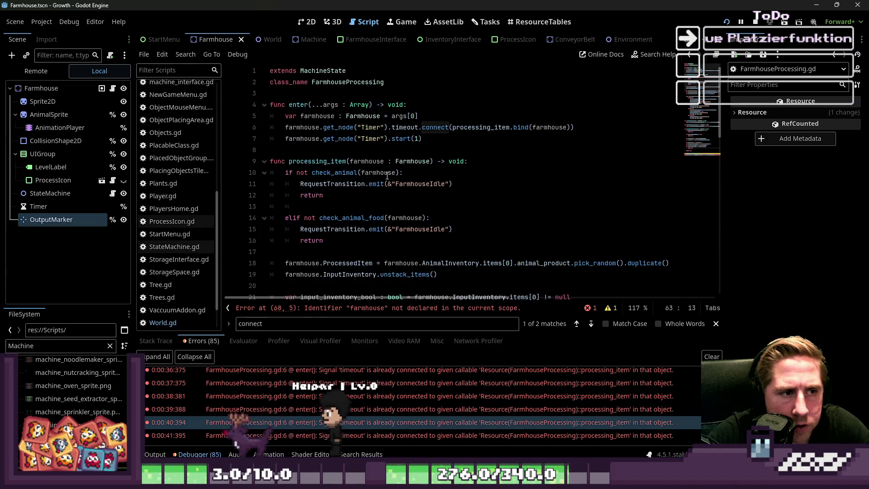
{"action": "scroll", "coordinate": [362, 185], "scroll_direction": "down", "scroll_amount": 2}
{"action": "scroll", "coordinate": [386, 201], "scroll_direction": "up", "scroll_amount": 2}
{"action": "left_click_drag", "start_coordinate": [419, 116], "coordinate": [270, 116]}
{"action": "key", "text": "ctrl+c"}
{"action": "scroll", "coordinate": [426, 280], "scroll_direction": "down", "scroll_amount": 14}
{"action": "scroll", "coordinate": [426, 280], "scroll_direction": "down", "scroll_amount": 2}
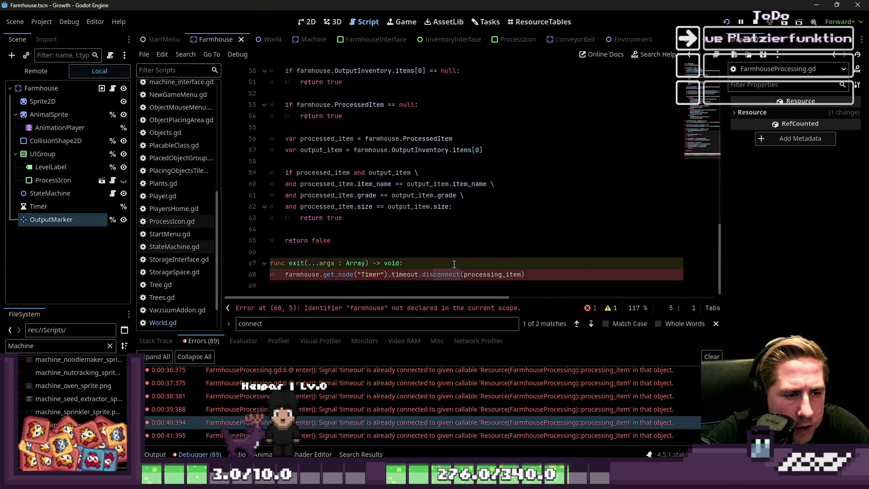
{"action": "left_click", "coordinate": [450, 265]}
{"action": "key", "text": "Return"}
{"action": "key", "text": "ctrl+v"}
{"action": "left_click", "coordinate": [455, 250]}
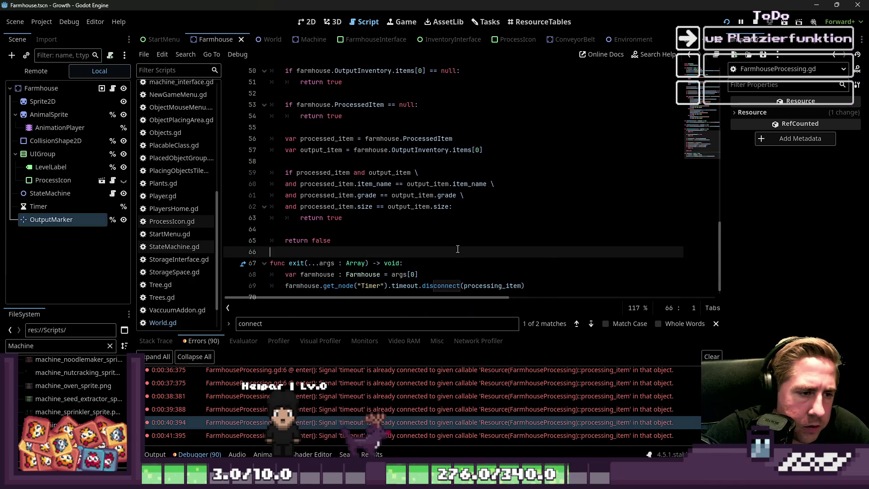
{"action": "left_click", "coordinate": [755, 25]}
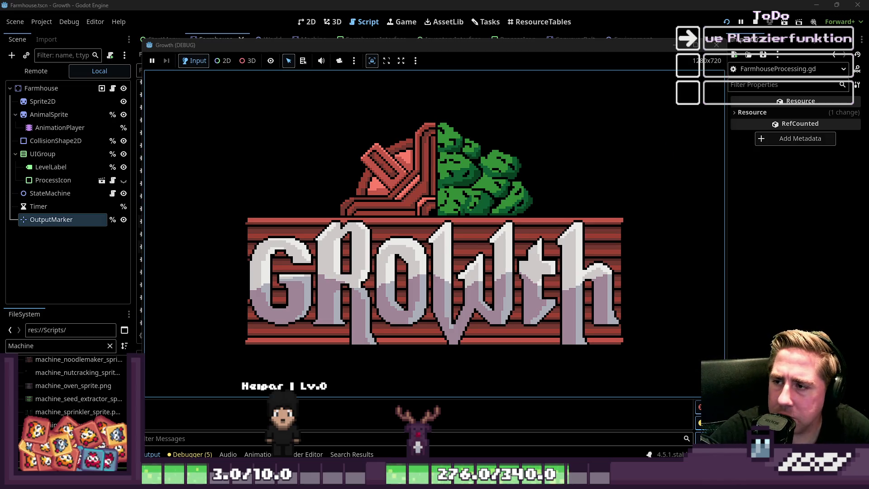
Start a new game, enter a character name and enter the world.
{"action": "left_click", "coordinate": [415, 211]}
{"action": "type", "text": "dsaw"}
{"action": "left_click", "coordinate": [429, 307]}
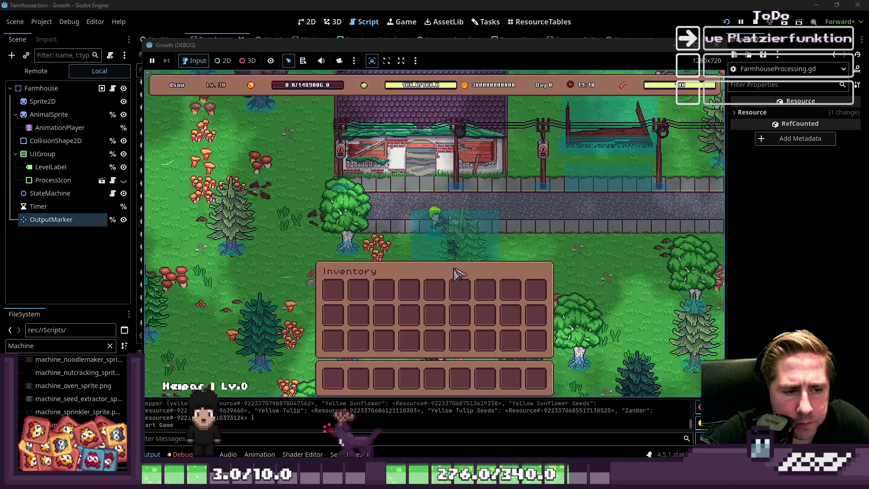
Move the Bee and Blue Freezia stacks from the inventory into the hotbar.
{"action": "key", "text": "i"}
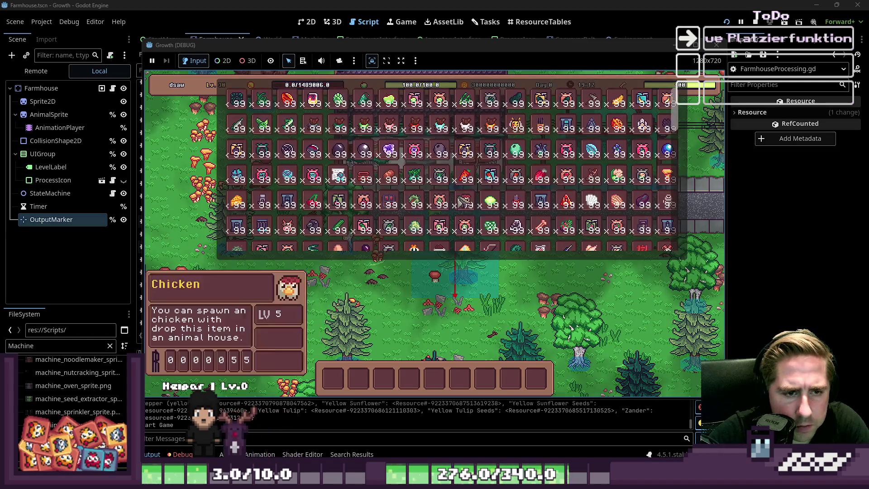
{"action": "key", "text": "6"}
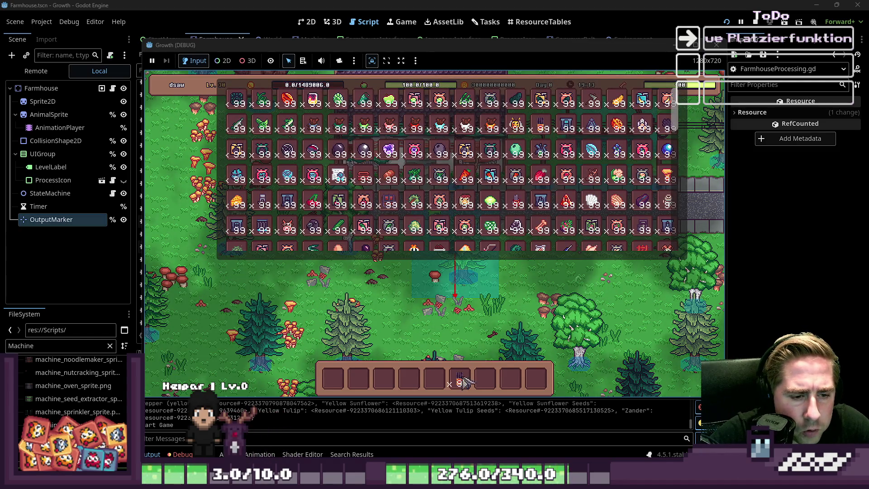
{"action": "left_click_drag", "start_coordinate": [374, 218], "coordinate": [433, 363]}
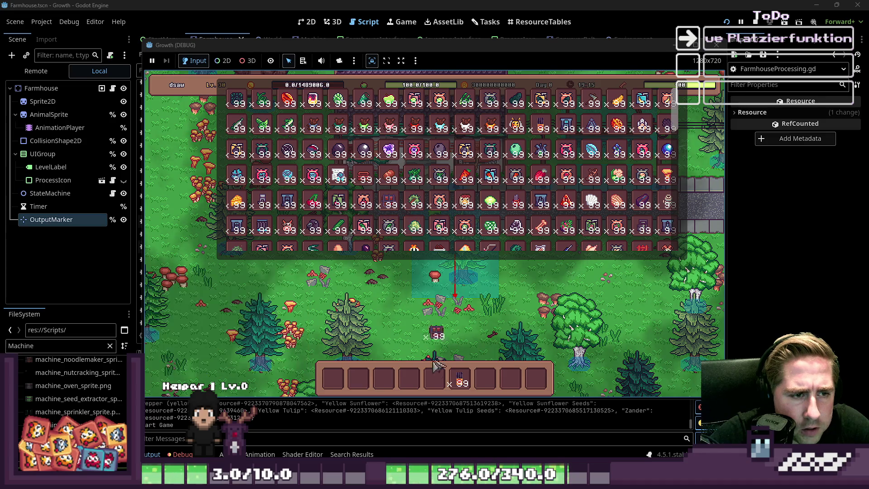
{"action": "mouse_move", "coordinate": [491, 227]}
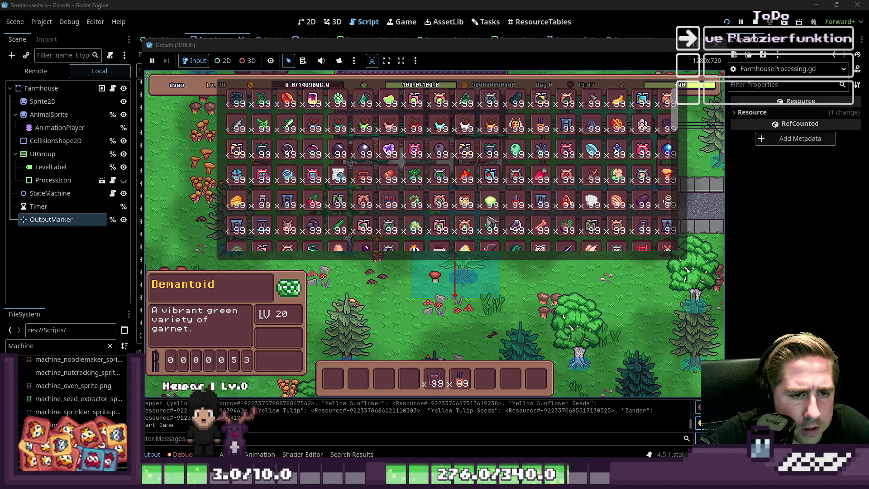
{"action": "scroll", "coordinate": [488, 219], "scroll_direction": "down", "scroll_amount": 1}
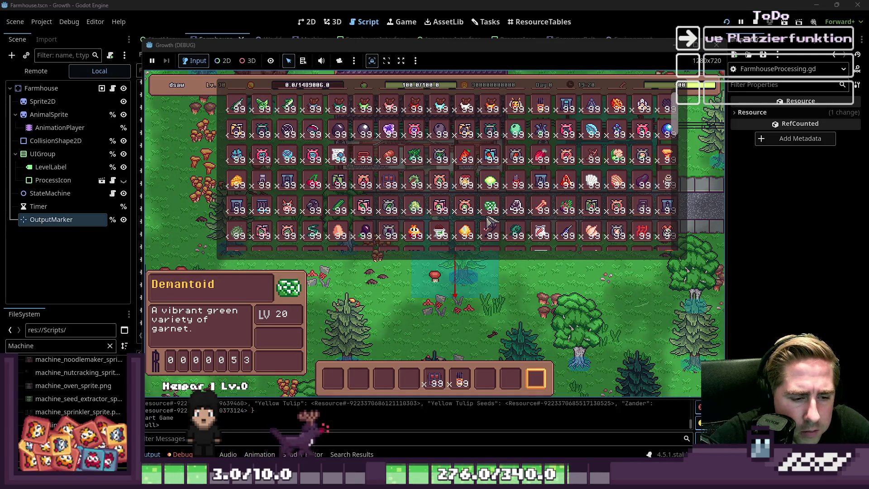
{"action": "scroll", "coordinate": [506, 175], "scroll_direction": "up", "scroll_amount": 1}
{"action": "left_click", "coordinate": [516, 126]}
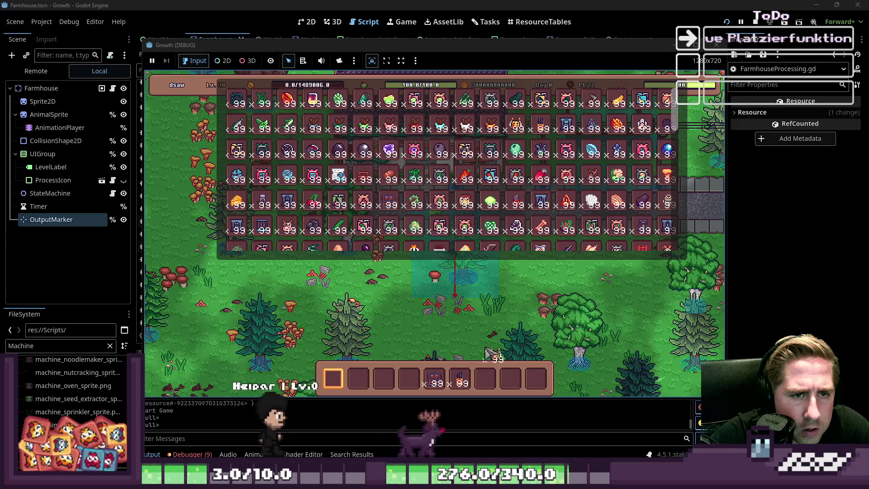
{"action": "left_click", "coordinate": [541, 150]}
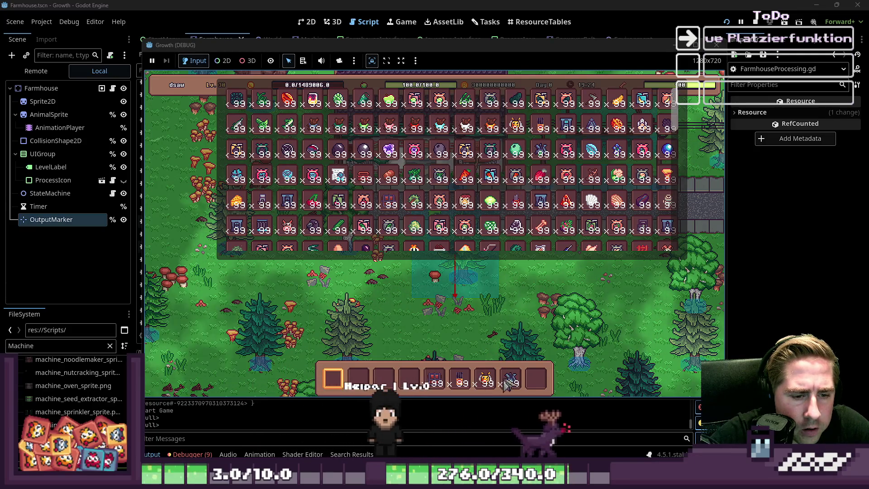
{"action": "key", "text": "Escape"}
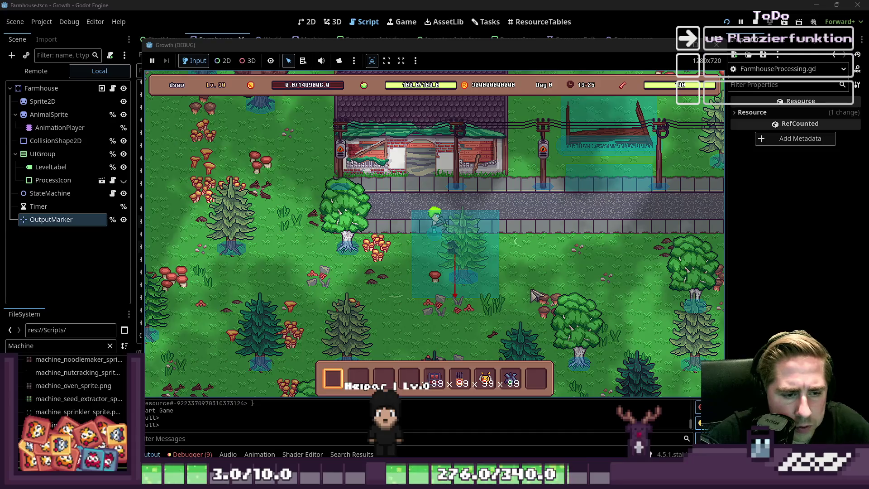
Place the beehive next to the other machine.
{"action": "scroll", "coordinate": [532, 280], "scroll_direction": "up", "scroll_amount": 5}
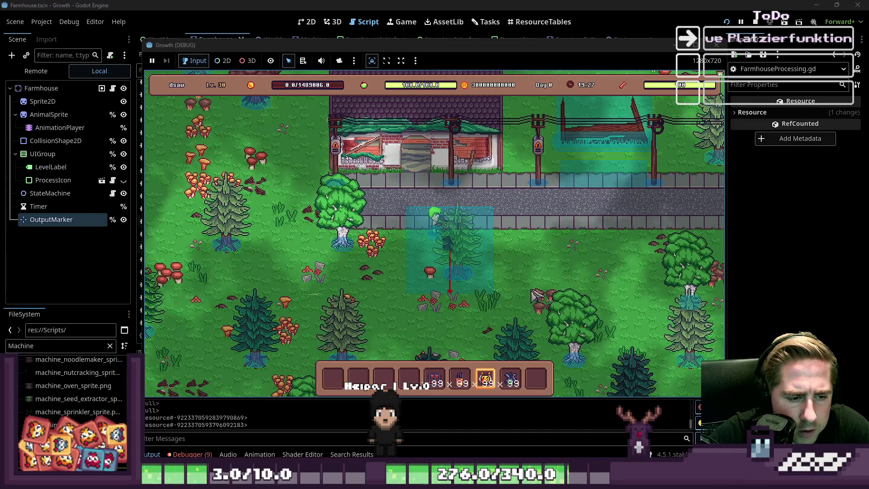
{"action": "scroll", "coordinate": [523, 249], "scroll_direction": "down", "scroll_amount": 1}
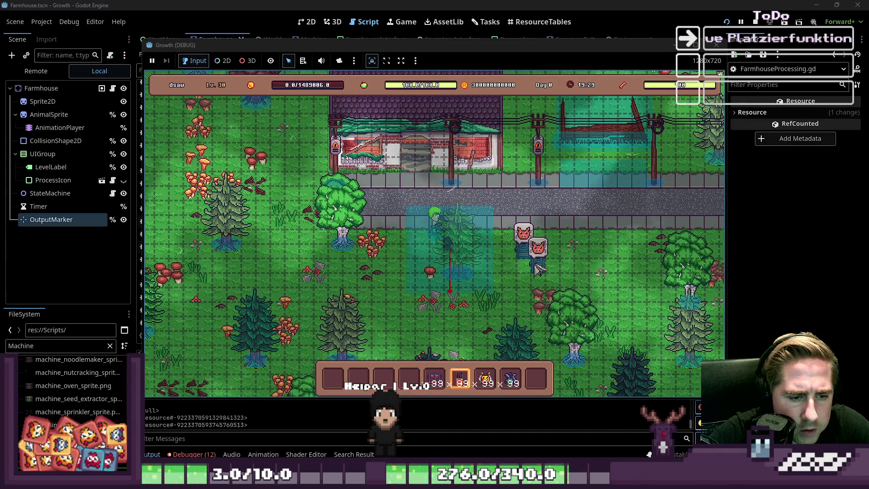
{"action": "left_click", "coordinate": [566, 266]}
{"action": "scroll", "coordinate": [569, 270], "scroll_direction": "up", "scroll_amount": 4}
{"action": "scroll", "coordinate": [571, 269], "scroll_direction": "down", "scroll_amount": 2}
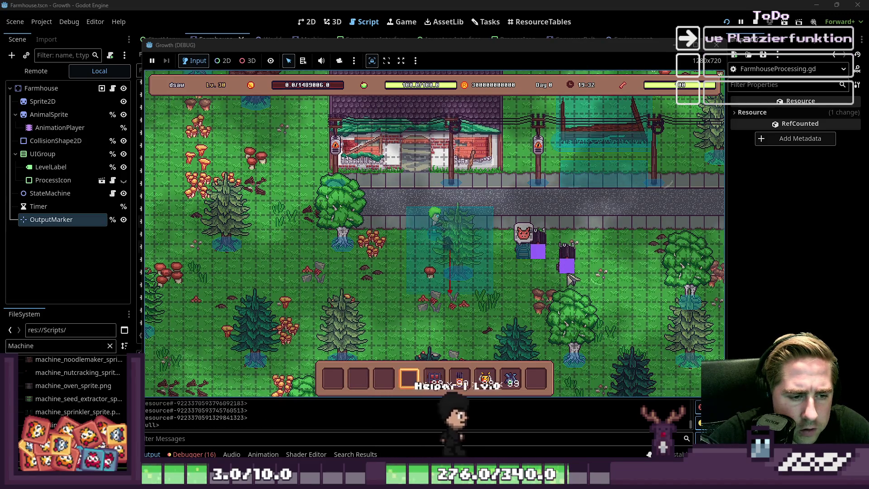
Remove the extra machine and load the beehive with the Bee and Blue Freezia stacks.
{"action": "right_click", "coordinate": [566, 262]}
{"action": "left_click", "coordinate": [560, 256]}
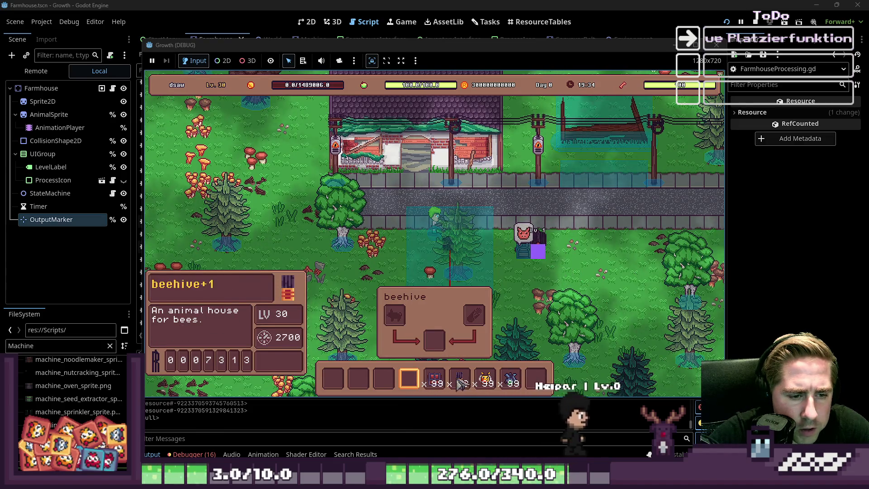
{"action": "left_click_drag", "start_coordinate": [484, 378], "coordinate": [396, 317]}
{"action": "left_click_drag", "start_coordinate": [510, 378], "coordinate": [474, 316]}
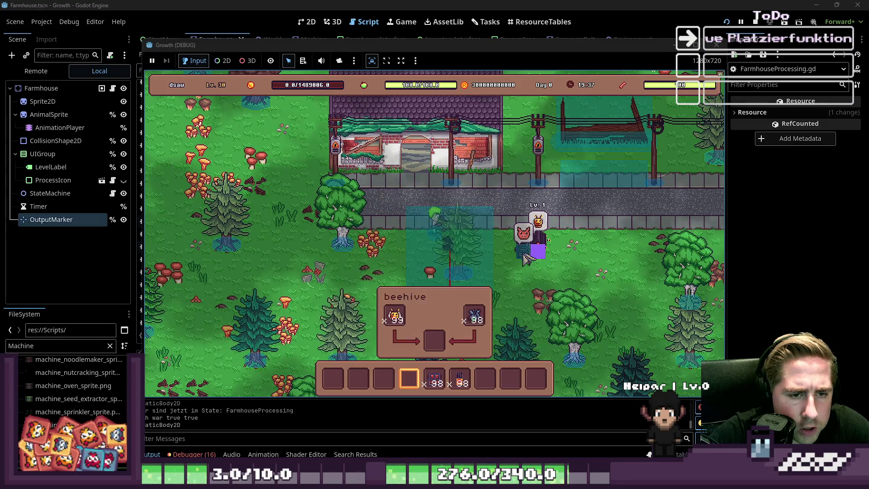
Open the neighbouring chest and toggle the inventory to check for beehive output.
{"action": "left_click", "coordinate": [546, 260]}
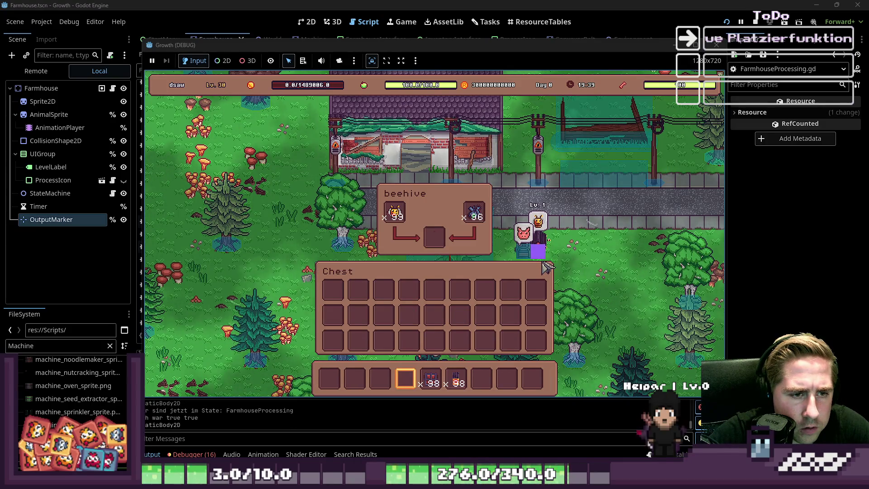
{"action": "key", "text": "i"}
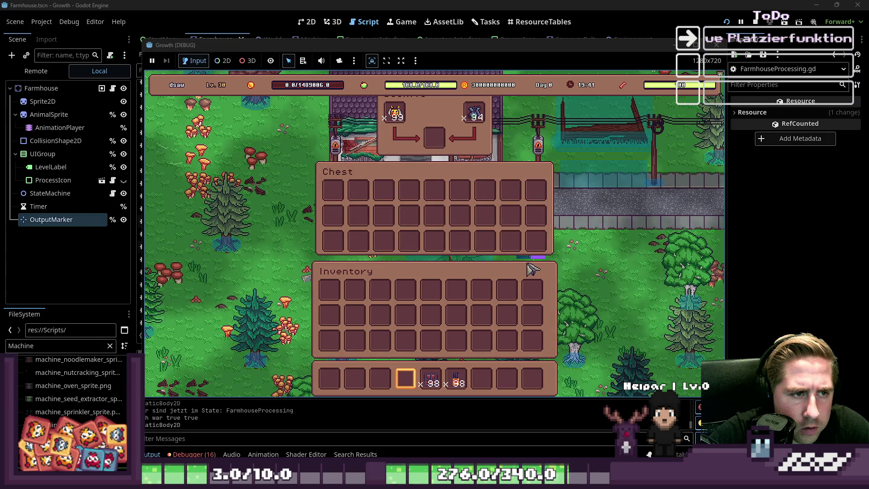
{"action": "key", "text": "i"}
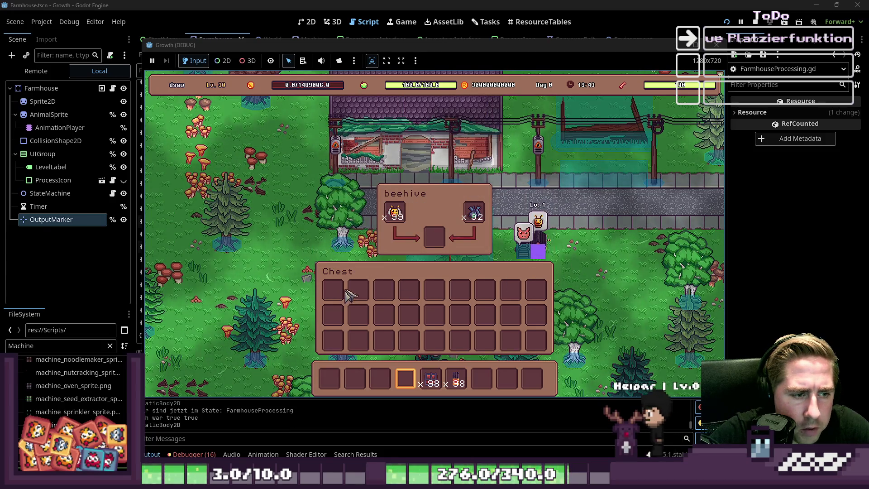
{"action": "key", "text": "i"}
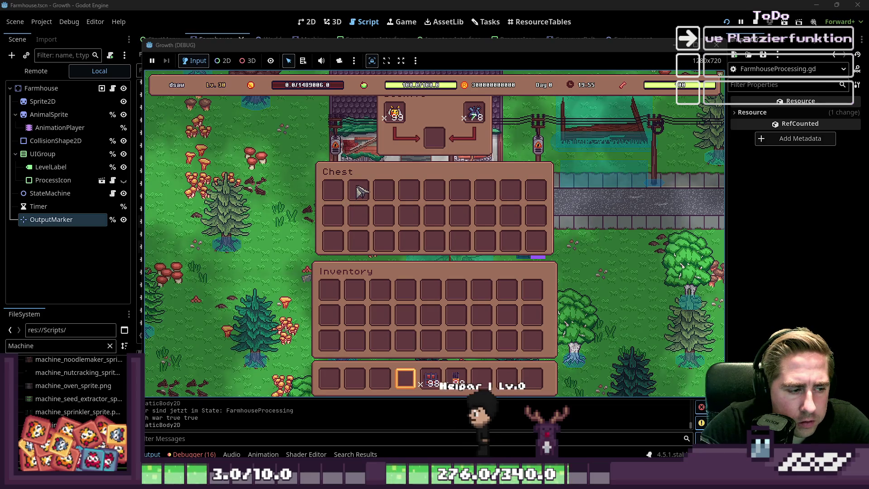
In the remote scene tree, select the placed StorageSpace node under PlacedObjectGroup.
{"action": "left_click", "coordinate": [36, 71]}
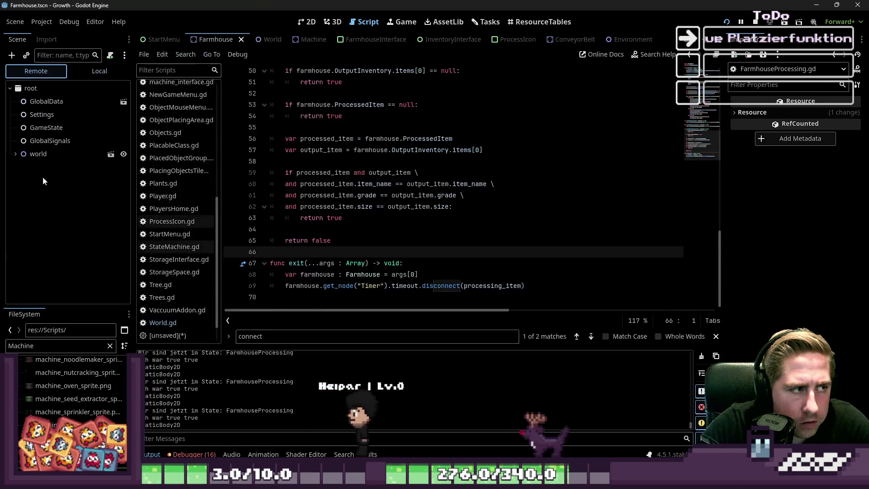
{"action": "left_click", "coordinate": [15, 154]}
{"action": "scroll", "coordinate": [18, 181], "scroll_direction": "down", "scroll_amount": 5}
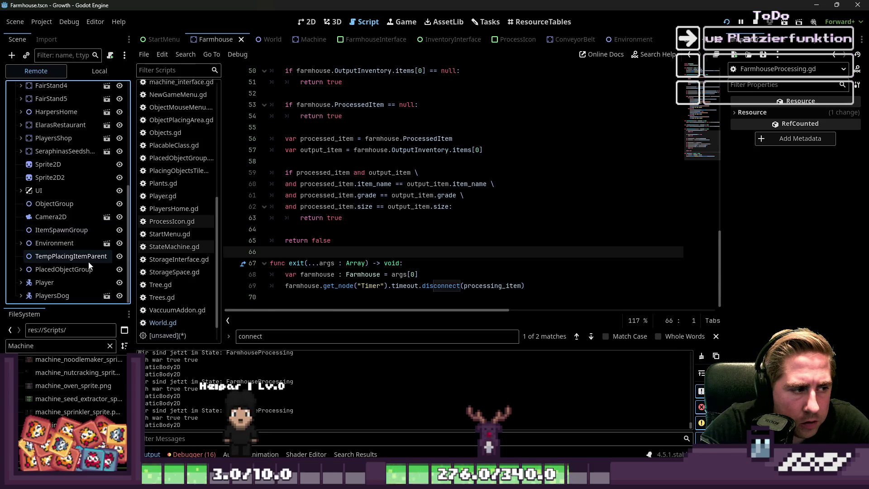
{"action": "left_click", "coordinate": [20, 270]}
{"action": "scroll", "coordinate": [24, 271], "scroll_direction": "down", "scroll_amount": 1}
{"action": "left_click", "coordinate": [61, 257]}
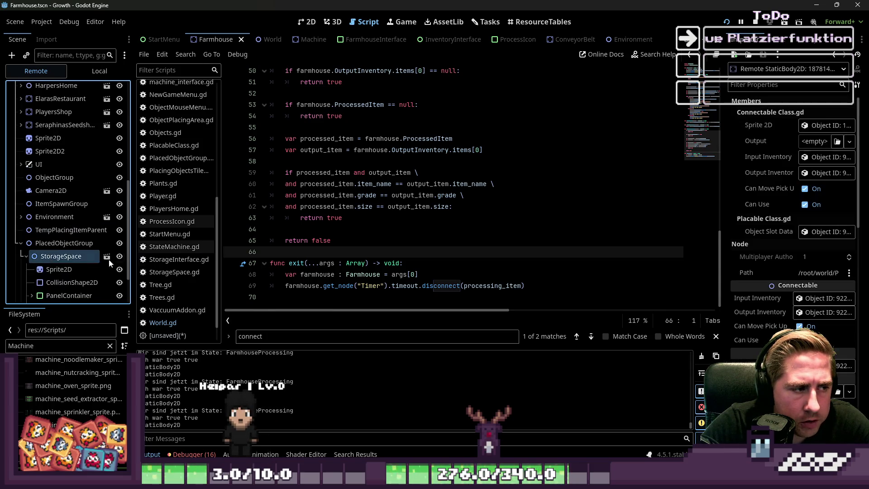
Widen the Inspector and page through the storage input inventory's 36-slot Items array.
{"action": "left_click_drag", "start_coordinate": [724, 173], "coordinate": [523, 173]}
{"action": "left_click", "coordinate": [752, 157]}
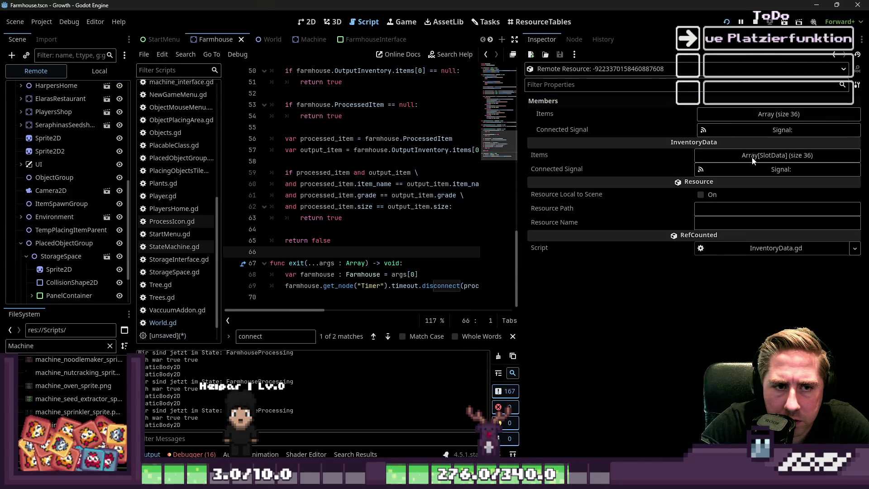
{"action": "left_click", "coordinate": [748, 159]}
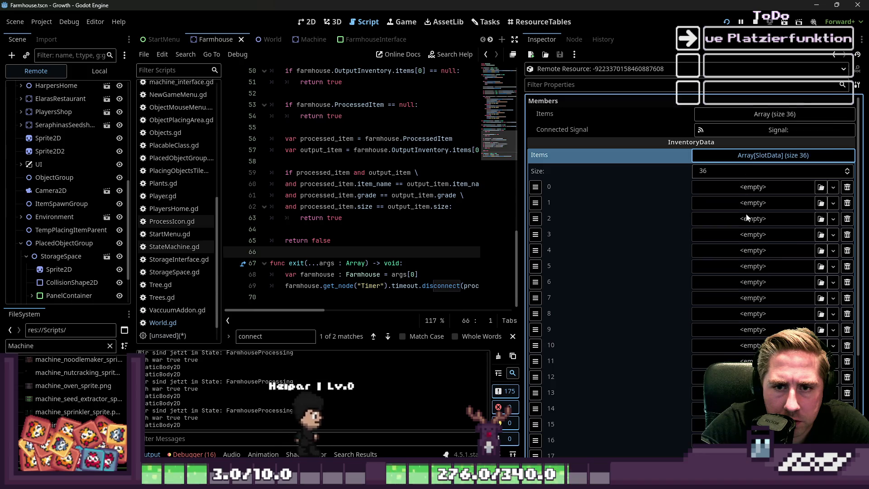
{"action": "scroll", "coordinate": [729, 263], "scroll_direction": "down", "scroll_amount": 4}
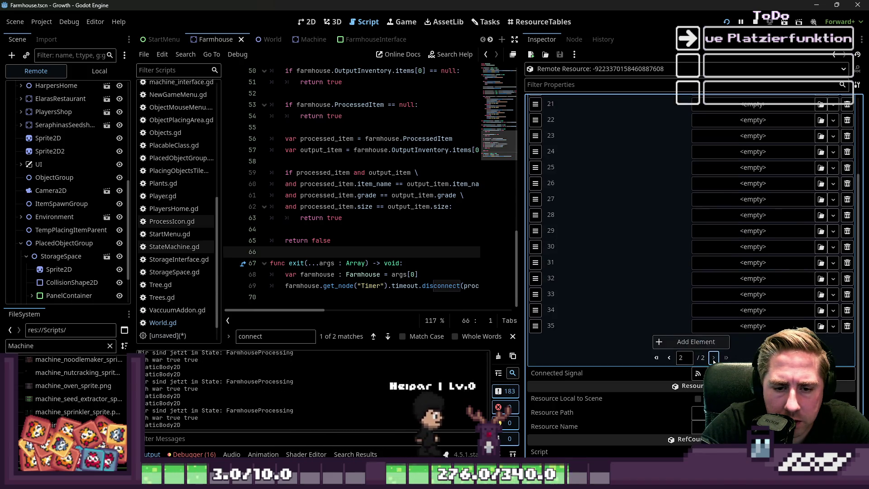
{"action": "left_click", "coordinate": [714, 358]}
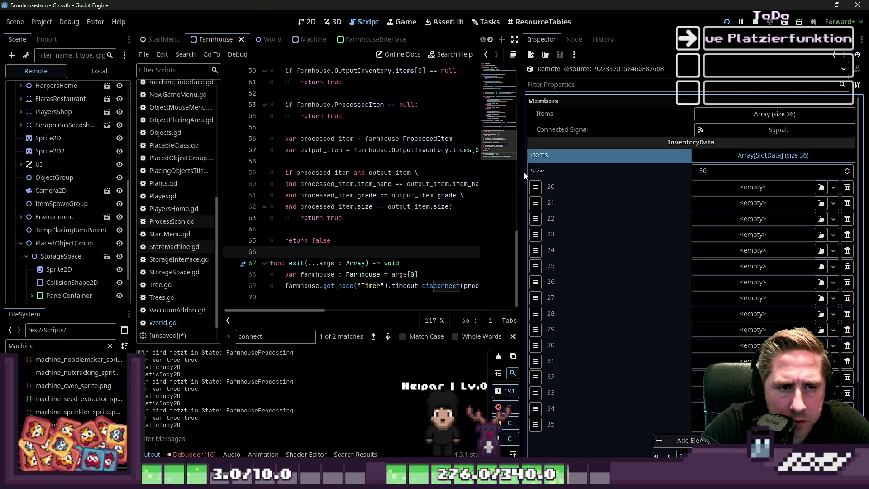
Drag the split back right to enlarge the code area and review the item comparison check.
{"action": "left_click_drag", "start_coordinate": [522, 174], "coordinate": [730, 174]}
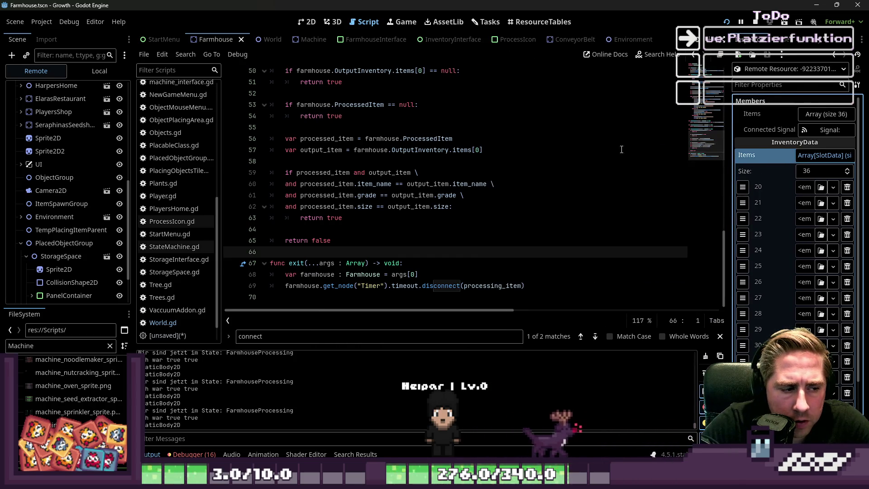
{"action": "left_click", "coordinate": [388, 219]}
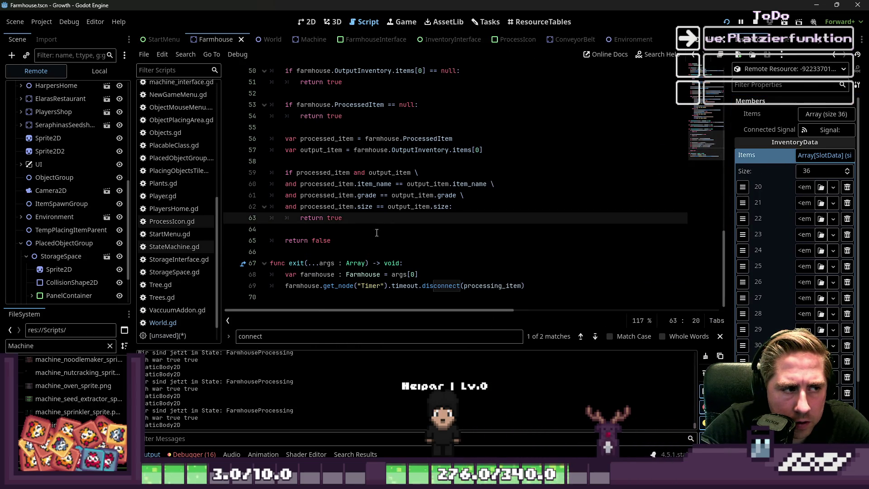
{"action": "left_click", "coordinate": [375, 240]}
{"action": "scroll", "coordinate": [183, 243], "scroll_direction": "up", "scroll_amount": 6}
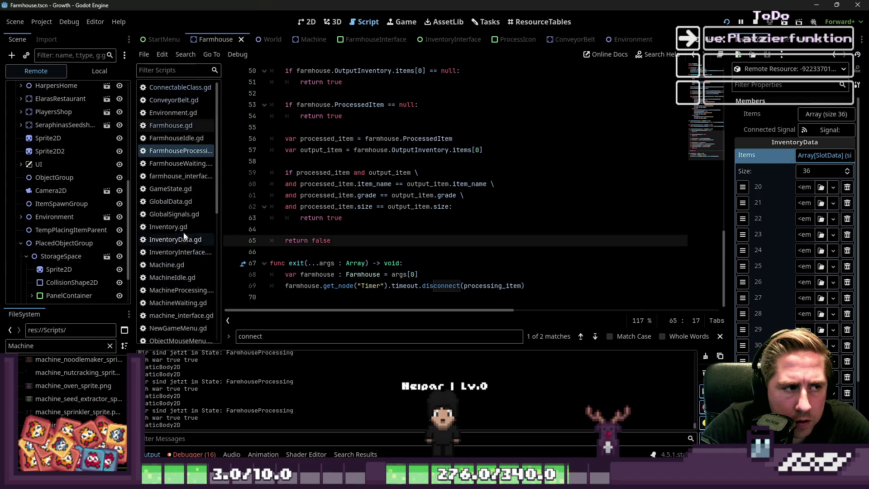
Open Farmhouse.gd and scroll through the Farmhouse class.
{"action": "left_click", "coordinate": [172, 126]}
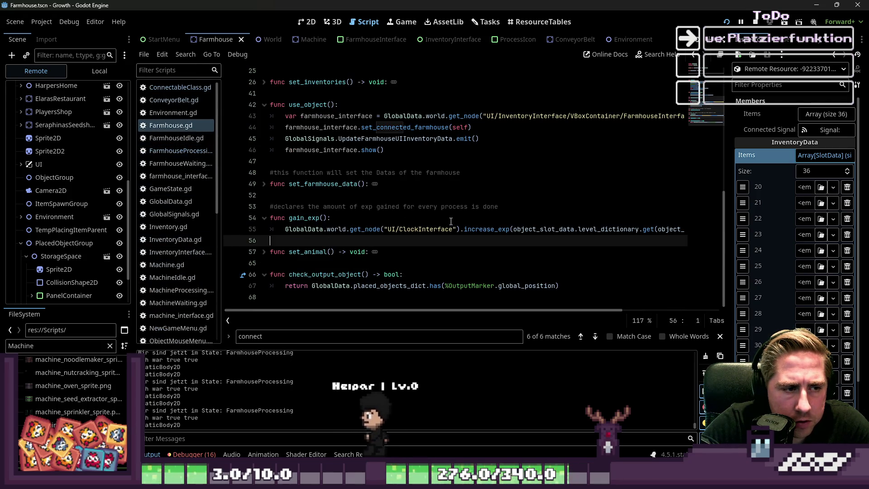
{"action": "scroll", "coordinate": [450, 222], "scroll_direction": "up", "scroll_amount": 3}
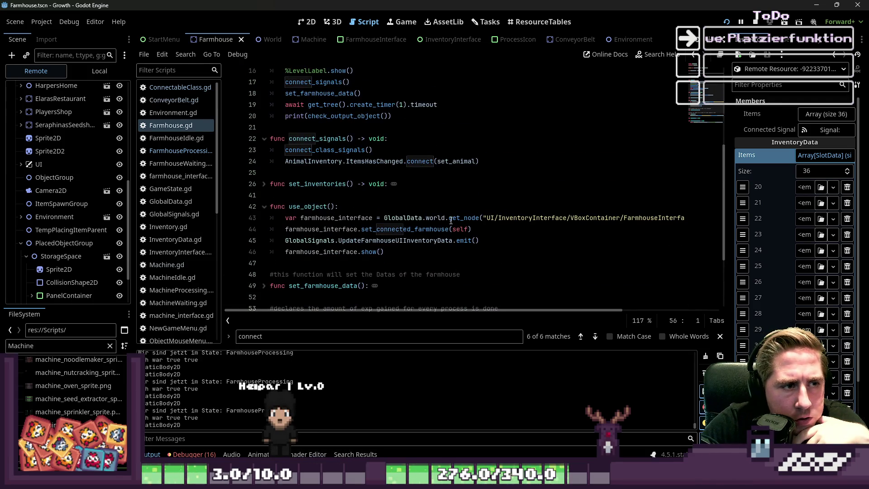
{"action": "scroll", "coordinate": [451, 221], "scroll_direction": "up", "scroll_amount": 5}
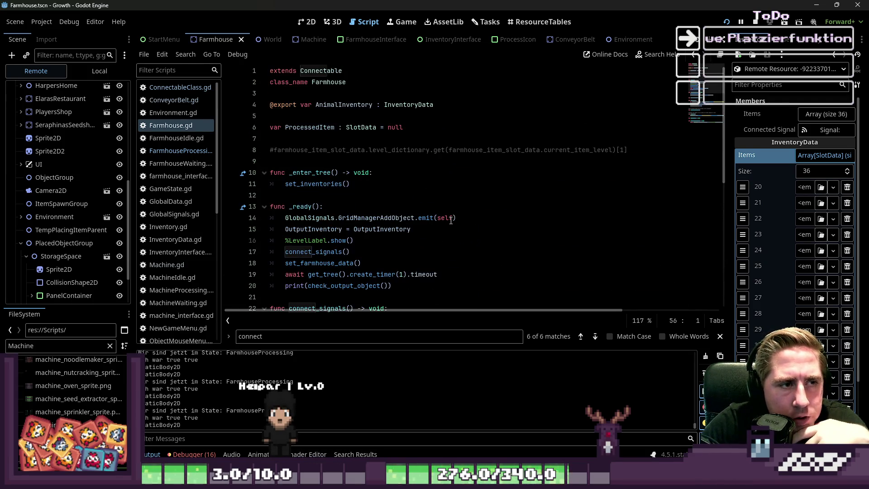
{"action": "scroll", "coordinate": [451, 221], "scroll_direction": "down", "scroll_amount": 6}
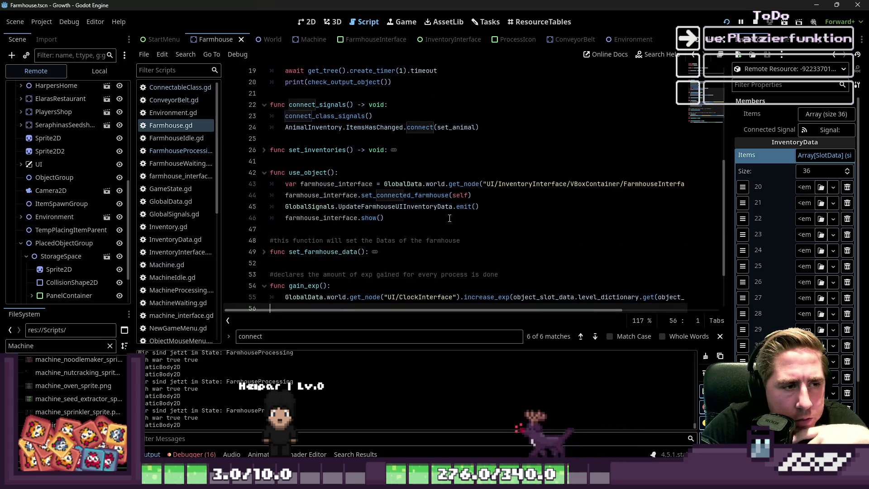
{"action": "scroll", "coordinate": [265, 160], "scroll_direction": "up", "scroll_amount": 6}
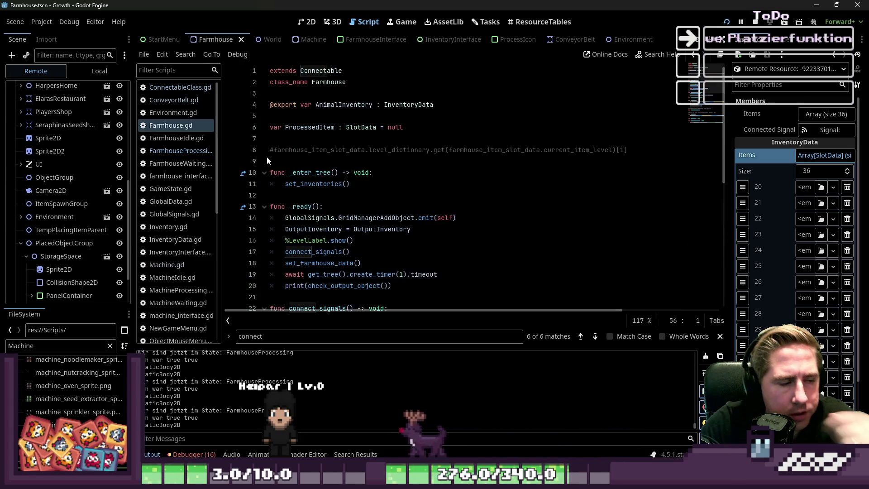
{"action": "left_click", "coordinate": [332, 82]}
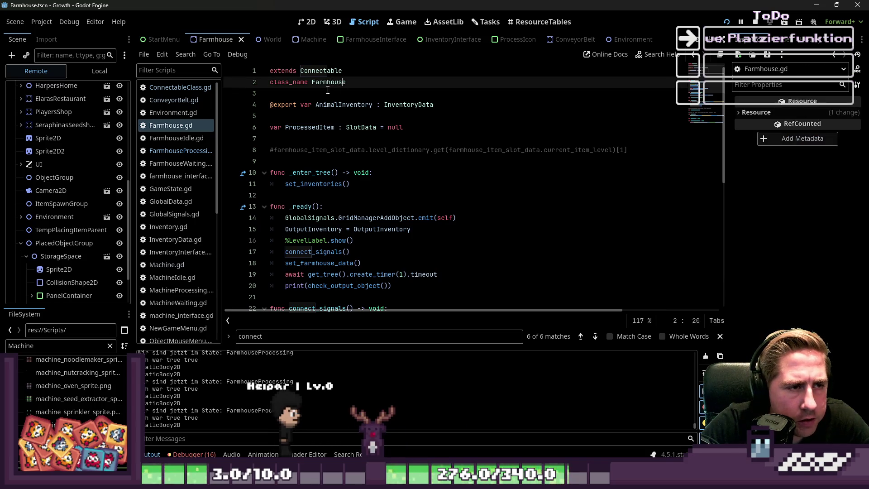
Open ConnectableClass.gd and inspect send_item's add_item and clear_item lines.
{"action": "left_click", "coordinate": [324, 70], "text": "ctrl"}
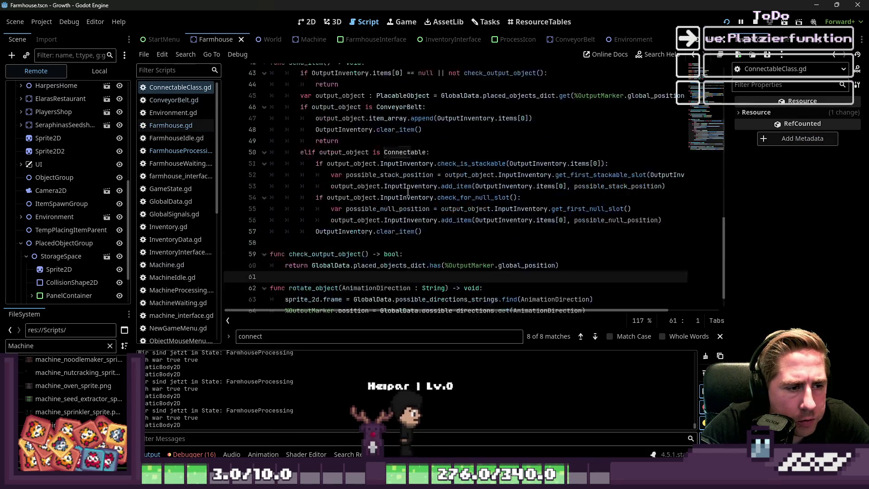
{"action": "left_click", "coordinate": [411, 195]}
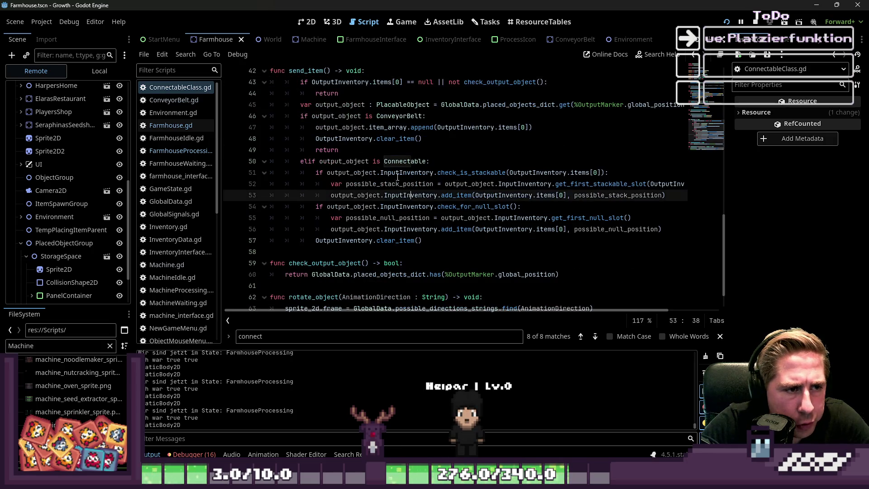
{"action": "left_click", "coordinate": [377, 241]}
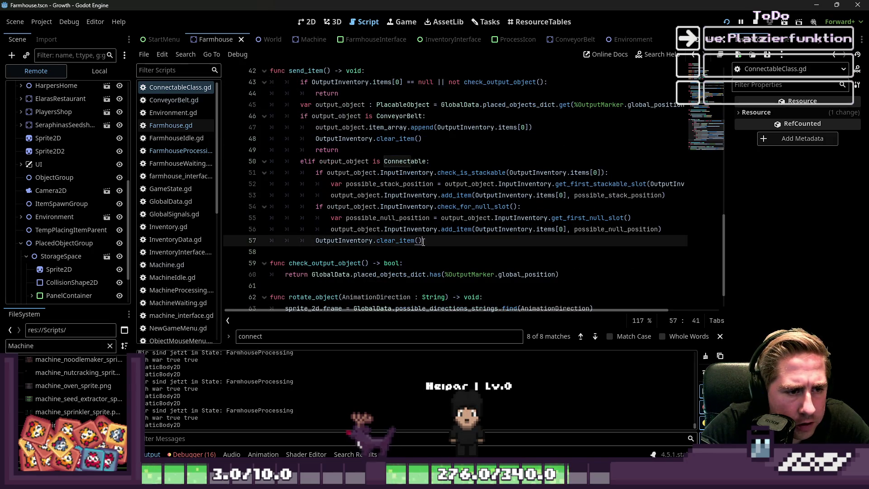
Add print("Ich bin ein Connectable") above the stackable check in send_item.
{"action": "left_click_drag", "start_coordinate": [436, 240], "coordinate": [313, 242]}
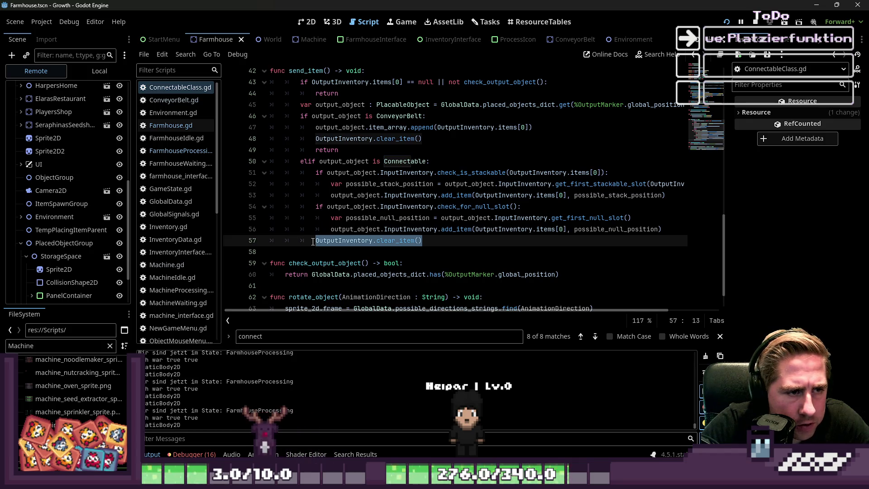
{"action": "left_click", "coordinate": [461, 177]}
{"action": "double_click", "coordinate": [424, 173]}
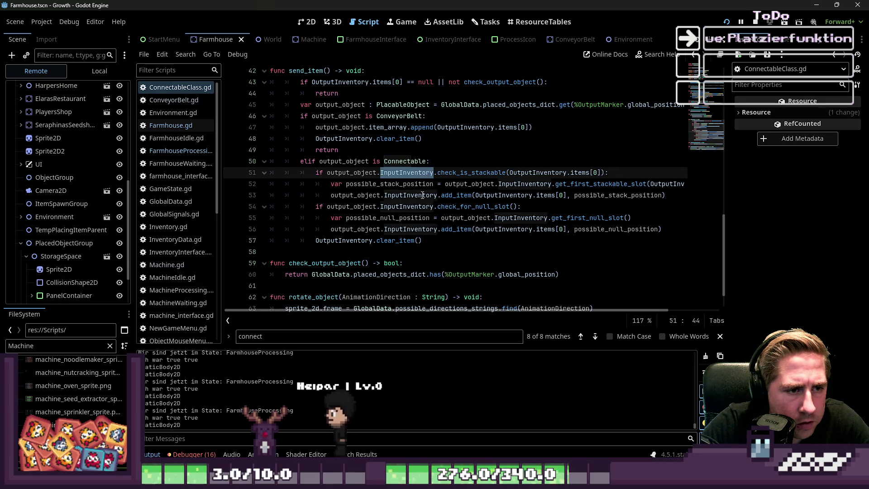
{"action": "double_click", "coordinate": [421, 195]}
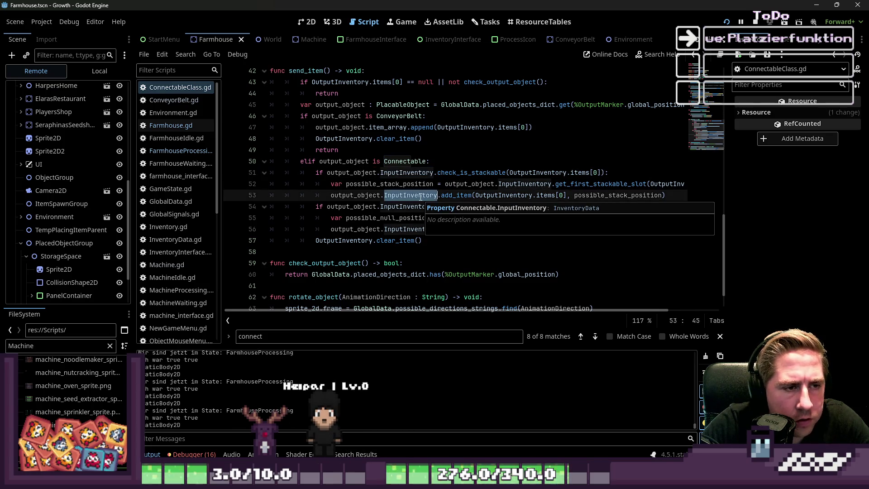
{"action": "left_click", "coordinate": [627, 176]}
{"action": "key", "text": "Return"}
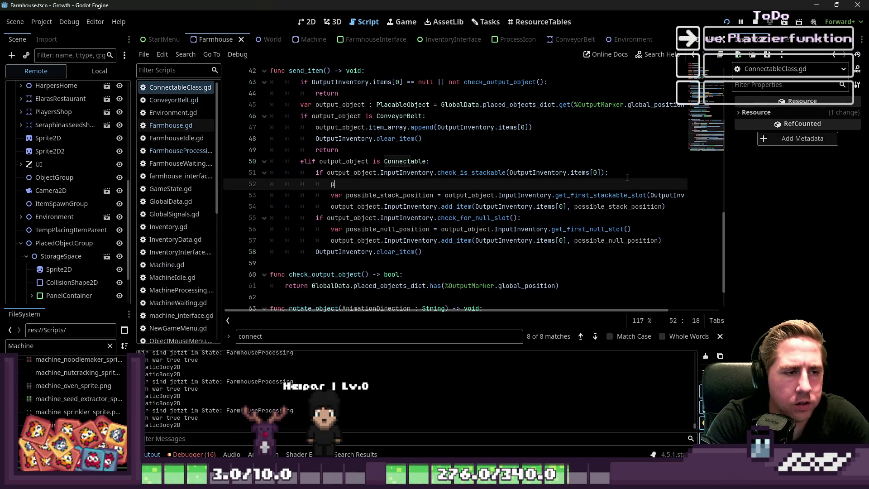
{"action": "key", "text": "alt+Up"}
{"action": "type", "text": "print(\"Ich bin ein COnn"}
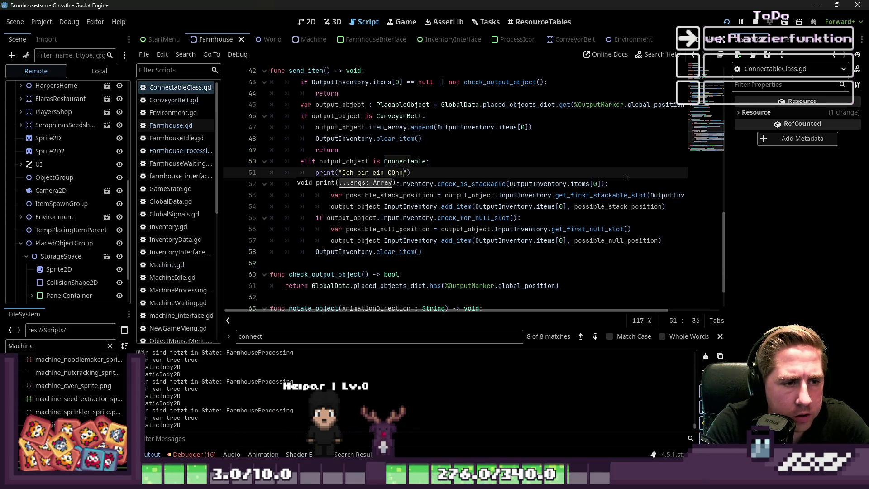
{"action": "key", "text": "BackSpace"}
{"action": "key", "text": "BackSpace"}
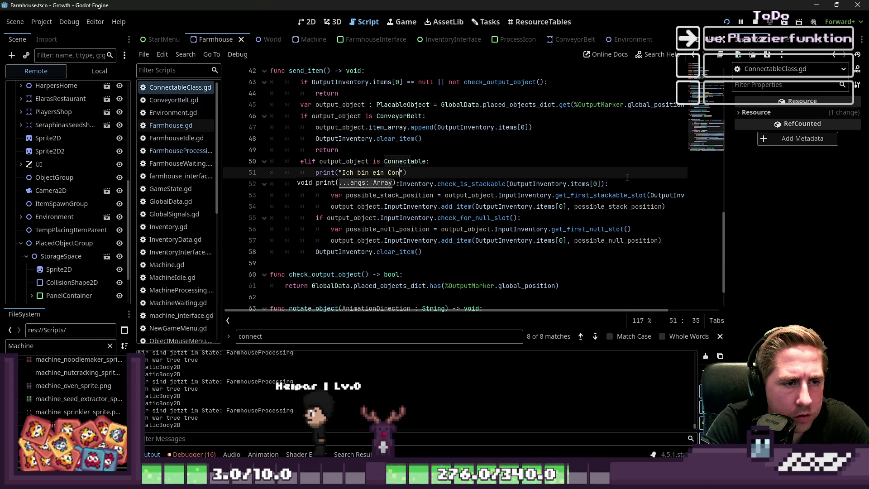
{"action": "type", "text": "nectable"}
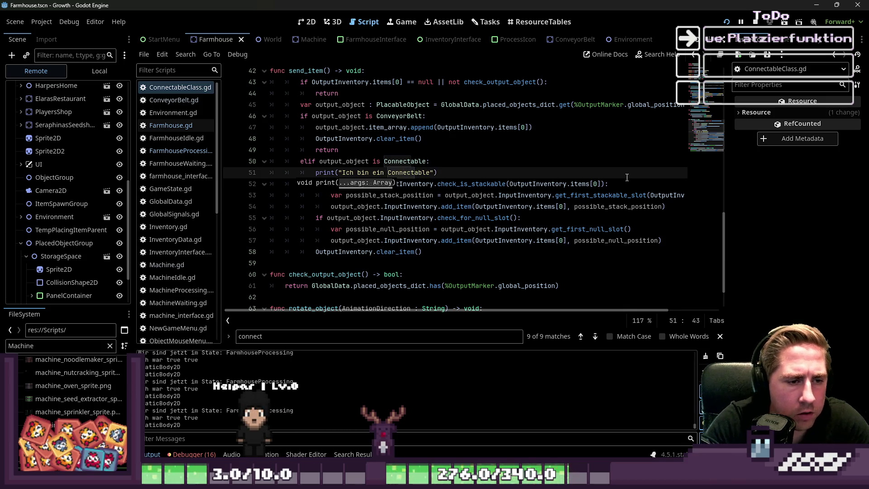
{"action": "key", "text": "ctrl+shift+Left"}
{"action": "key", "text": "ctrl+shift+Left"}
{"action": "key", "text": "ctrl+shift+Left"}
{"action": "key", "text": "ctrl+shift+Left"}
{"action": "key", "text": "ctrl+c"}
{"action": "key", "text": "Escape"}
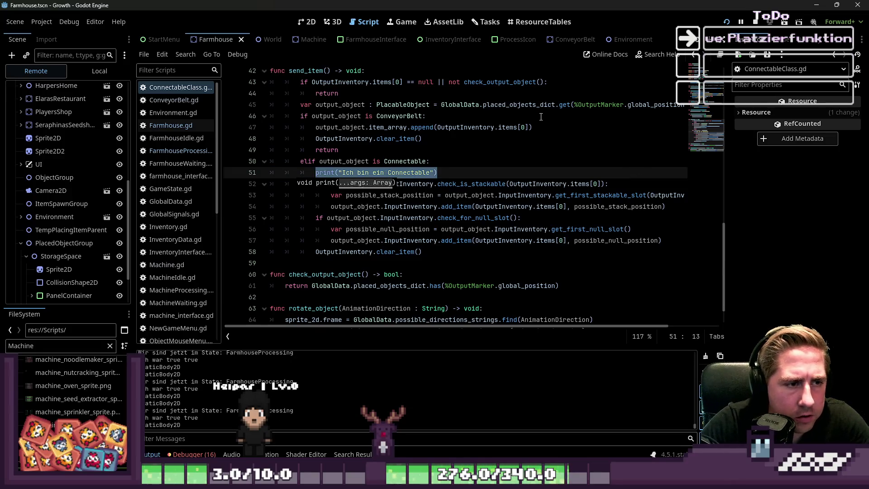
Paste a print after the stackable add_item reading "Ich bin auch stackbar!".
{"action": "left_click", "coordinate": [541, 117]}
{"action": "left_click", "coordinate": [438, 195]}
{"action": "left_click", "coordinate": [666, 206]}
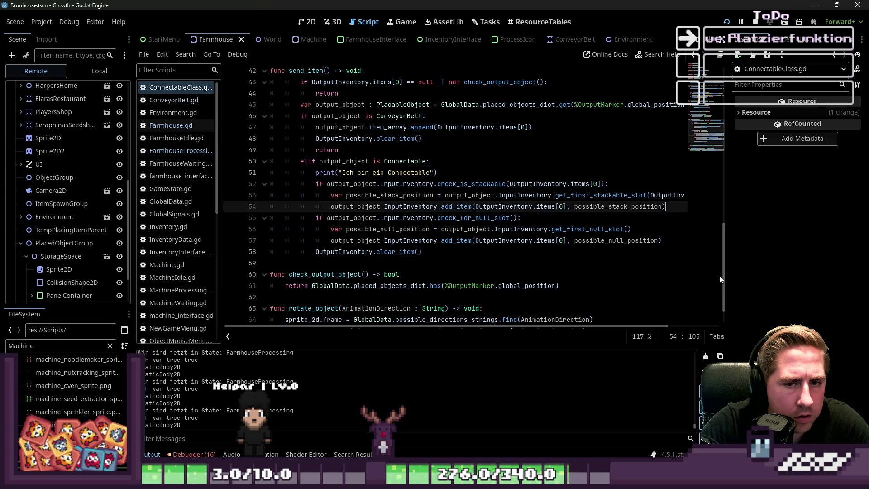
{"action": "key", "text": "Return"}
{"action": "key", "text": "ctrl+v"}
{"action": "key", "text": "Left"}
{"action": "key", "text": "Left"}
{"action": "key", "text": "ctrl+shift+Left"}
{"action": "key", "text": "ctrl+shift+Left"}
{"action": "key", "text": "ctrl+shift+Left"}
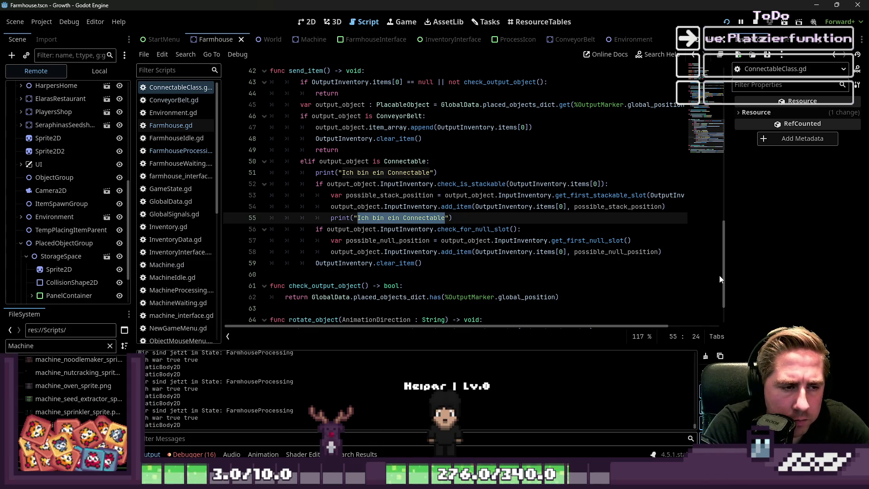
{"action": "type", "text": "Ich bin auch stackbar!"}
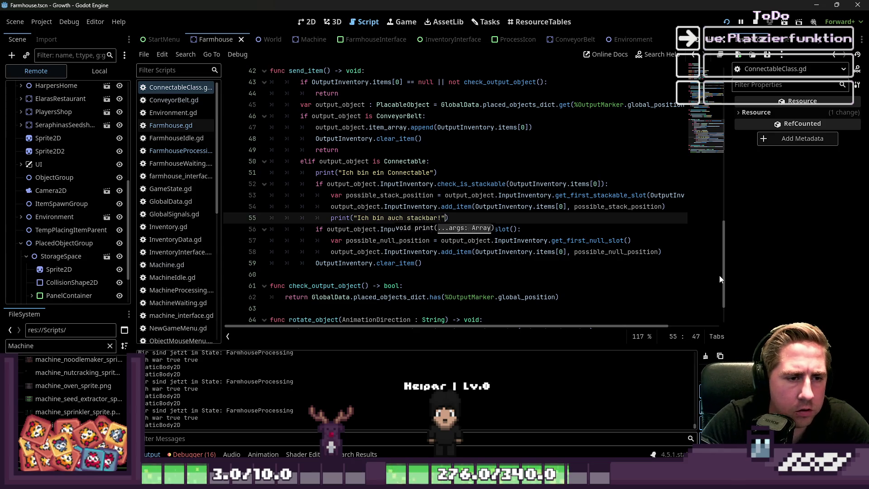
Add a print after the null-slot add_item reading "Ich habe ein Null Slot!".
{"action": "key", "text": "Down"}
{"action": "key", "text": "Down"}
{"action": "key", "text": "Down"}
{"action": "key", "text": "End"}
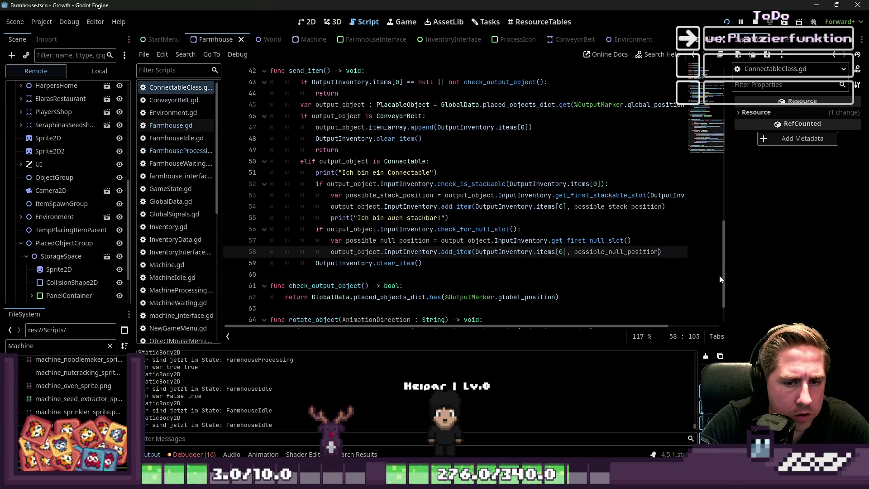
{"action": "key", "text": "Return"}
{"action": "key", "text": "ctrl+v"}
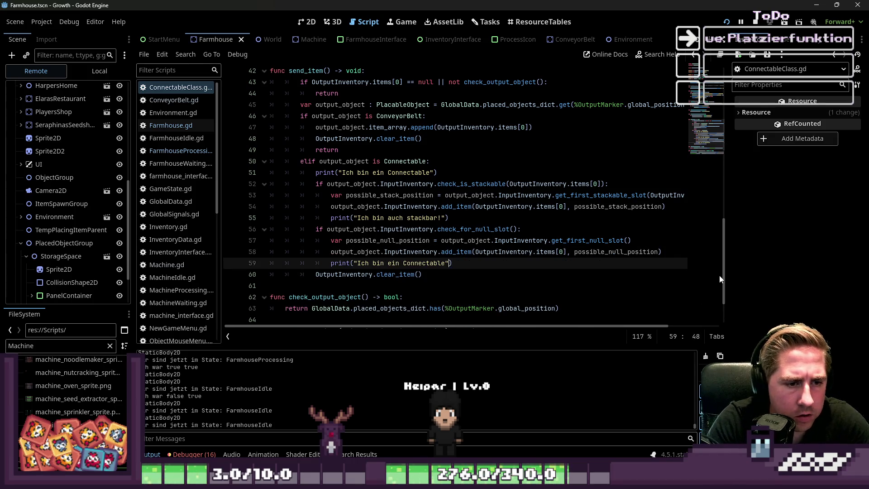
{"action": "key", "text": "ctrl+shift+Left"}
{"action": "key", "text": "ctrl+shift+Left"}
{"action": "key", "text": "ctrl+shift+Left"}
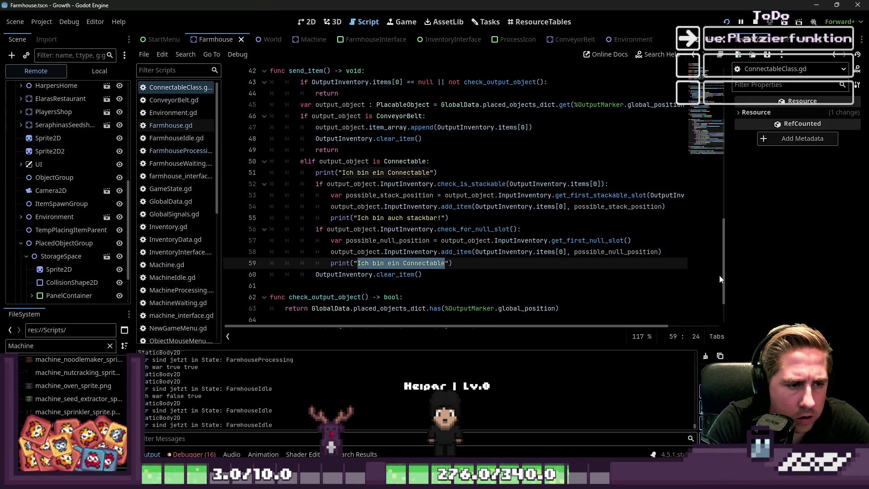
{"action": "type", "text": "Ich habe ein N"}
{"action": "type", "text": "ull Slot!"}
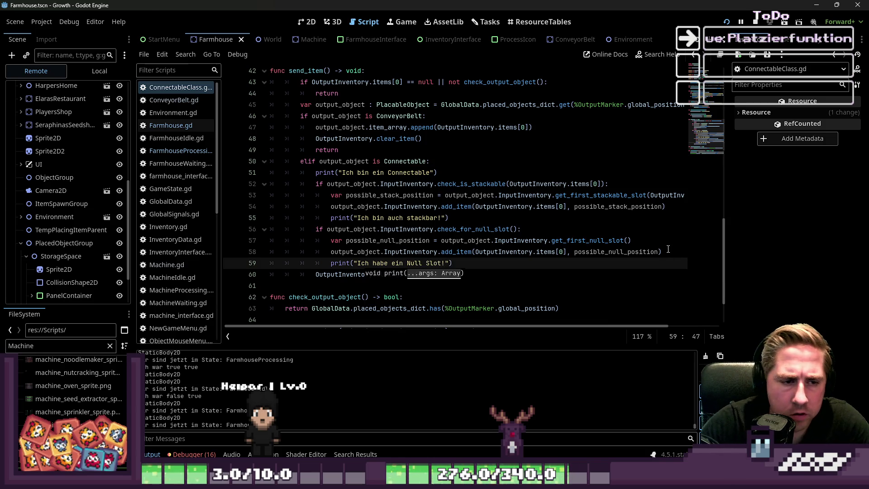
{"action": "left_click", "coordinate": [599, 142]}
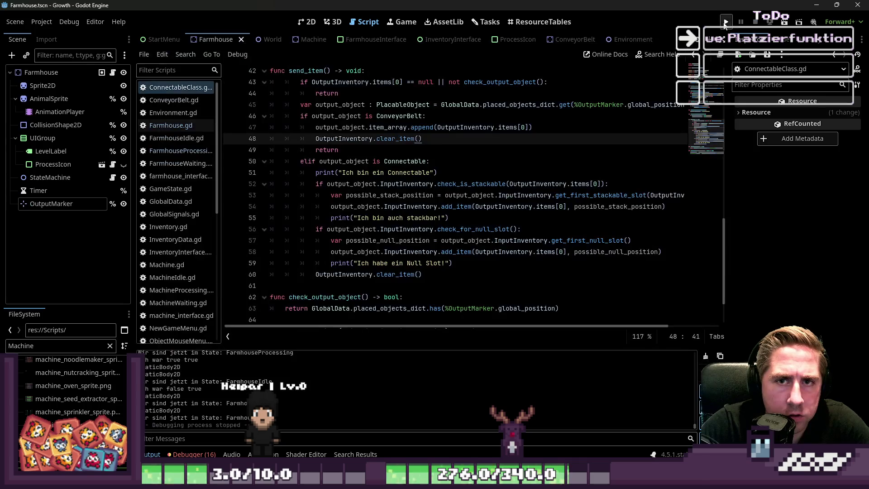
Relaunch Growth and start a new game with a character named 'adw'.
{"action": "left_click", "coordinate": [727, 22]}
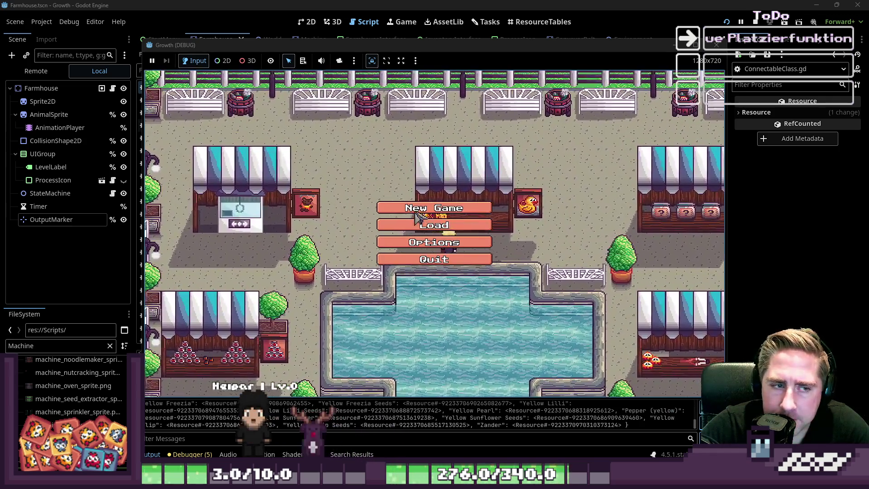
{"action": "left_click", "coordinate": [415, 212]}
{"action": "left_click", "coordinate": [451, 149]}
{"action": "type", "text": "adw"}
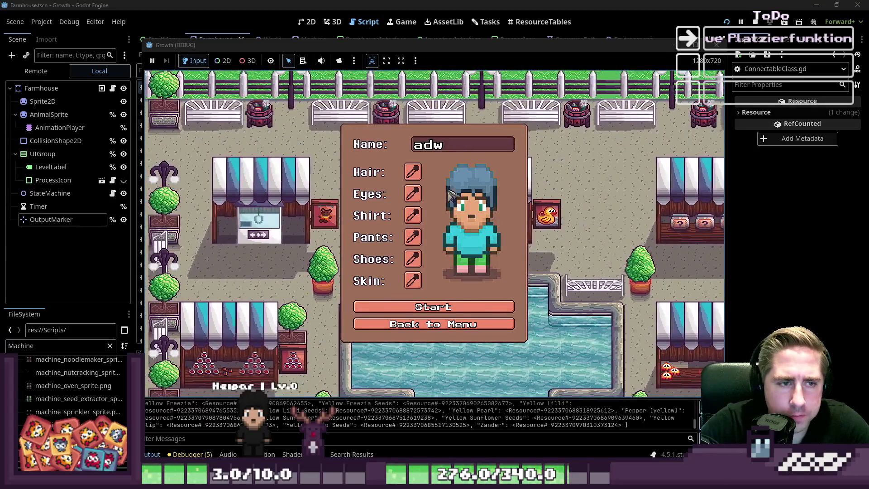
{"action": "key", "text": "Return"}
Walk the player down-left into the forest.
{"action": "key", "text": "i"}
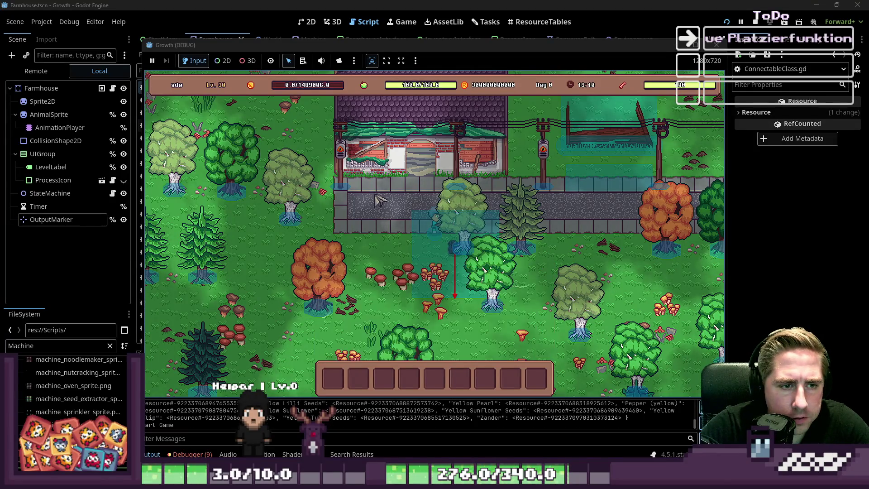
{"action": "key", "text": "a"}
{"action": "key", "text": "s"}
{"action": "key", "text": "a"}
{"action": "key", "text": "s"}
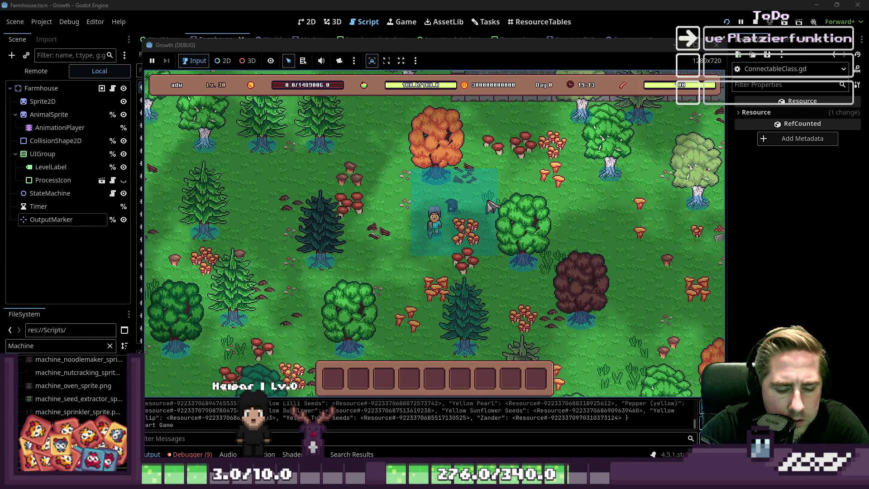
Move the beehive and chest items into hotbar slots 8 and 5.
{"action": "key", "text": "i"}
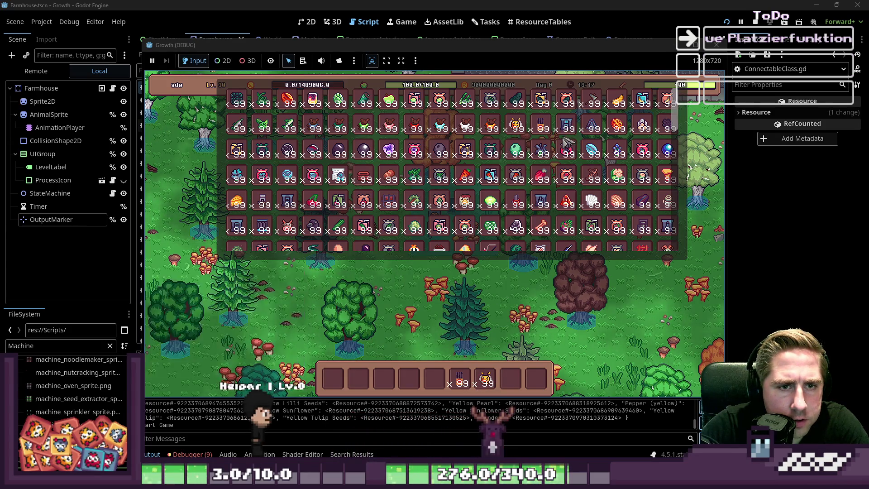
{"action": "left_click", "coordinate": [511, 378]}
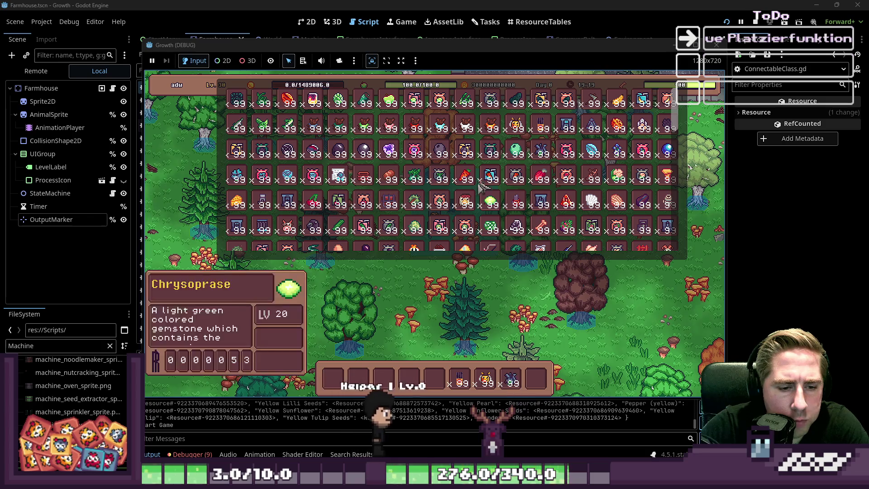
{"action": "scroll", "coordinate": [516, 149], "scroll_direction": "down", "scroll_amount": 1}
{"action": "left_click", "coordinate": [435, 381]}
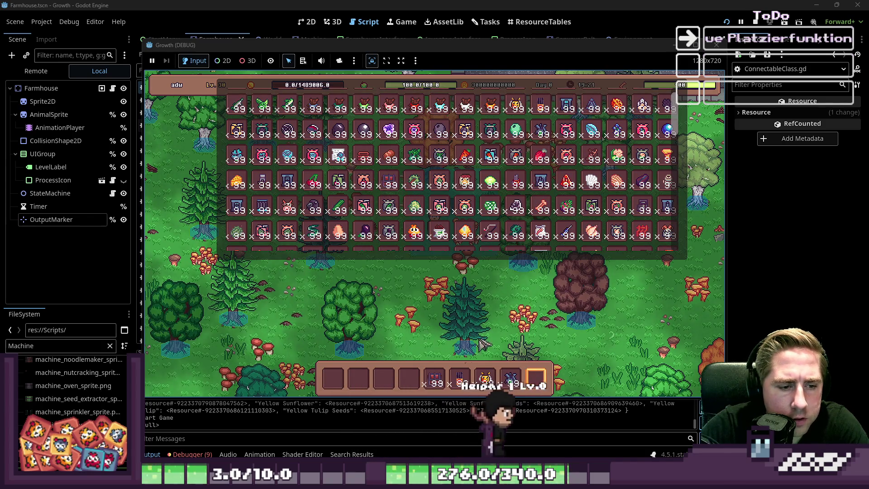
{"action": "key", "text": "i"}
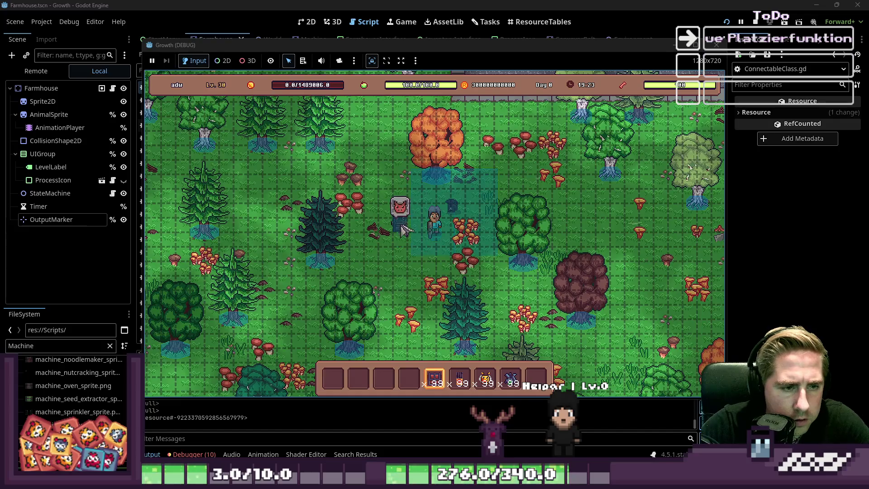
Place the beehive and chest side by side in the clearing and load bees into the beehive.
{"action": "left_click", "coordinate": [421, 220]}
{"action": "key", "text": "6"}
{"action": "left_click", "coordinate": [459, 216]}
{"action": "key", "text": "7"}
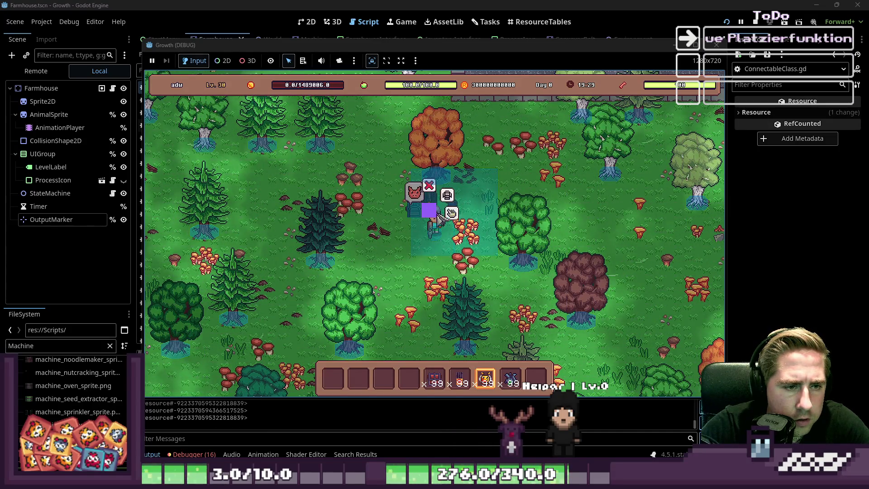
{"action": "left_click", "coordinate": [450, 213]}
{"action": "mouse_move", "coordinate": [485, 378]}
{"action": "left_mouse_down"}
{"action": "mouse_move", "coordinate": [396, 316]}
{"action": "mouse_move", "coordinate": [474, 316]}
{"action": "left_mouse_up"}
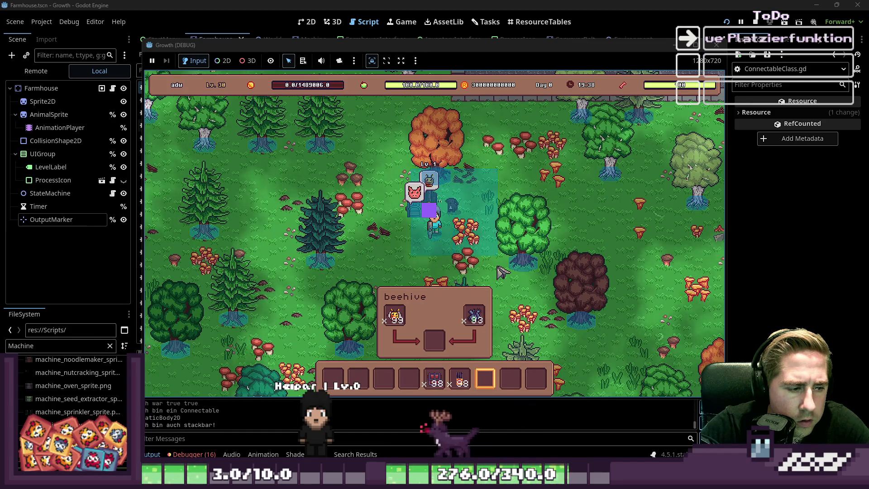
Toggle the inventory to check the chest, then stop the running game.
{"action": "key", "text": "i"}
{"action": "key", "text": "i"}
{"action": "mouse_move", "coordinate": [421, 216]}
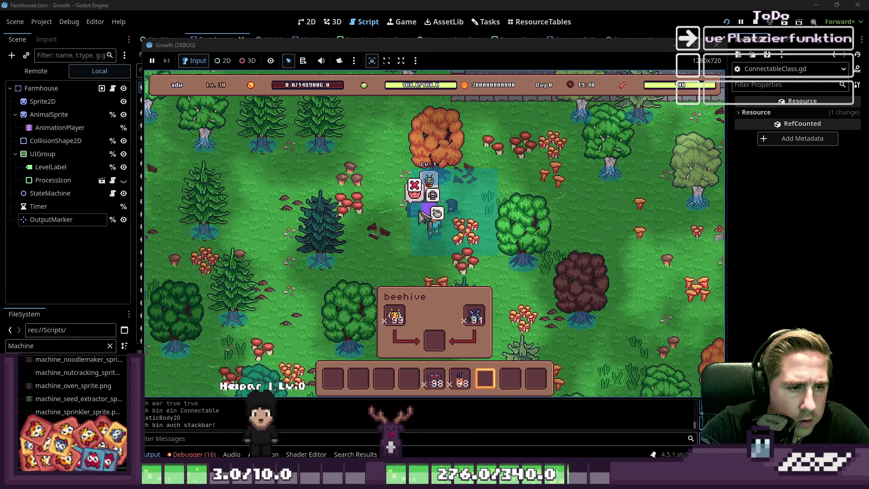
{"action": "key", "text": "i"}
{"action": "left_click", "coordinate": [717, 44]}
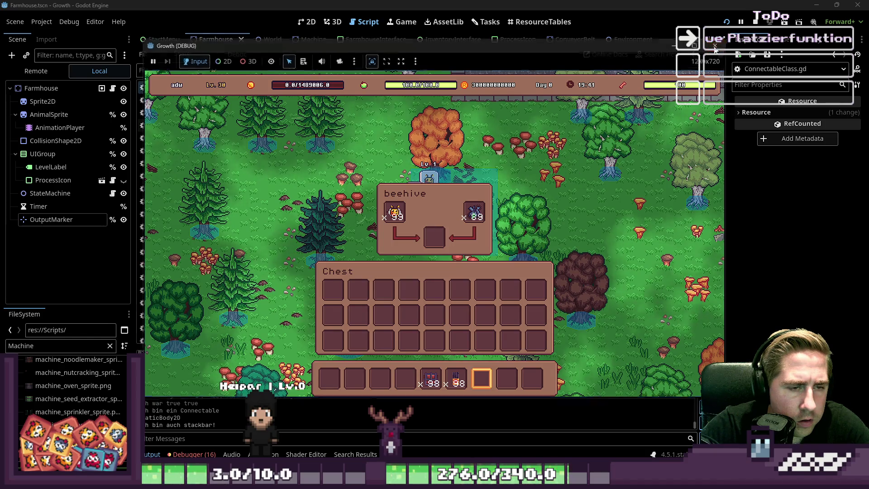
Inspect the add_item call on line 54 and InputInventory on line 56 in send_item().
{"action": "left_click", "coordinate": [505, 230]}
{"action": "left_click", "coordinate": [487, 208]}
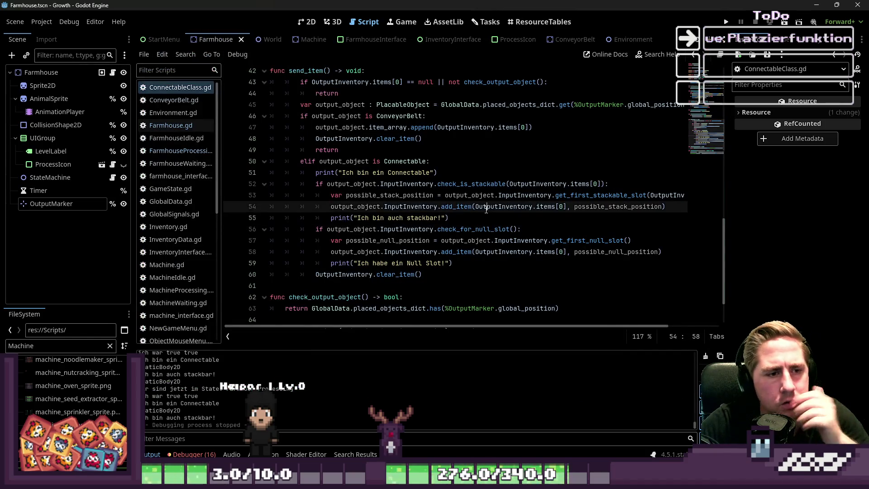
{"action": "scroll", "coordinate": [358, 382], "scroll_direction": "up", "scroll_amount": 3}
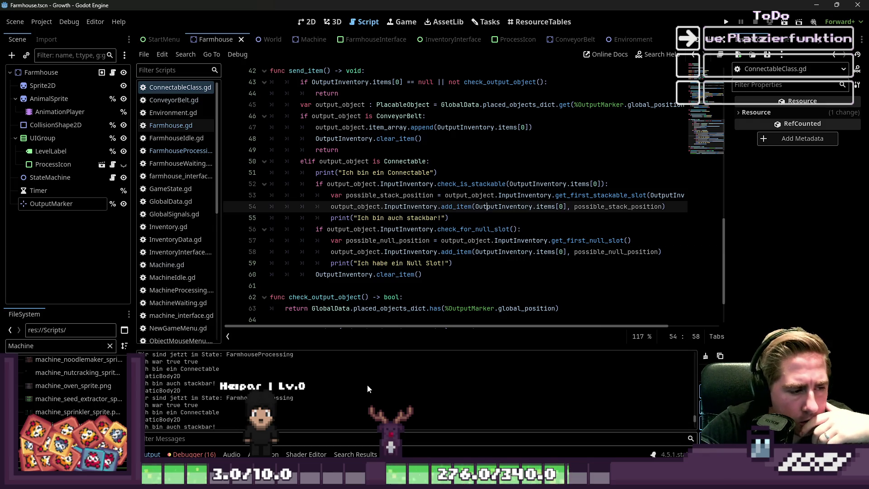
{"action": "scroll", "coordinate": [366, 381], "scroll_direction": "up", "scroll_amount": 5}
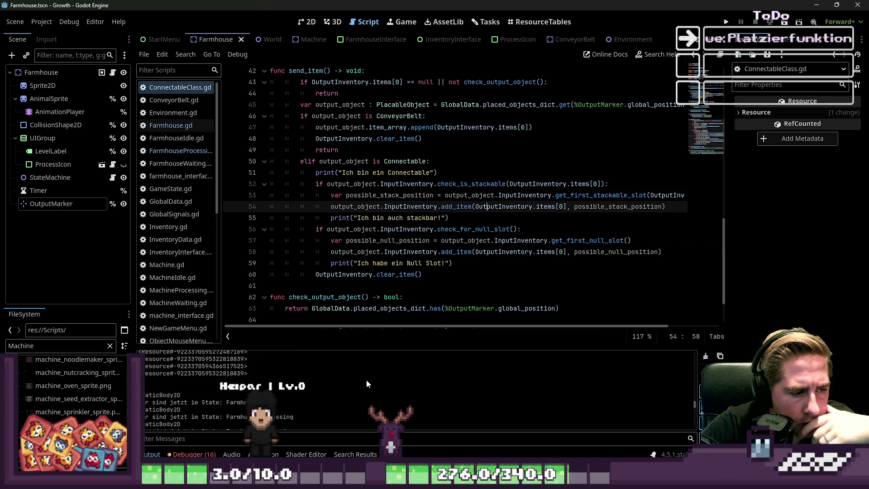
{"action": "scroll", "coordinate": [367, 381], "scroll_direction": "down", "scroll_amount": 5}
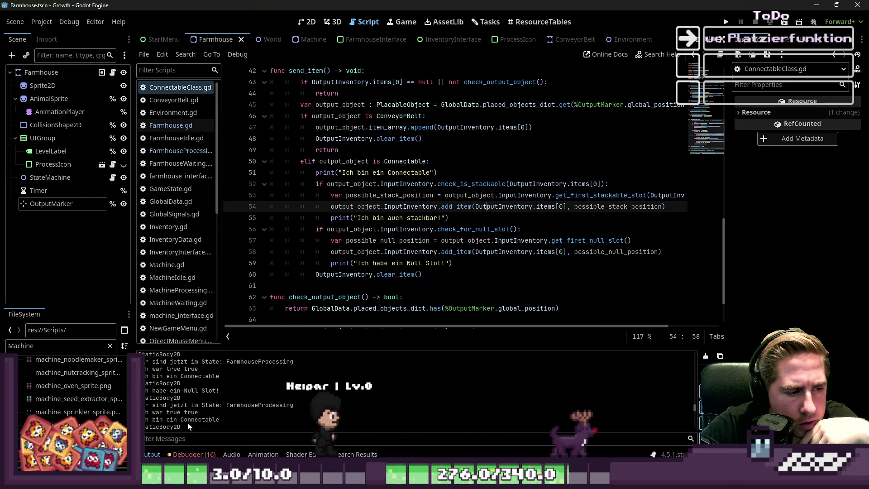
{"action": "scroll", "coordinate": [278, 402], "scroll_direction": "down", "scroll_amount": 1}
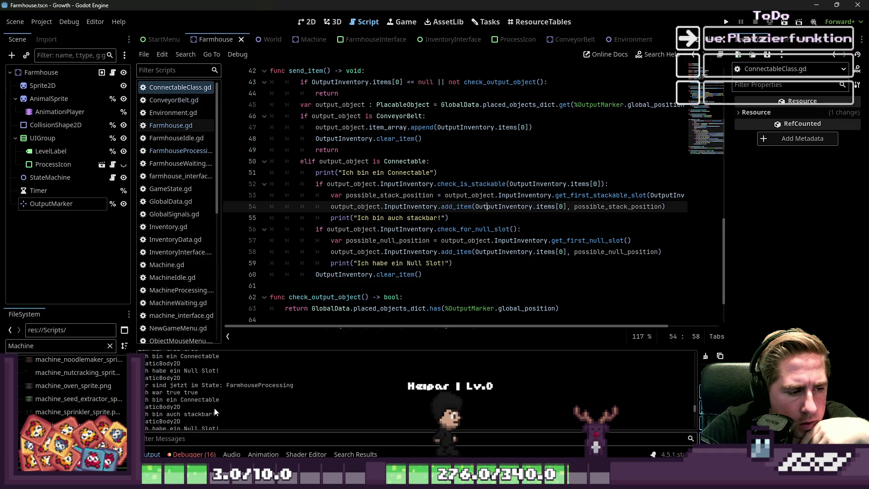
{"action": "left_click", "coordinate": [388, 229]}
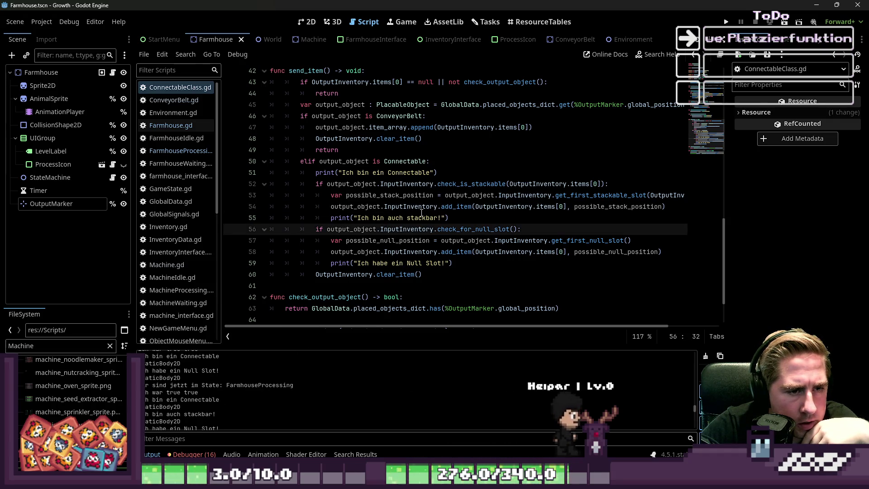
Highlight the stackable branch, lines 51–56, and review the Null Slot print.
{"action": "left_click_drag", "start_coordinate": [317, 173], "coordinate": [389, 229]}
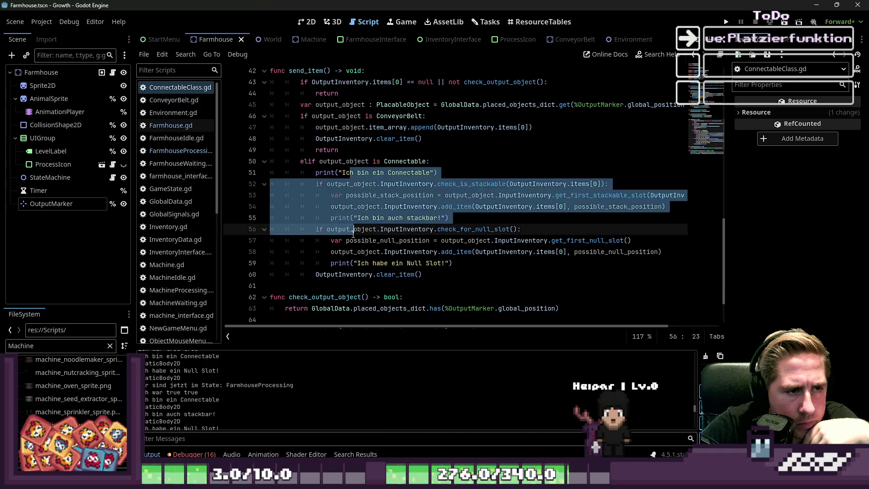
{"action": "left_click", "coordinate": [398, 263]}
{"action": "scroll", "coordinate": [409, 329], "scroll_direction": "right", "scroll_amount": 2}
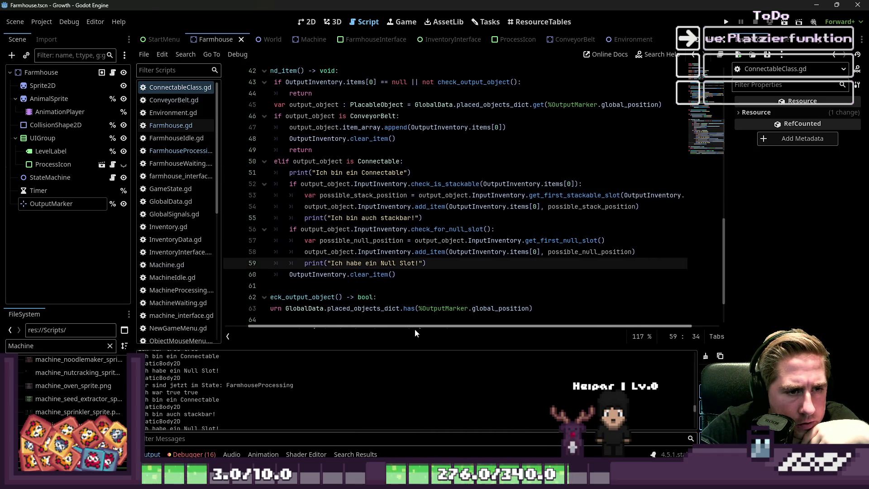
{"action": "scroll", "coordinate": [417, 327], "scroll_direction": "right", "scroll_amount": 1}
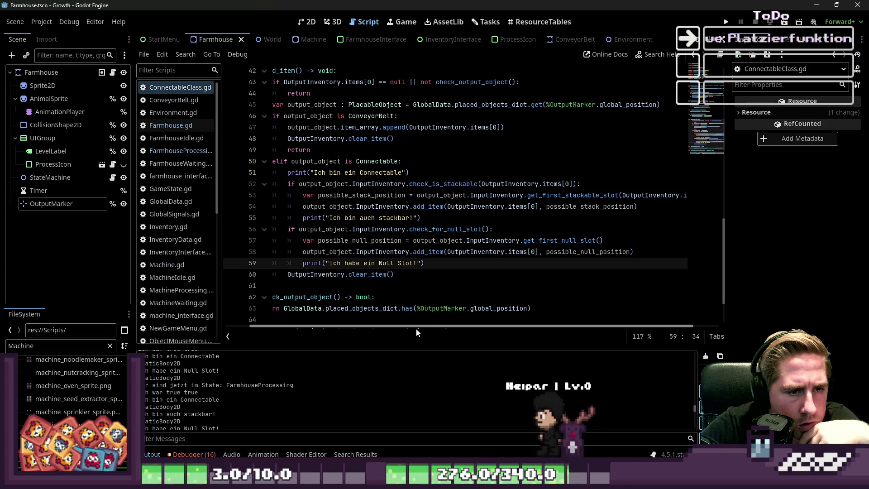
{"action": "scroll", "coordinate": [415, 328], "scroll_direction": "left", "scroll_amount": 1}
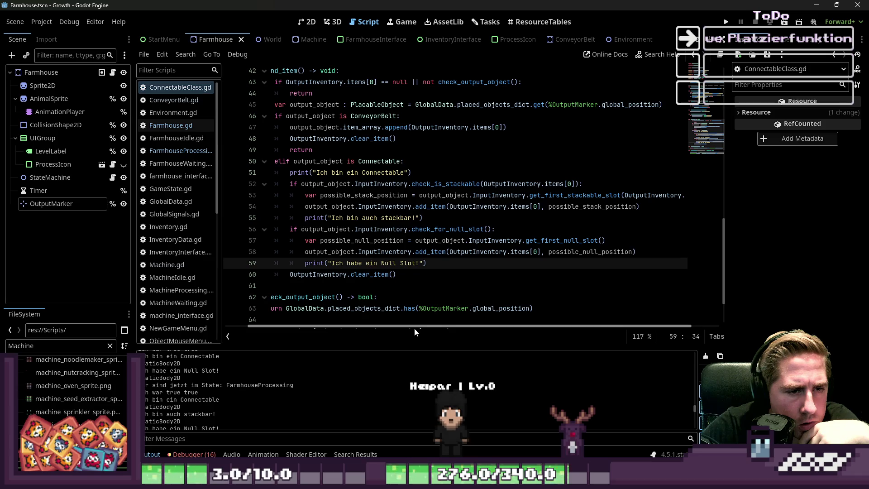
{"action": "mouse_move", "coordinate": [415, 328]}
{"action": "left_mouse_down"}
{"action": "mouse_move", "coordinate": [407, 322]}
{"action": "mouse_move", "coordinate": [450, 311]}
{"action": "mouse_move", "coordinate": [410, 296]}
{"action": "left_mouse_up"}
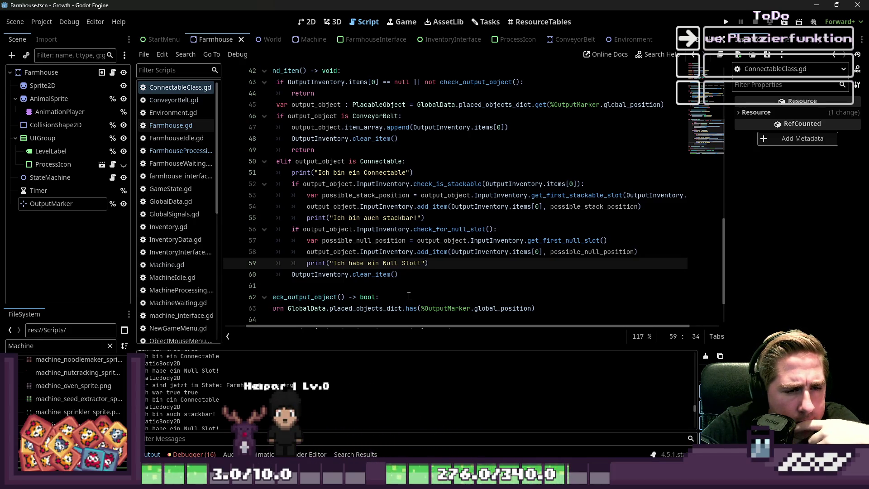
Check possible_stack_position on lines 53–54, then insert a blank line after line 54.
{"action": "double_click", "coordinate": [571, 208]}
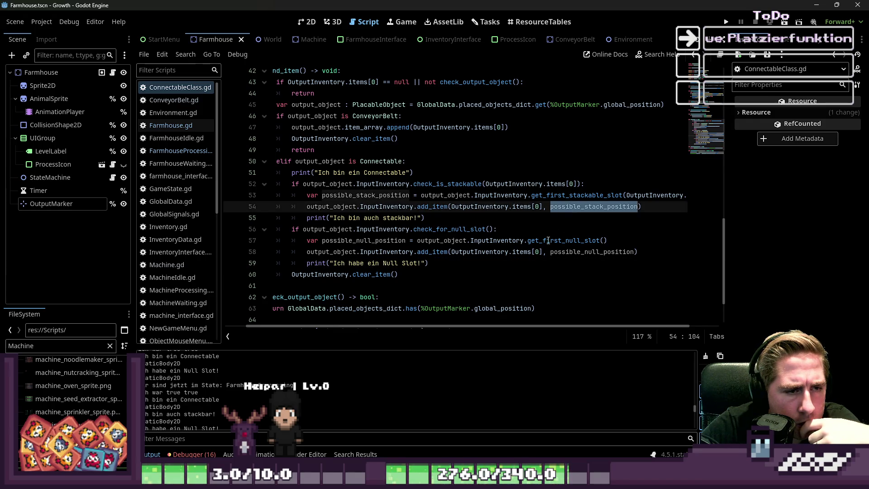
{"action": "left_click_drag", "start_coordinate": [462, 328], "coordinate": [498, 322]}
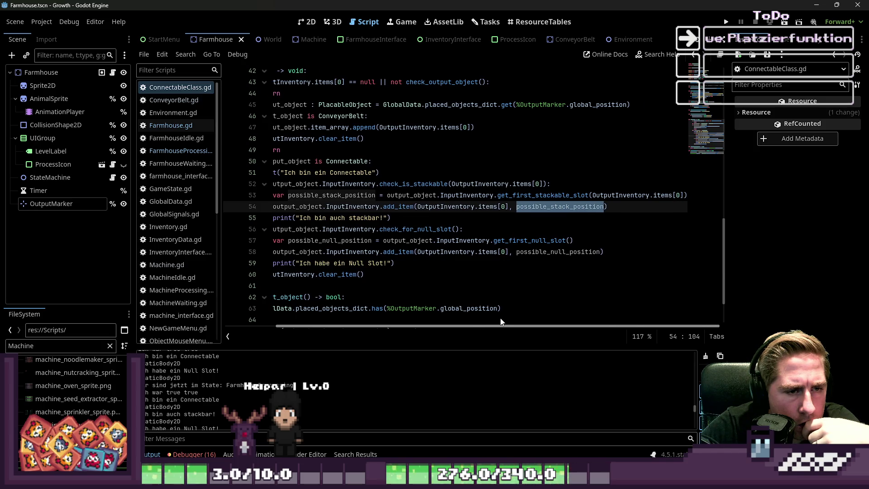
{"action": "left_click", "coordinate": [382, 197]}
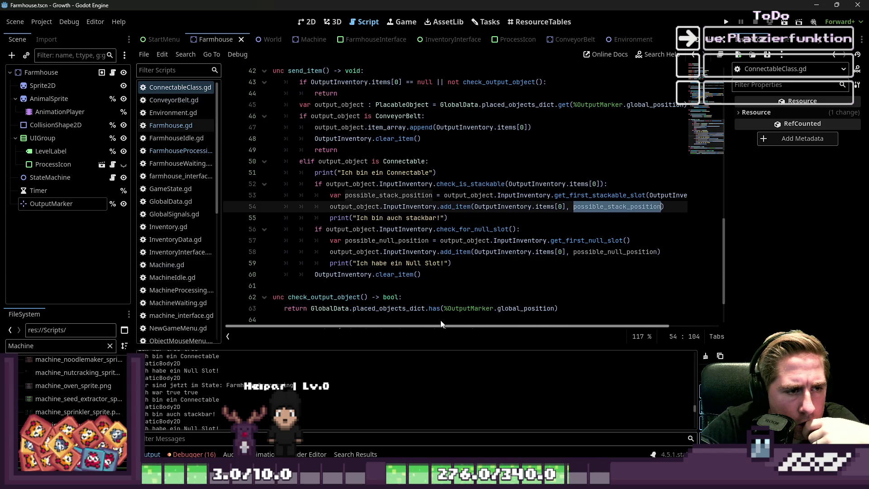
{"action": "double_click", "coordinate": [382, 197]}
{"action": "left_click", "coordinate": [683, 206]}
{"action": "key", "text": "Return"}
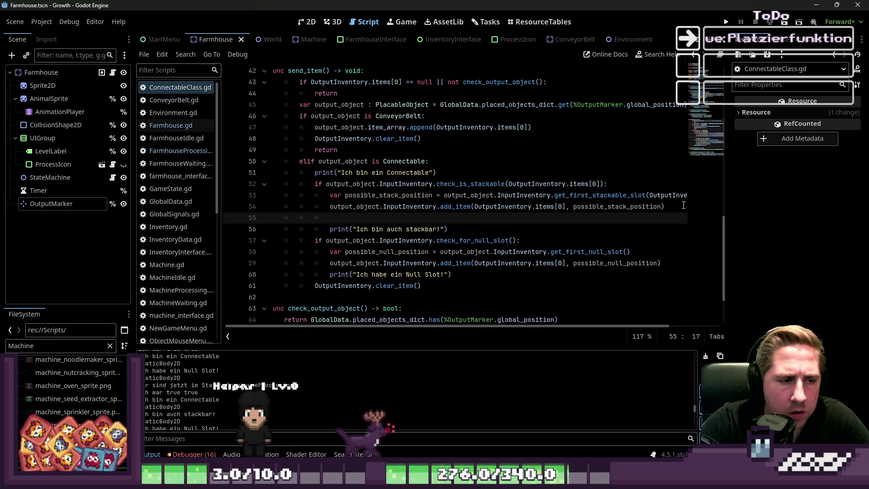
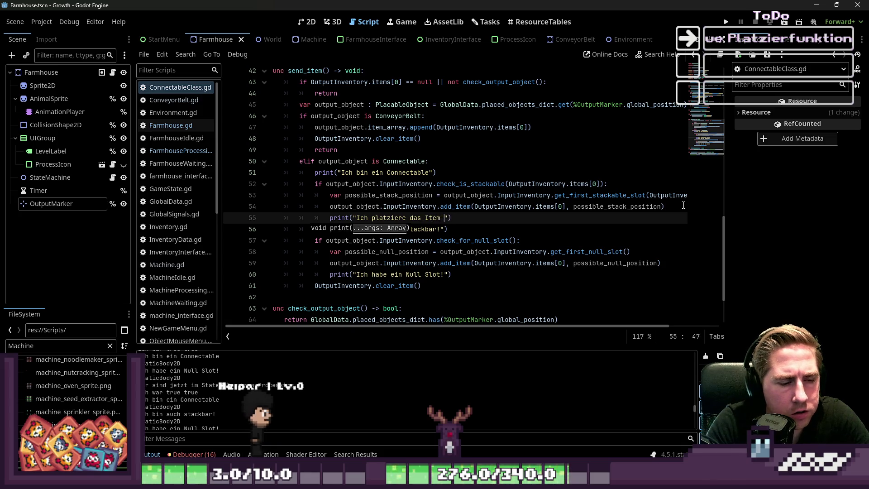
Extend the line 55 print with " im Slot: ", possible_stack_position and run the project.
{"action": "type", "text": "im Slot: \", possible_stack_position"}
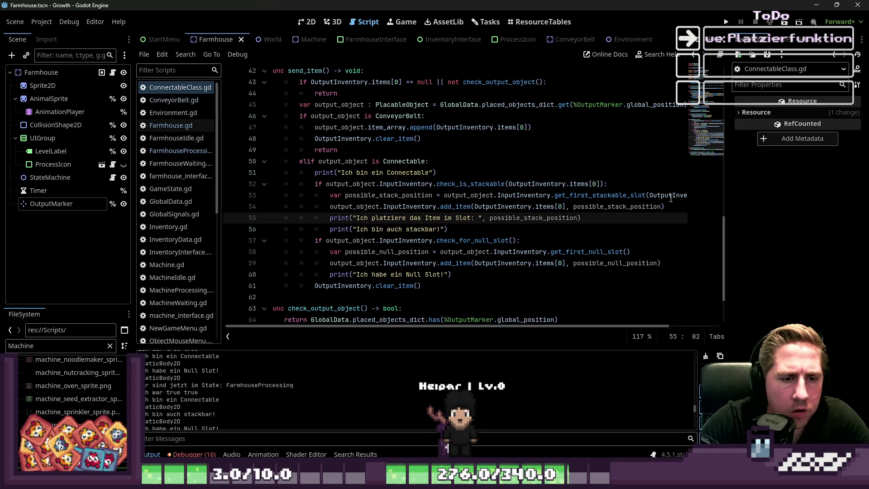
{"action": "left_click", "coordinate": [727, 22]}
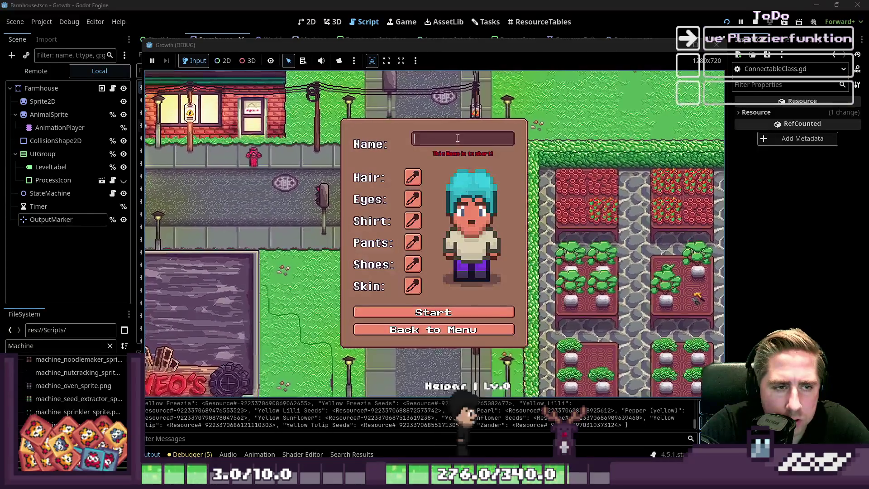
Start a new character named 'dwag' and put the bee in hotbar slot 5 and the Chest in slot 3.
{"action": "type", "text": "dwag"}
{"action": "key", "text": "Return"}
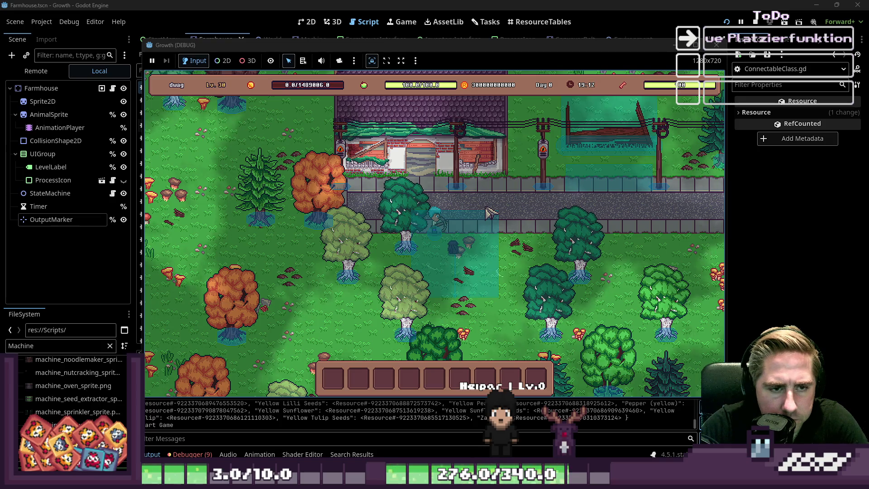
{"action": "key", "text": "i"}
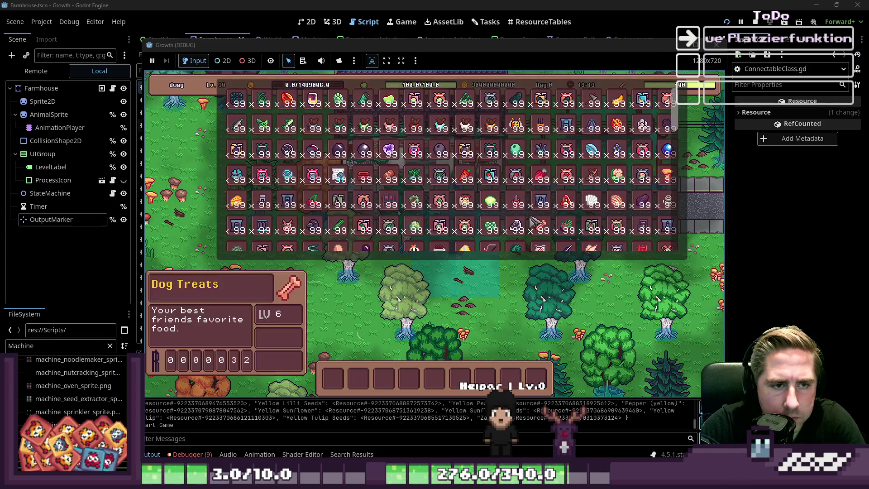
{"action": "left_click_drag", "start_coordinate": [525, 124], "coordinate": [445, 379]}
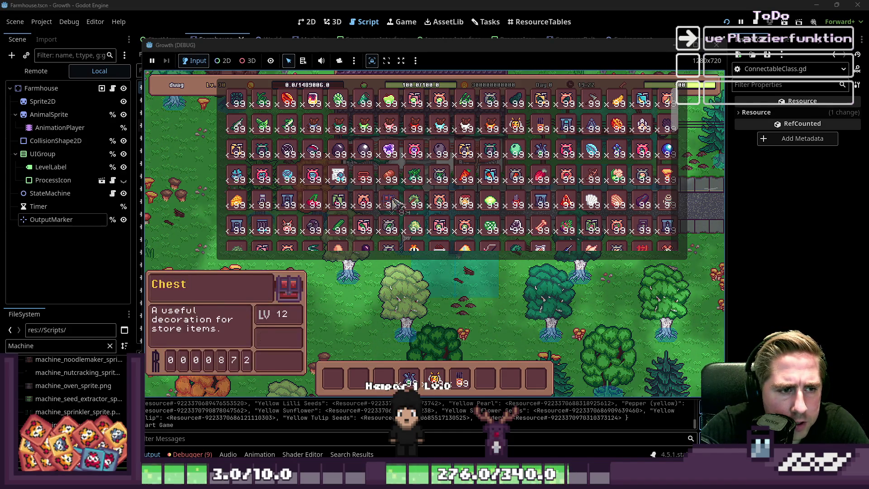
{"action": "key", "text": "3"}
{"action": "key", "text": "i"}
Place the chest on the map and load the bee and Blue Freezia stacks into the beehive.
{"action": "key", "text": "6"}
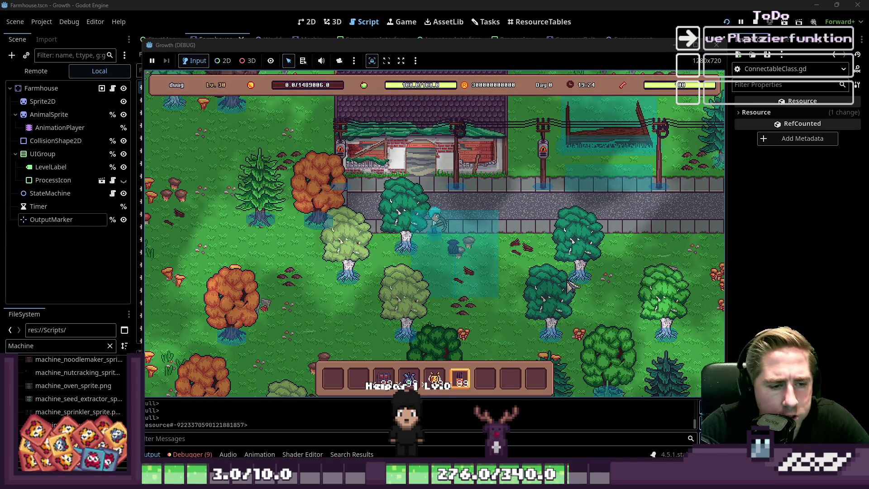
{"action": "key", "text": "s"}
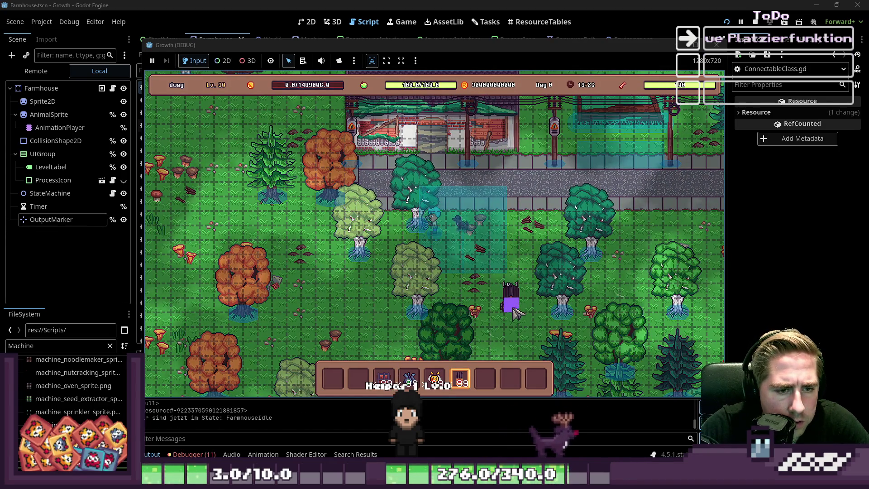
{"action": "key", "text": "3"}
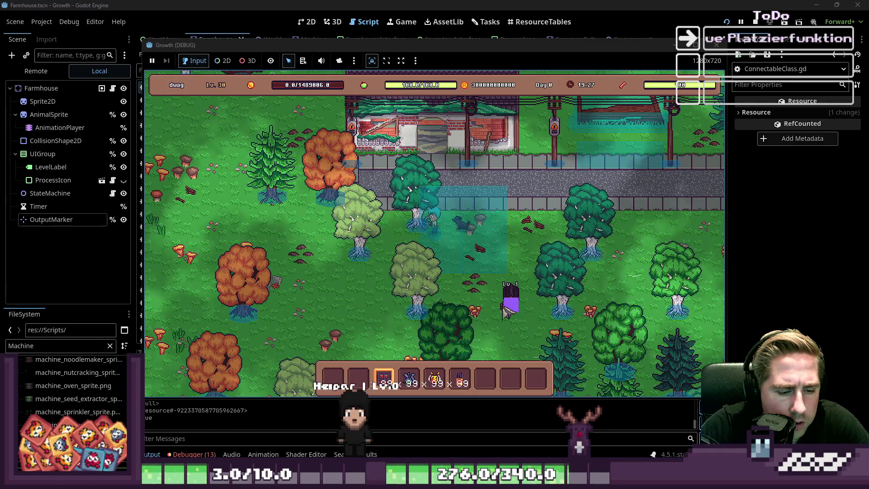
{"action": "left_click", "coordinate": [509, 312]}
{"action": "key", "text": "9"}
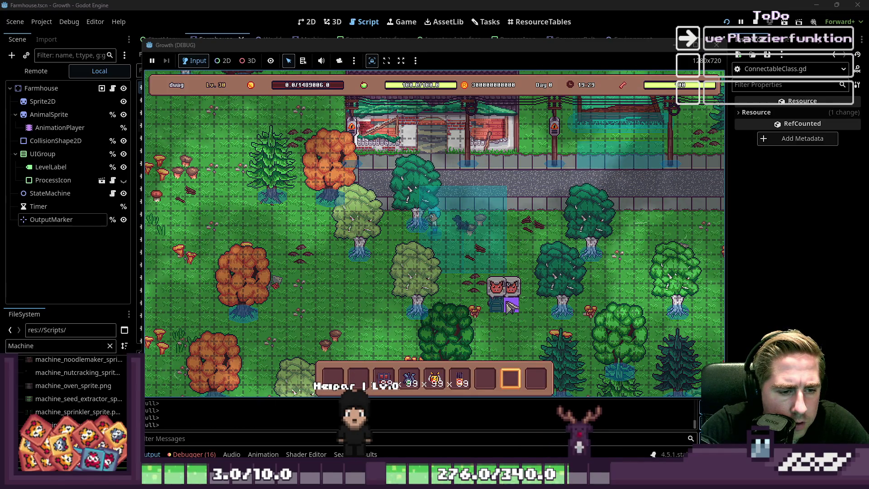
{"action": "key", "text": "5"}
{"action": "mouse_move", "coordinate": [466, 378]}
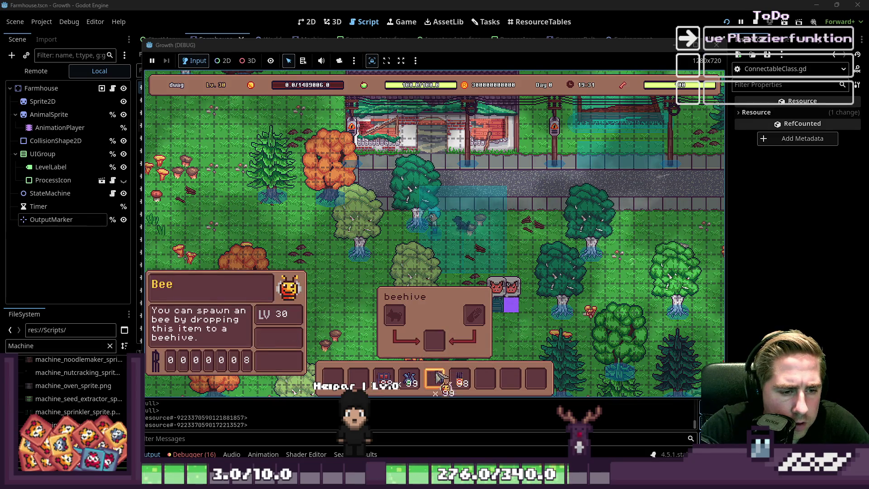
{"action": "left_click_drag", "start_coordinate": [434, 378], "coordinate": [394, 316]}
{"action": "left_click_drag", "start_coordinate": [410, 378], "coordinate": [473, 322]}
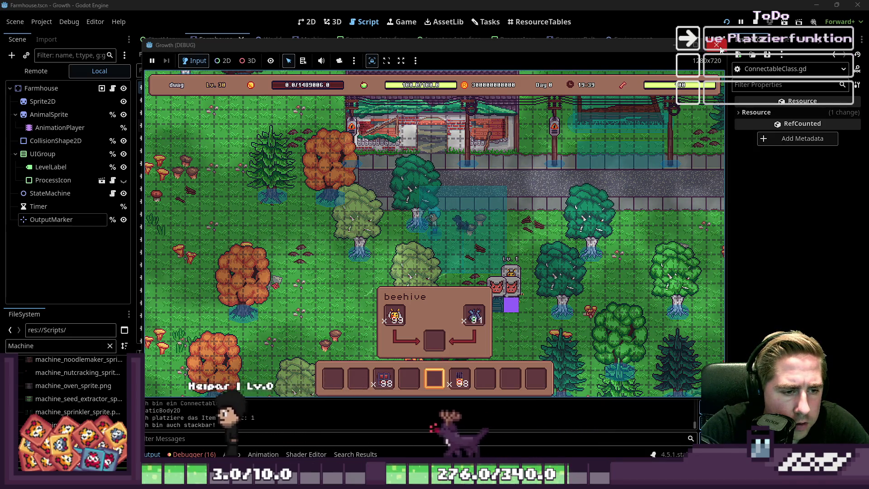
Toggle the inventory repeatedly while watching the beehive's input count drop.
{"action": "key", "text": "i"}
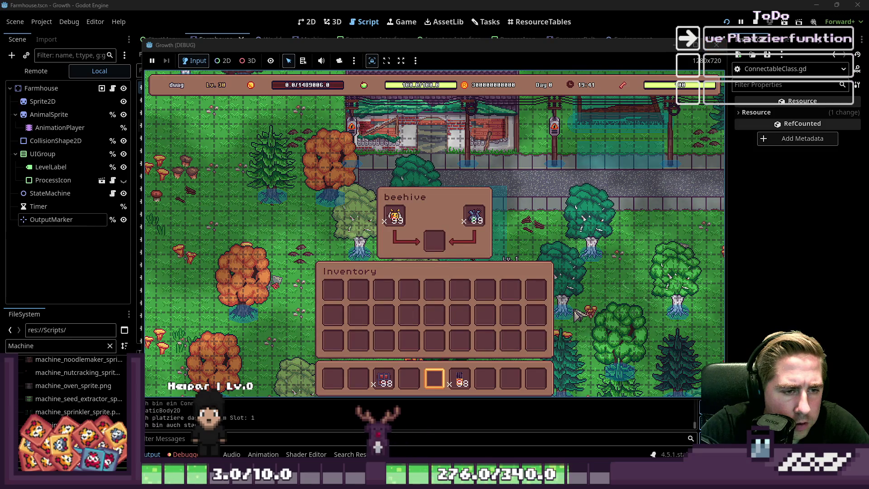
{"action": "key", "text": "i"}
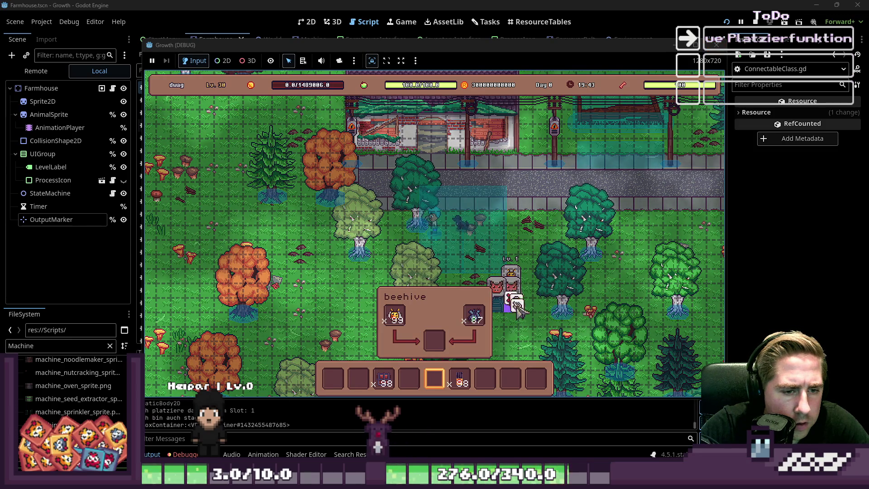
{"action": "key", "text": "i"}
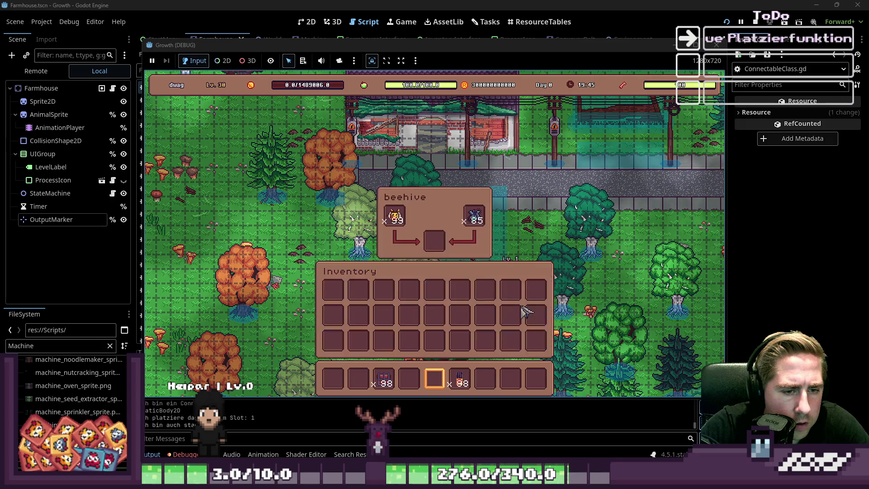
{"action": "key", "text": "i"}
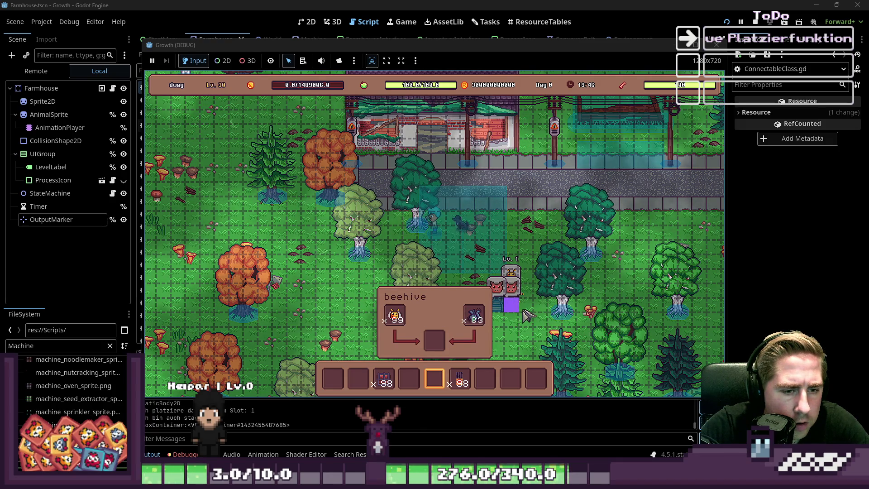
{"action": "key", "text": "i"}
{"action": "key", "text": "i"}
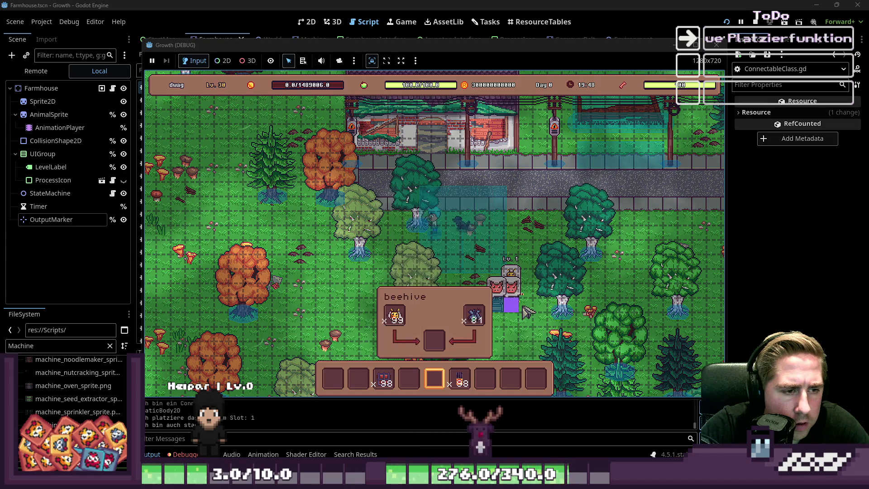
{"action": "mouse_move", "coordinate": [520, 310]}
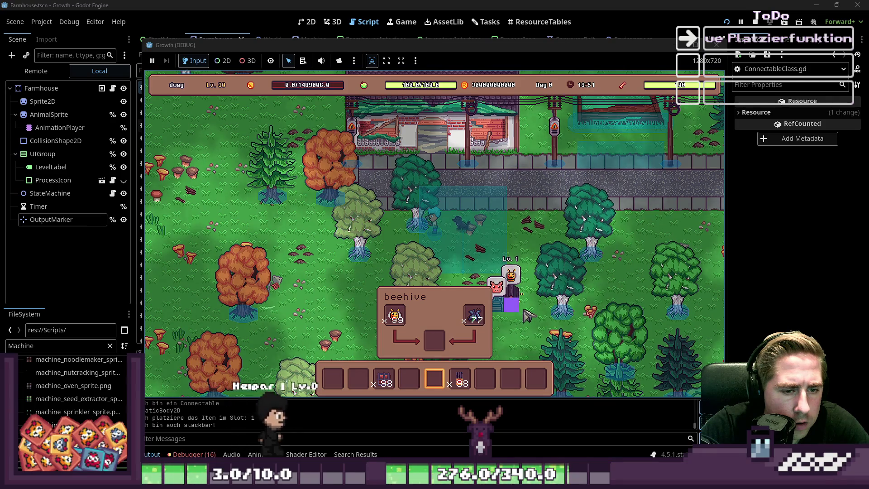
{"action": "key", "text": "s"}
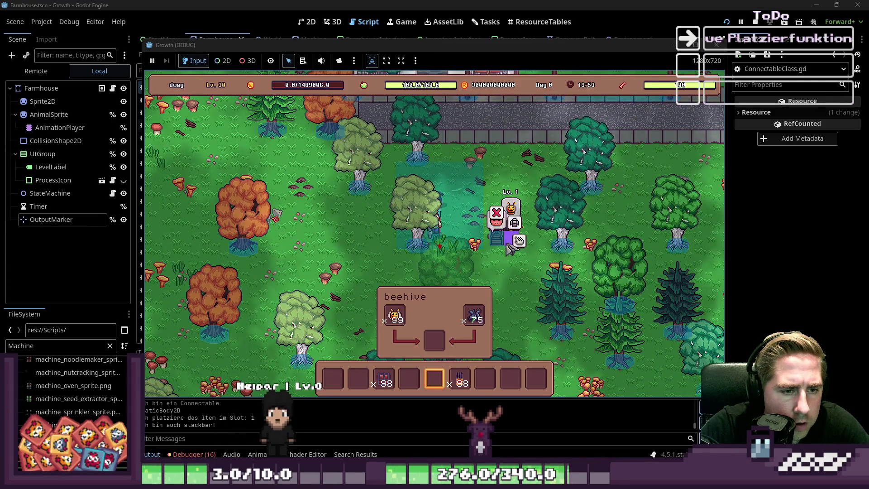
Open the chest to check that it is empty, then stop the running game.
{"action": "left_click", "coordinate": [516, 237]}
{"action": "key", "text": "i"}
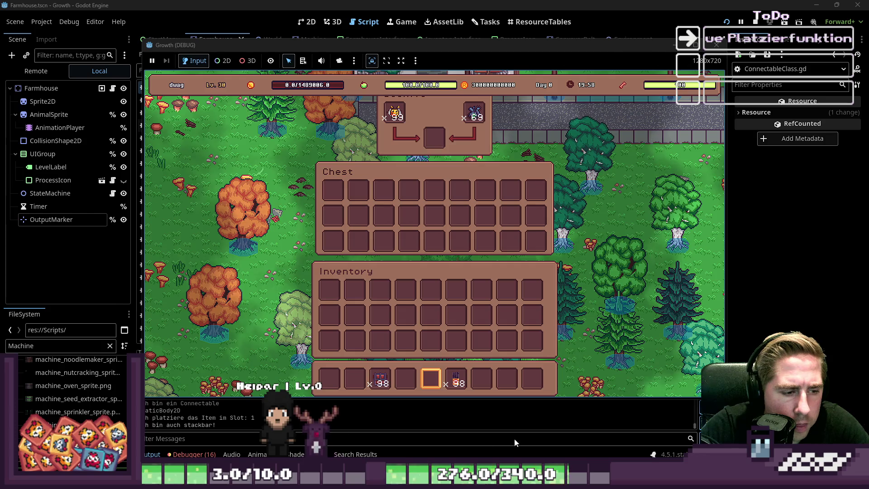
{"action": "left_click", "coordinate": [694, 429]}
{"action": "mouse_move", "coordinate": [695, 429]}
{"action": "left_mouse_down"}
{"action": "mouse_move", "coordinate": [678, 359]}
{"action": "mouse_move", "coordinate": [680, 383]}
{"action": "left_mouse_up"}
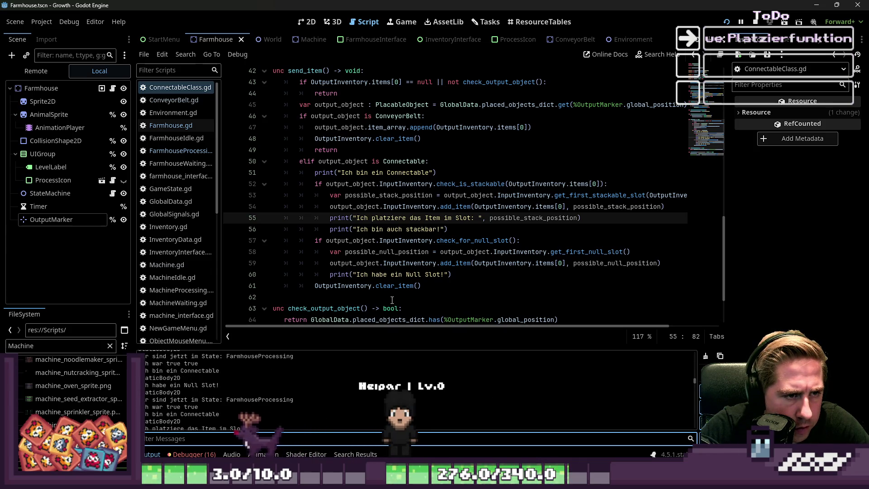
Review the check_for_null_slot and get_first_null_slot calls on lines 57–58 against the output log.
{"action": "scroll", "coordinate": [286, 390], "scroll_direction": "down", "scroll_amount": 2}
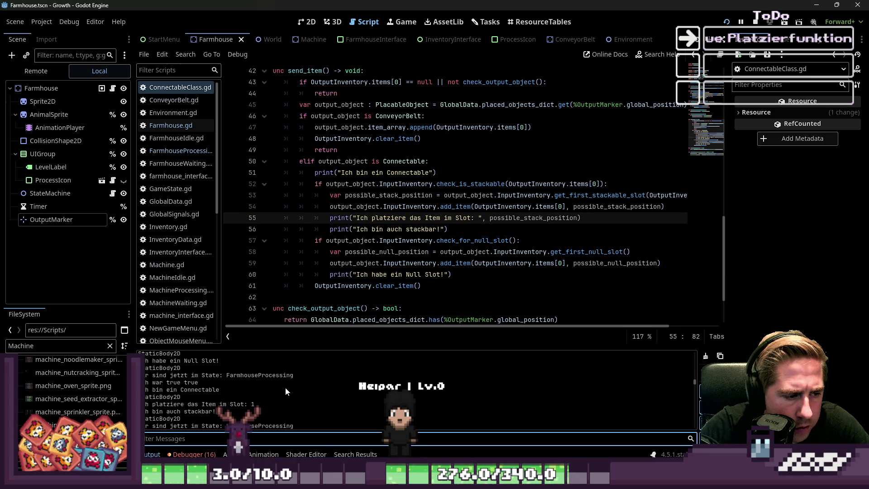
{"action": "scroll", "coordinate": [368, 294], "scroll_direction": "down", "scroll_amount": 2}
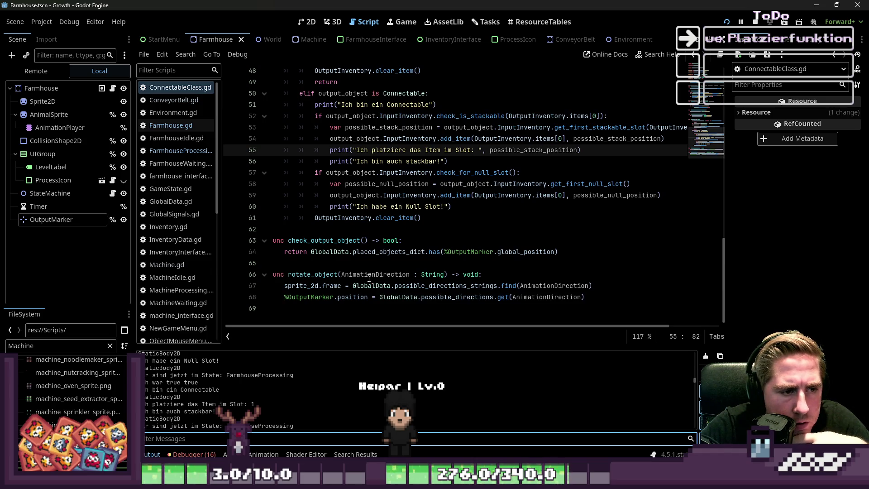
{"action": "left_click", "coordinate": [453, 184]}
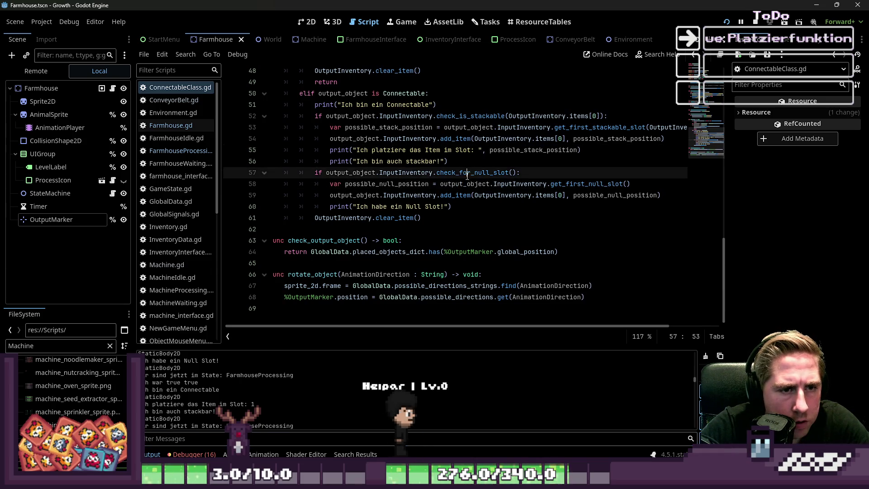
{"action": "double_click", "coordinate": [467, 173]}
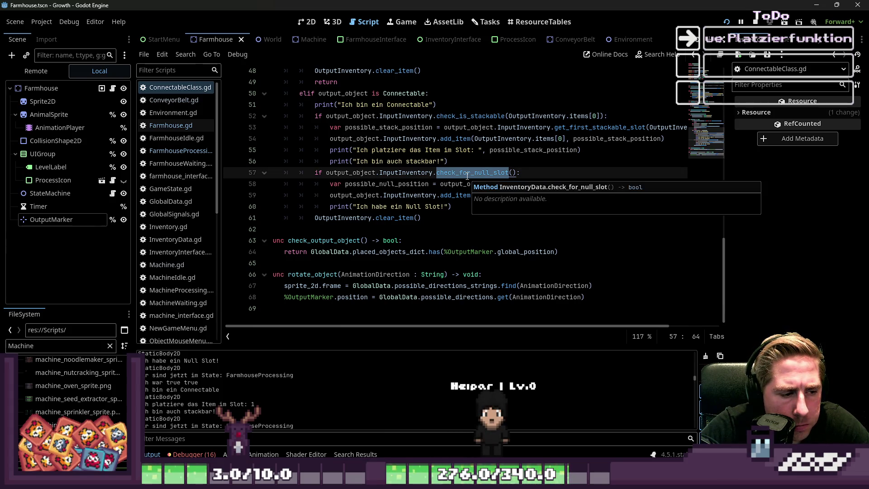
{"action": "double_click", "coordinate": [232, 404]}
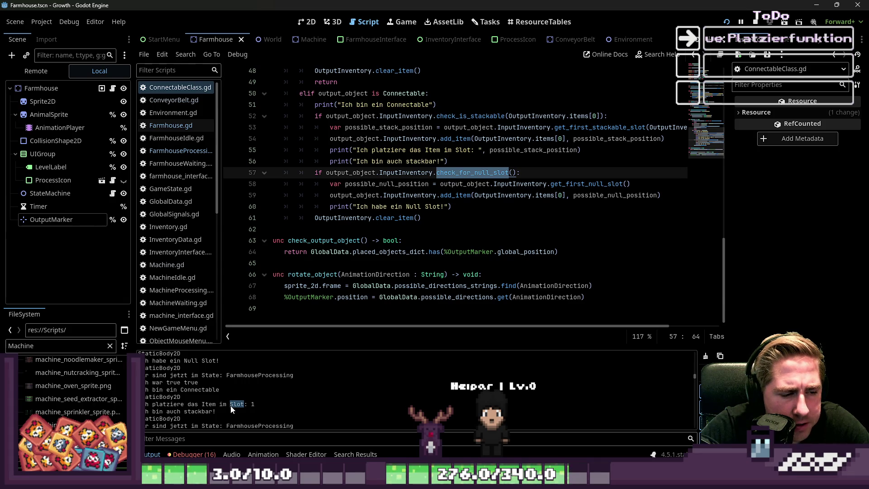
{"action": "double_click", "coordinate": [570, 183]}
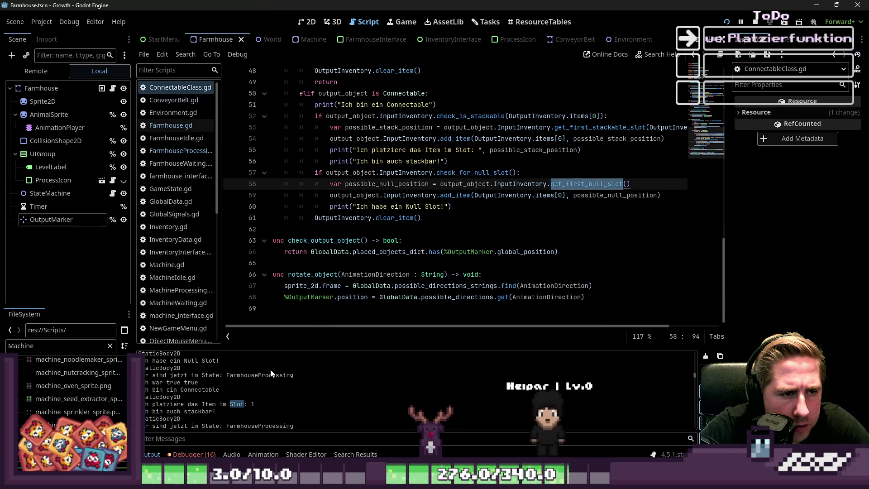
Trace possible_null_position on line 59, then jump to get_first_null_slot's definition in InventoryData.gd.
{"action": "left_click", "coordinate": [455, 195]}
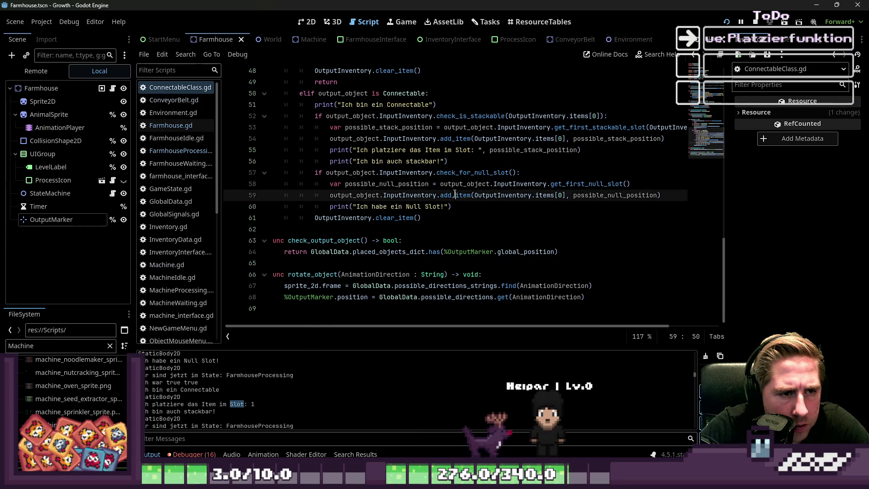
{"action": "left_click", "coordinate": [541, 187]}
{"action": "double_click", "coordinate": [594, 195]}
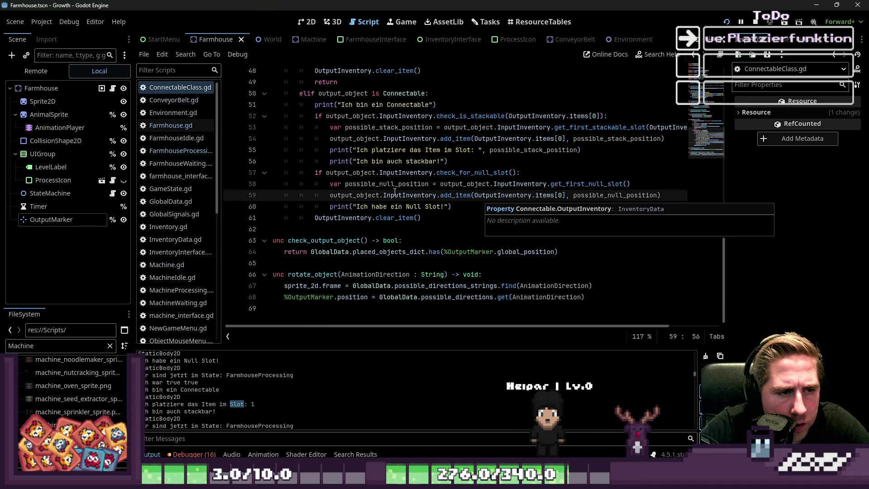
{"action": "key", "text": "shift+F3"}
{"action": "left_click", "coordinate": [570, 182]}
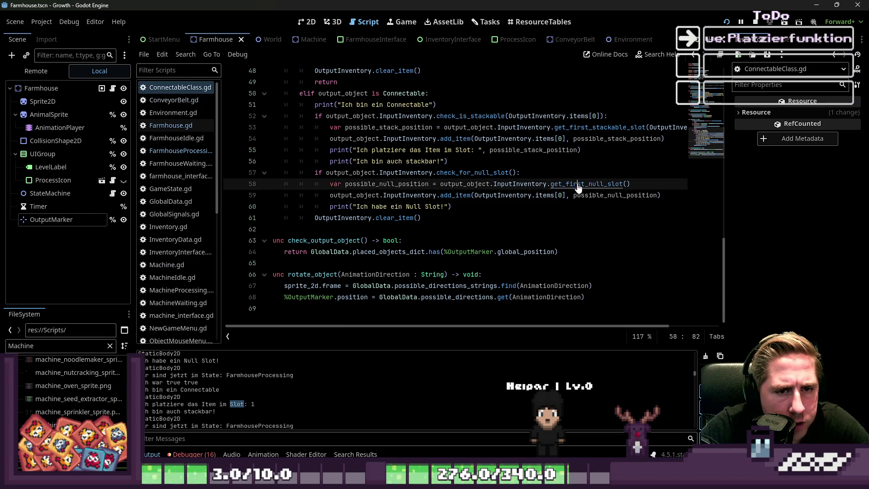
{"action": "left_click", "coordinate": [578, 186], "text": "ctrl"}
{"action": "double_click", "coordinate": [376, 195]}
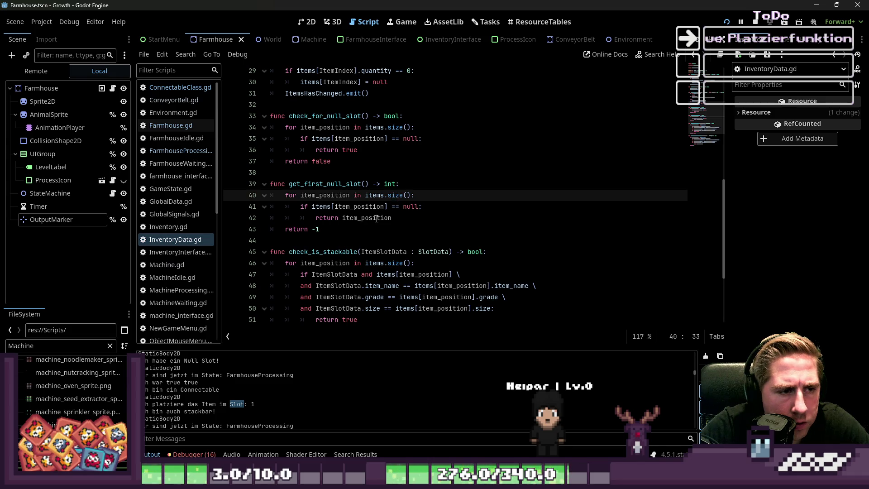
Add print("Der erste Null Slot liegt bei: ", item_position) under line 41 and run the game with F5.
{"action": "left_click", "coordinate": [449, 207]}
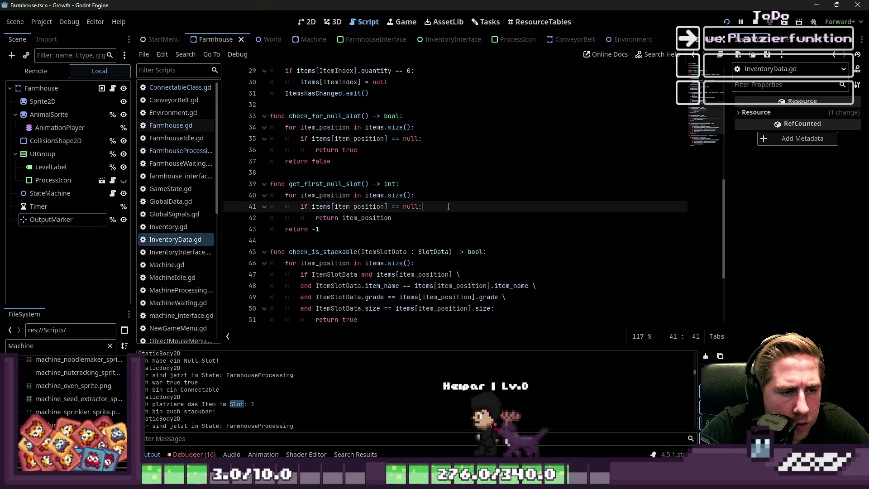
{"action": "key", "text": "Return"}
{"action": "type", "text": "print("}
{"action": "key", "text": "ctrl+z"}
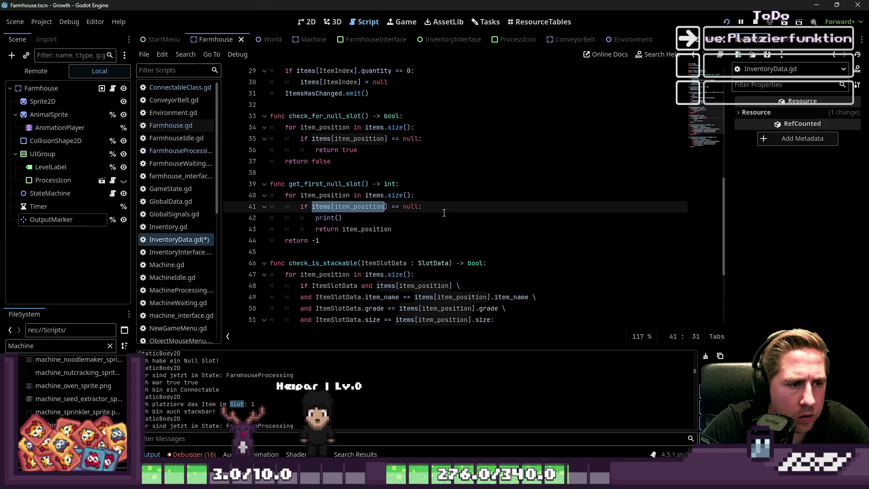
{"action": "key", "text": "ctrl+z"}
{"action": "key", "text": "ctrl+z"}
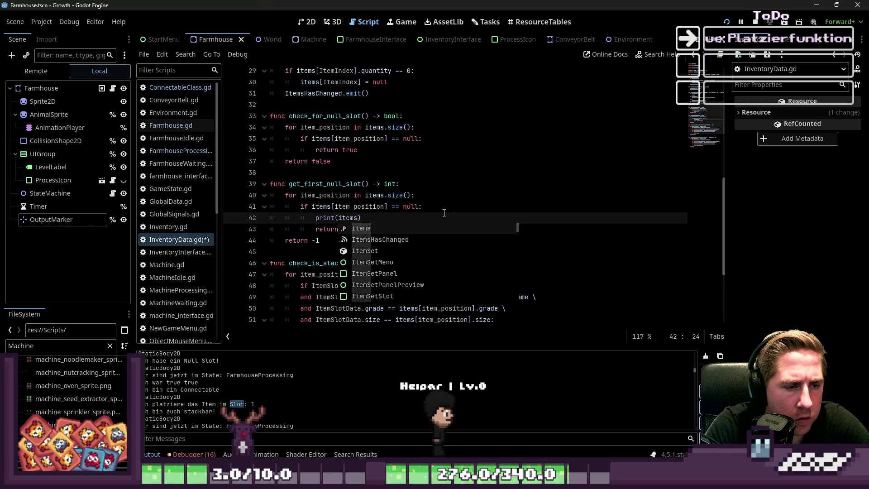
{"action": "key", "text": "BackSpace"}
{"action": "key", "text": "Escape"}
{"action": "type", "text": "_position"}
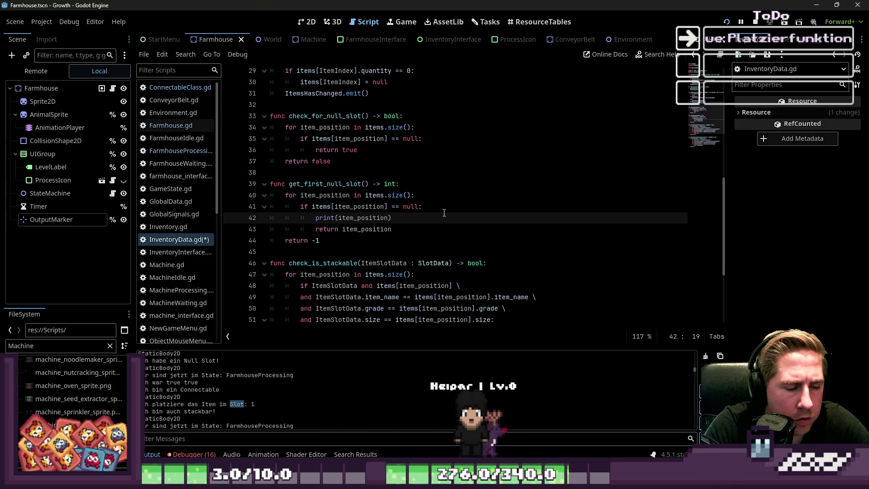
{"action": "type", "text": "\"\","}
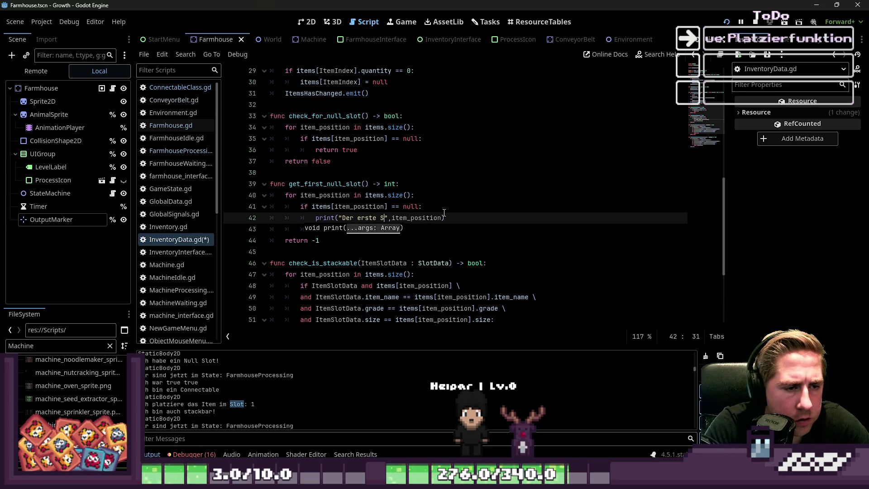
{"action": "type", "text": "Slot liegt bei:"}
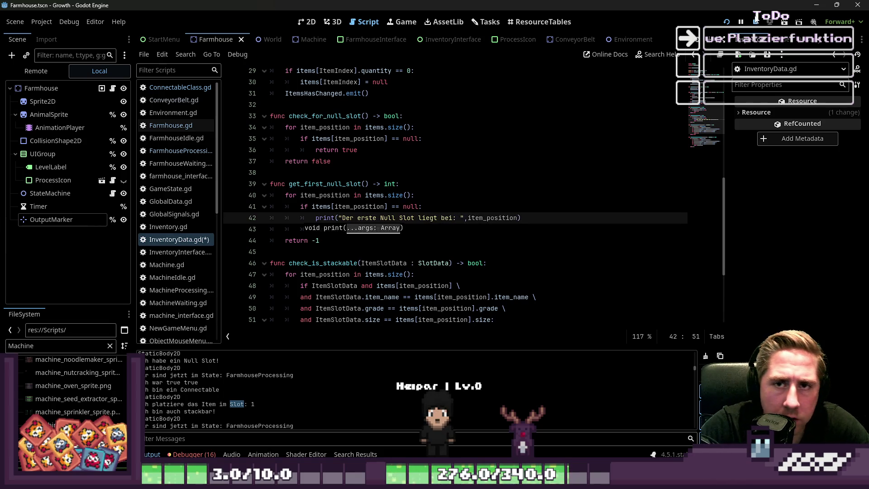
{"action": "key", "text": "F5"}
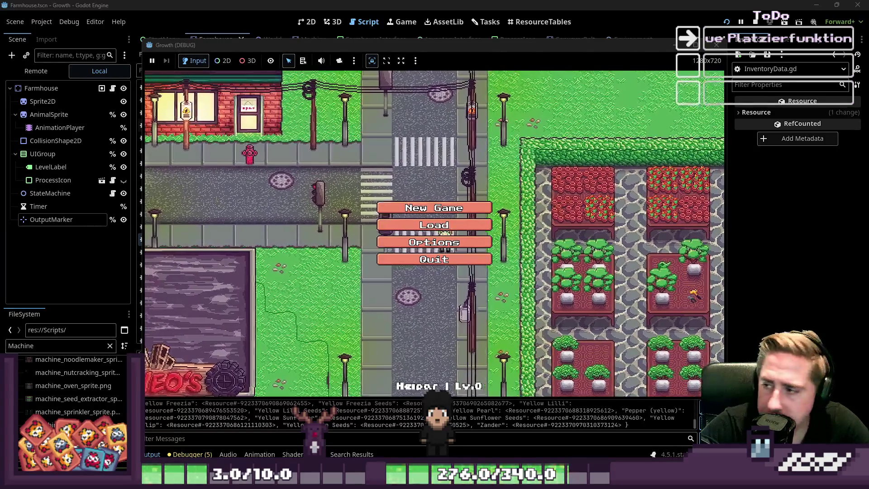
Start a new game as 'xcy' and move the beehive and other items into the hotbar.
{"action": "left_click", "coordinate": [428, 208]}
{"action": "type", "text": "xcy"}
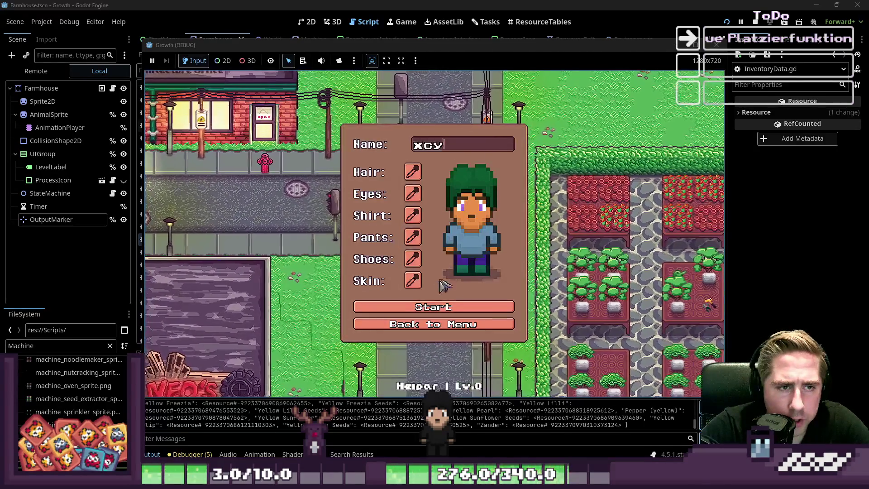
{"action": "left_click", "coordinate": [413, 306]}
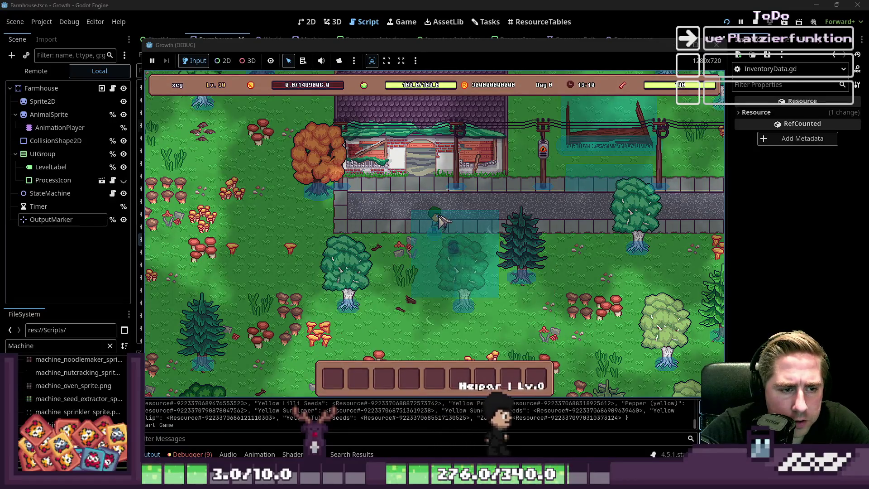
{"action": "key", "text": "a"}
{"action": "key", "text": "s"}
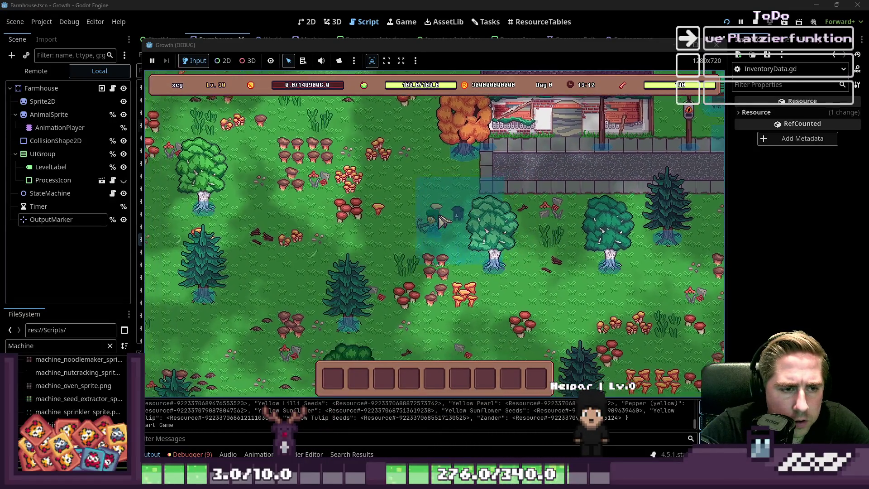
{"action": "key", "text": "i"}
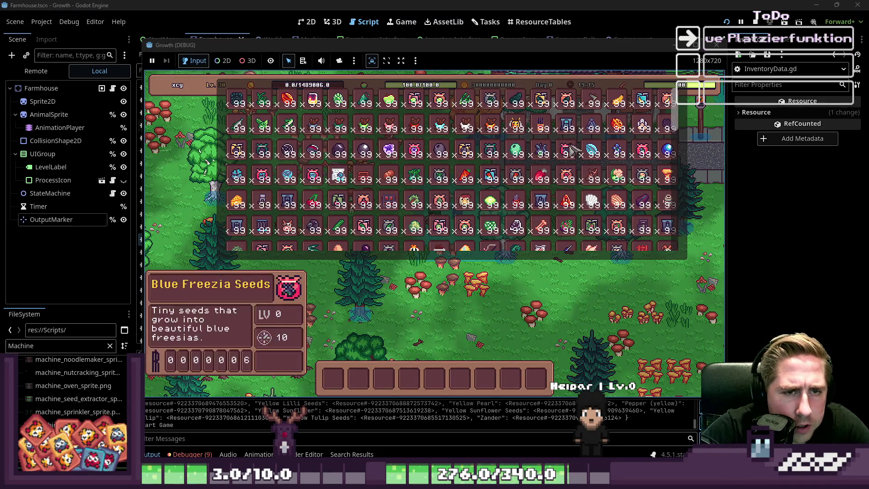
{"action": "left_click_drag", "start_coordinate": [591, 151], "coordinate": [461, 354]}
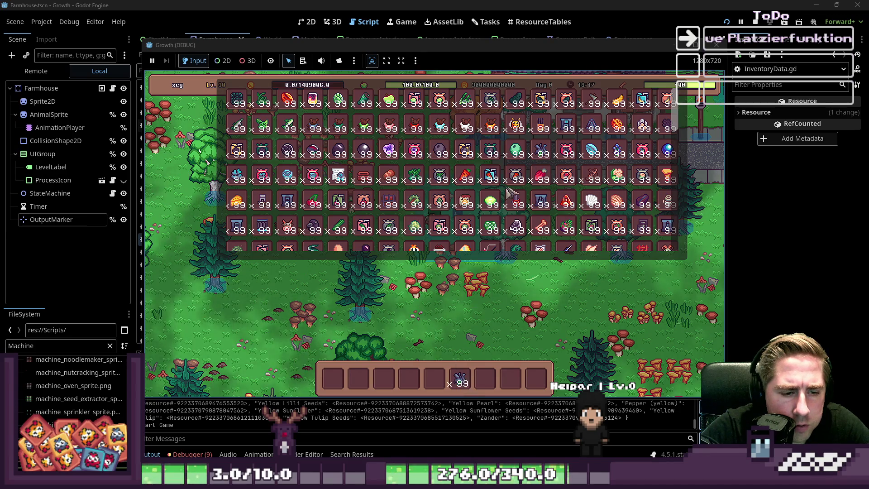
{"action": "mouse_move", "coordinate": [516, 127]}
{"action": "left_mouse_down"}
{"action": "mouse_move", "coordinate": [486, 380]}
{"action": "mouse_move", "coordinate": [435, 380]}
{"action": "left_mouse_up"}
{"action": "left_click", "coordinate": [413, 386]}
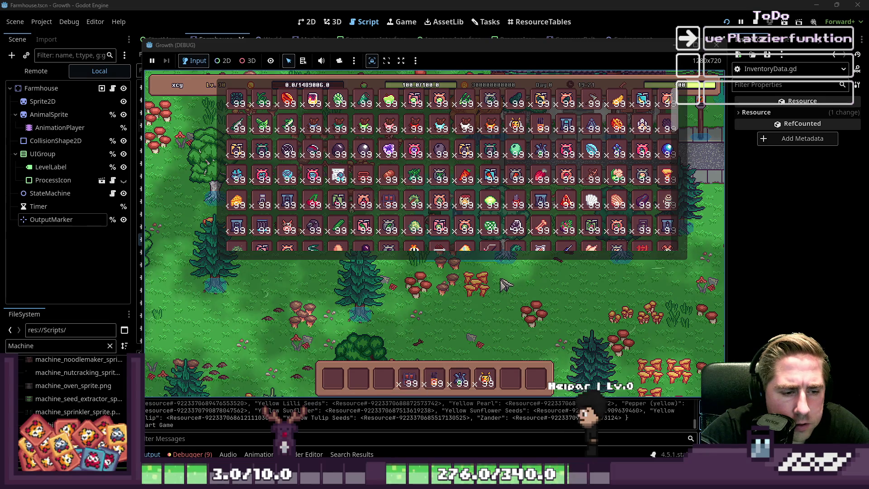
{"action": "key", "text": "i"}
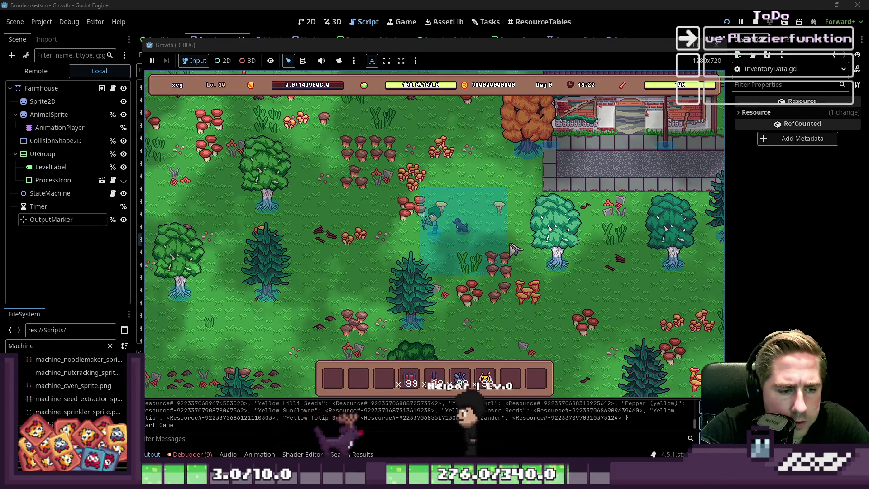
Place the red-face machine and the beehive beside it, fill the hive with bees and blue items, then close the game.
{"action": "key", "text": "4"}
{"action": "left_click", "coordinate": [489, 195]}
{"action": "left_click", "coordinate": [503, 219]}
{"action": "key", "text": "2"}
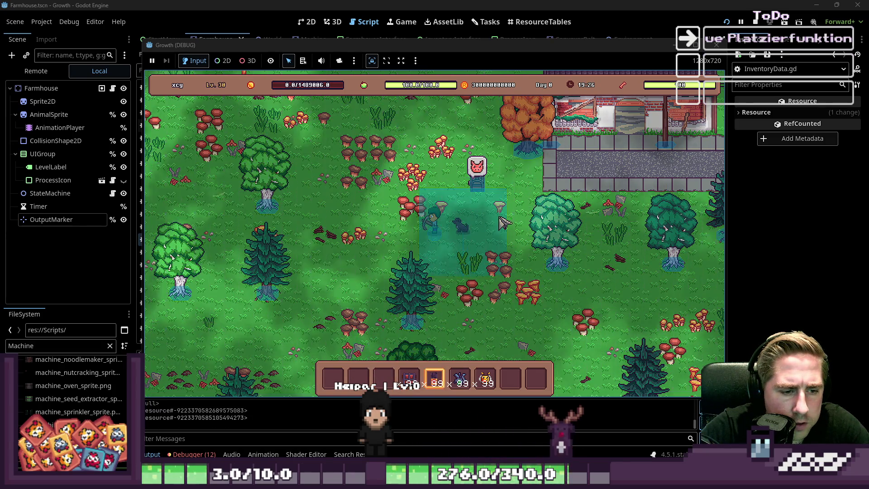
{"action": "left_click", "coordinate": [506, 240]}
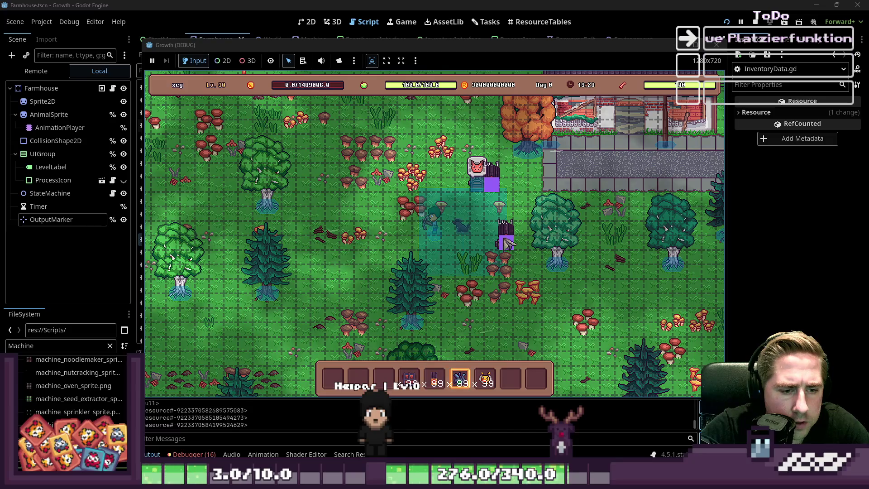
{"action": "key", "text": "7"}
{"action": "left_click", "coordinate": [494, 185]}
{"action": "mouse_move", "coordinate": [485, 378]}
{"action": "left_mouse_down"}
{"action": "mouse_move", "coordinate": [474, 317]}
{"action": "mouse_move", "coordinate": [395, 318]}
{"action": "left_mouse_up"}
{"action": "left_click_drag", "start_coordinate": [460, 378], "coordinate": [475, 317]}
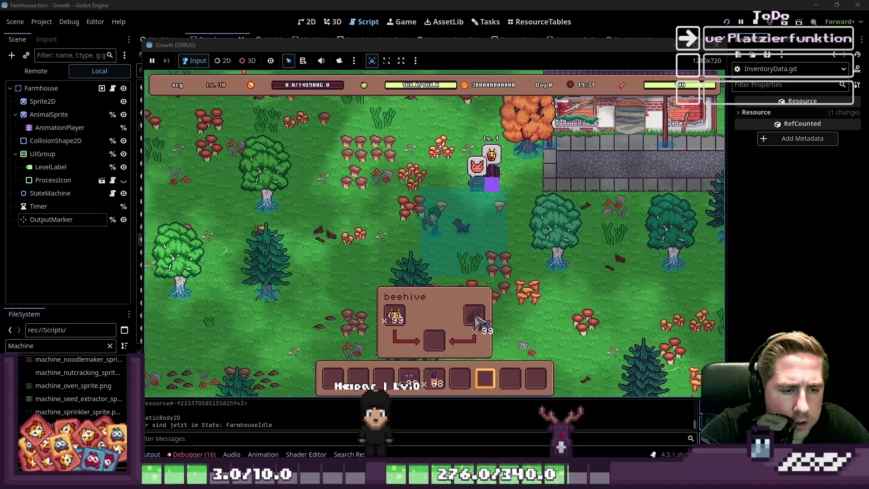
{"action": "key", "text": "w"}
{"action": "mouse_move", "coordinate": [508, 222]}
{"action": "key", "text": "F8"}
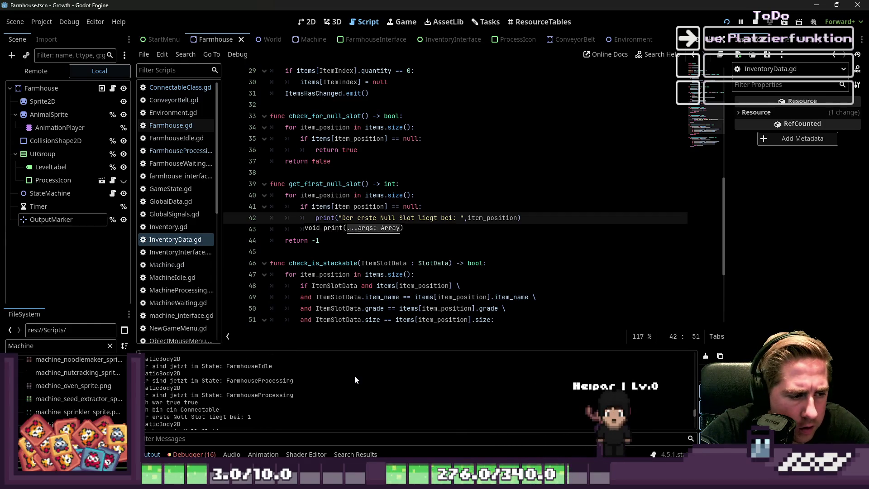
Stop the game and look through Farmhouse.gd and FarmhouseIdle.gd before returning to InventoryData.gd.
{"action": "scroll", "coordinate": [354, 376], "scroll_direction": "down", "scroll_amount": 1}
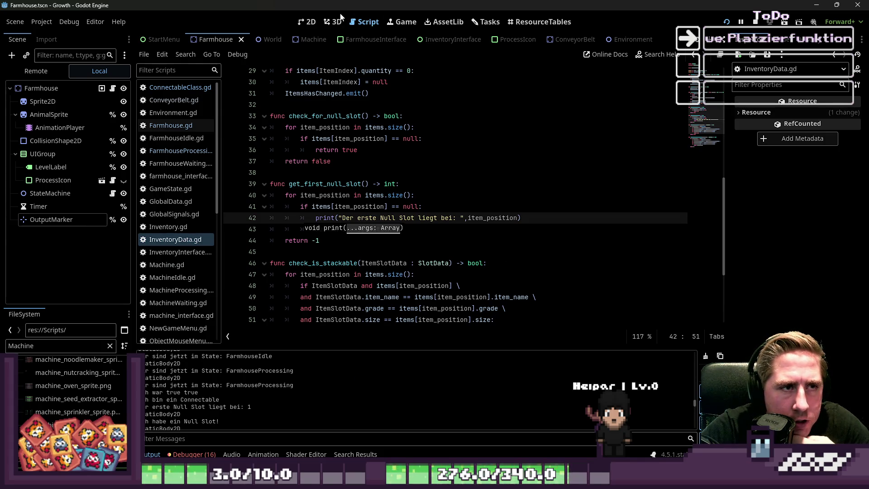
{"action": "left_click", "coordinate": [753, 22]}
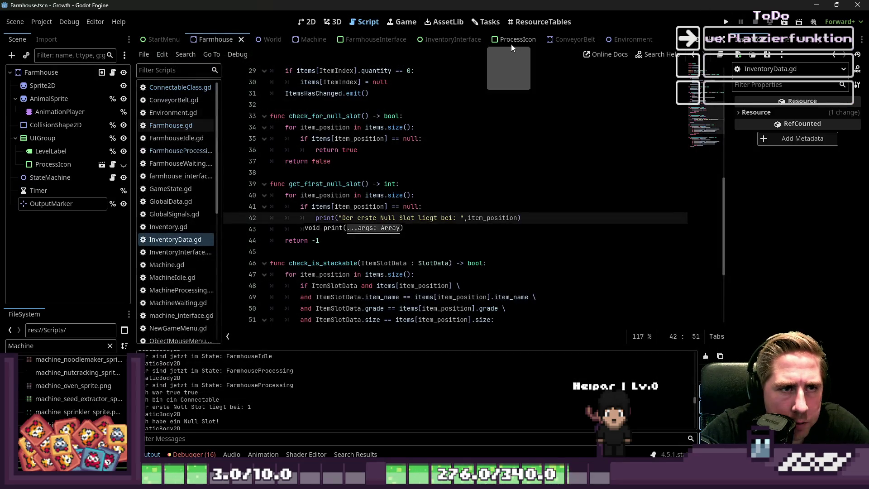
{"action": "left_click", "coordinate": [179, 126]}
{"action": "left_click", "coordinate": [179, 137]}
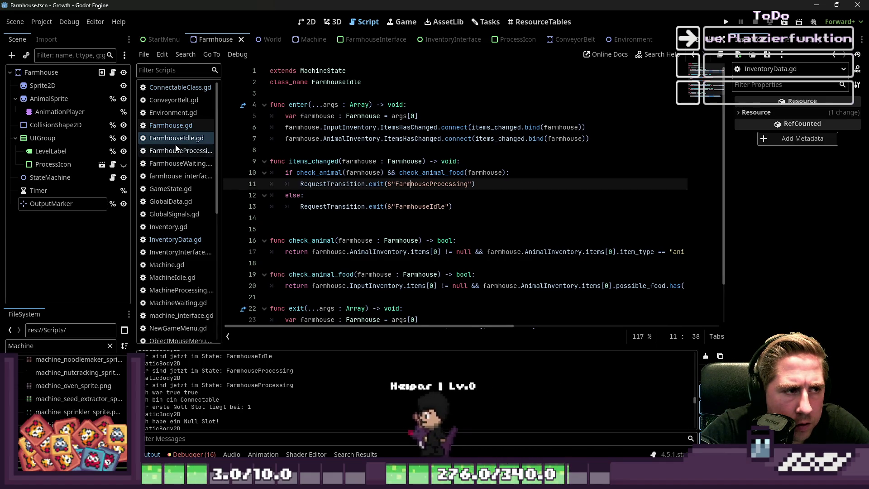
{"action": "scroll", "coordinate": [177, 149], "scroll_direction": "down", "scroll_amount": 2}
{"action": "left_click", "coordinate": [176, 207]}
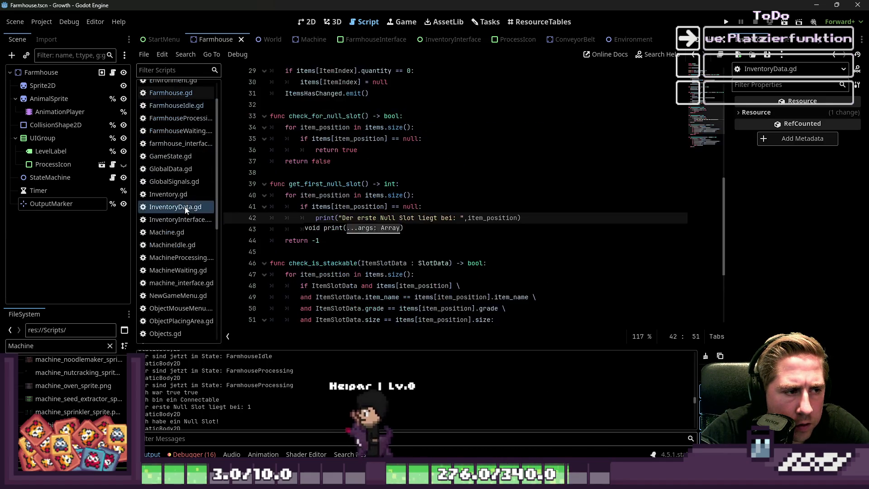
Inspect every use of item_position in the null check and print message on lines 41–42.
{"action": "double_click", "coordinate": [351, 207]}
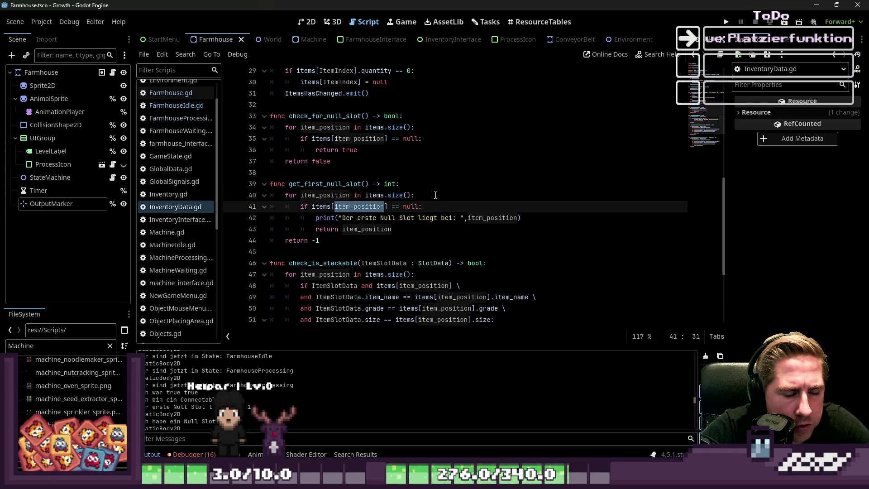
{"action": "key", "text": "Up"}
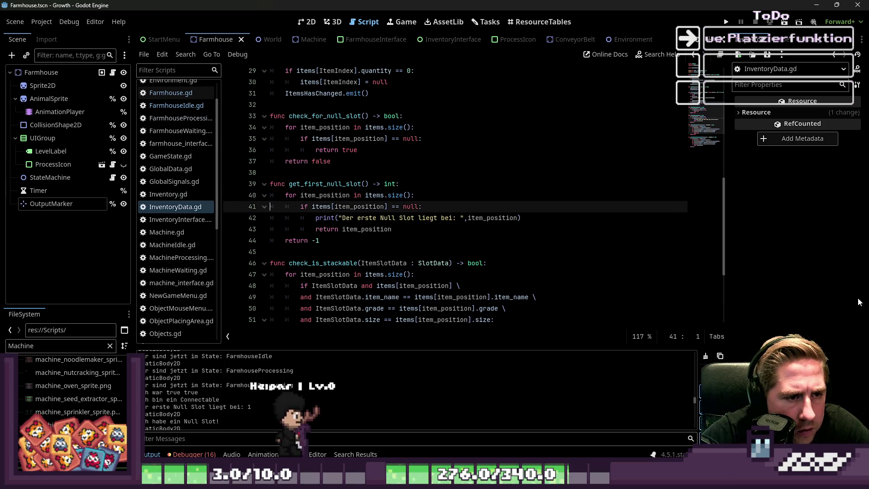
{"action": "key", "text": "Down"}
{"action": "key", "text": "Home"}
{"action": "key", "text": "ctrl+Right"}
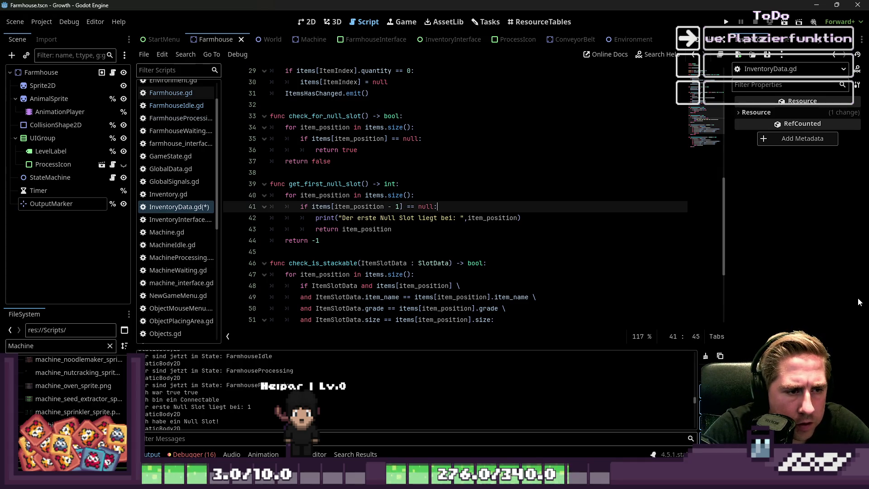
{"action": "key", "text": "Down"}
{"action": "key", "text": "Home"}
{"action": "key", "text": "ctrl+Right"}
{"action": "key", "text": "ctrl+Right"}
{"action": "key", "text": "ctrl+Right"}
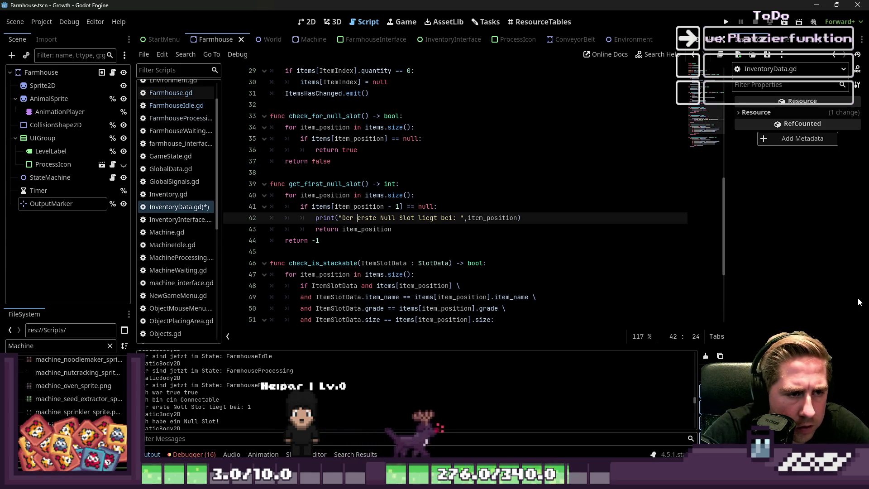
{"action": "left_click", "coordinate": [519, 218]}
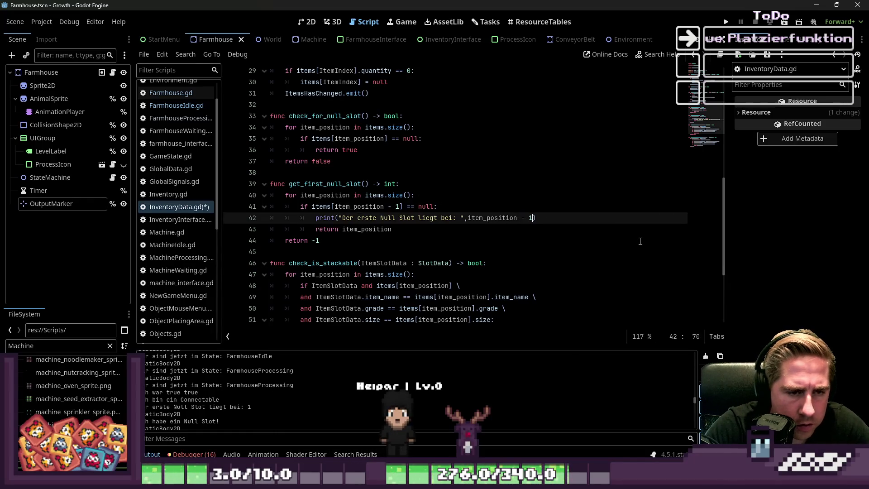
Review check_is_stackable and get_first_stackable_slot, then save and run the game with F5.
{"action": "scroll", "coordinate": [413, 256], "scroll_direction": "down", "scroll_amount": 2}
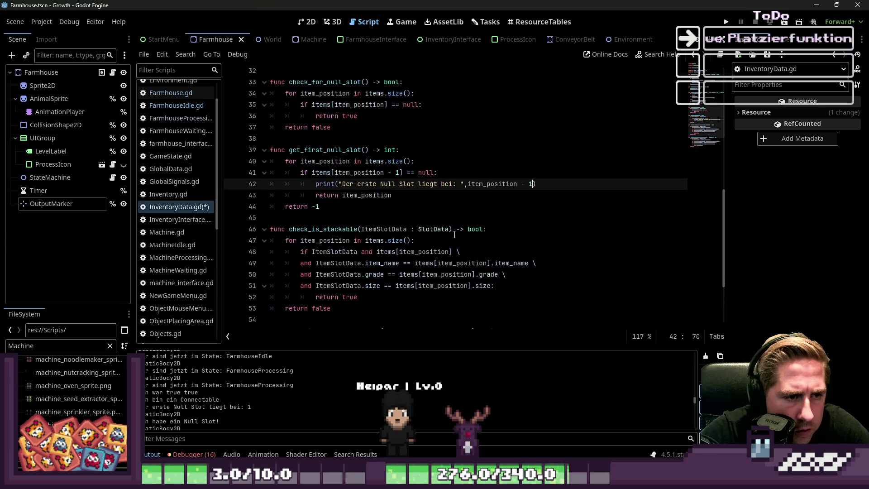
{"action": "double_click", "coordinate": [321, 196]}
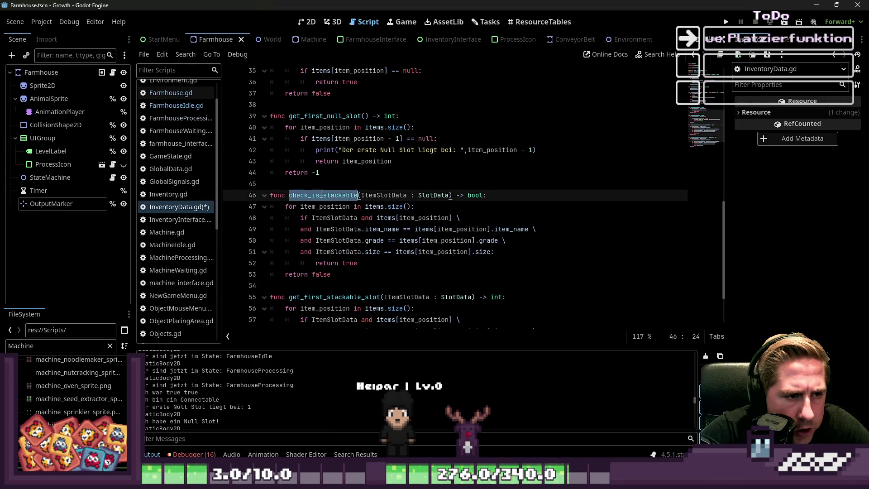
{"action": "left_click", "coordinate": [373, 232]}
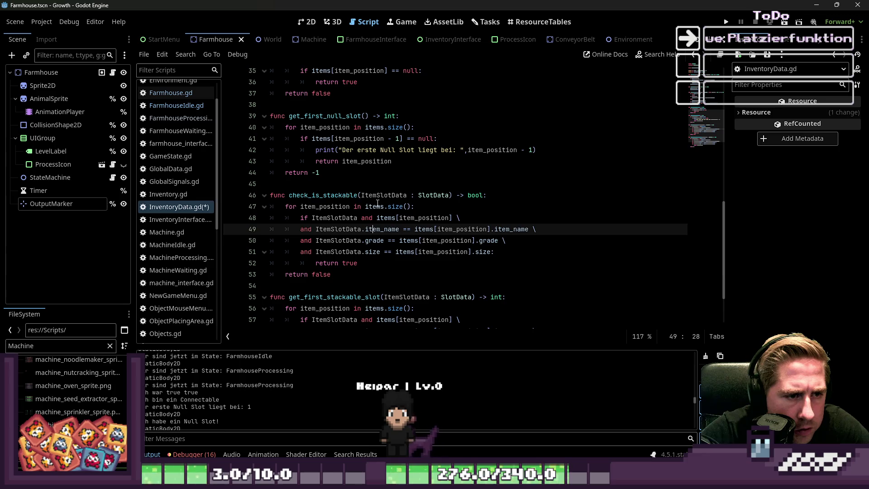
{"action": "left_click", "coordinate": [338, 206]}
{"action": "scroll", "coordinate": [338, 206], "scroll_direction": "down", "scroll_amount": 2}
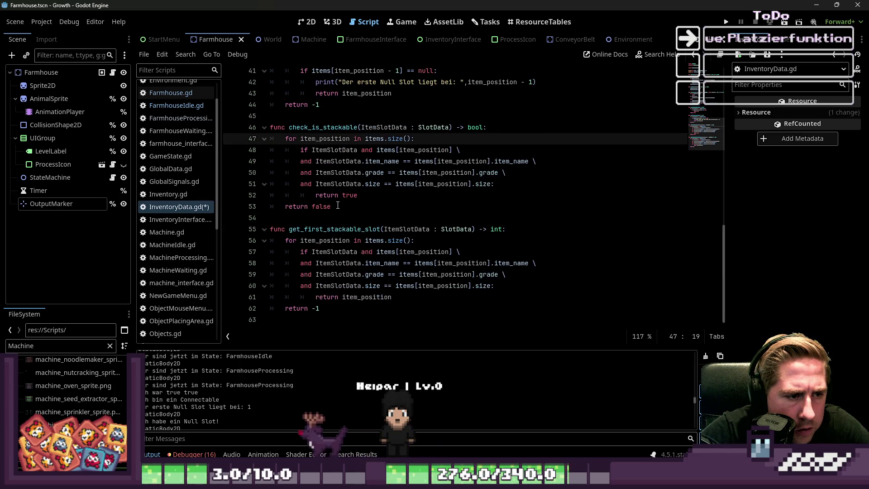
{"action": "double_click", "coordinate": [325, 231]}
{"action": "left_click", "coordinate": [367, 273]}
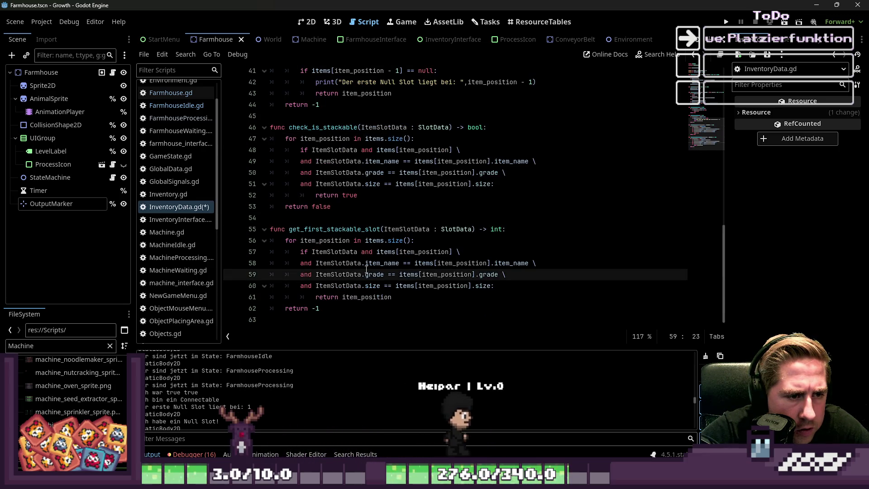
{"action": "left_click", "coordinate": [469, 229]}
{"action": "key", "text": "F5"}
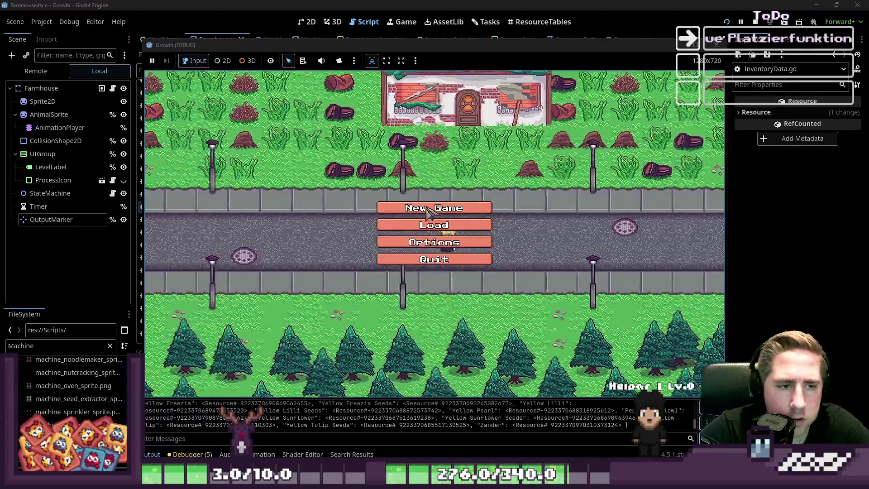
Start a new game as 'xcvs' and put the beehive, bees and Blue Freezia into the hotbar.
{"action": "left_click", "coordinate": [433, 208]}
{"action": "type", "text": "xcvs"}
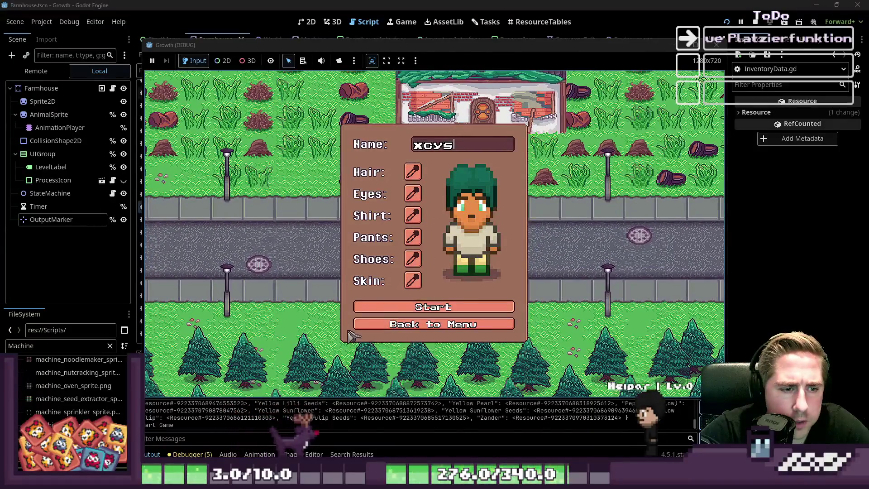
{"action": "left_click", "coordinate": [368, 313]}
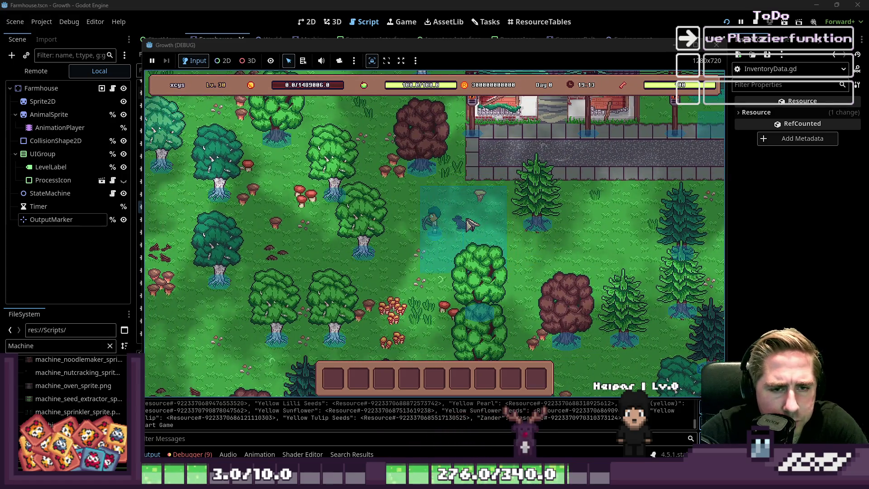
{"action": "key", "text": "i"}
{"action": "left_click_drag", "start_coordinate": [541, 124], "coordinate": [459, 380]}
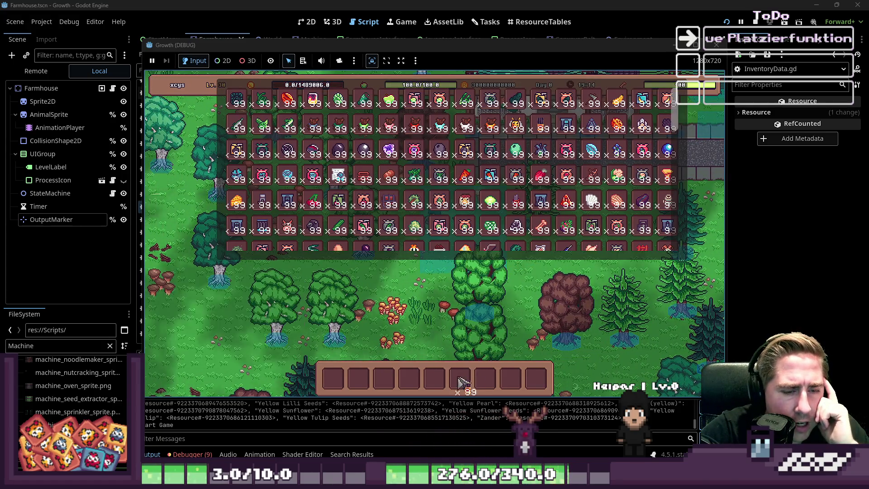
{"action": "left_click_drag", "start_coordinate": [516, 126], "coordinate": [435, 380]}
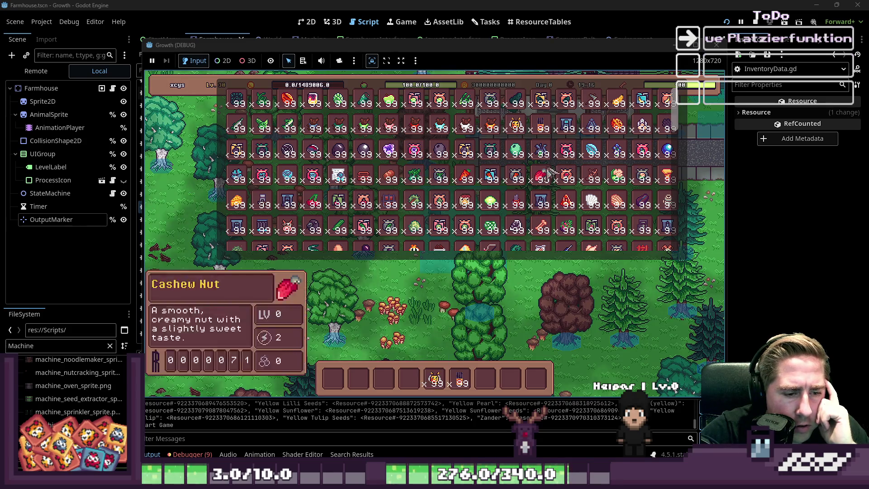
{"action": "left_click_drag", "start_coordinate": [540, 154], "coordinate": [410, 378]}
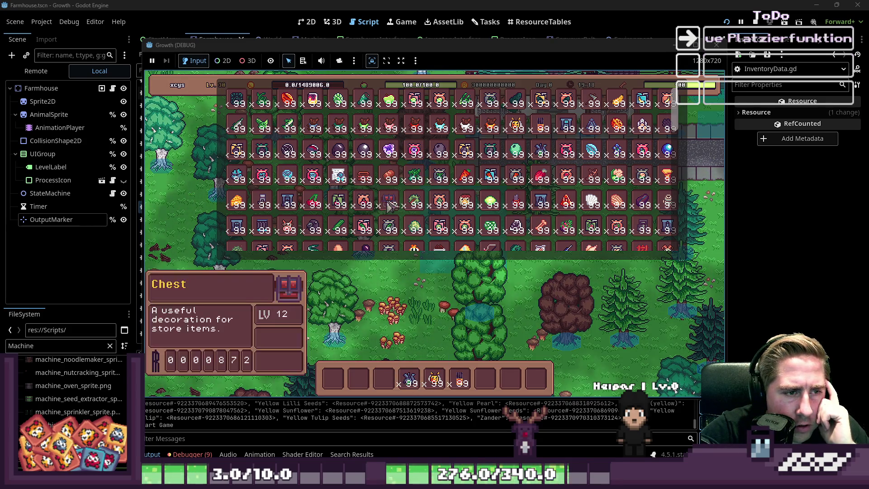
{"action": "key", "text": "i"}
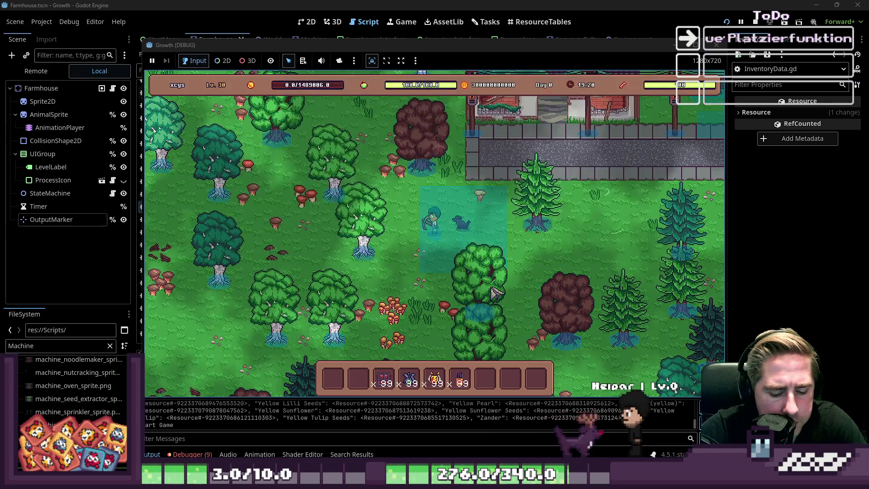
Place the farmhouse machine beside the player and set beehives down next to it.
{"action": "key", "text": "3"}
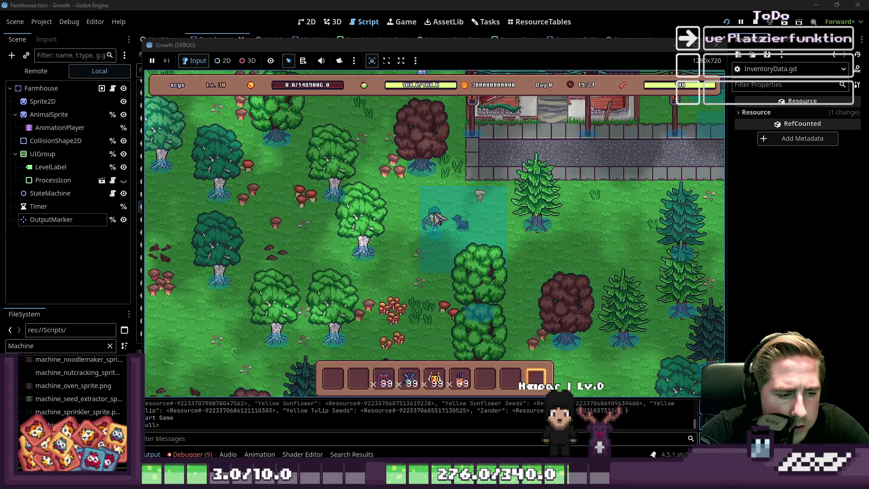
{"action": "left_click", "coordinate": [424, 228]}
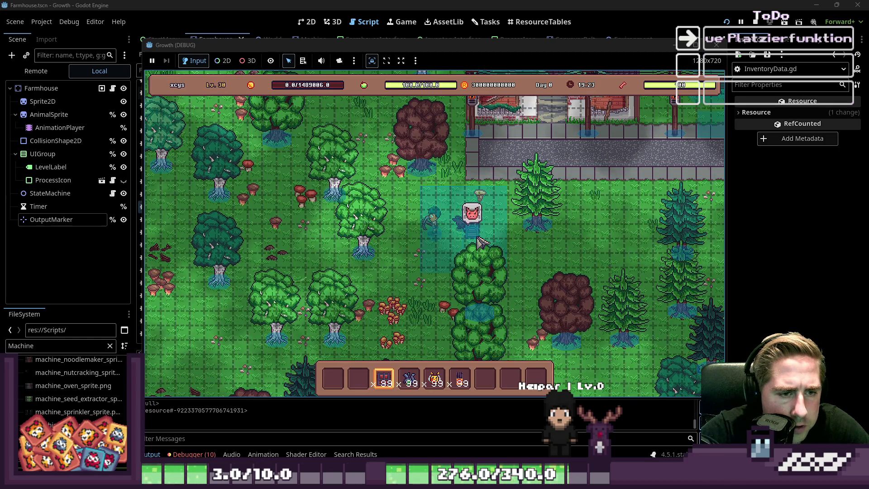
{"action": "left_click", "coordinate": [442, 212]}
{"action": "key", "text": "7"}
{"action": "key", "text": "6"}
{"action": "left_click", "coordinate": [452, 214]}
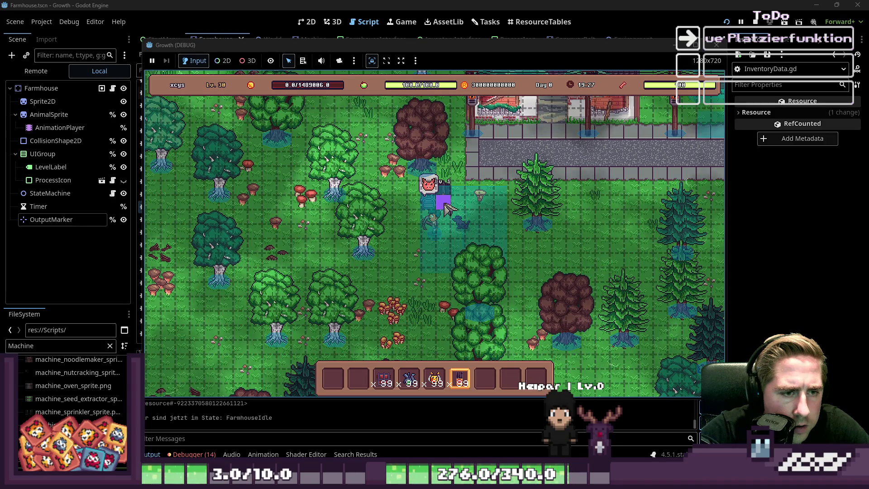
{"action": "left_click", "coordinate": [481, 228]}
{"action": "key", "text": "8"}
{"action": "scroll", "coordinate": [481, 229], "scroll_direction": "down", "scroll_amount": 5}
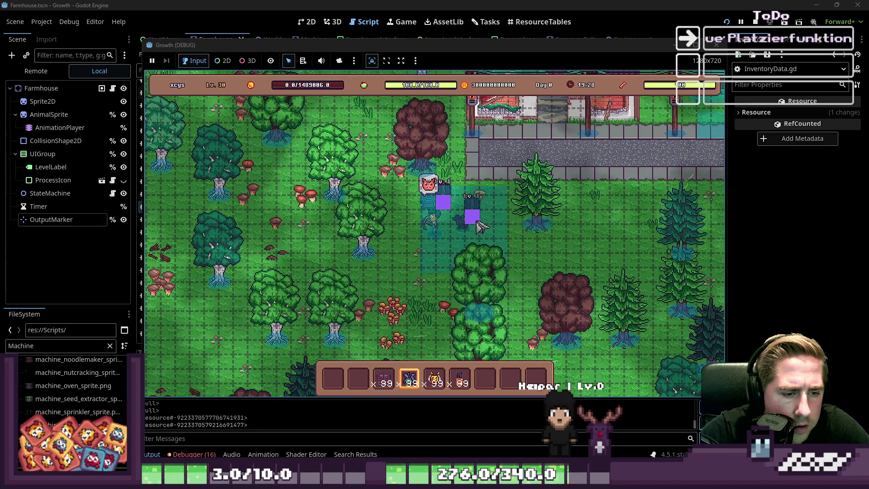
Remove the extra beehive, fill the remaining hive with bees and flowers, and return to the editor.
{"action": "right_click", "coordinate": [473, 218]}
{"action": "left_click", "coordinate": [466, 209]}
{"action": "left_click_drag", "start_coordinate": [435, 378], "coordinate": [395, 315]}
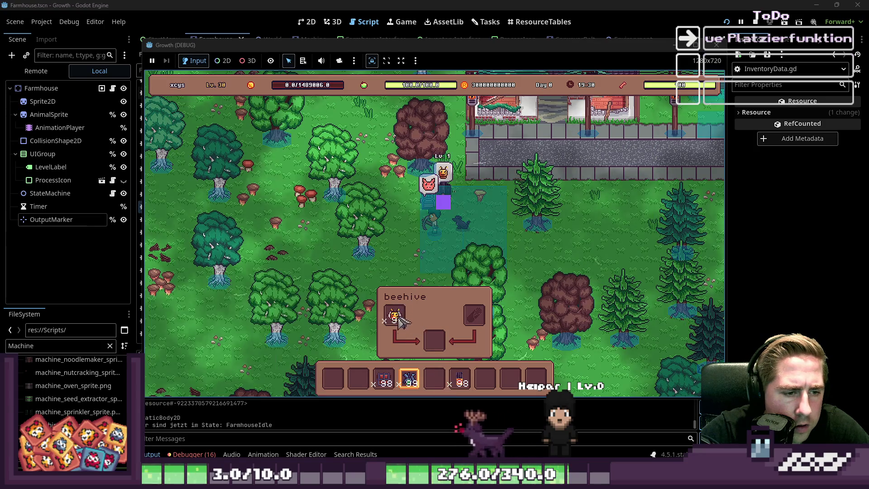
{"action": "left_click_drag", "start_coordinate": [410, 378], "coordinate": [475, 316]}
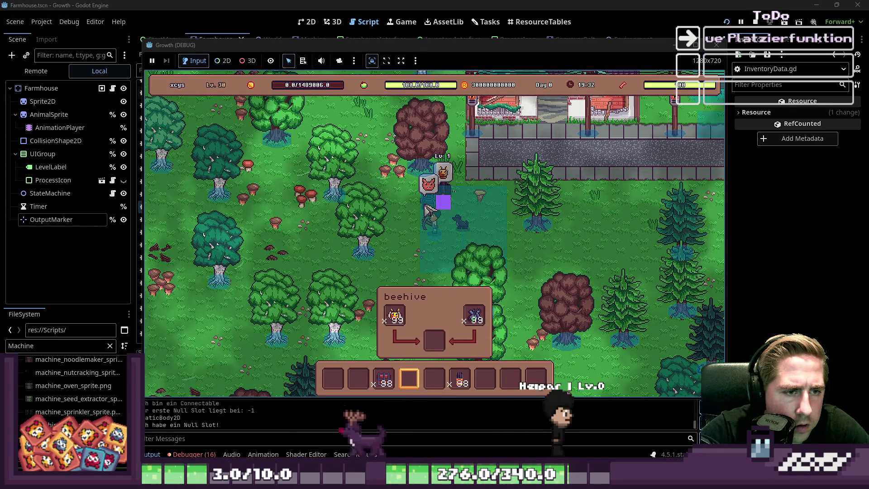
{"action": "left_click", "coordinate": [292, 409]}
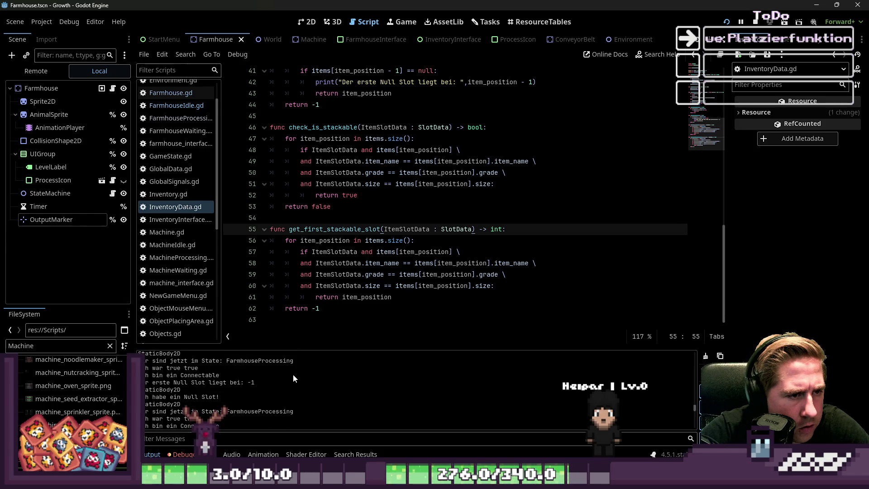
Switch between FarmhouseIdle.gd, Farmhouse.gd and InventoryData.gd, checking the stackable-slot loop.
{"action": "left_click", "coordinate": [189, 106]}
{"action": "left_click", "coordinate": [186, 93]}
{"action": "left_click", "coordinate": [185, 104]}
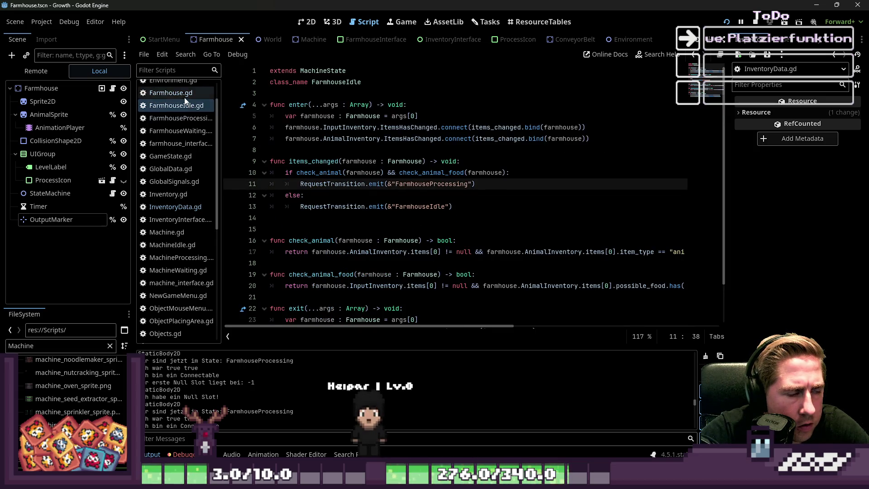
{"action": "left_click", "coordinate": [185, 93]}
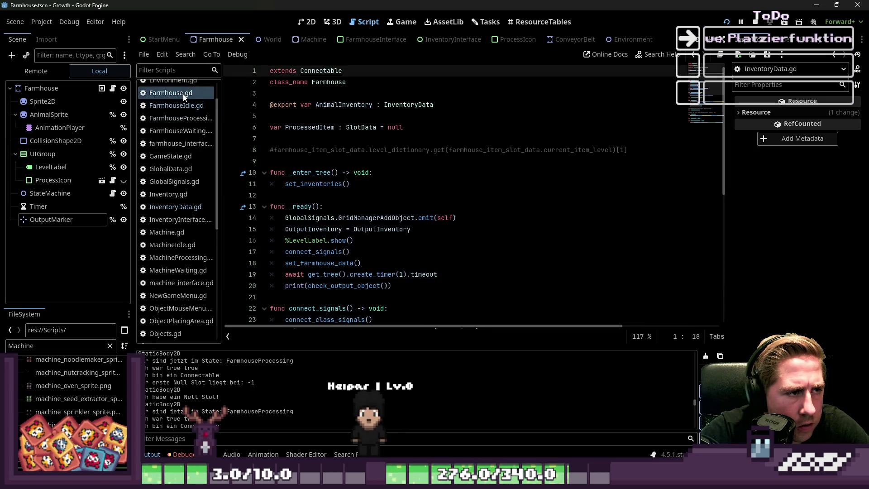
{"action": "left_click", "coordinate": [178, 211]}
{"action": "left_click", "coordinate": [400, 242]}
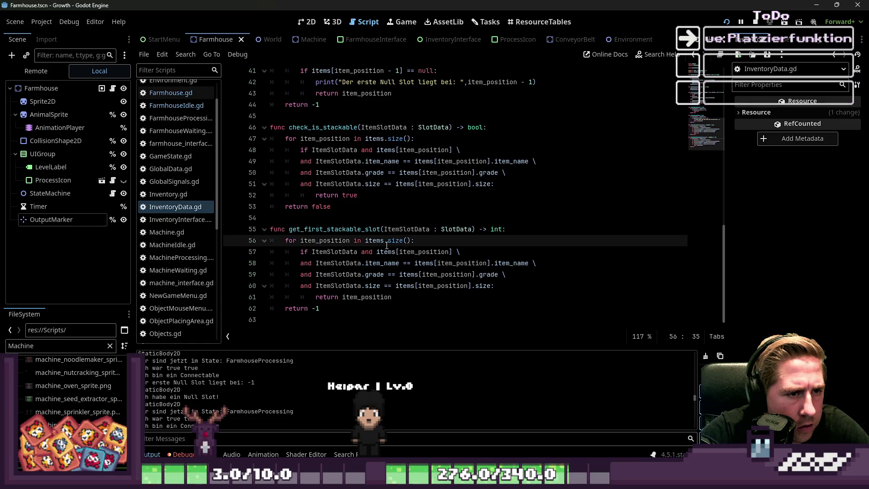
{"action": "scroll", "coordinate": [195, 267], "scroll_direction": "down", "scroll_amount": 3}
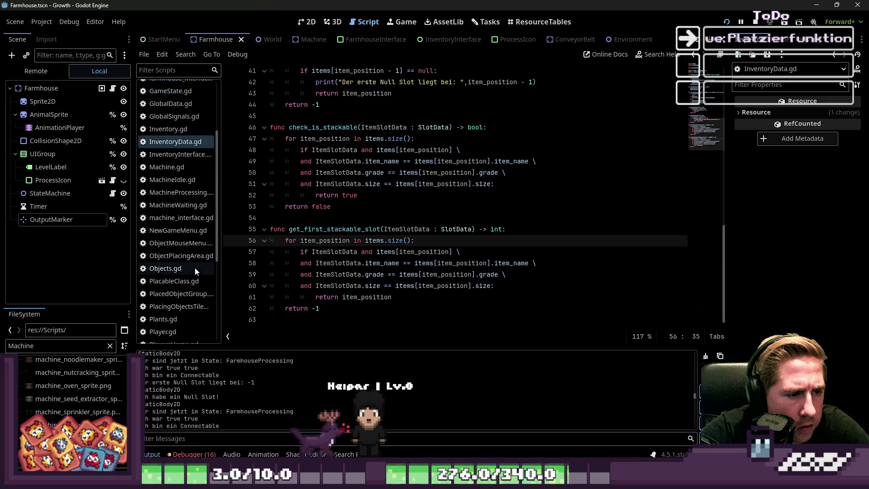
{"action": "scroll", "coordinate": [195, 268], "scroll_direction": "down", "scroll_amount": 6}
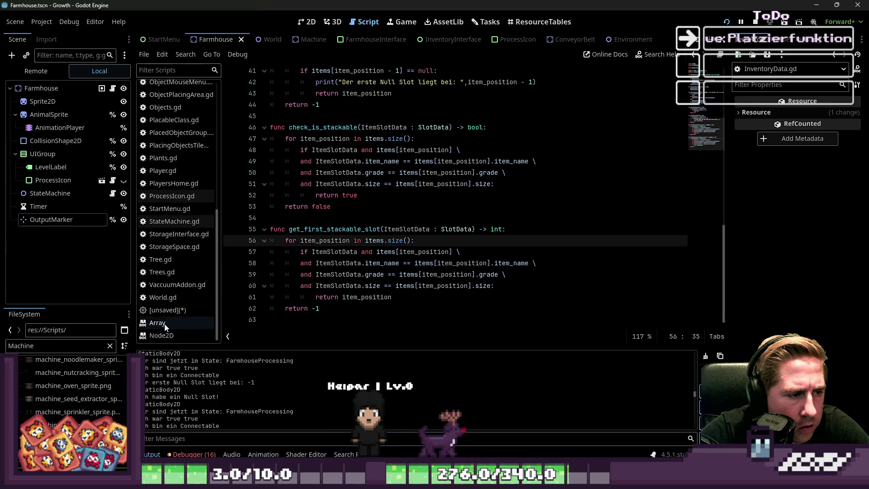
Close the unsaved OldMachine script and discard its changes.
{"action": "left_click", "coordinate": [166, 310]}
{"action": "right_click", "coordinate": [166, 310]}
{"action": "left_click", "coordinate": [179, 335]}
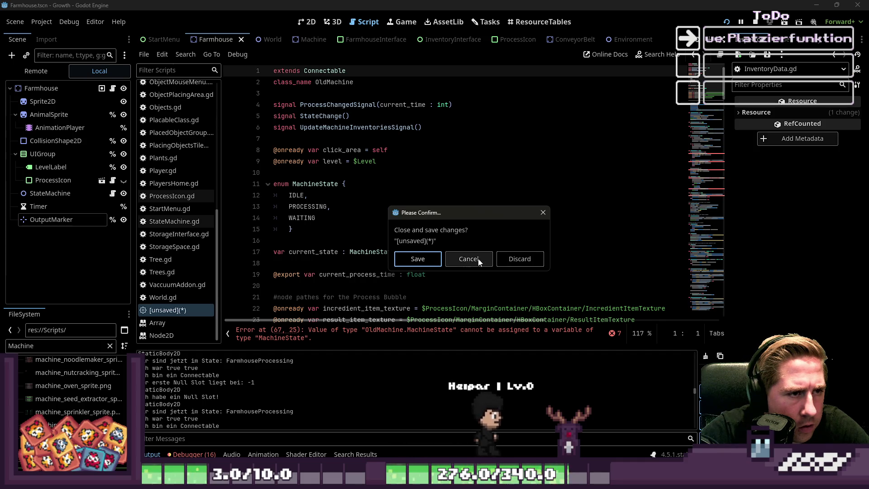
{"action": "left_click", "coordinate": [502, 260]}
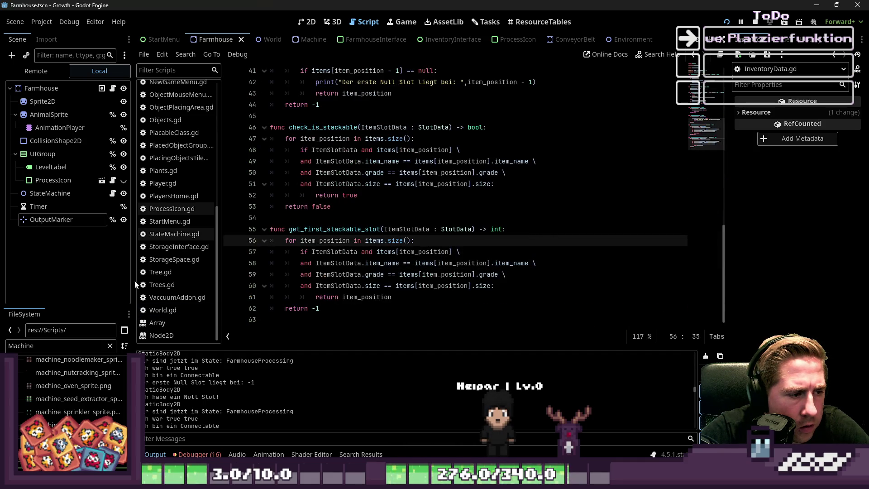
Scroll the script list back up and reopen InventoryData.gd.
{"action": "scroll", "coordinate": [174, 274], "scroll_direction": "up", "scroll_amount": 3}
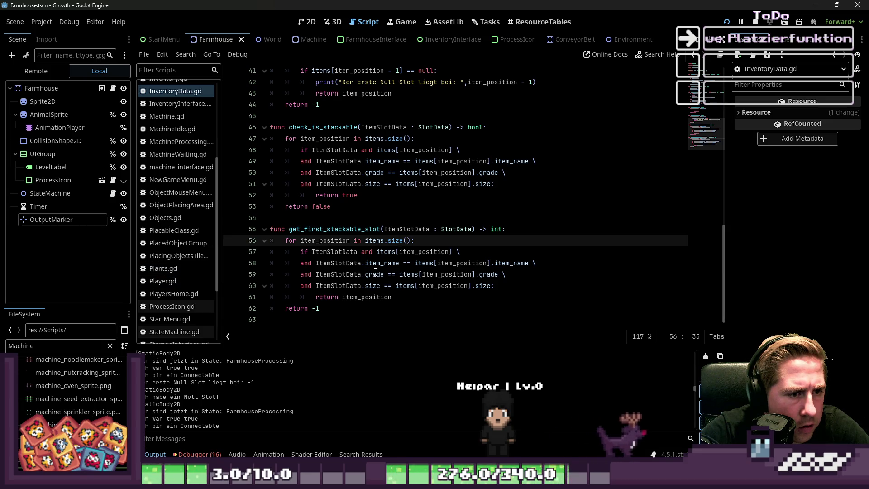
{"action": "scroll", "coordinate": [376, 271], "scroll_direction": "up", "scroll_amount": 5}
{"action": "scroll", "coordinate": [178, 181], "scroll_direction": "up", "scroll_amount": 5}
{"action": "left_click", "coordinate": [182, 168]}
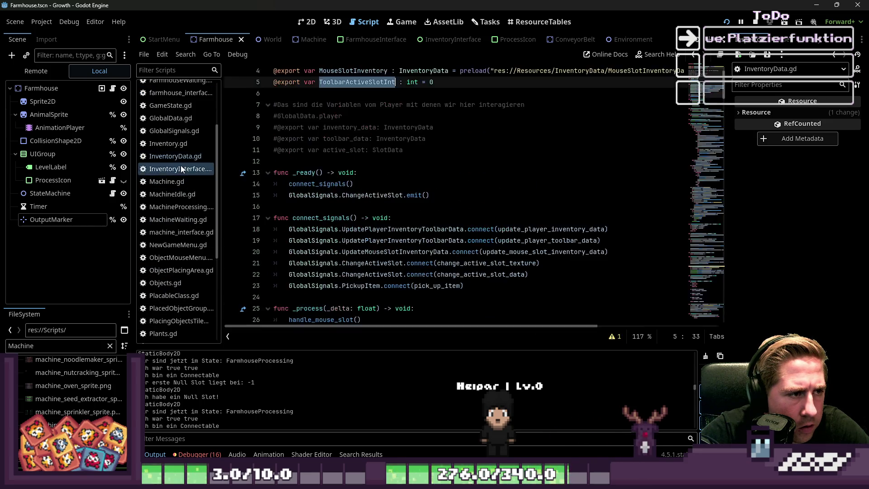
{"action": "scroll", "coordinate": [395, 189], "scroll_direction": "up", "scroll_amount": 1}
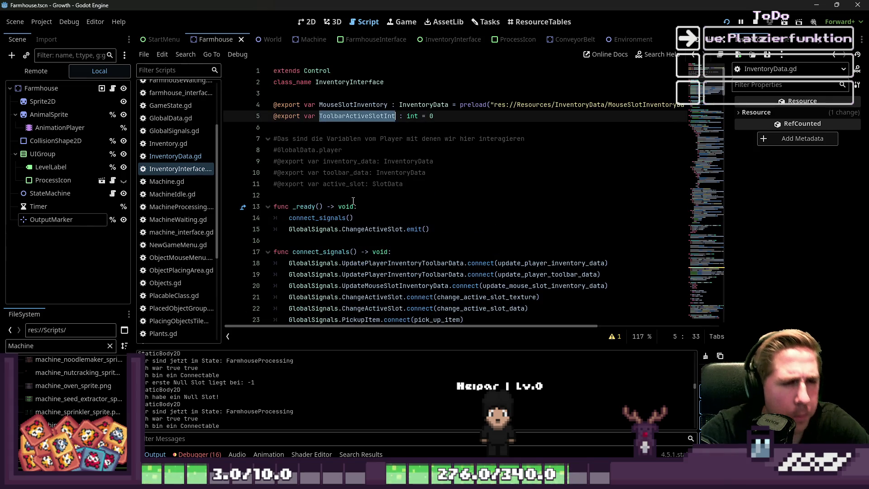
{"action": "scroll", "coordinate": [212, 159], "scroll_direction": "up", "scroll_amount": 3}
{"action": "left_click", "coordinate": [176, 221]}
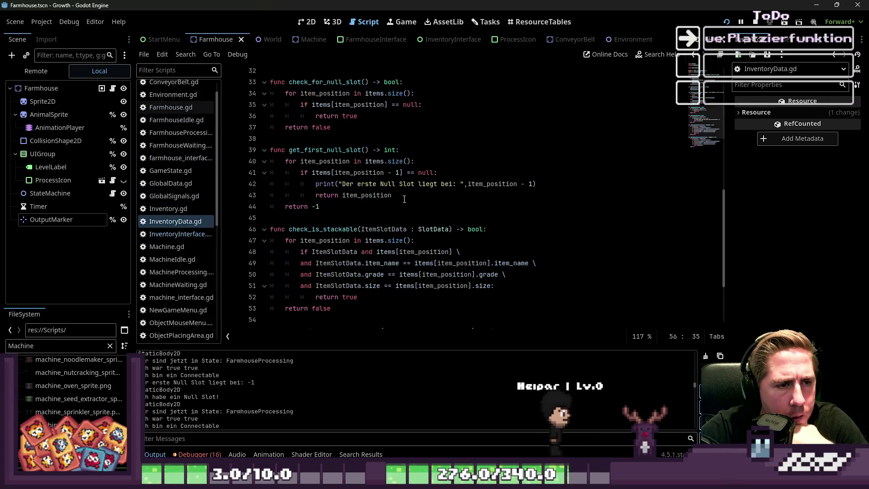
Drop the '- 1' offset from the items[item_position] checks in get_first_null_slot.
{"action": "left_click", "coordinate": [430, 194]}
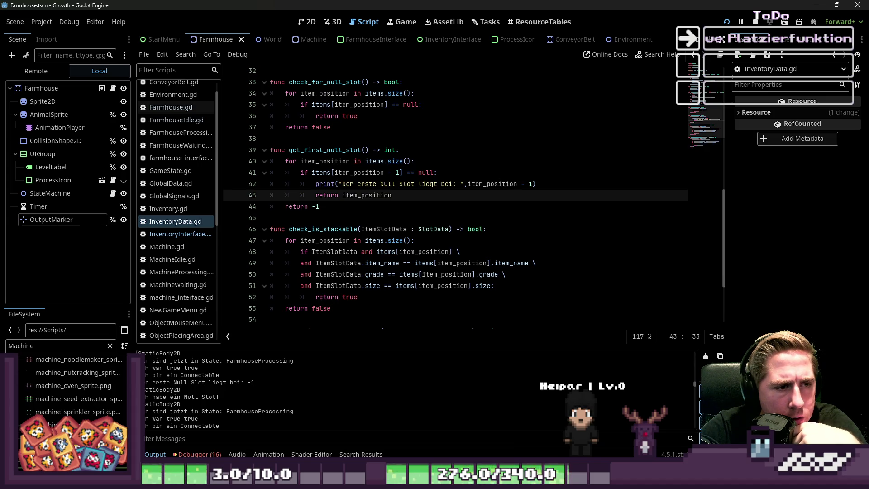
{"action": "double_click", "coordinate": [317, 161]}
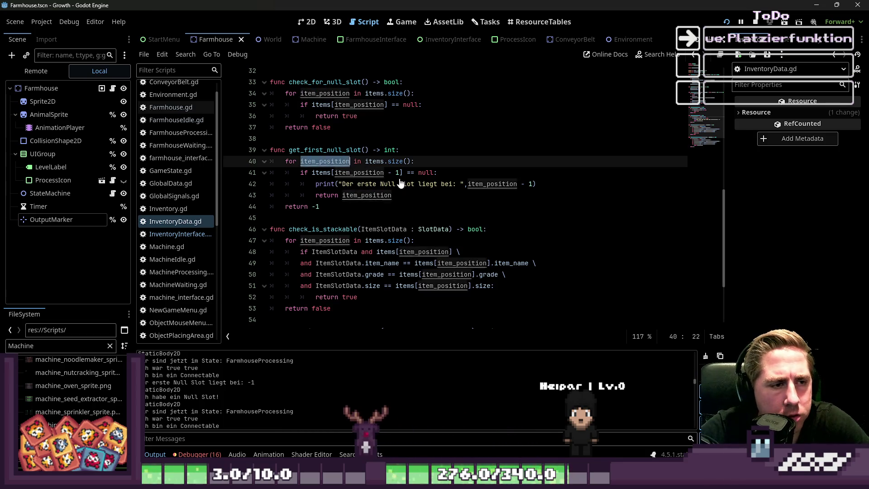
{"action": "left_click", "coordinate": [524, 186]}
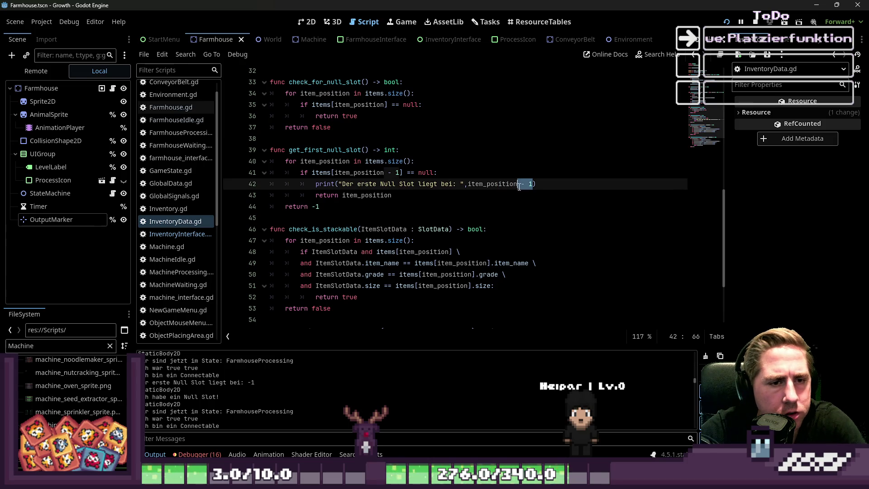
{"action": "left_click", "coordinate": [401, 173]}
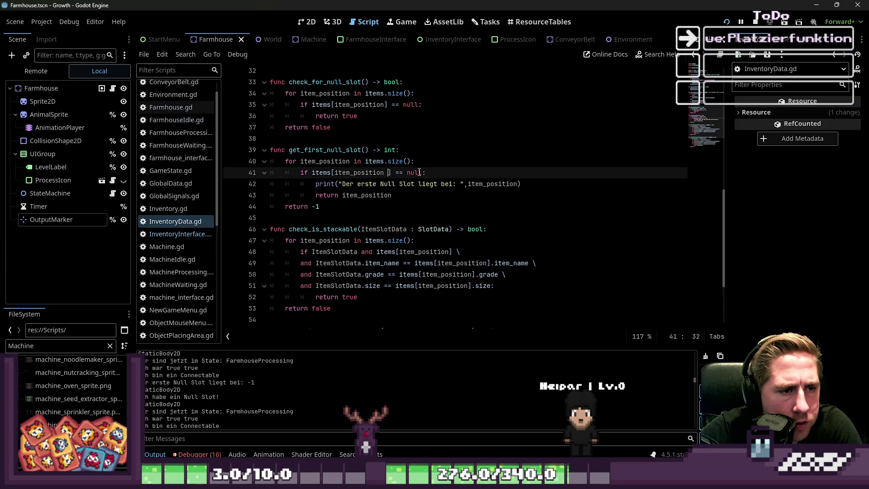
Add print("ITEMPOSITION: ", item_position) above the null check and run the project.
{"action": "key", "text": "ctrl+shift+Return"}
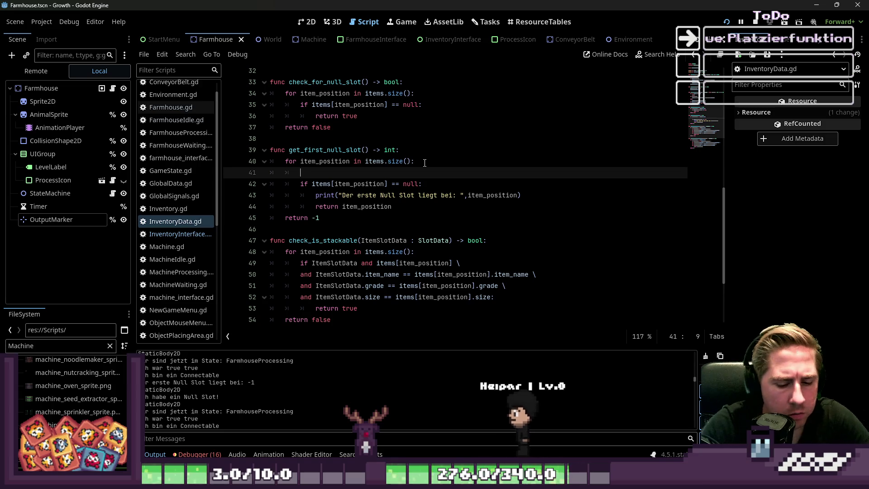
{"action": "type", "text": "print("}
{"action": "type", "text": "TEMPOSITION: \", item_position"}
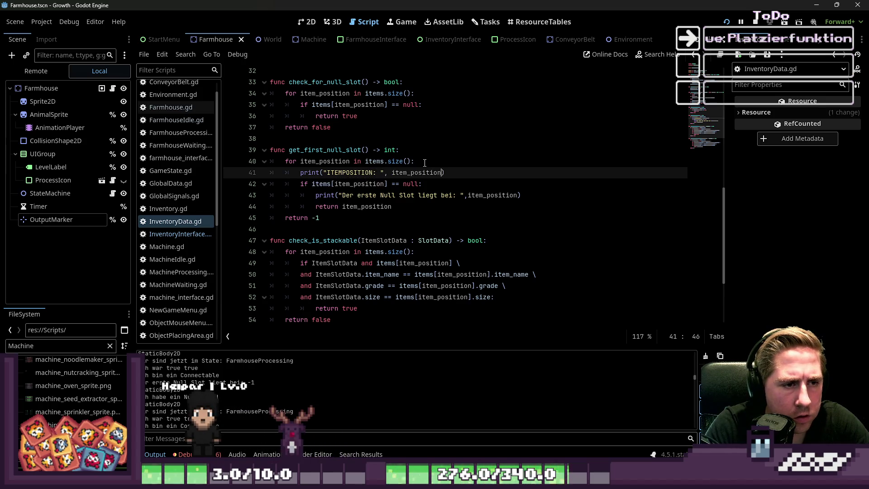
{"action": "left_click", "coordinate": [755, 23]}
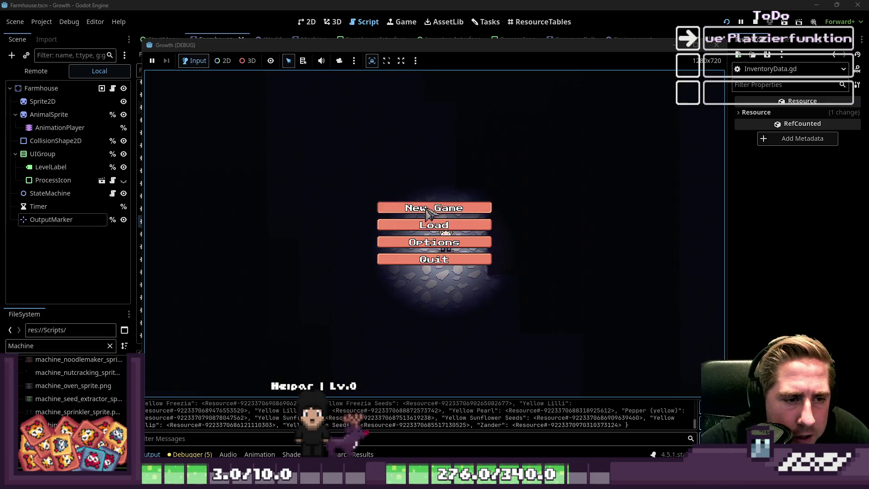
Start a new game with a character named 'gh' and walk down-left.
{"action": "left_click", "coordinate": [435, 206]}
{"action": "type", "text": "gh"}
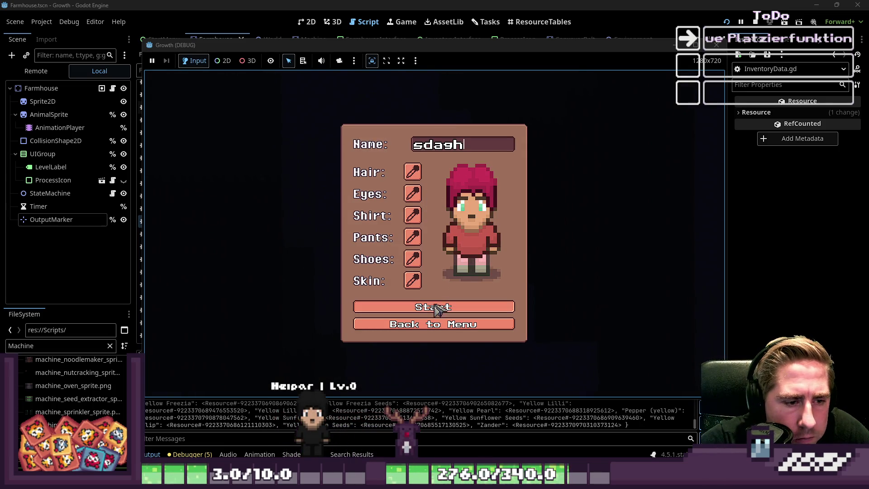
{"action": "left_click", "coordinate": [435, 309]}
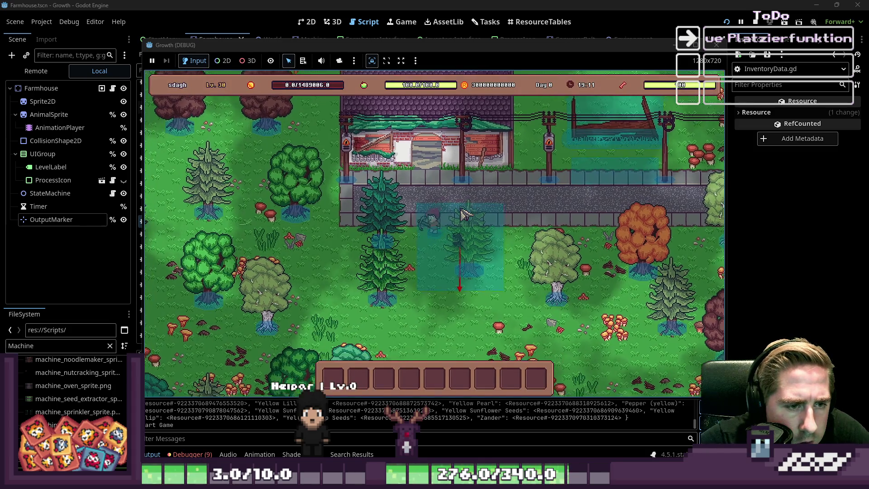
{"action": "key", "text": "s"}
{"action": "key", "text": "a"}
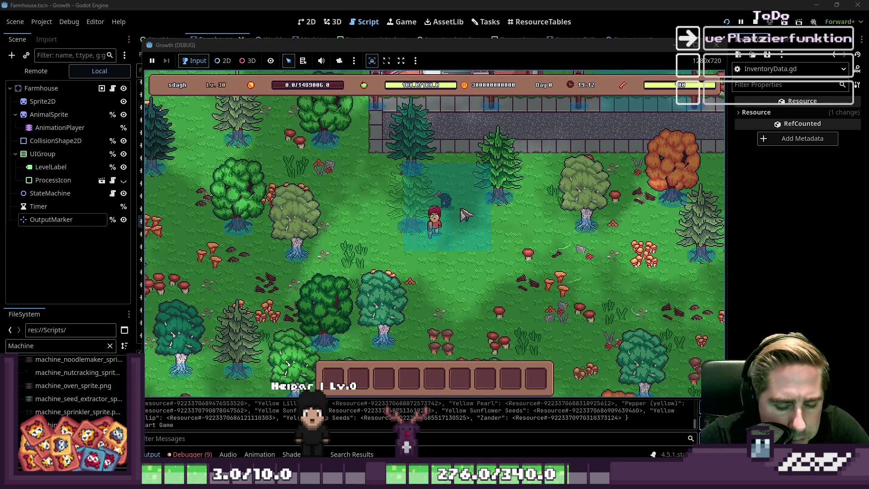
Move the Bee and Chest stacks from the inventory into the hotbar.
{"action": "key", "text": "i"}
{"action": "left_click_drag", "start_coordinate": [541, 133], "coordinate": [485, 348]}
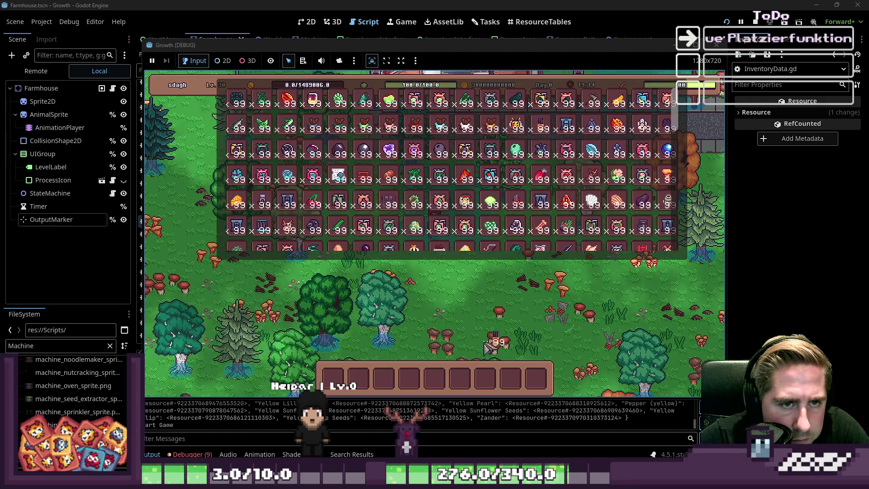
{"action": "left_click_drag", "start_coordinate": [484, 381], "coordinate": [469, 364]}
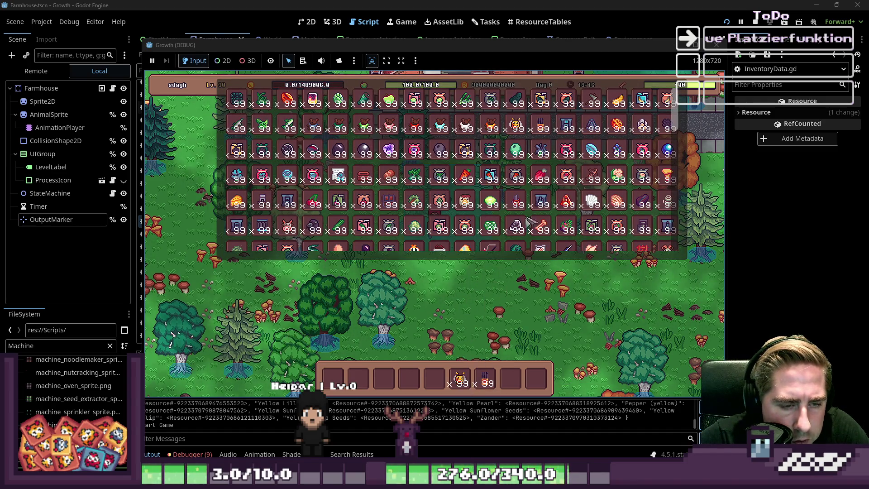
{"action": "left_click_drag", "start_coordinate": [527, 222], "coordinate": [512, 378]}
{"action": "left_click_drag", "start_coordinate": [389, 225], "coordinate": [430, 370]}
{"action": "key", "text": "i"}
Place the purple machine with pig-faced machines beside it, then remove the lower one.
{"action": "scroll", "coordinate": [498, 282], "scroll_direction": "down", "scroll_amount": 1}
{"action": "scroll", "coordinate": [498, 281], "scroll_direction": "up", "scroll_amount": 4}
{"action": "scroll", "coordinate": [497, 276], "scroll_direction": "down", "scroll_amount": 4}
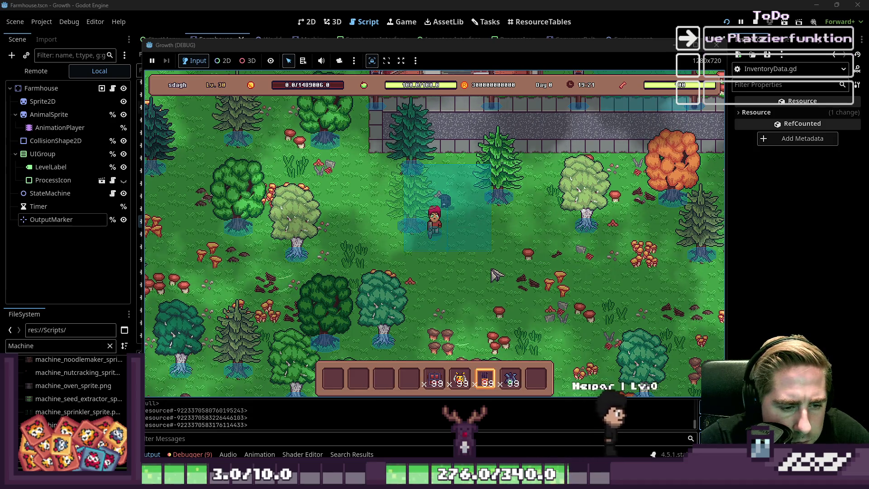
{"action": "left_click", "coordinate": [463, 232]}
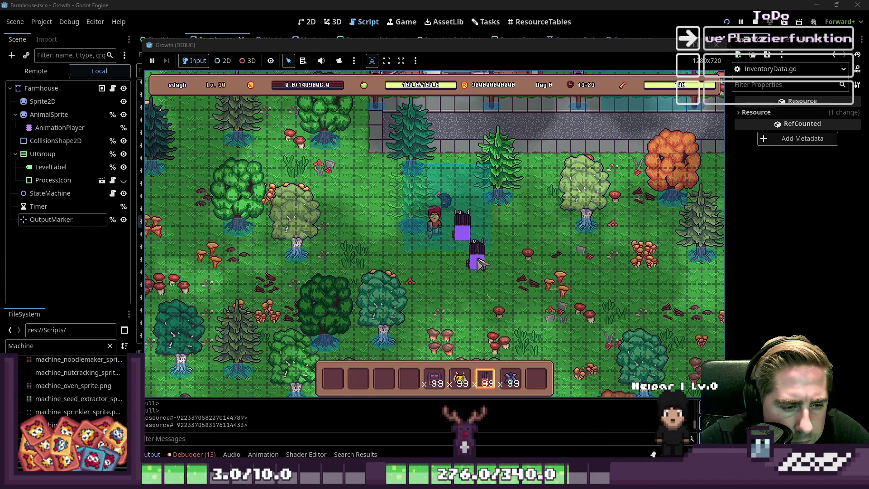
{"action": "scroll", "coordinate": [482, 258], "scroll_direction": "up", "scroll_amount": 2}
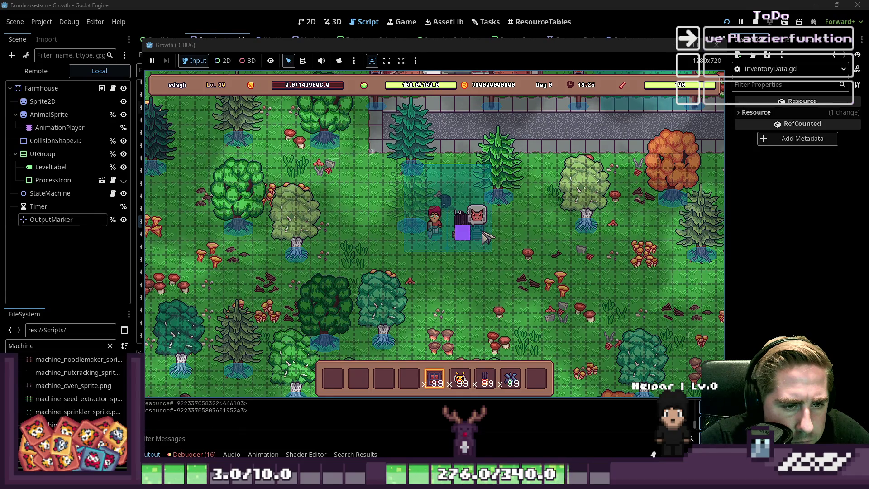
{"action": "left_click", "coordinate": [488, 242]}
{"action": "left_click", "coordinate": [459, 243]}
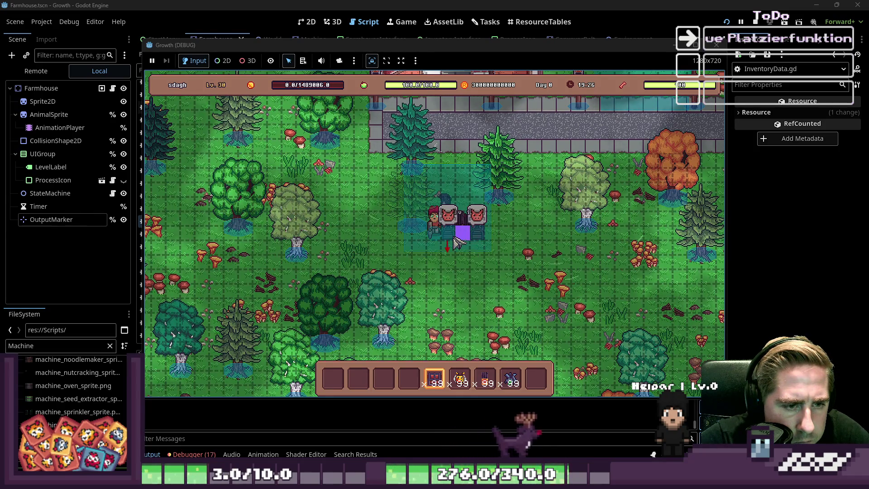
{"action": "left_click", "coordinate": [488, 272]}
{"action": "scroll", "coordinate": [478, 270], "scroll_direction": "down", "scroll_amount": 3}
{"action": "scroll", "coordinate": [478, 270], "scroll_direction": "up", "scroll_amount": 5}
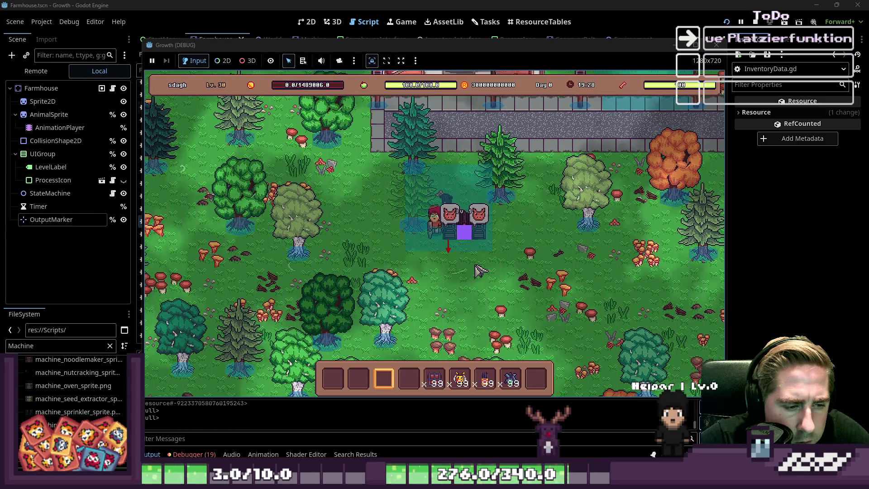
{"action": "right_click", "coordinate": [480, 244]}
Open the beehive panel and drag the bee stacks into its slots.
{"action": "left_click", "coordinate": [482, 217]}
{"action": "left_click_drag", "start_coordinate": [459, 378], "coordinate": [401, 320]}
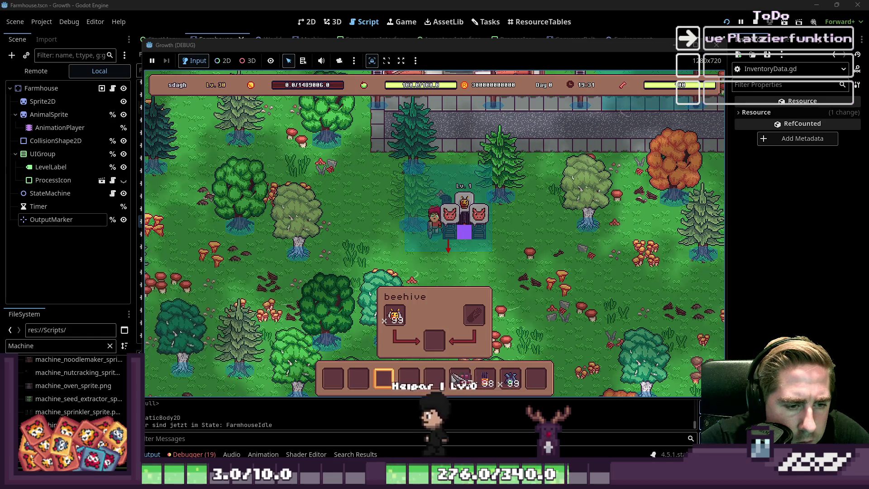
{"action": "left_click_drag", "start_coordinate": [510, 378], "coordinate": [470, 322]}
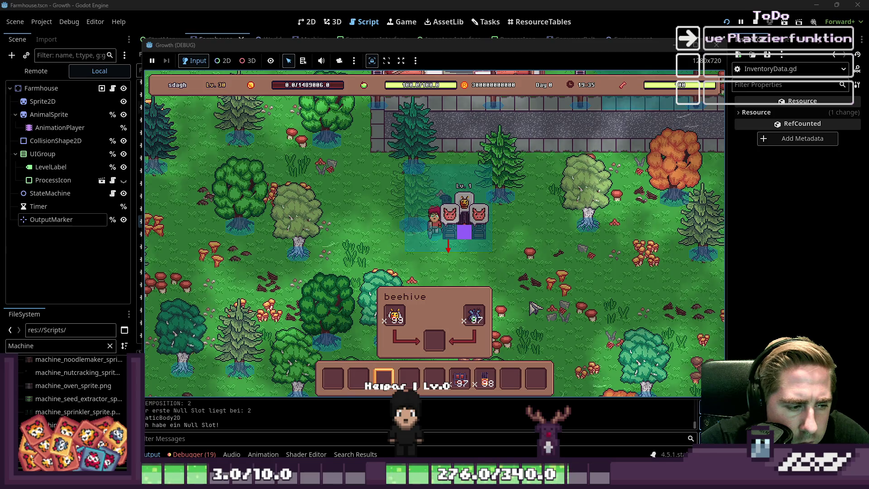
Stop the game and scroll the Output panel through the ITEMPOSITION log lines.
{"action": "key", "text": "alt+Tab"}
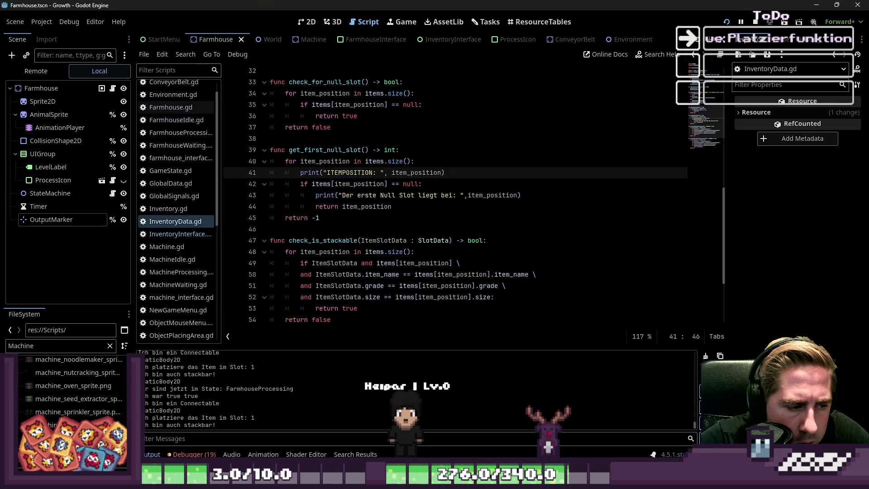
{"action": "scroll", "coordinate": [417, 389], "scroll_direction": "up", "scroll_amount": 1}
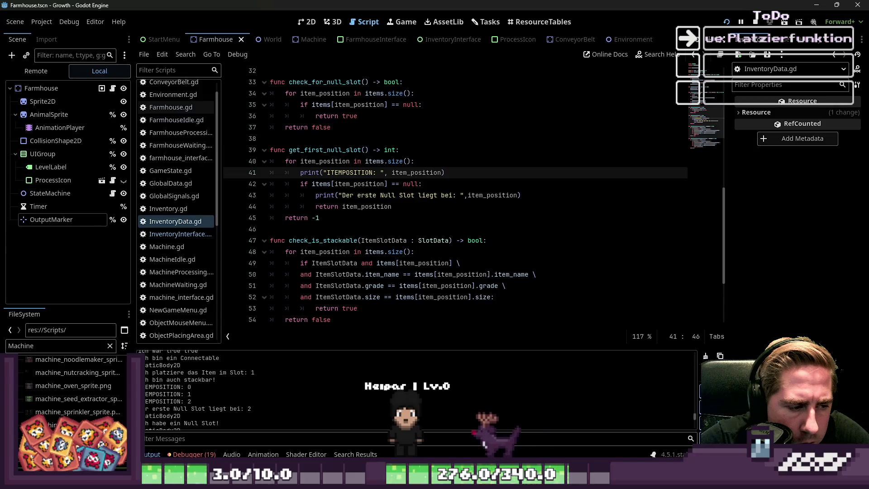
{"action": "scroll", "coordinate": [396, 400], "scroll_direction": "up", "scroll_amount": 1}
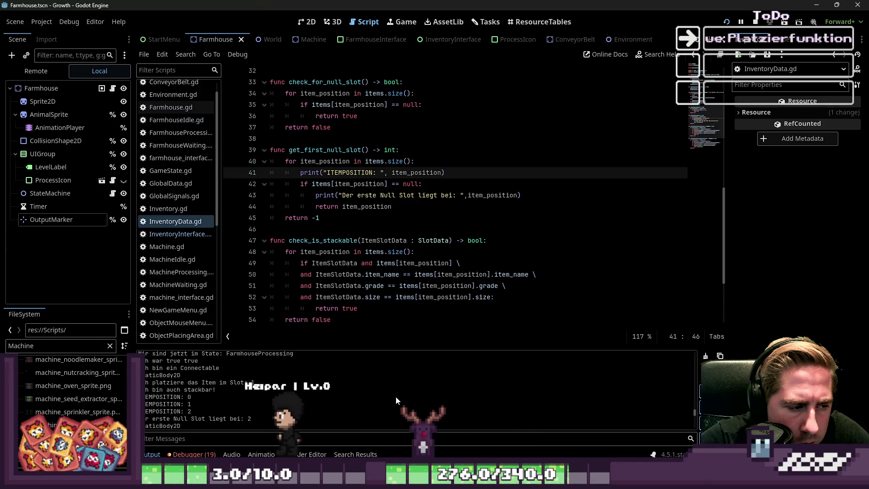
{"action": "scroll", "coordinate": [397, 401], "scroll_direction": "up", "scroll_amount": 2}
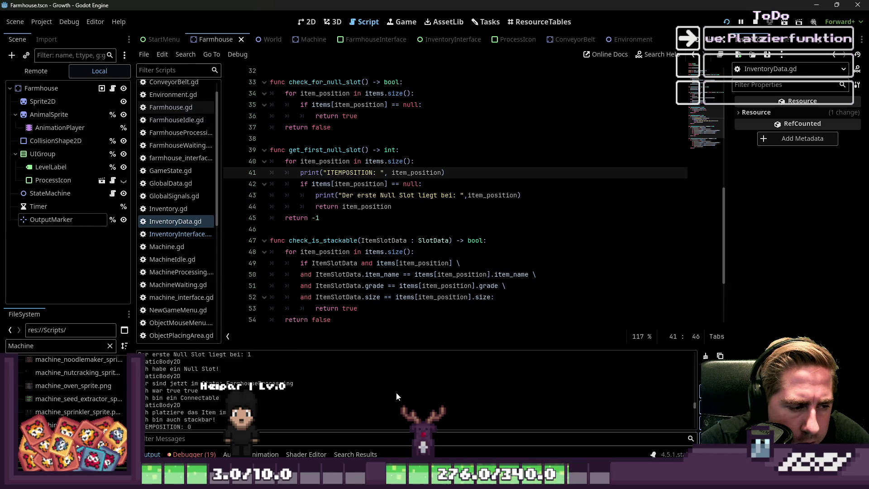
{"action": "scroll", "coordinate": [396, 389], "scroll_direction": "down", "scroll_amount": 2}
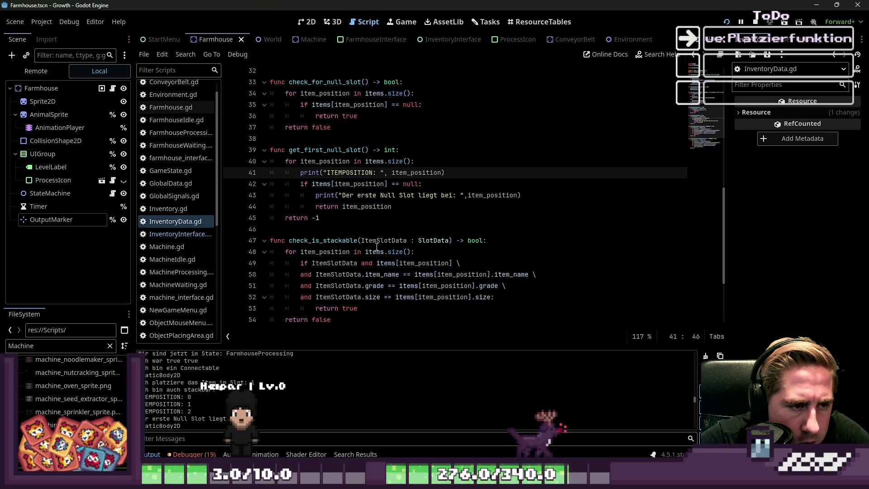
Look through InventoryInterface.gd and InventoryData.gd, ending on Farmhouse.gd.
{"action": "left_click", "coordinate": [185, 236]}
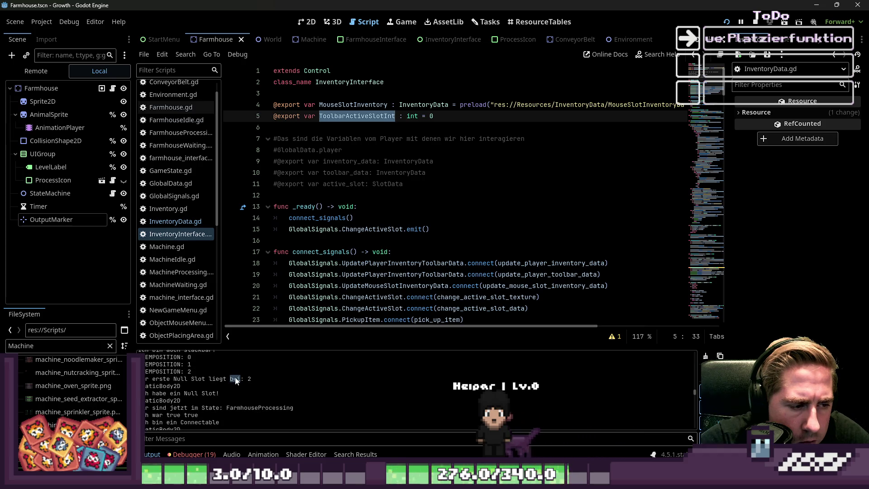
{"action": "scroll", "coordinate": [362, 204], "scroll_direction": "down", "scroll_amount": 3}
{"action": "scroll", "coordinate": [185, 226], "scroll_direction": "up", "scroll_amount": 1}
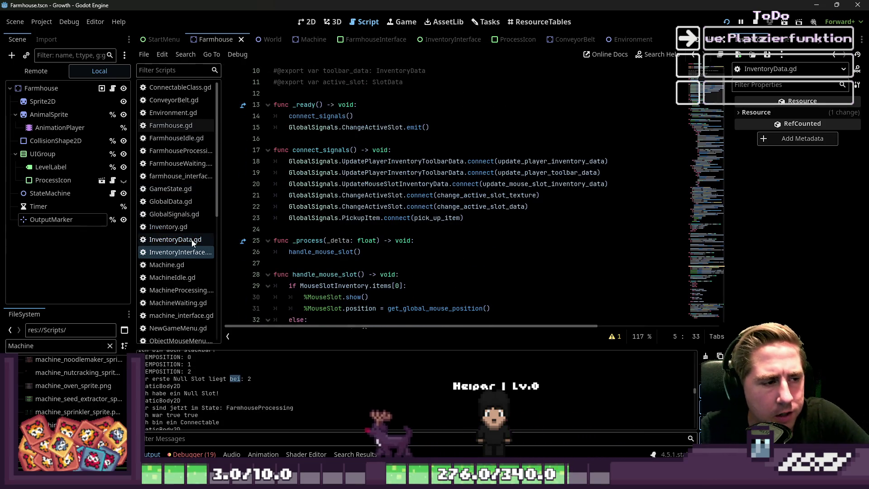
{"action": "left_click", "coordinate": [193, 240]}
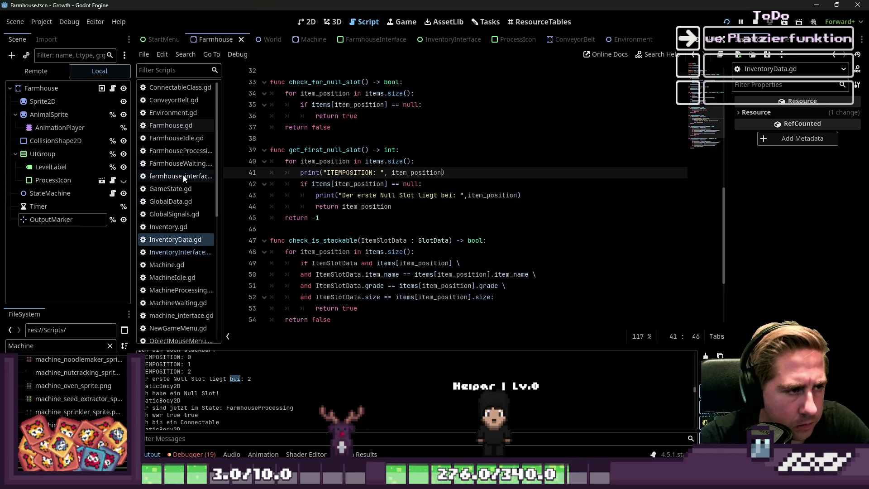
{"action": "left_click", "coordinate": [179, 126]}
{"action": "scroll", "coordinate": [396, 240], "scroll_direction": "down", "scroll_amount": 5}
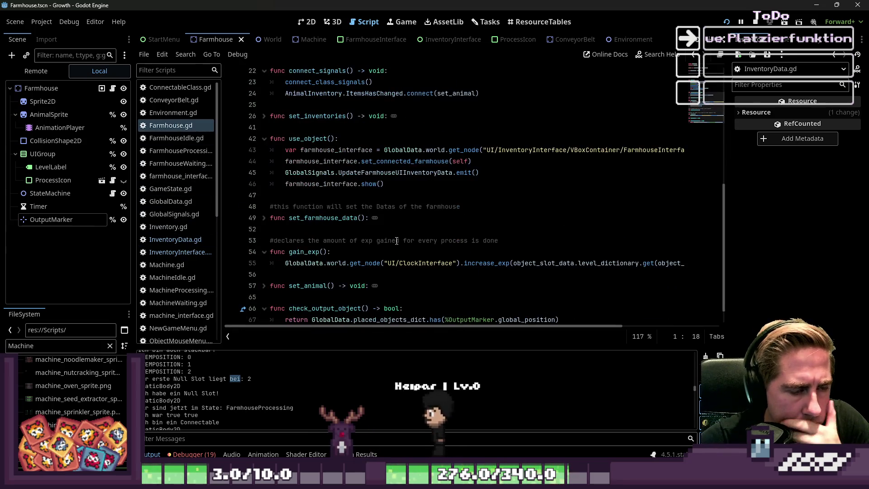
{"action": "scroll", "coordinate": [284, 234], "scroll_direction": "down", "scroll_amount": 1}
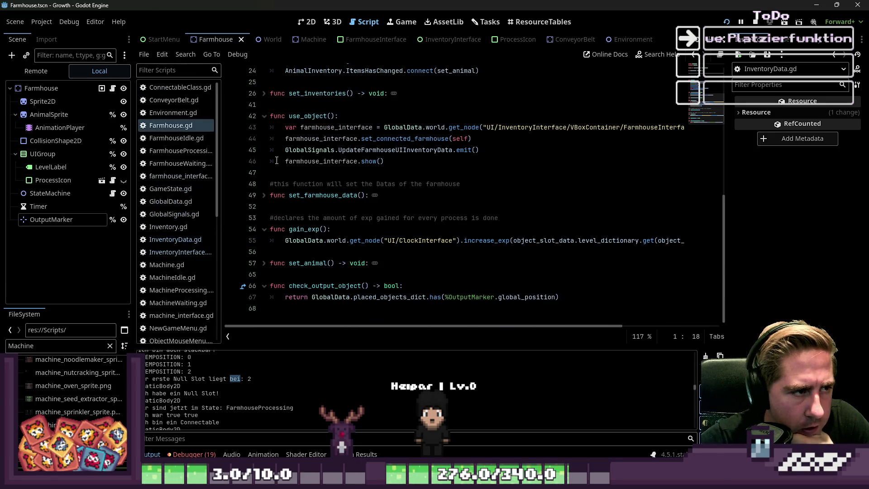
{"action": "scroll", "coordinate": [294, 154], "scroll_direction": "up", "scroll_amount": 8}
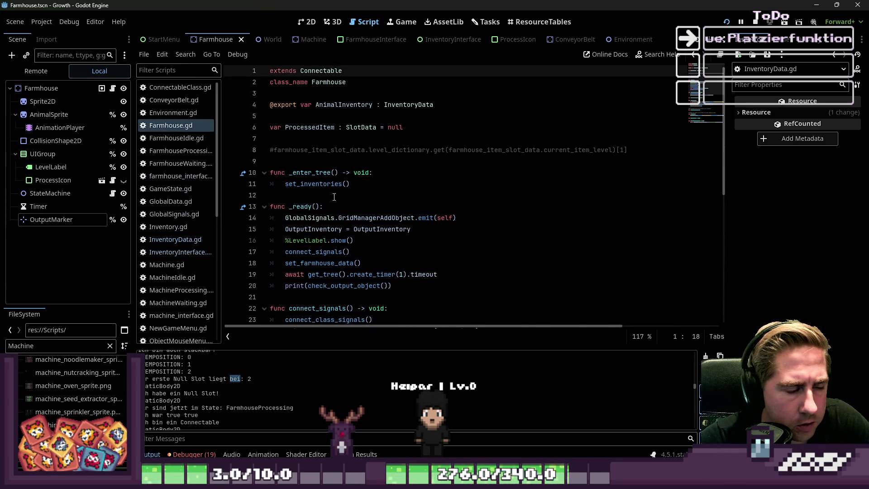
Inspect the 'Ich habe ein Null Slot' print in ConnectableClass.gd, then return to the stack-slot print.
{"action": "left_click", "coordinate": [334, 71], "text": "ctrl"}
{"action": "left_click_drag", "start_coordinate": [452, 206], "coordinate": [351, 206]}
{"action": "left_click", "coordinate": [455, 219]}
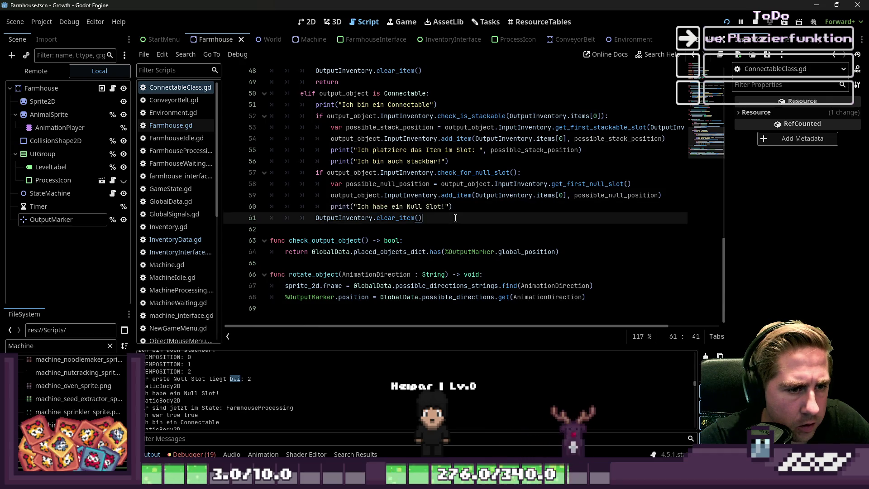
{"action": "double_click", "coordinate": [362, 207]}
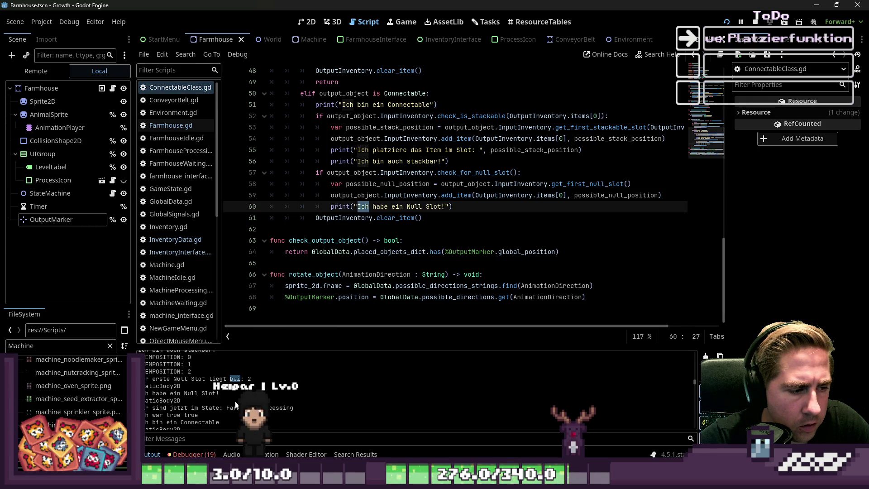
{"action": "scroll", "coordinate": [235, 401], "scroll_direction": "up", "scroll_amount": 1}
{"action": "left_click", "coordinate": [197, 377]}
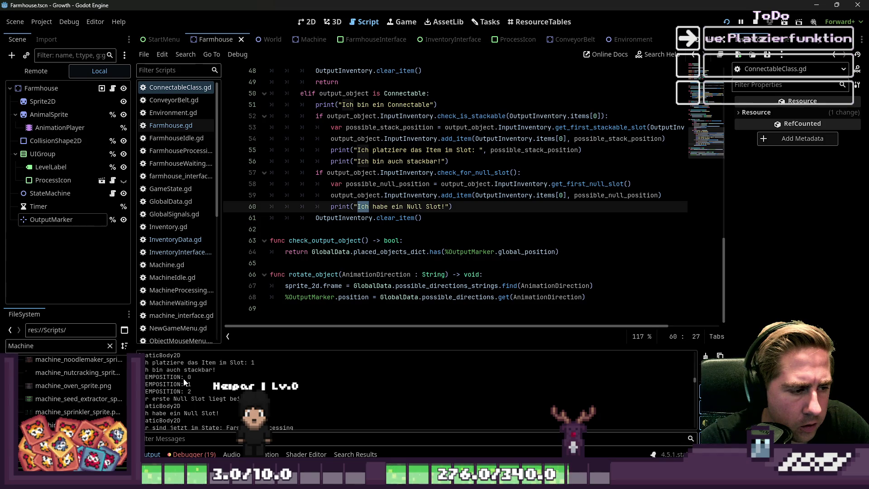
{"action": "scroll", "coordinate": [227, 396], "scroll_direction": "up", "scroll_amount": 2}
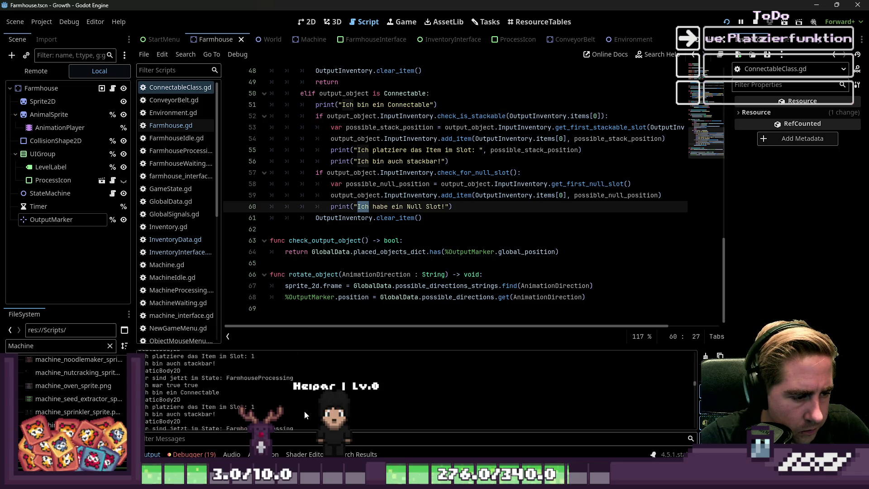
{"action": "left_click", "coordinate": [376, 150]}
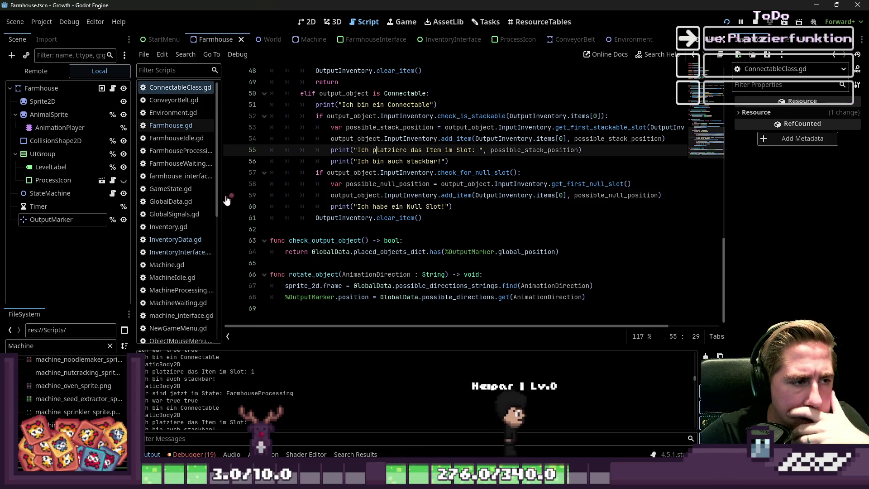
Narrow the script list and Scene dock so the stackable-slot lines fit, highlighting possible_stack_position.
{"action": "left_click_drag", "start_coordinate": [220, 194], "coordinate": [208, 194]}
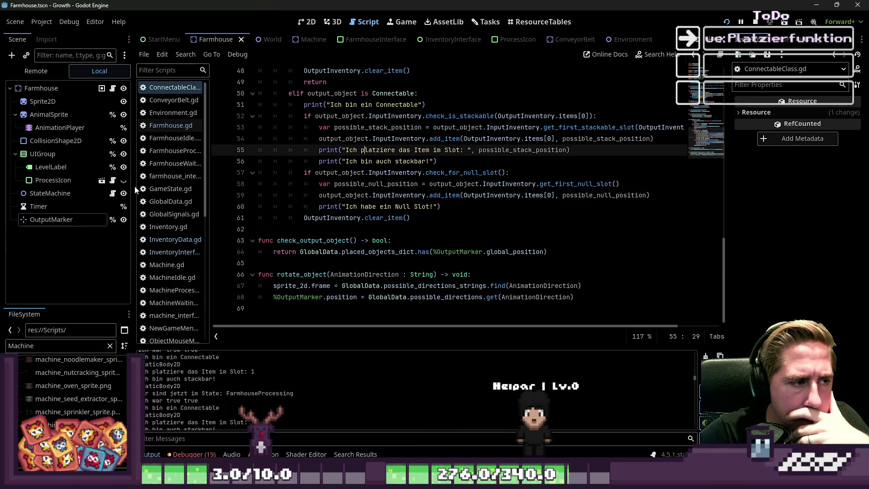
{"action": "left_click_drag", "start_coordinate": [133, 186], "coordinate": [28, 188]}
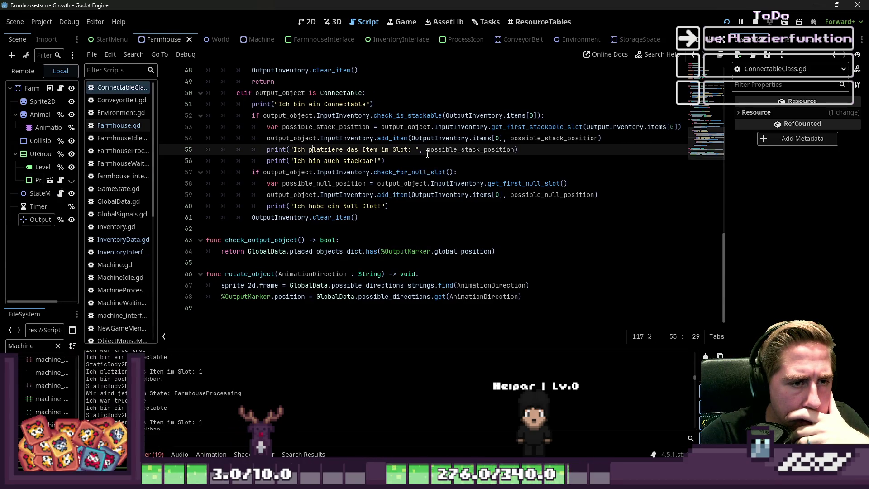
{"action": "left_click", "coordinate": [320, 128]}
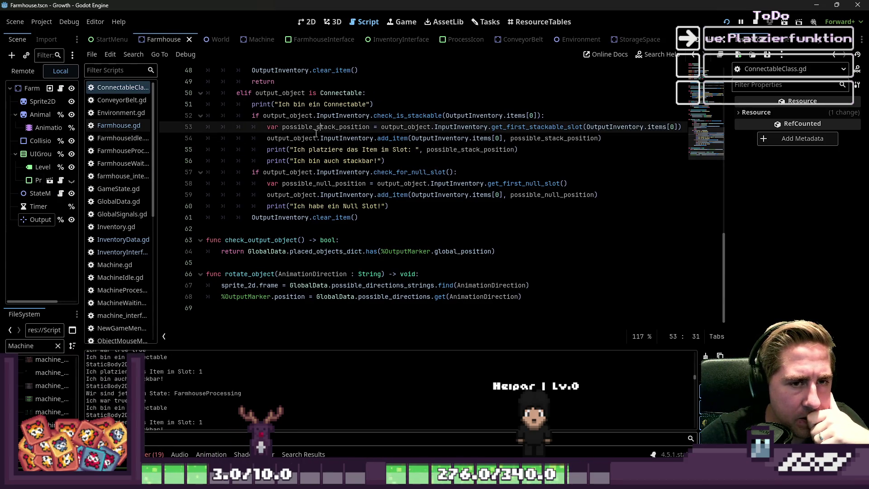
{"action": "mouse_move", "coordinate": [334, 138]}
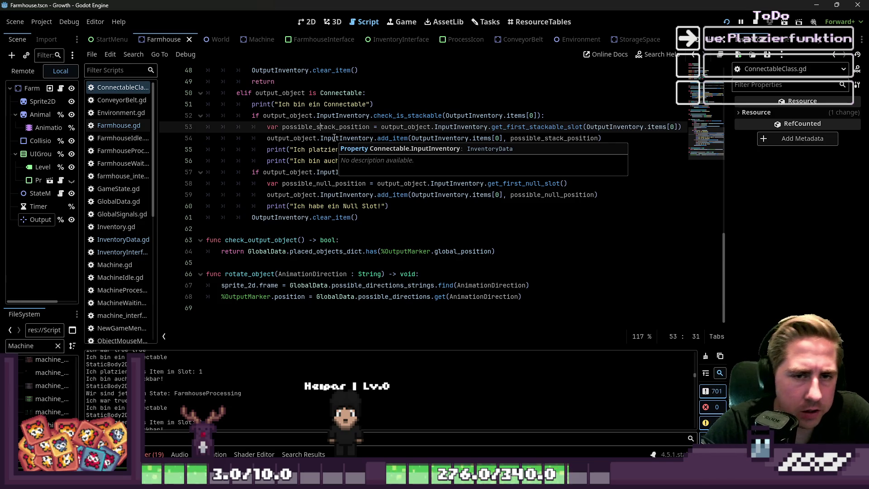
{"action": "double_click", "coordinate": [310, 126]}
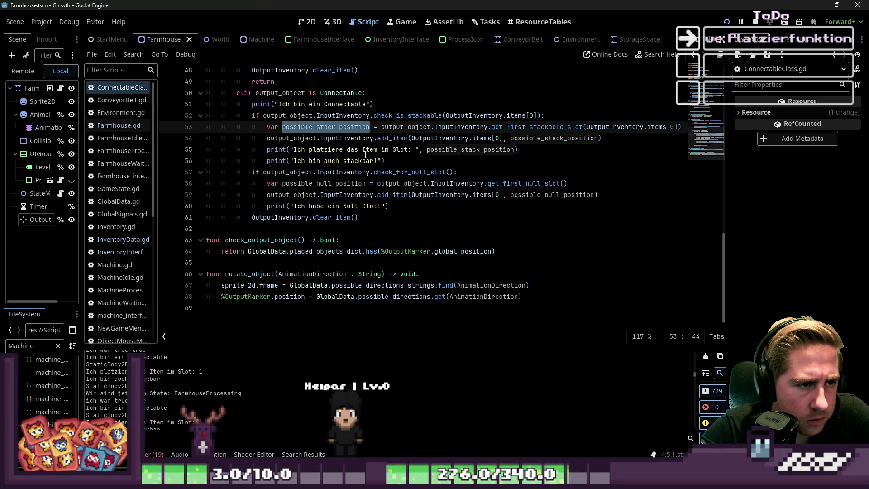
Inspect line 54's add_item call: output_object.InputInventory, OutputInventory.items and possible_stack_position.
{"action": "left_click", "coordinate": [294, 138]}
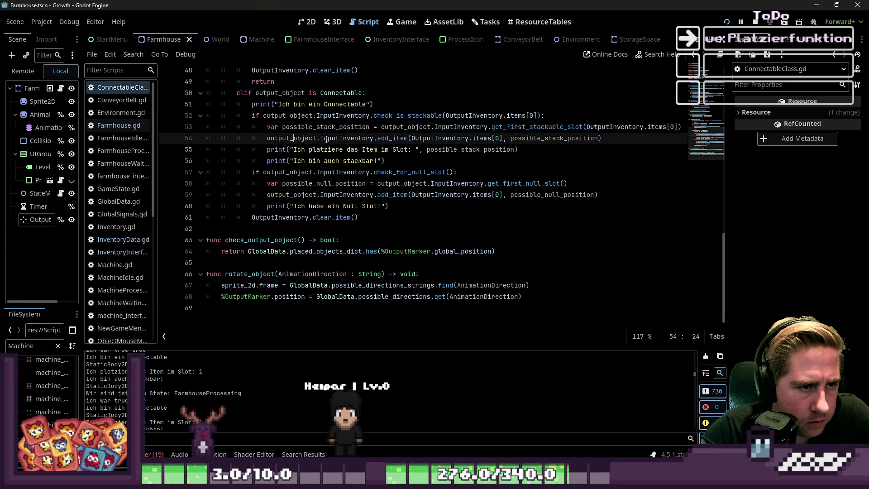
{"action": "double_click", "coordinate": [299, 140]}
{"action": "double_click", "coordinate": [336, 141]}
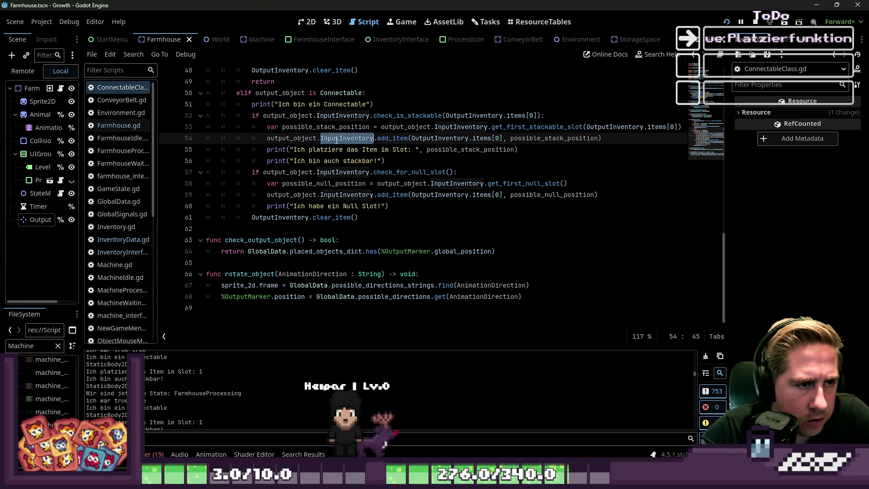
{"action": "double_click", "coordinate": [389, 139]}
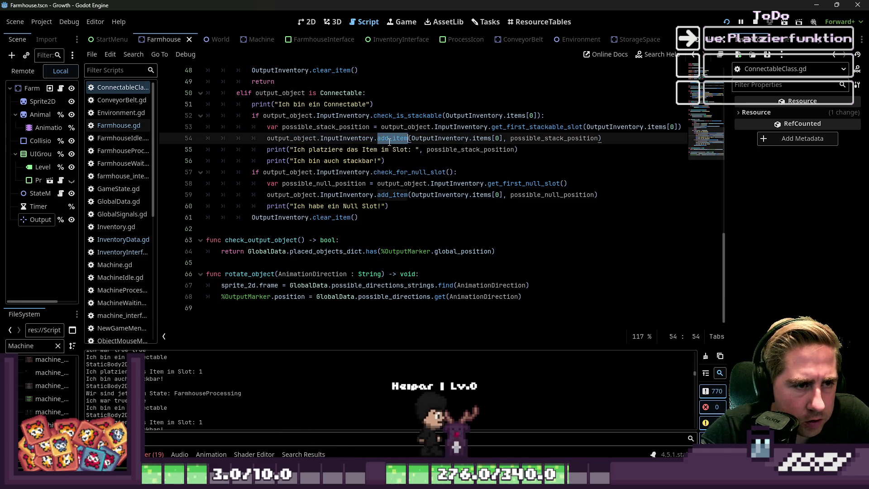
{"action": "double_click", "coordinate": [456, 140]}
{"action": "double_click", "coordinate": [474, 139]}
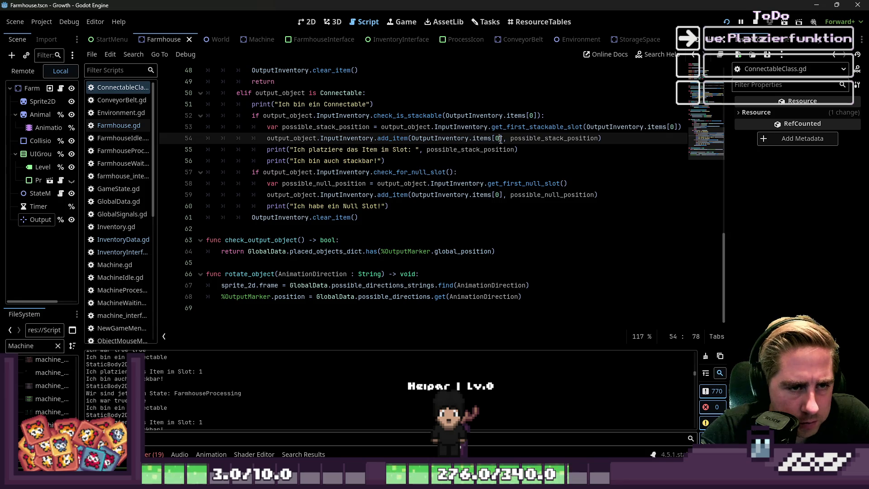
{"action": "double_click", "coordinate": [529, 138]}
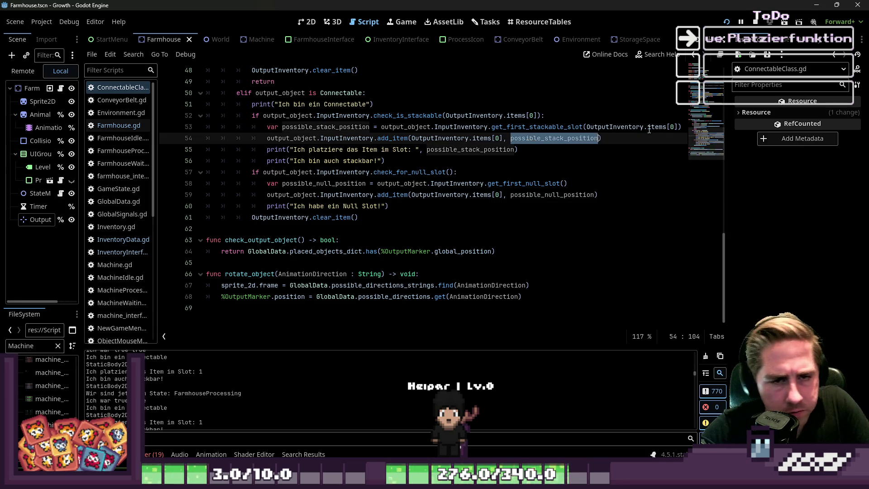
{"action": "left_click", "coordinate": [683, 126]}
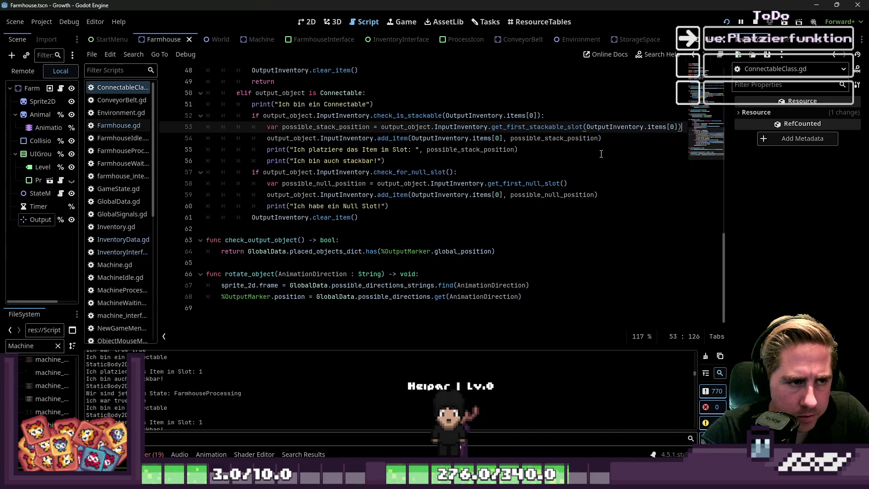
{"action": "left_click", "coordinate": [620, 143]}
Add a print line below add_item containing output_object.InputInventory.items.
{"action": "key", "text": "Return"}
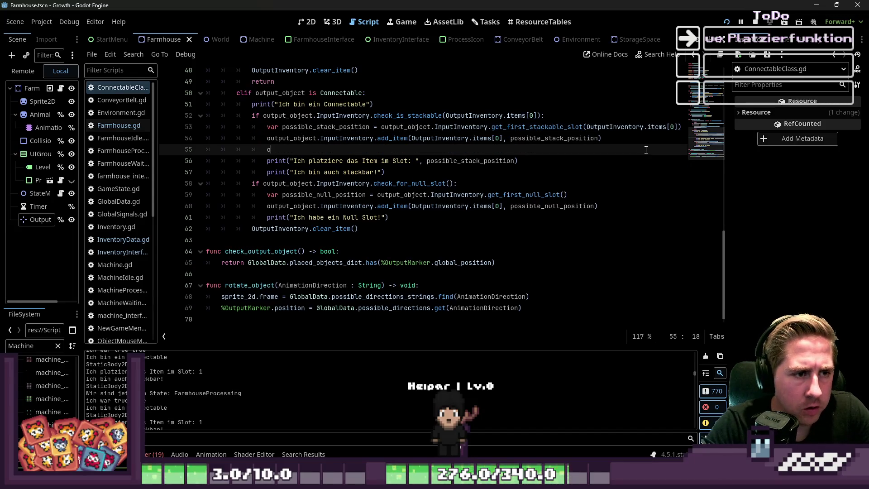
{"action": "key", "text": "BackSpace"}
{"action": "type", "text": "nt("}
{"action": "key", "text": "Return"}
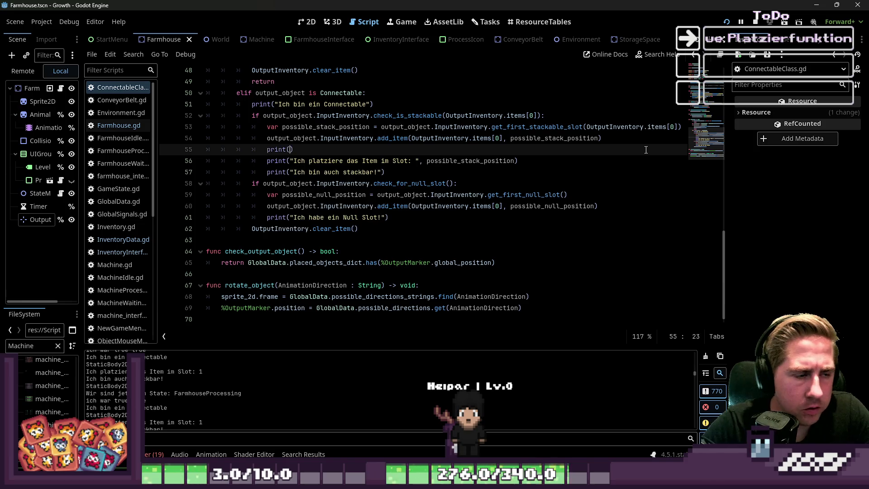
{"action": "key", "text": "Up"}
{"action": "key", "text": "ctrl+shift+Right"}
{"action": "key", "text": "ctrl+shift+Right"}
{"action": "key", "text": "ctrl+c"}
{"action": "key", "text": "Down"}
{"action": "key", "text": "Left"}
{"action": "key", "text": "ctrl+v"}
{"action": "type", "text": "items"}
{"action": "key", "text": "ctrl+Left"}
{"action": "key", "text": "ctrl+Left"}
{"action": "key", "text": "ctrl+Left"}
{"action": "type", "text": "\"\","}
Write the message 'Das Inventar von der Kiste sieht so aus:', split into separate strings.
{"action": "key", "text": "Left"}
{"action": "key", "text": "Left"}
{"action": "key", "text": "Left"}
{"action": "type", "text": "DAs"}
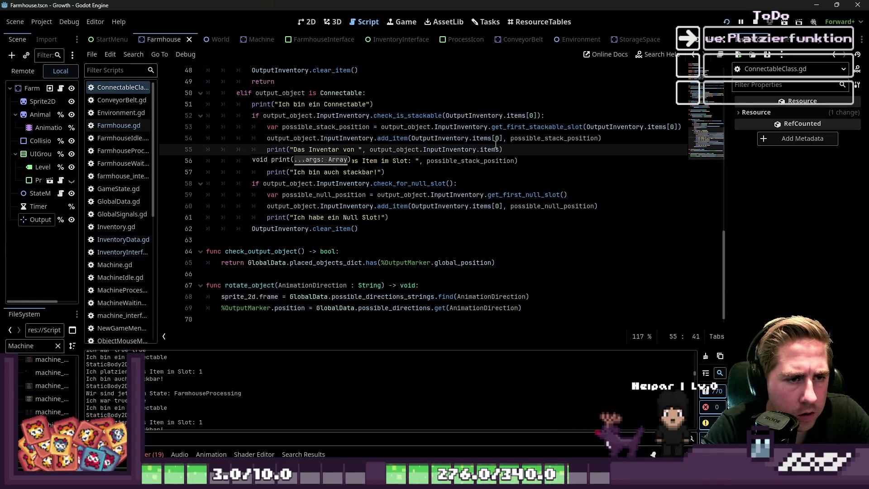
{"action": "type", "text": "der Kiste"}
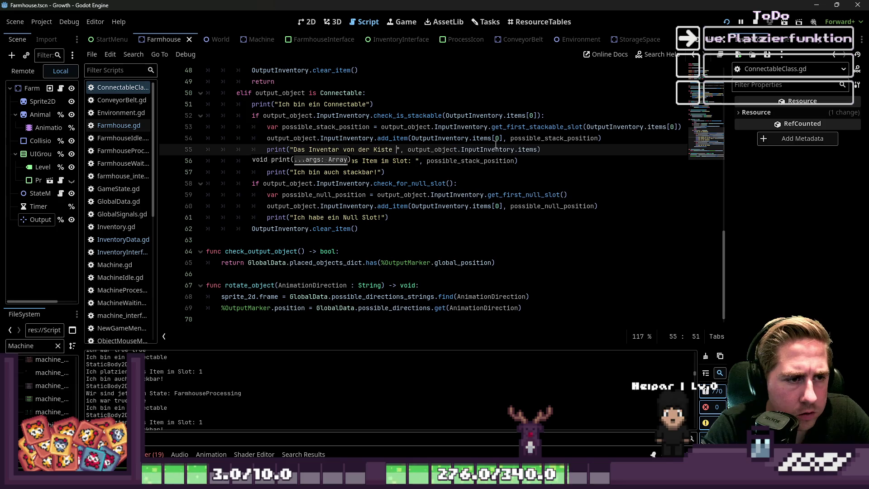
{"action": "type", "text": " sieht so aus:"}
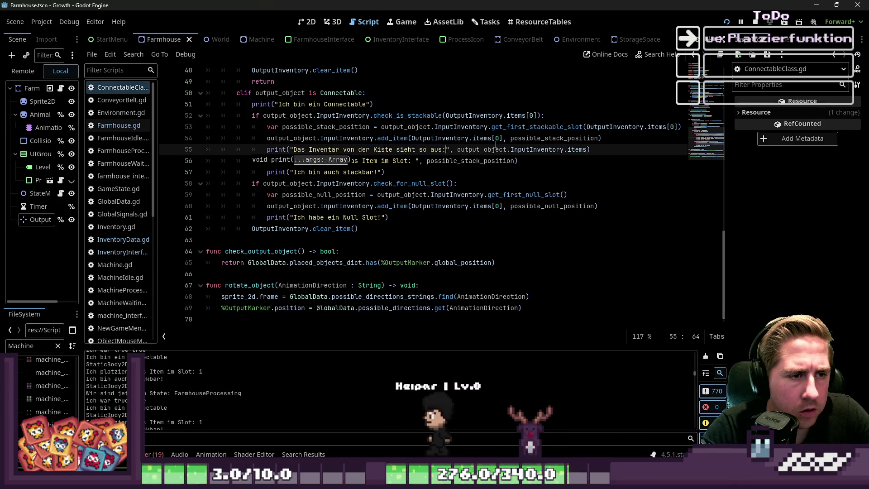
{"action": "key", "text": "ctrl+Left"}
{"action": "key", "text": "ctrl+Left"}
{"action": "key", "text": "ctrl+Left"}
{"action": "type", "text": "\""}
{"action": "key", "text": "Left"}
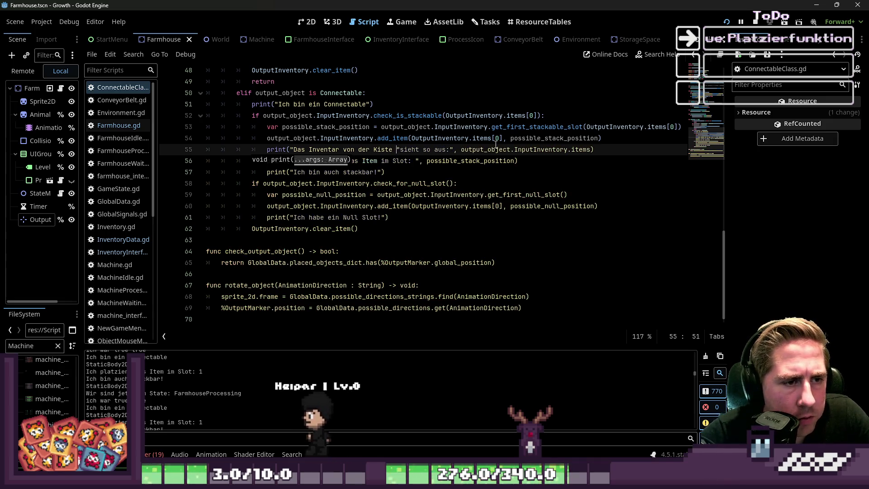
{"action": "type", "text": ","}
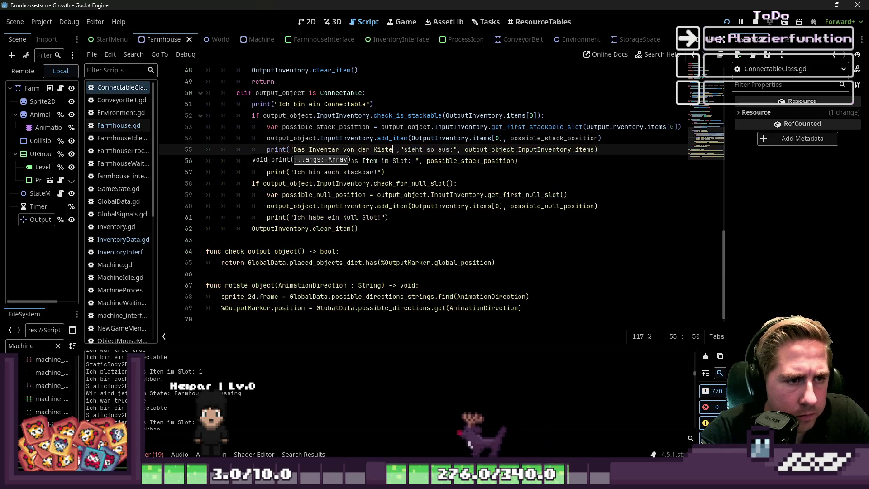
{"action": "key", "text": "Left"}
{"action": "type", "text": "\","}
{"action": "key", "text": "Right"}
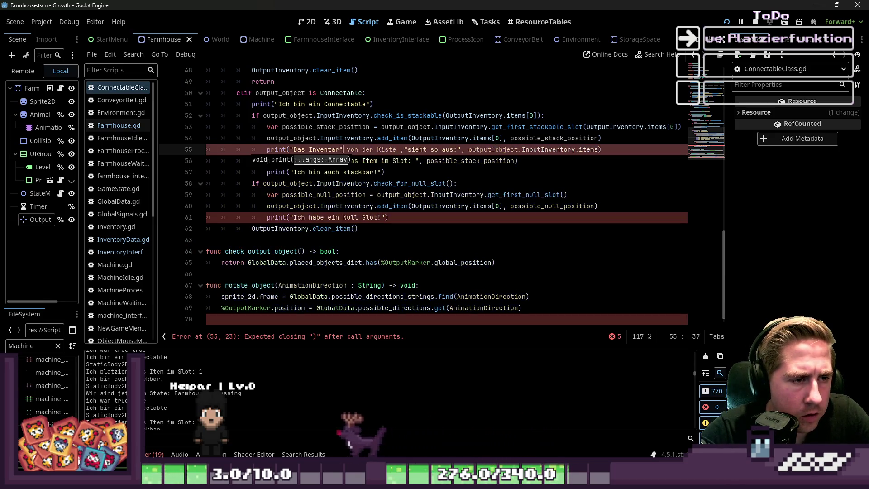
{"action": "key", "text": "shift+ctrl+Right"}
{"action": "key", "text": "shift+ctrl+Right"}
{"action": "key", "text": "shift+ctrl+Right"}
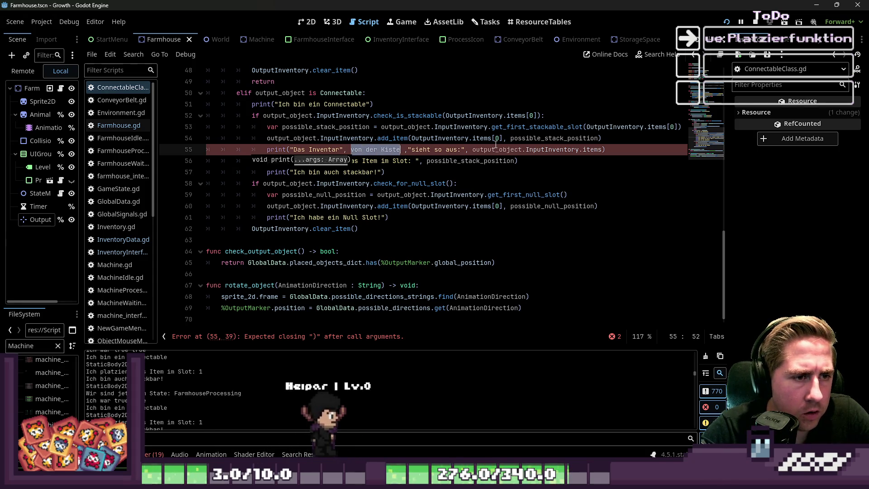
{"action": "key", "text": "shift+ctrl+Left"}
{"action": "key", "text": "shift+ctrl+Left"}
{"action": "key", "text": "shift+ctrl+Right"}
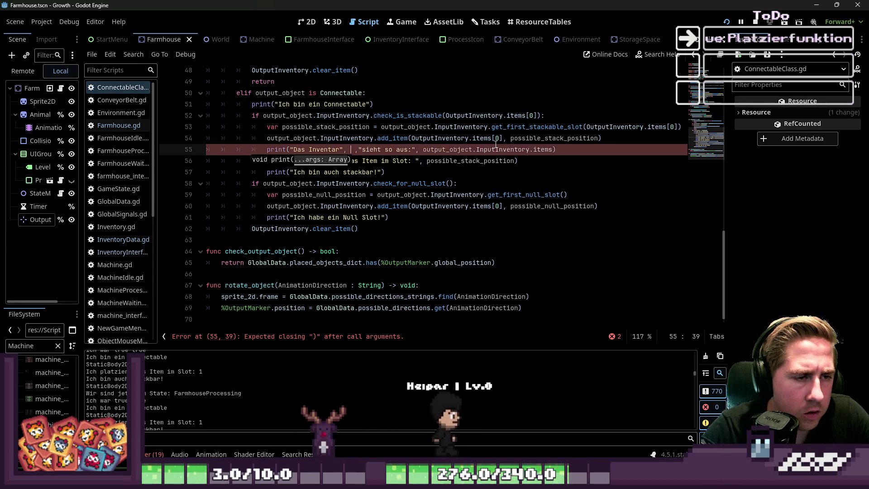
Replace 'von der Kiste' with output_object.object_slot_data.item_name.
{"action": "type", "text": "outp"}
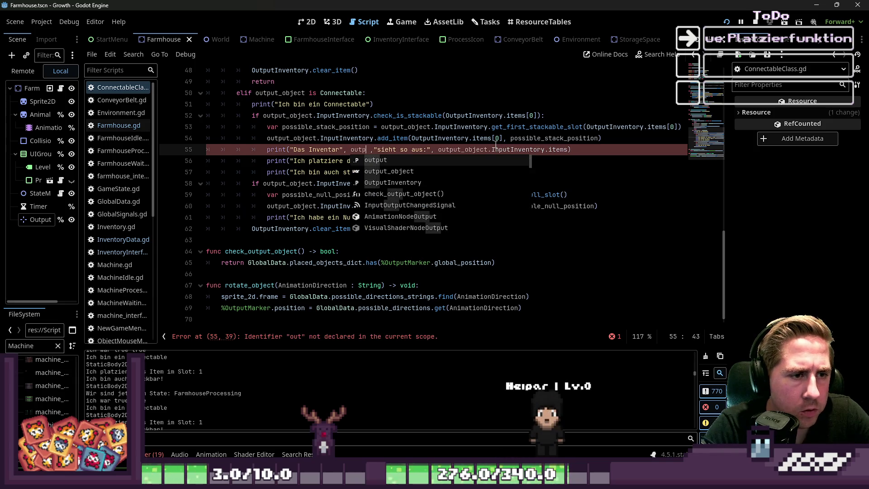
{"action": "key", "text": "Return"}
{"action": "type", "text": ","}
{"action": "key", "text": "BackSpace"}
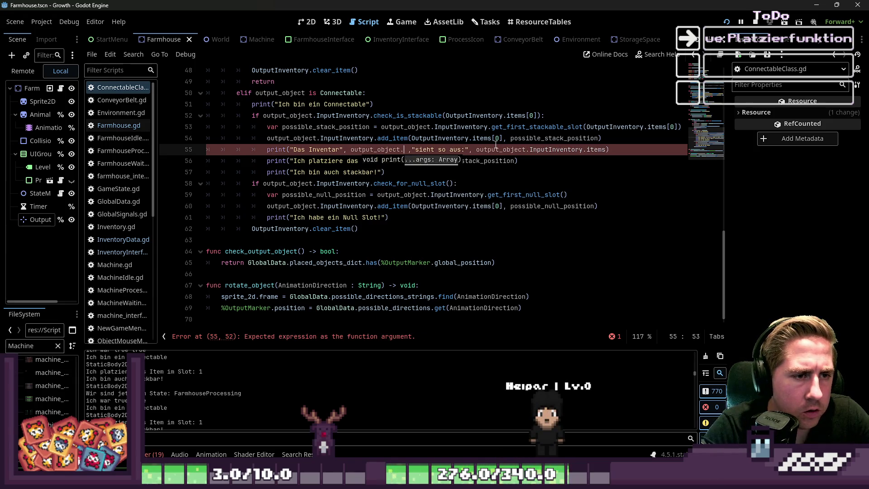
{"action": "type", "text": "name"}
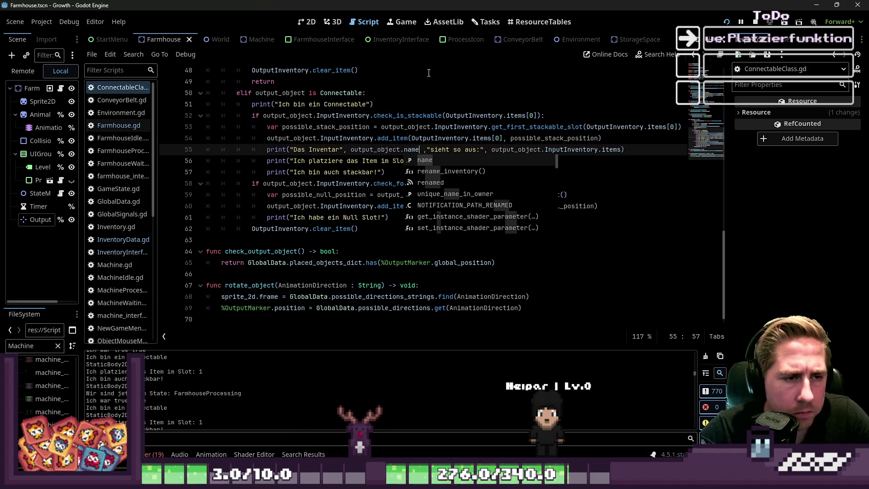
{"action": "key", "text": "BackSpace"}
{"action": "key", "text": "BackSpace"}
{"action": "key", "text": "BackSpace"}
{"action": "type", "text": "slot"}
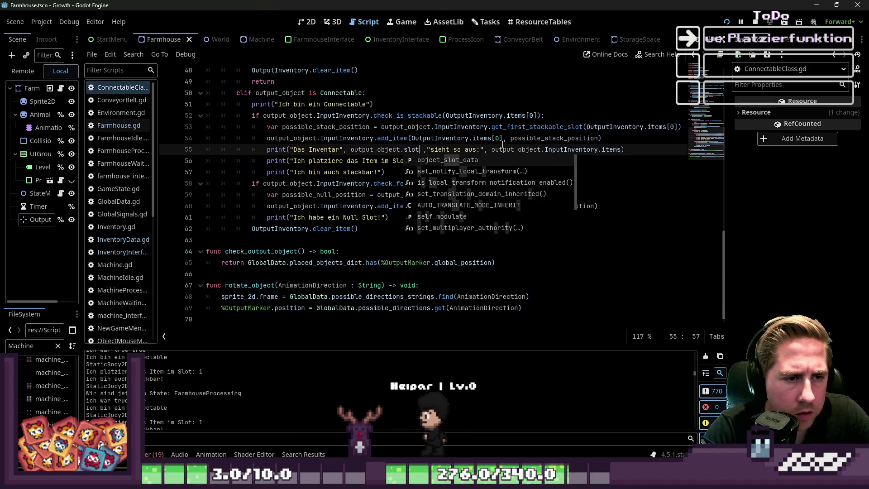
{"action": "key", "text": "Return"}
{"action": "type", "text": ".n"}
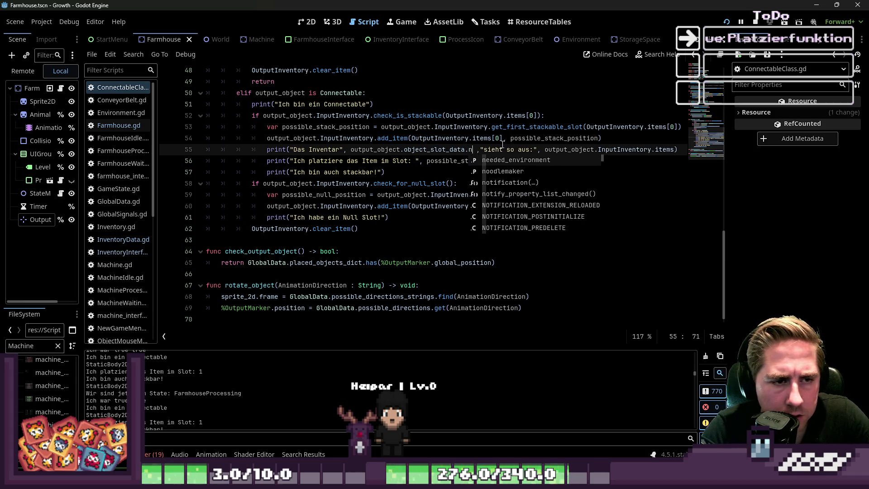
{"action": "type", "text": "am"}
{"action": "key", "text": "Return"}
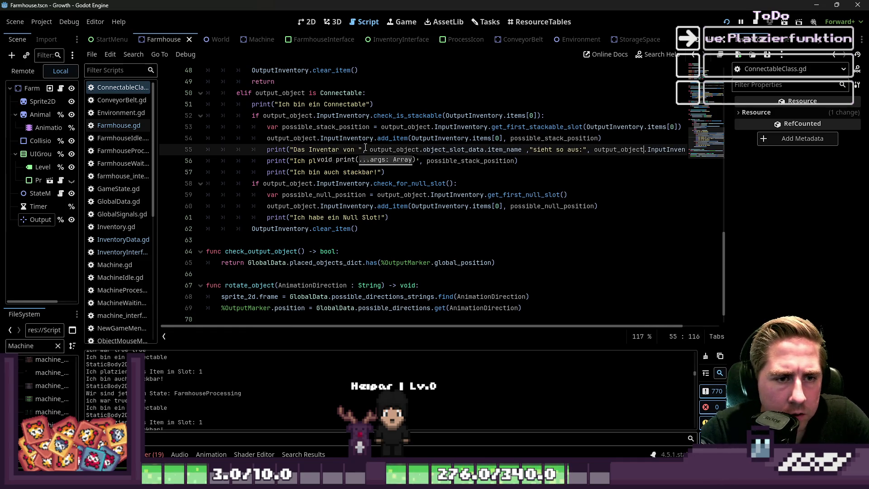
Add a space after 'sieht so aus:', test-run with F5, and stop the game.
{"action": "key", "text": "Up"}
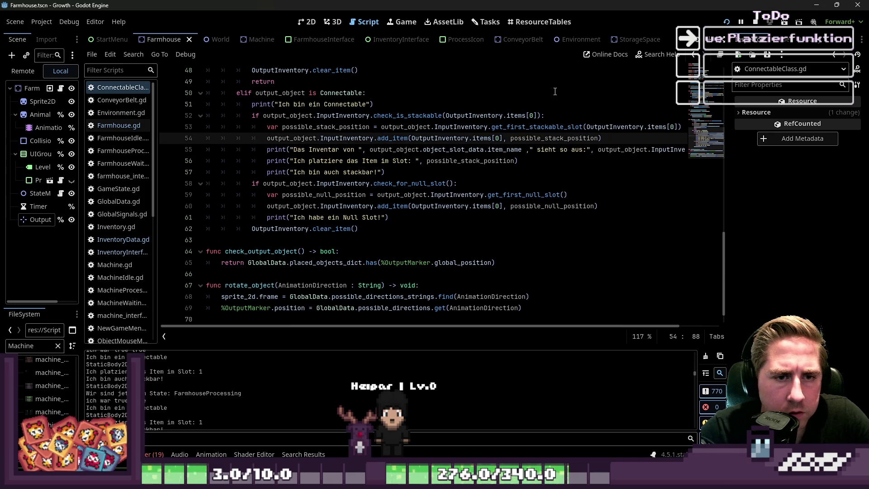
{"action": "left_click", "coordinate": [588, 150]}
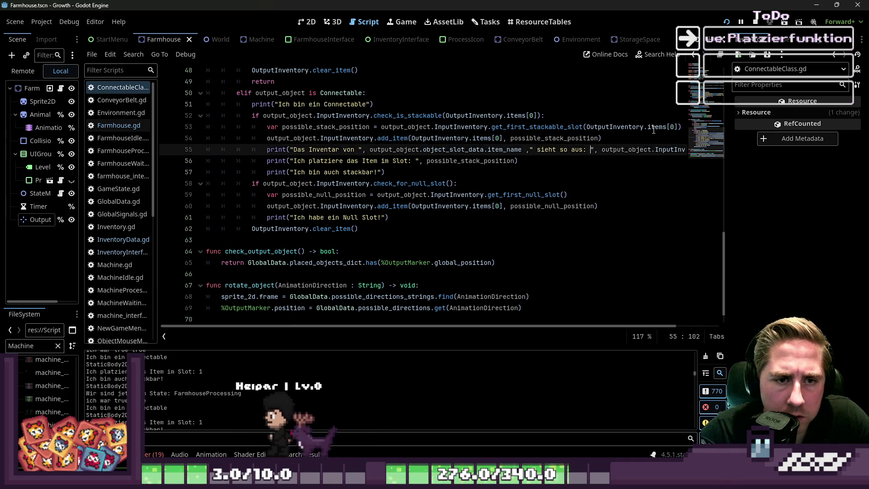
{"action": "key", "text": "F5"}
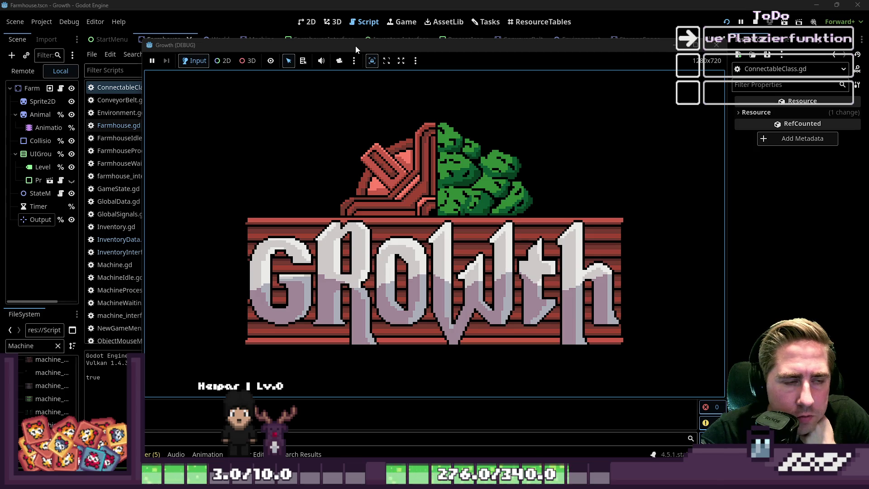
{"action": "left_click", "coordinate": [716, 45]}
{"action": "left_click", "coordinate": [386, 149]}
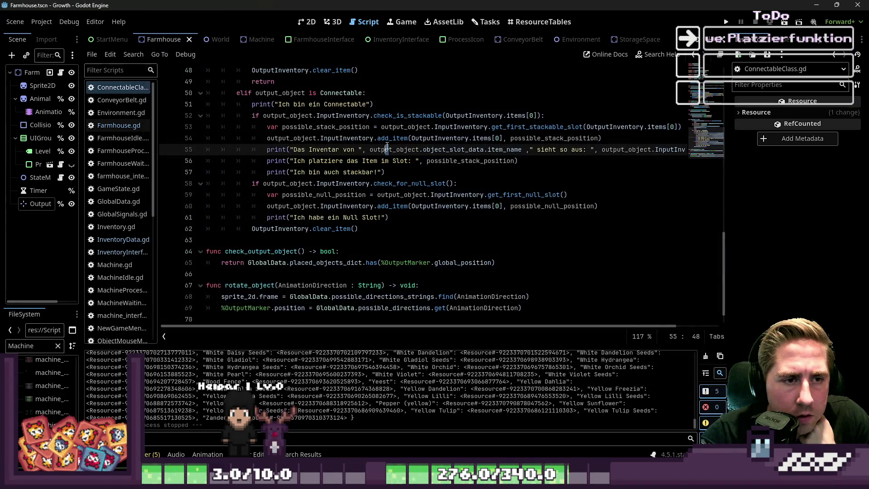
{"action": "left_click_drag", "start_coordinate": [267, 149], "coordinate": [689, 161]}
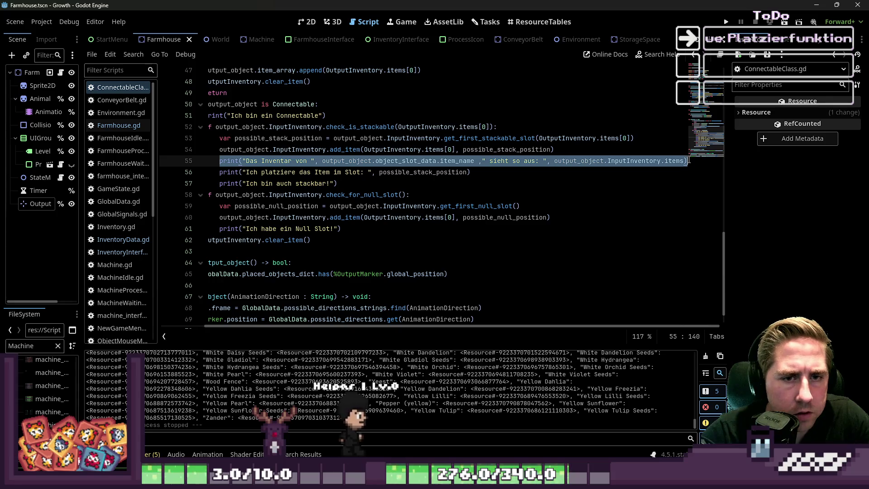
Delete the stackable and Null Slot debug prints, paste the inventory print at line 59, and run.
{"action": "key", "text": "BackSpace"}
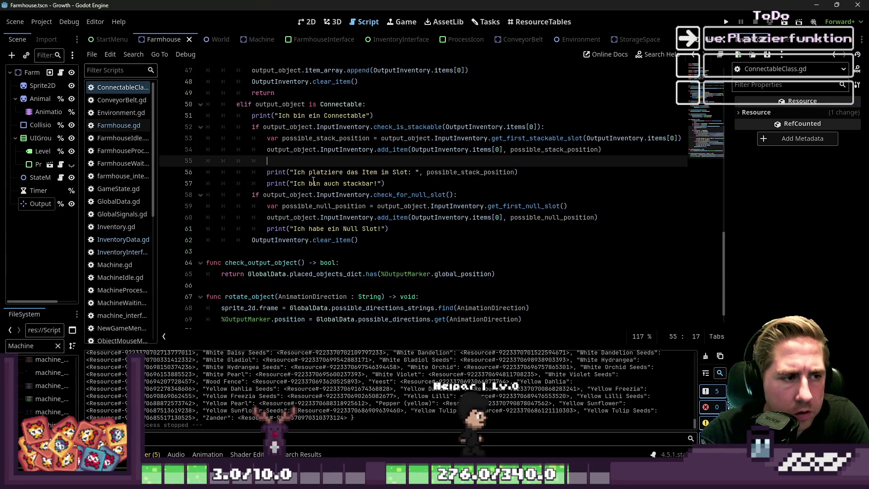
{"action": "key", "text": "BackSpace"}
{"action": "key", "text": "BackSpace"}
{"action": "key", "text": "BackSpace"}
{"action": "left_click_drag", "start_coordinate": [388, 172], "coordinate": [206, 160]}
{"action": "key", "text": "BackSpace"}
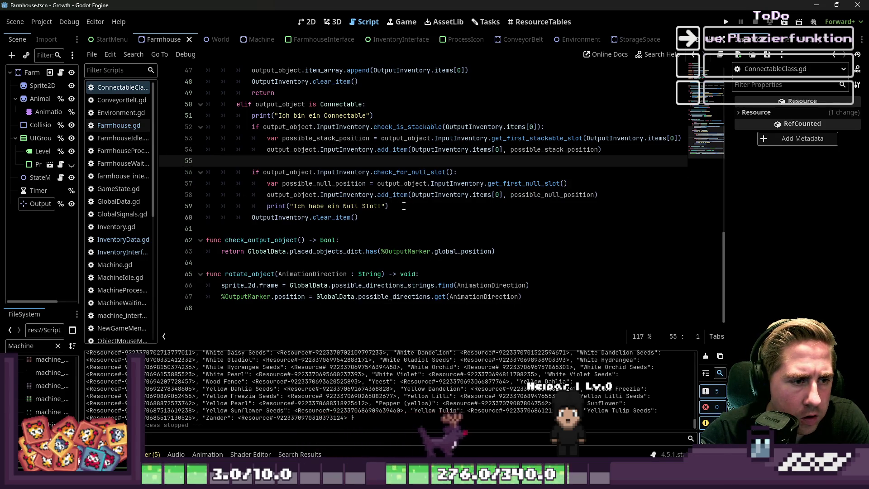
{"action": "left_click_drag", "start_coordinate": [404, 206], "coordinate": [189, 205]}
{"action": "key", "text": "BackSpace"}
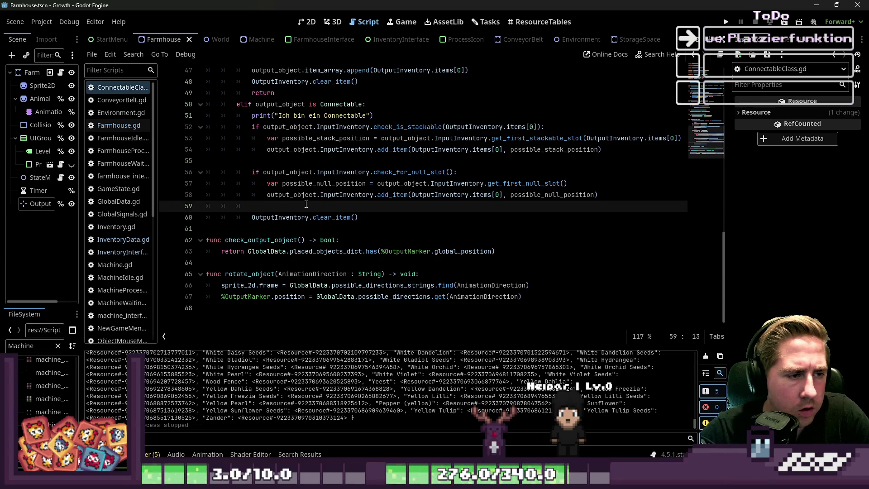
{"action": "key", "text": "ctrl+v"}
{"action": "left_click", "coordinate": [726, 21]}
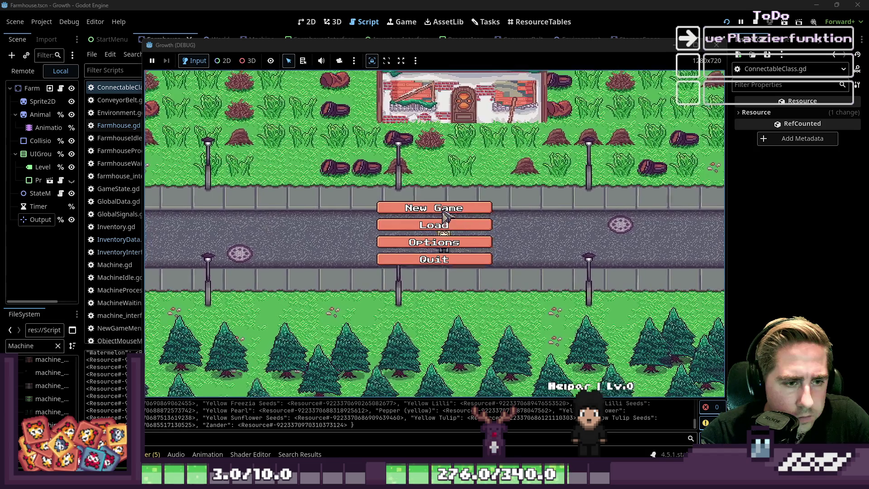
Start a new game with the character name 'sadv' and walk into the forest.
{"action": "left_click", "coordinate": [455, 206]}
{"action": "type", "text": "sad"}
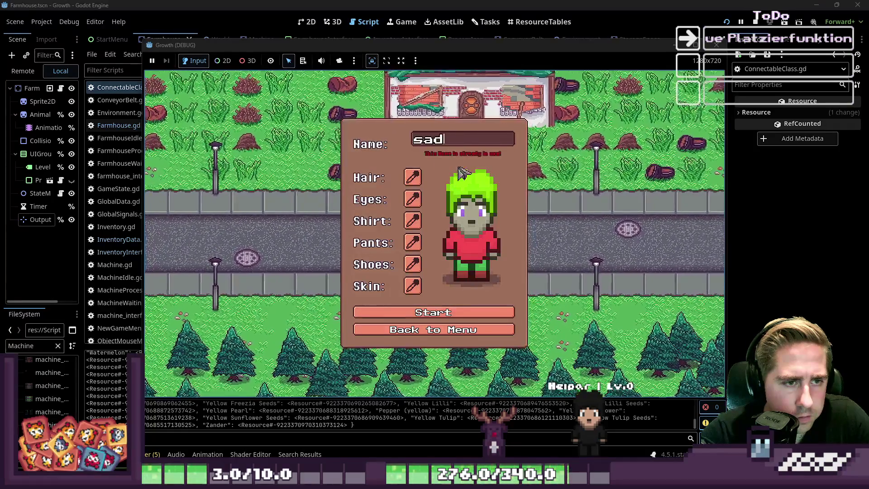
{"action": "type", "text": "v"}
{"action": "left_click", "coordinate": [435, 312]}
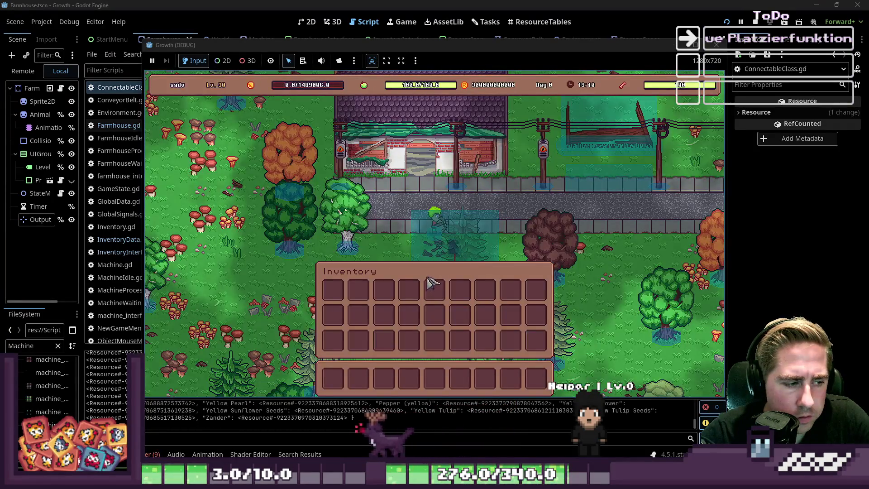
{"action": "key", "text": "i"}
{"action": "key", "text": "s"}
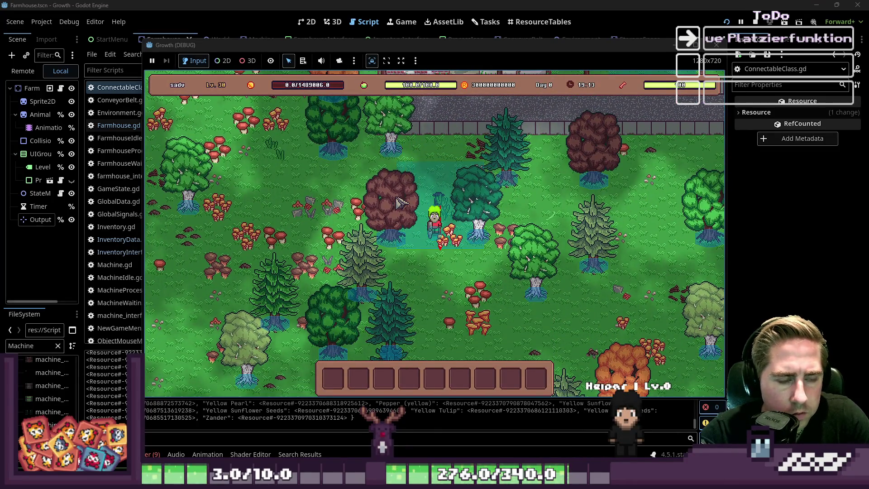
Move item stacks from the inventory grid into hotbar slots 4 and 5.
{"action": "key", "text": "i"}
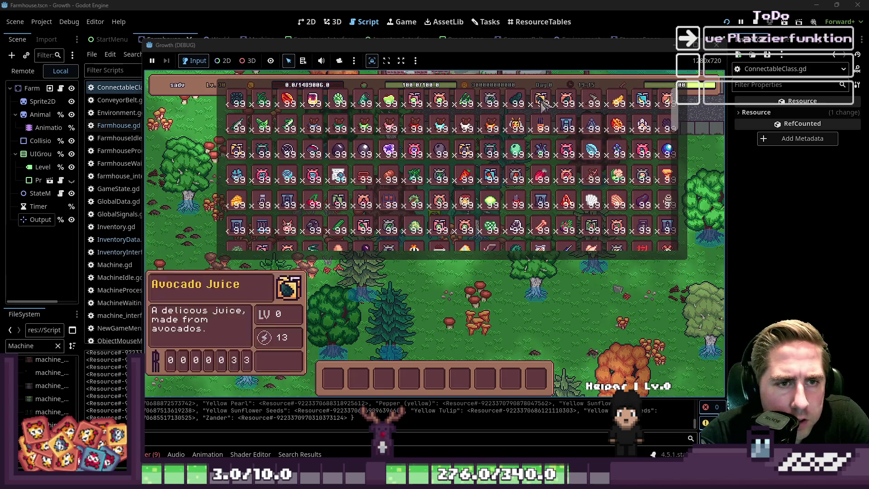
{"action": "left_click_drag", "start_coordinate": [542, 128], "coordinate": [459, 382]}
{"action": "mouse_move", "coordinate": [520, 133]}
{"action": "left_mouse_down"}
{"action": "mouse_move", "coordinate": [453, 378]}
{"action": "mouse_move", "coordinate": [435, 378]}
{"action": "left_mouse_up"}
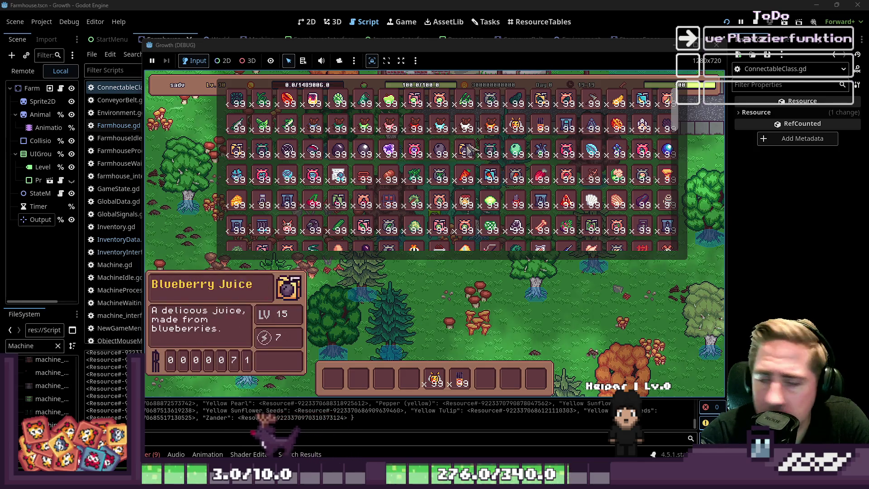
{"action": "left_click_drag", "start_coordinate": [389, 176], "coordinate": [408, 383]}
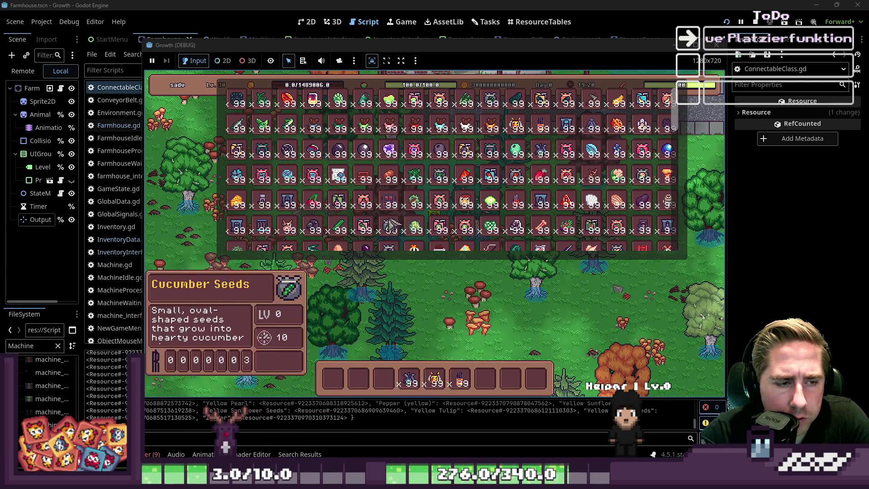
{"action": "key", "text": "i"}
Place two machines next to each other in the forest clearing.
{"action": "scroll", "coordinate": [442, 348], "scroll_direction": "down", "scroll_amount": 2}
{"action": "scroll", "coordinate": [441, 348], "scroll_direction": "up", "scroll_amount": 1}
{"action": "left_click", "coordinate": [573, 336]}
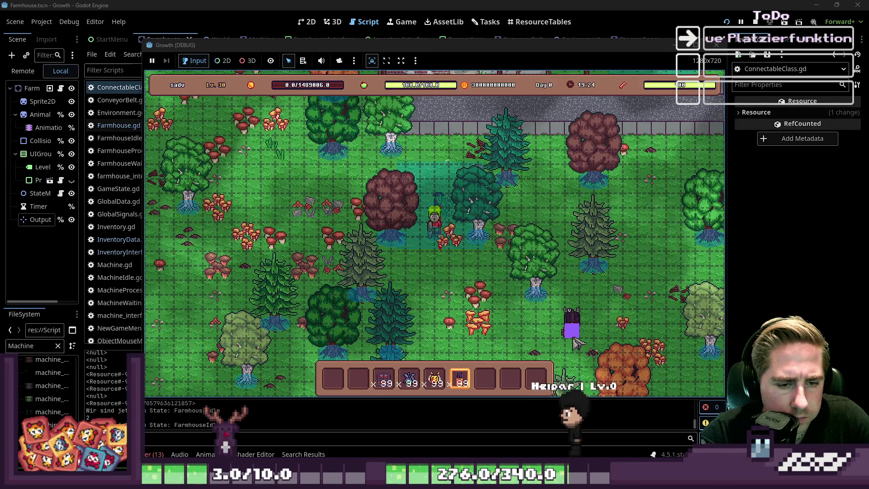
{"action": "left_click", "coordinate": [500, 348]}
Put the bee stack into the beehive, check its logged inventory, then stop the game.
{"action": "scroll", "coordinate": [500, 348], "scroll_direction": "up", "scroll_amount": 4}
{"action": "scroll", "coordinate": [500, 348], "scroll_direction": "up", "scroll_amount": 1}
{"action": "scroll", "coordinate": [499, 348], "scroll_direction": "down", "scroll_amount": 2}
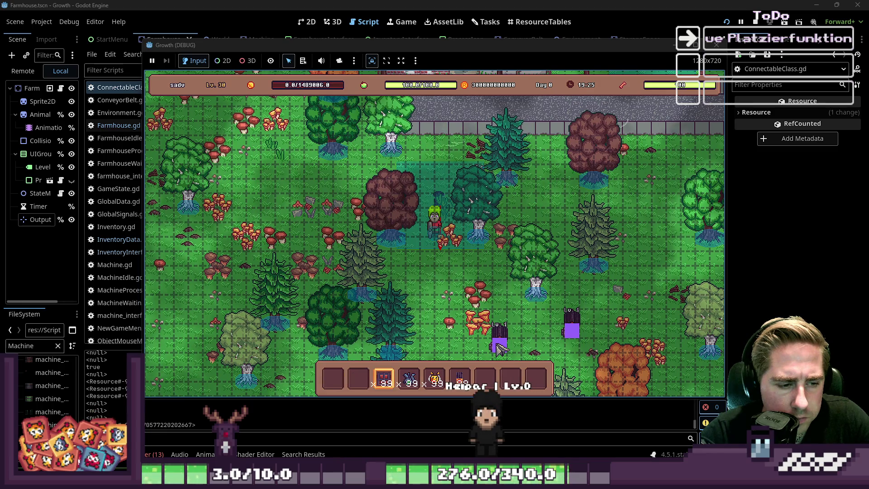
{"action": "scroll", "coordinate": [507, 346], "scroll_direction": "up", "scroll_amount": 2}
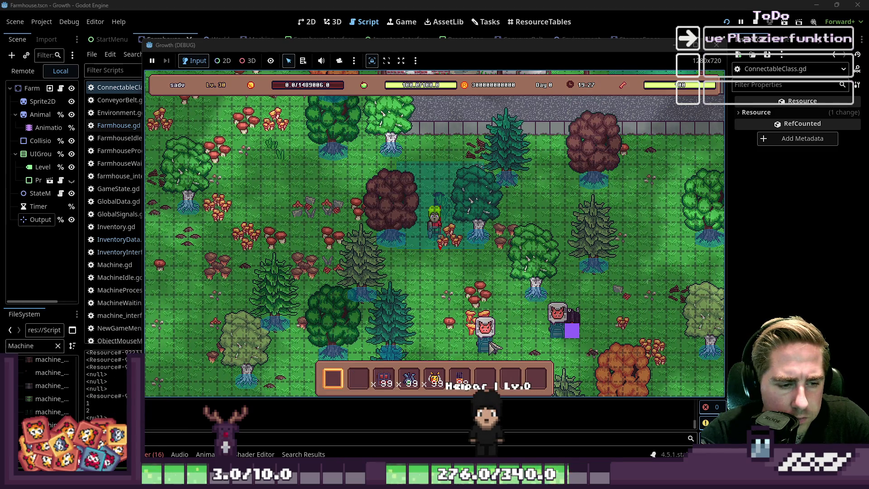
{"action": "scroll", "coordinate": [507, 346], "scroll_direction": "down", "scroll_amount": 4}
{"action": "mouse_move", "coordinate": [577, 333]}
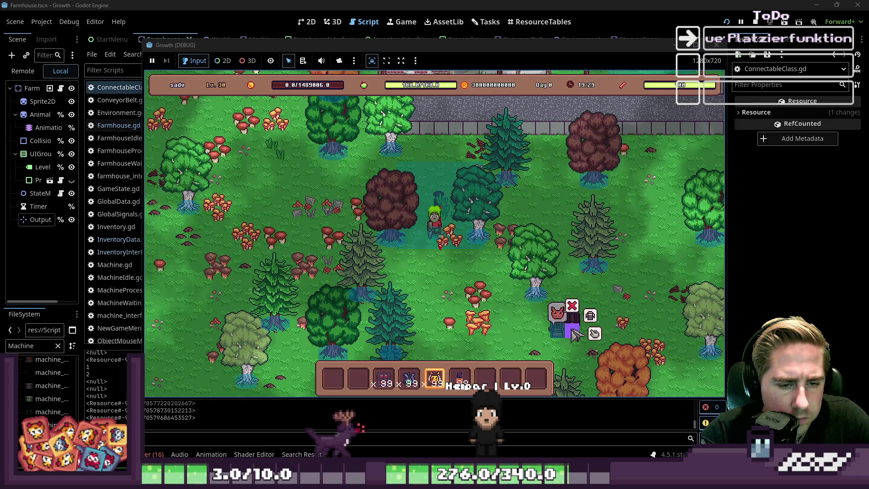
{"action": "left_click", "coordinate": [575, 315]}
{"action": "mouse_move", "coordinate": [434, 379]}
{"action": "left_mouse_down"}
{"action": "mouse_move", "coordinate": [398, 318]}
{"action": "mouse_move", "coordinate": [494, 322]}
{"action": "mouse_move", "coordinate": [482, 321]}
{"action": "left_mouse_up"}
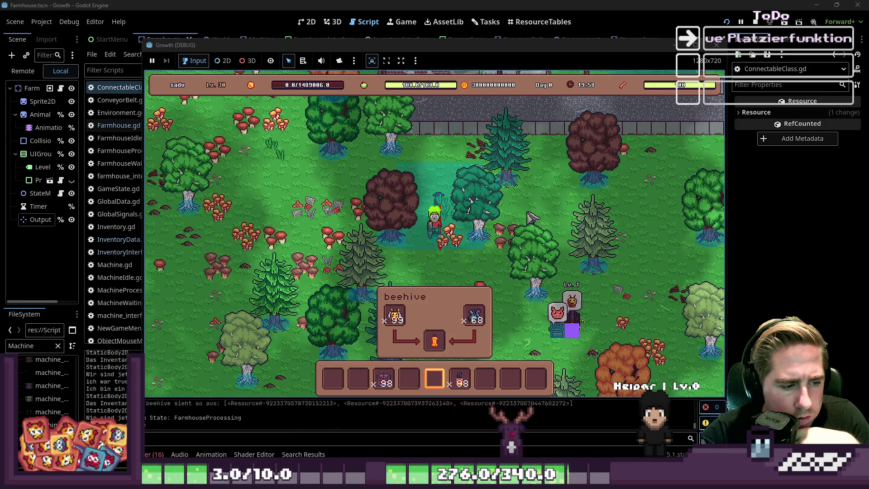
{"action": "left_click", "coordinate": [716, 45]}
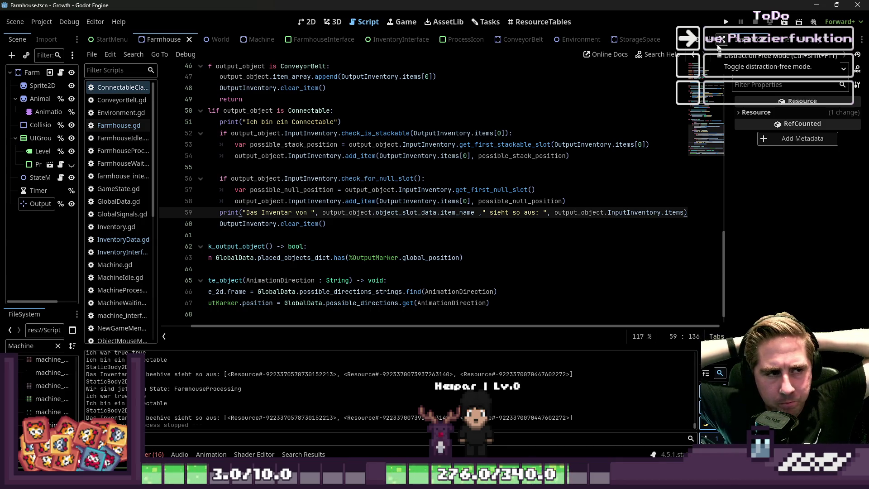
{"action": "scroll", "coordinate": [270, 281], "scroll_direction": "up", "scroll_amount": 3}
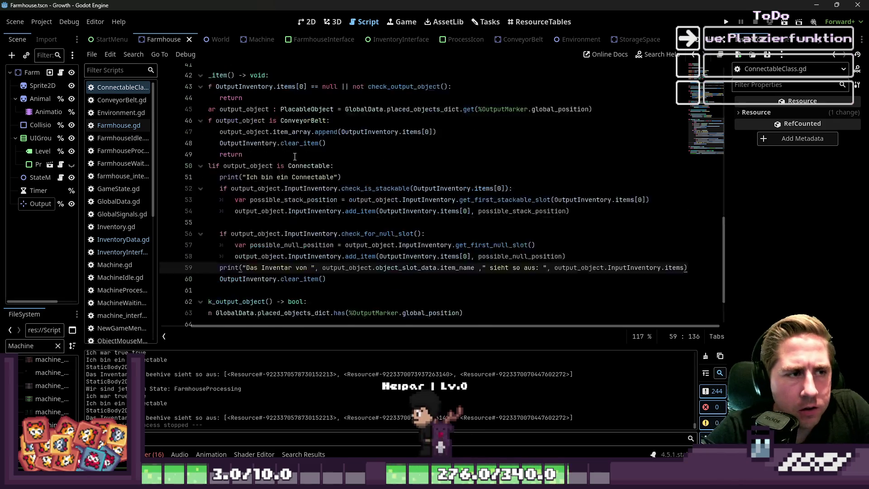
{"action": "left_click", "coordinate": [269, 280]}
{"action": "double_click", "coordinate": [270, 281]}
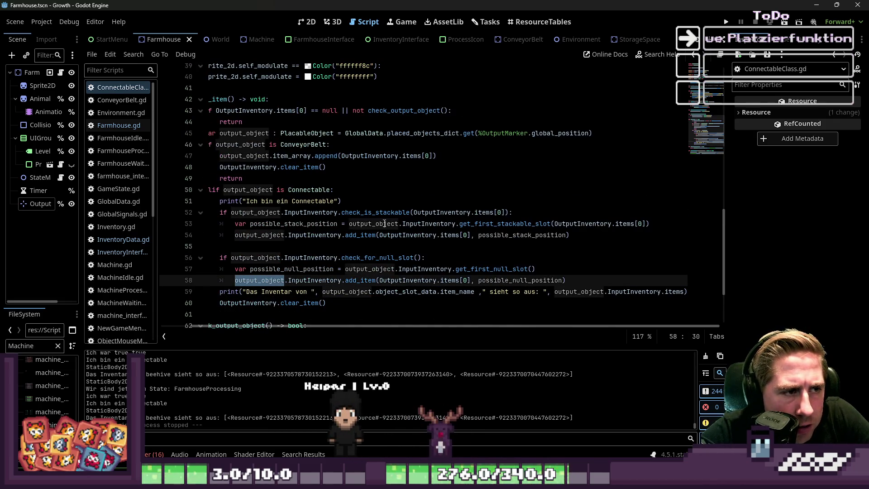
{"action": "scroll", "coordinate": [392, 257], "scroll_direction": "up", "scroll_amount": 1}
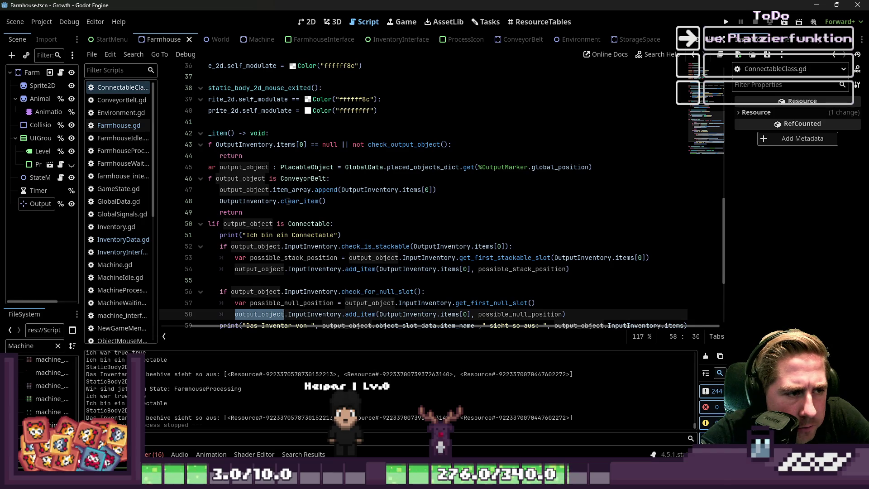
{"action": "left_click", "coordinate": [308, 323]}
{"action": "left_click_drag", "start_coordinate": [310, 327], "coordinate": [238, 327]}
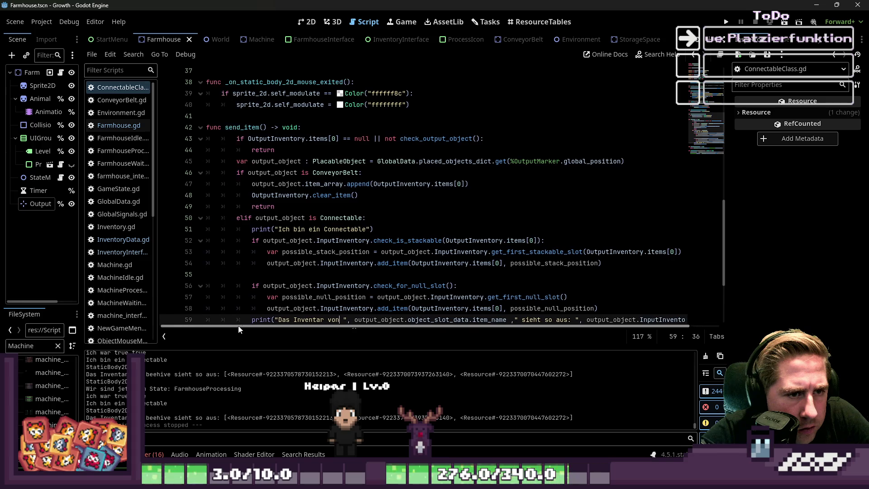
{"action": "left_click", "coordinate": [439, 171]}
{"action": "left_click", "coordinate": [423, 162]}
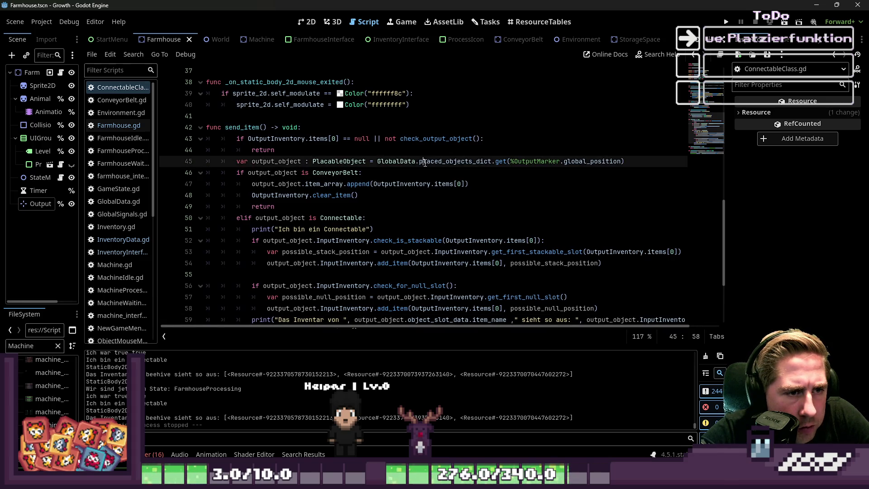
{"action": "double_click", "coordinate": [443, 162]}
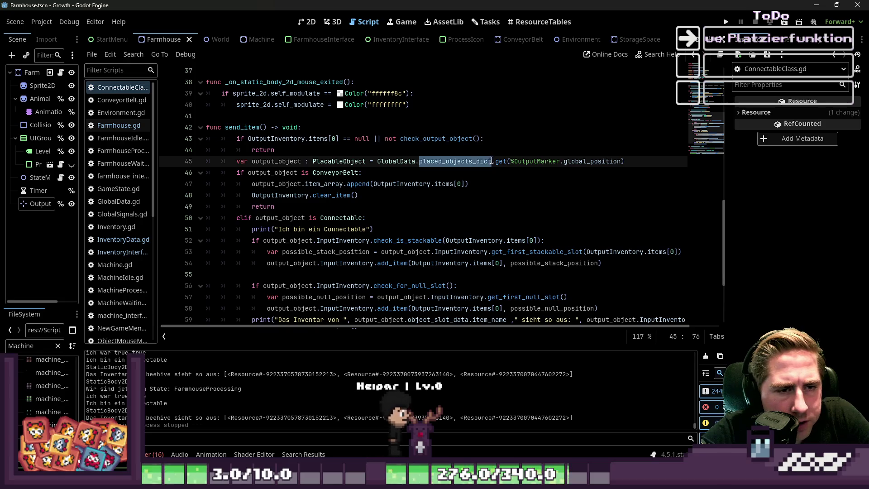
{"action": "left_click", "coordinate": [521, 162]}
{"action": "double_click", "coordinate": [527, 161]}
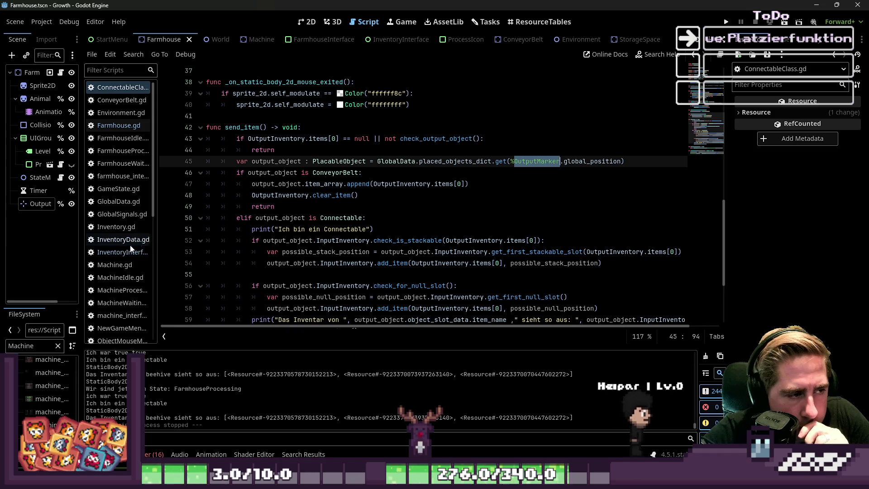
{"action": "left_click_drag", "start_coordinate": [158, 247], "coordinate": [208, 247]}
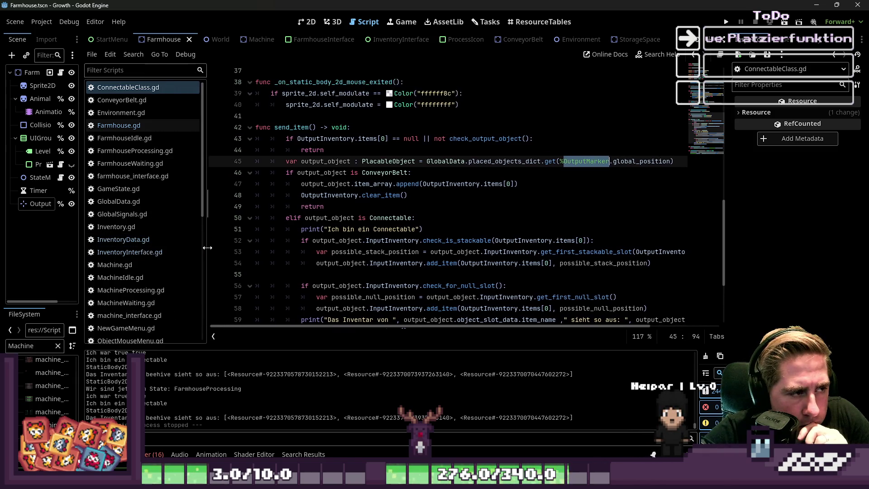
{"action": "left_click_drag", "start_coordinate": [83, 209], "coordinate": [152, 208]}
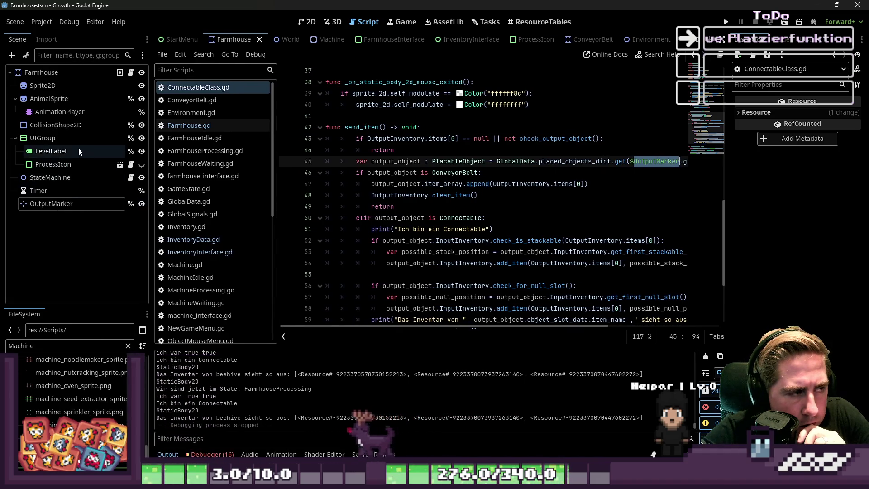
{"action": "scroll", "coordinate": [204, 242], "scroll_direction": "down", "scroll_amount": 1}
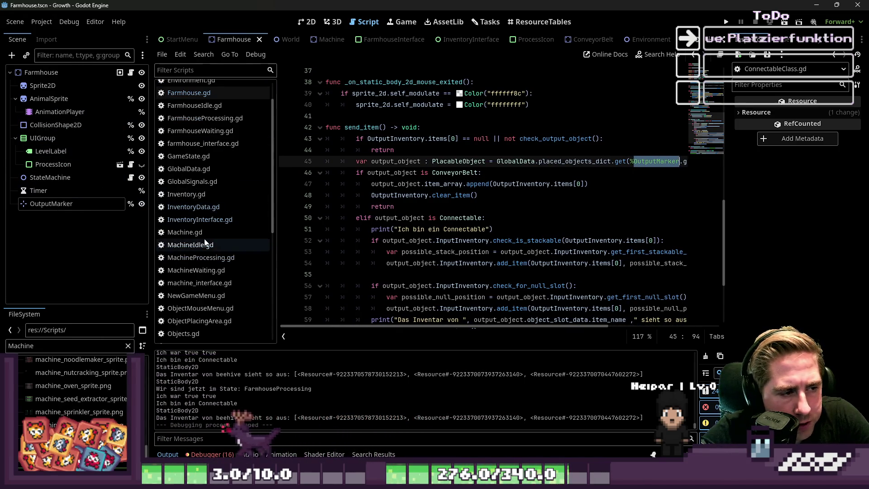
{"action": "left_click", "coordinate": [197, 94]}
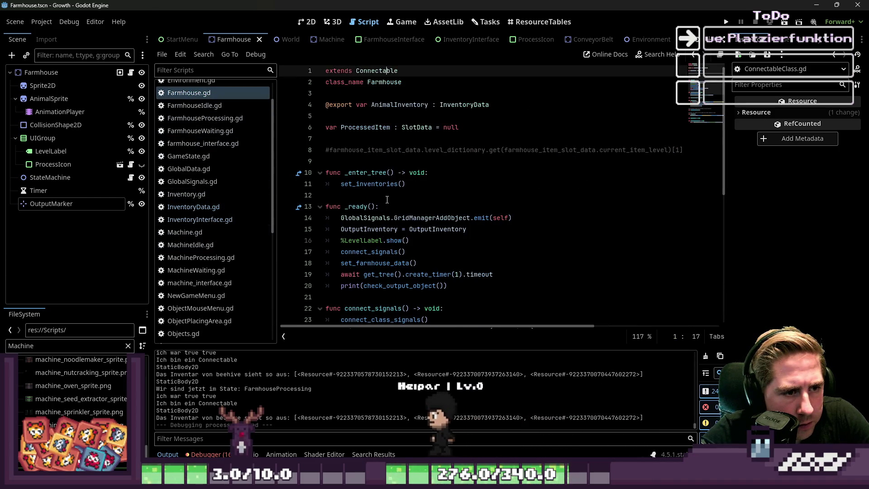
Jump from the emit in Farmhouse.gd's _ready to GridManagerAddObject's declaration in GlobalSignals.gd.
{"action": "left_click", "coordinate": [392, 218]}
{"action": "scroll", "coordinate": [415, 218], "scroll_direction": "down", "scroll_amount": 1}
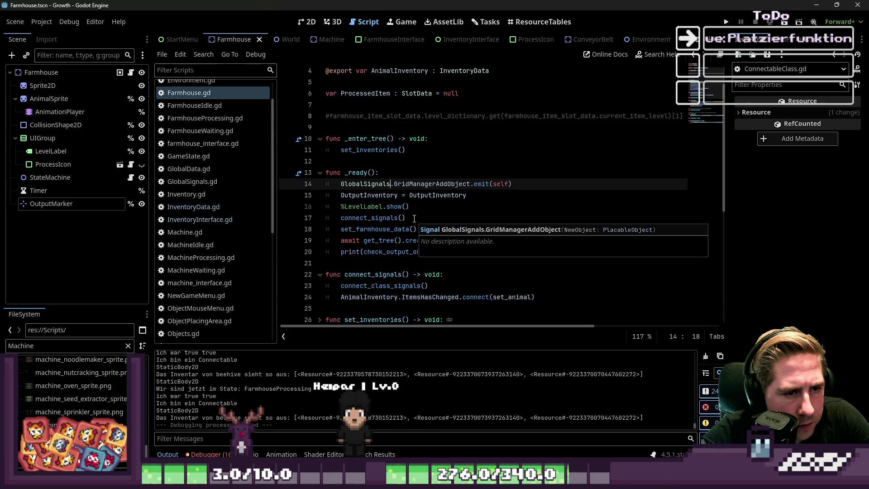
{"action": "left_click", "coordinate": [416, 184]}
{"action": "mouse_move", "coordinate": [416, 188]}
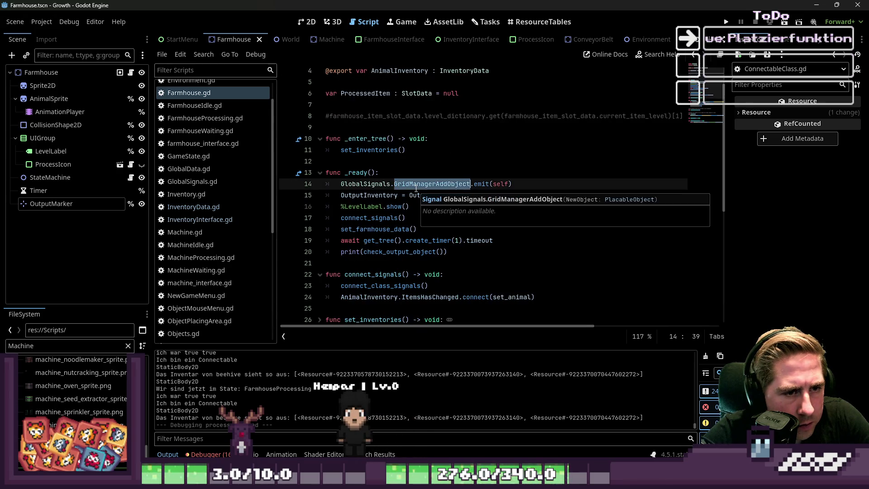
{"action": "double_click", "coordinate": [496, 184]}
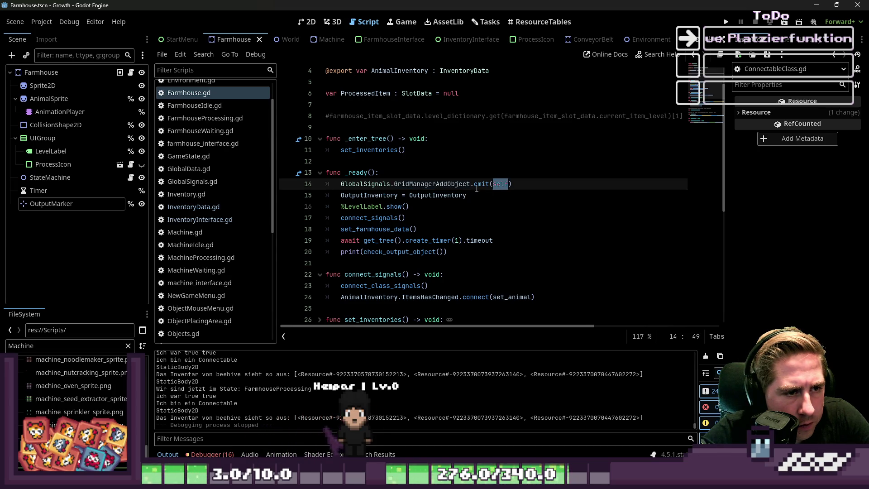
{"action": "left_click", "coordinate": [445, 185]}
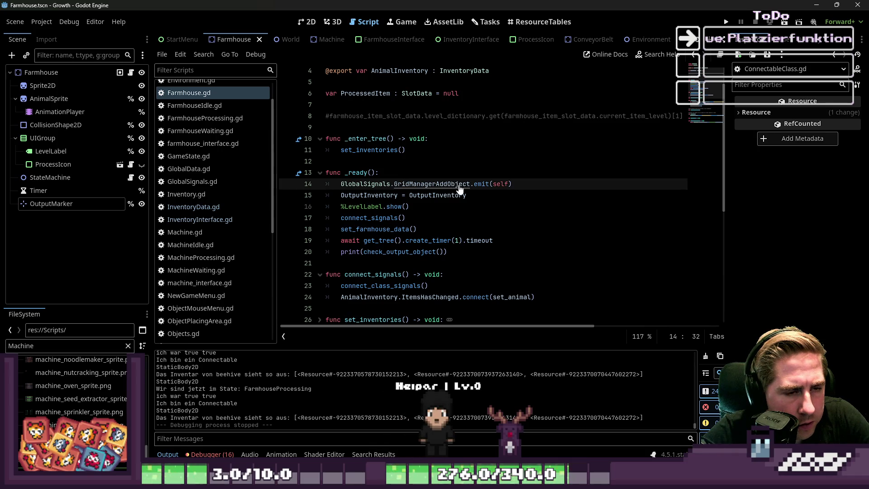
{"action": "left_click", "coordinate": [429, 185], "text": "ctrl"}
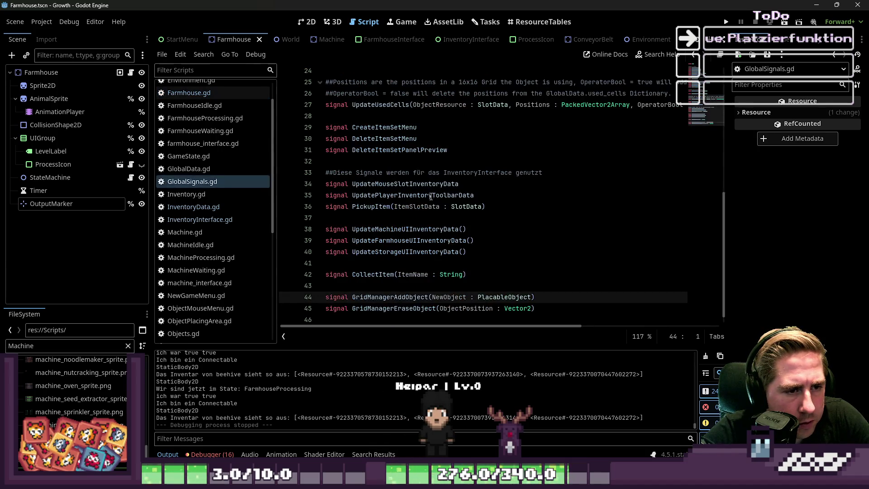
Search all scripts for GridManagerAddObject, finding 5 matches in 4 files.
{"action": "scroll", "coordinate": [431, 196], "scroll_direction": "down", "scroll_amount": 1}
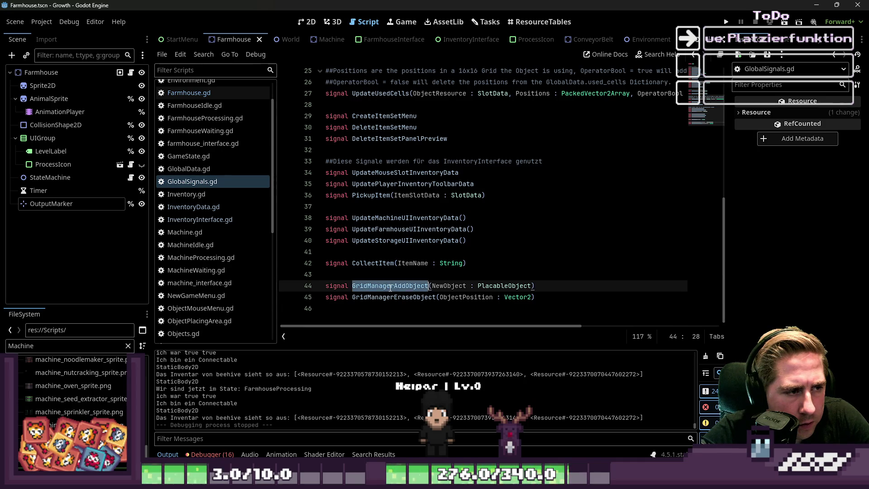
{"action": "key", "text": "ctrl+shift+f"}
{"action": "left_click", "coordinate": [437, 291]}
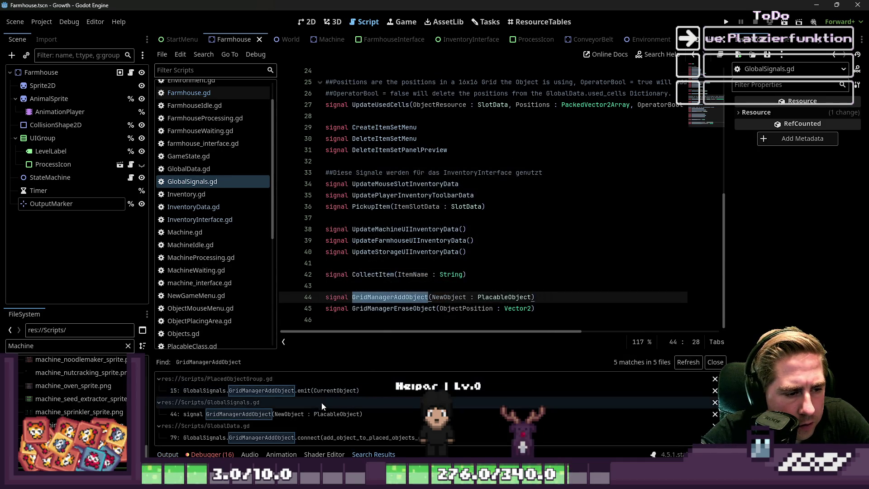
Open the GlobalData.gd match and go to add_object_to_placed_objects_dict's position loop.
{"action": "scroll", "coordinate": [324, 416], "scroll_direction": "down", "scroll_amount": 1}
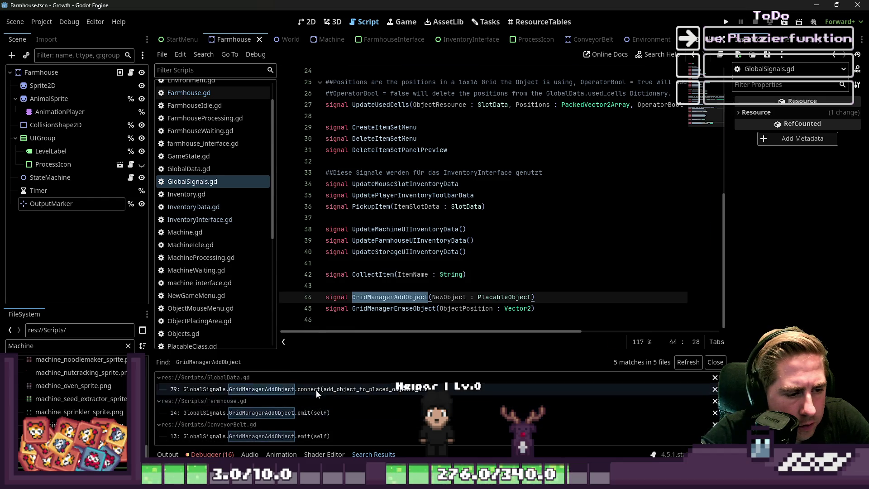
{"action": "left_click", "coordinate": [316, 390]}
{"action": "left_click", "coordinate": [535, 175], "text": "ctrl"}
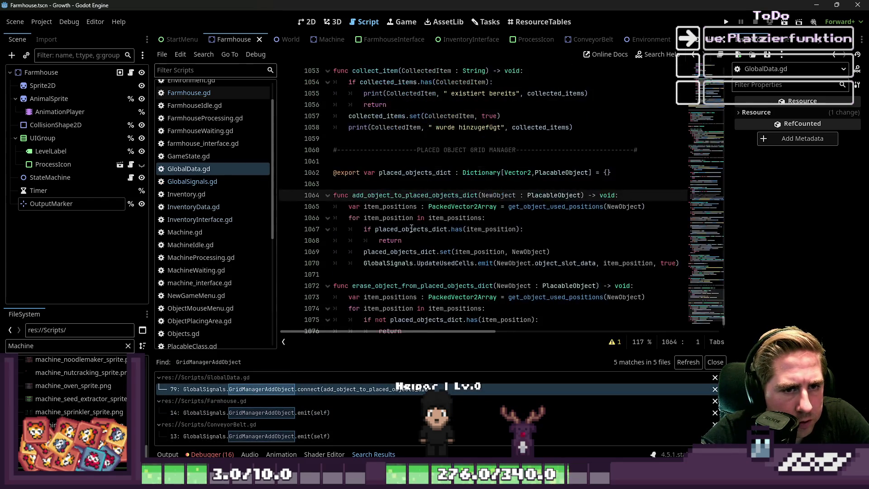
{"action": "left_click", "coordinate": [376, 162]}
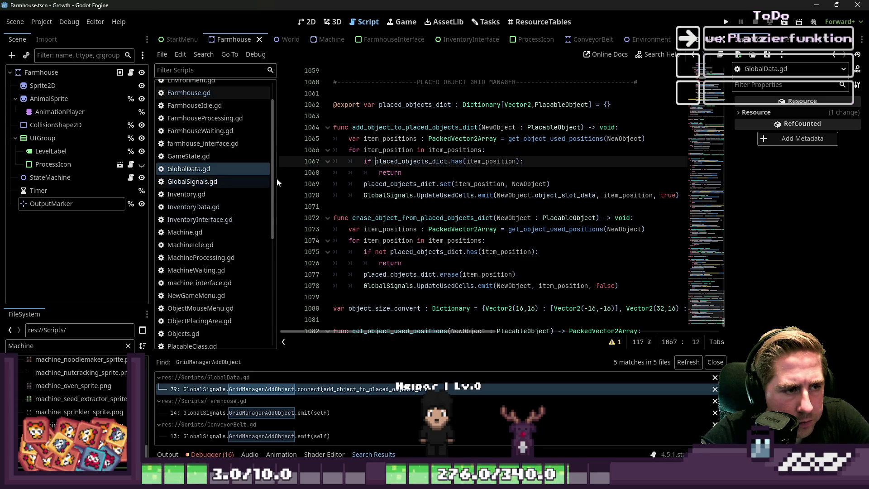
{"action": "left_click_drag", "start_coordinate": [278, 178], "coordinate": [212, 179]}
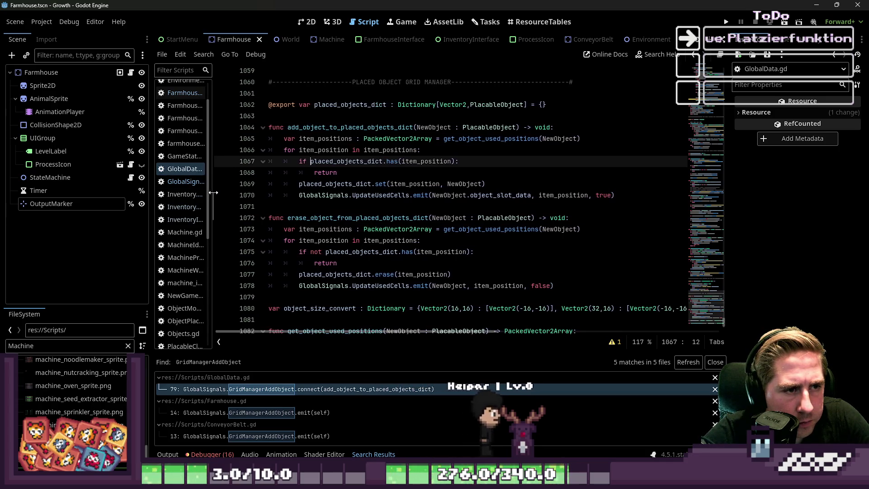
Review line 1065, where item_positions comes from get_object_used_positions(NewObject).
{"action": "double_click", "coordinate": [325, 141]}
{"action": "double_click", "coordinate": [397, 139]}
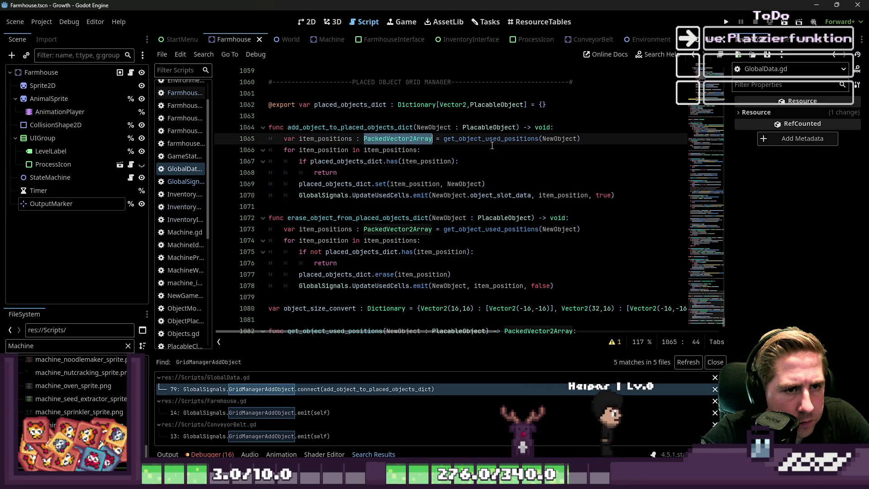
{"action": "left_click", "coordinate": [496, 140]}
{"action": "double_click", "coordinate": [498, 140]}
{"action": "double_click", "coordinate": [559, 139]}
{"action": "left_click", "coordinate": [478, 163]}
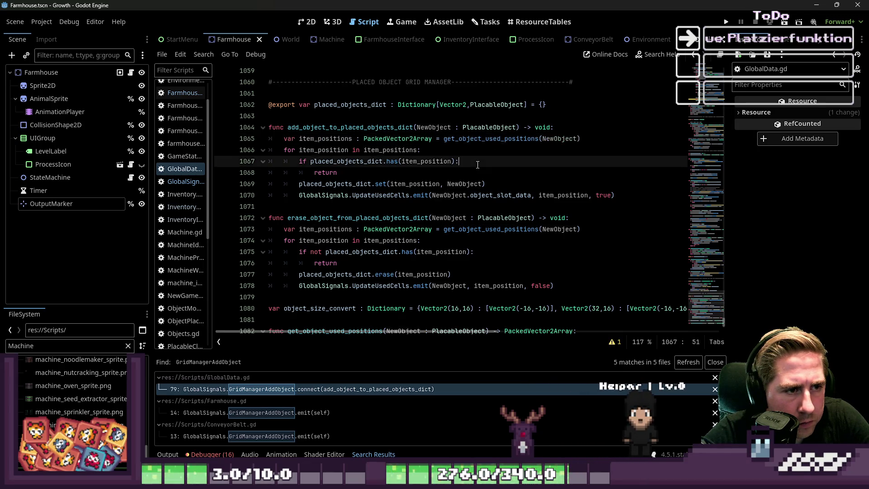
{"action": "left_click", "coordinate": [432, 181]}
{"action": "left_click", "coordinate": [475, 162]}
{"action": "left_click", "coordinate": [516, 140]}
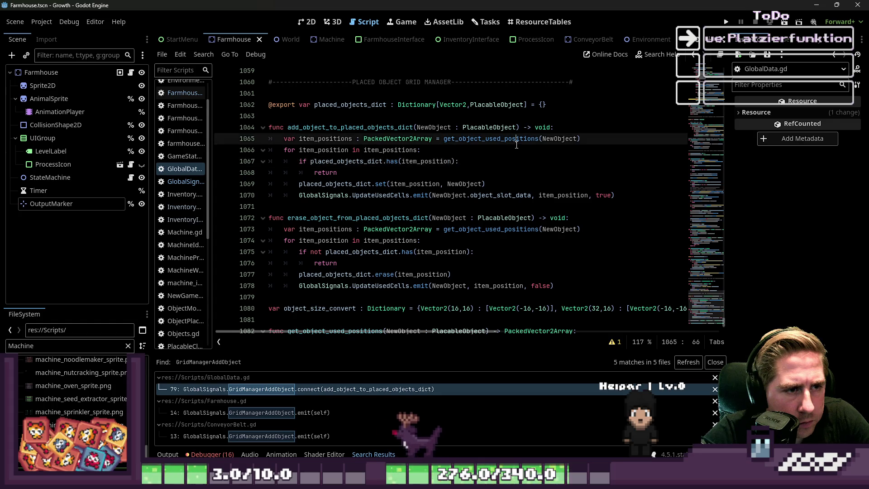
Add print(item_position) inside the for loop and launch the game.
{"action": "left_click", "coordinate": [482, 149]}
{"action": "key", "text": "Return"}
{"action": "type", "text": "p"}
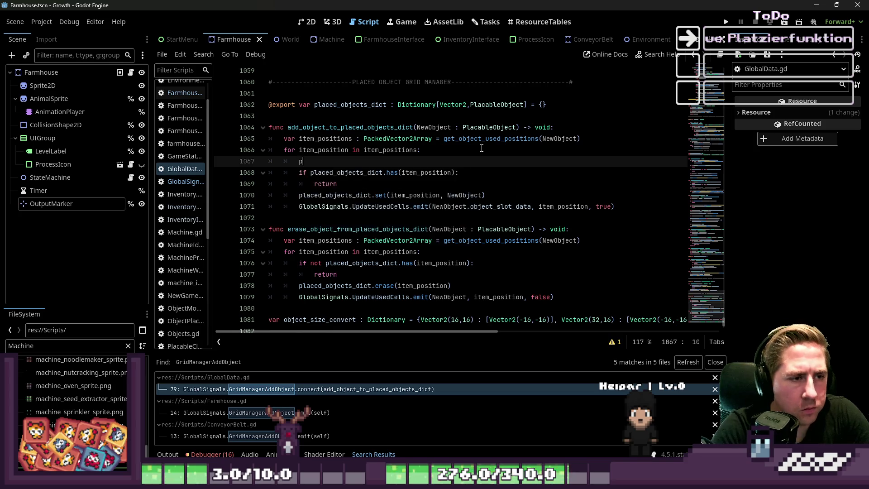
{"action": "type", "text": "rint(item_position"}
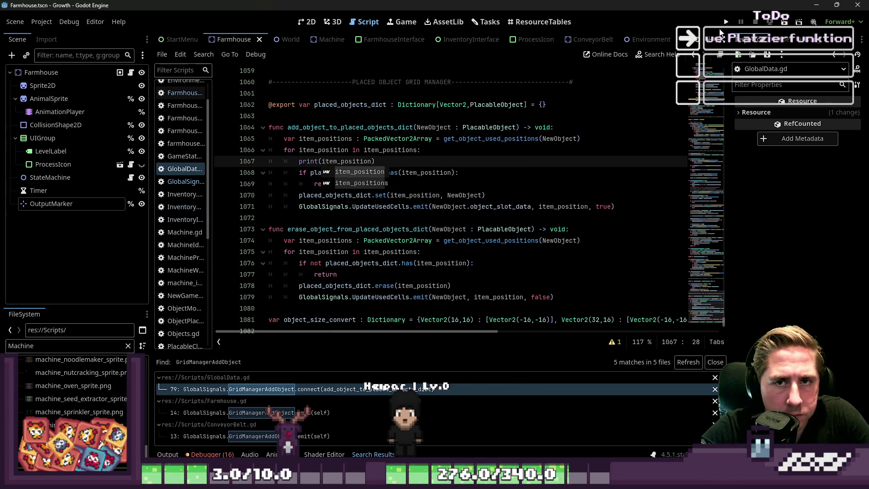
{"action": "left_click", "coordinate": [724, 23]}
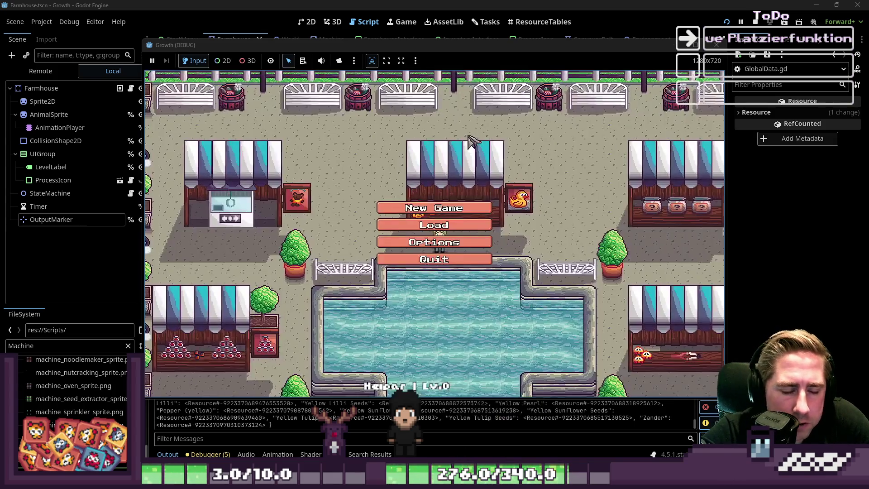
Start a new game named 'wadq' and walk the character up and right.
{"action": "type", "text": "wadq"}
{"action": "left_click", "coordinate": [441, 308]}
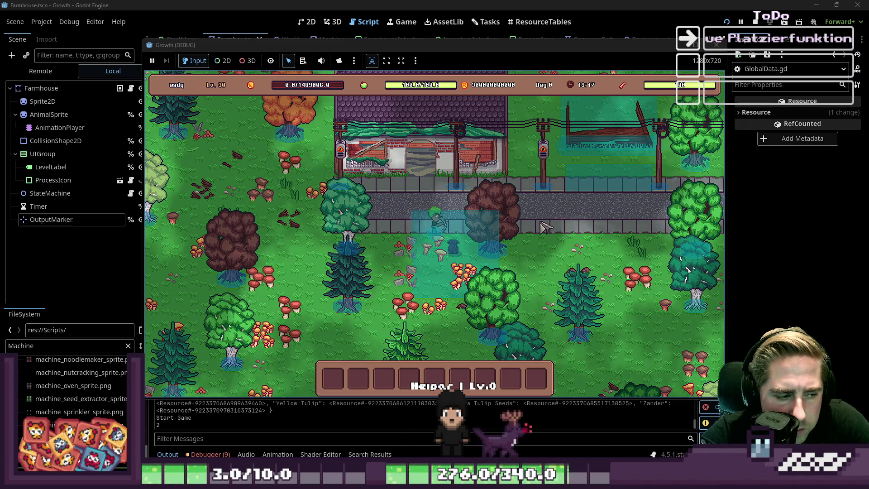
{"action": "key", "text": "w"}
{"action": "key", "text": "d"}
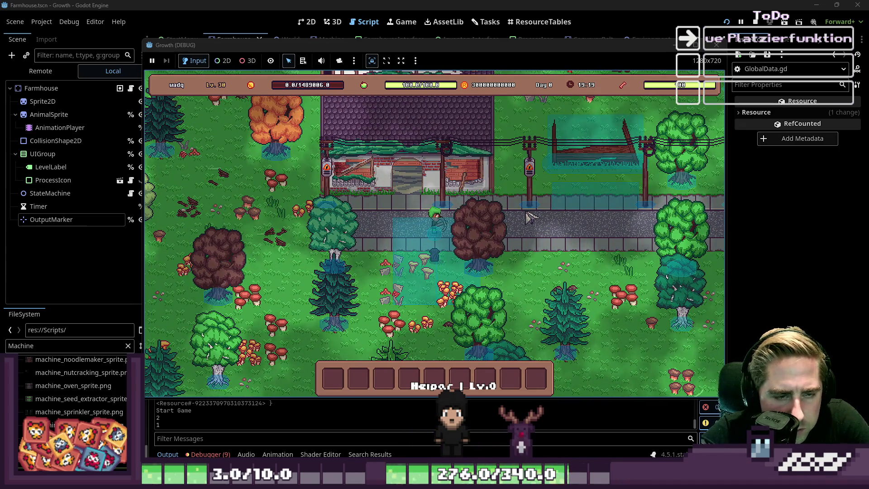
Put two beehive stacks on the hotbar and select the beehive in slot 7.
{"action": "key", "text": "i"}
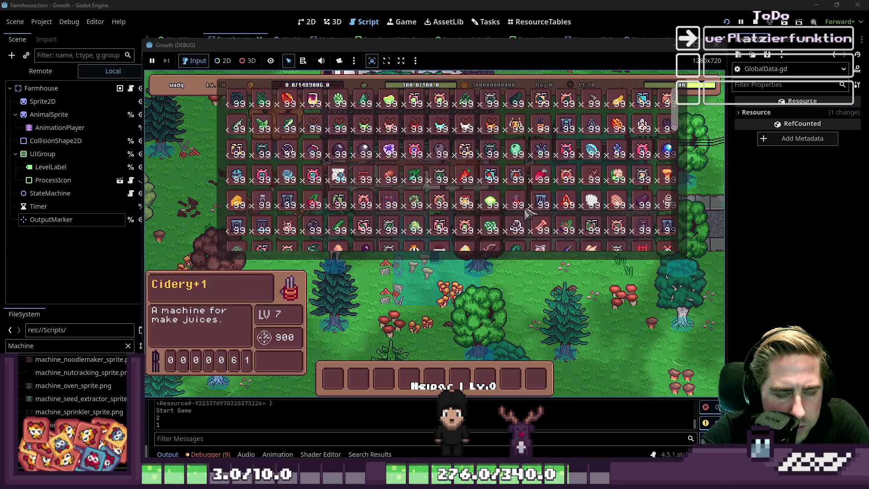
{"action": "left_click_drag", "start_coordinate": [541, 127], "coordinate": [487, 377]}
{"action": "mouse_move", "coordinate": [375, 193]}
{"action": "left_mouse_down"}
{"action": "mouse_move", "coordinate": [434, 378]}
{"action": "mouse_move", "coordinate": [512, 382]}
{"action": "left_mouse_up"}
{"action": "key", "text": "i"}
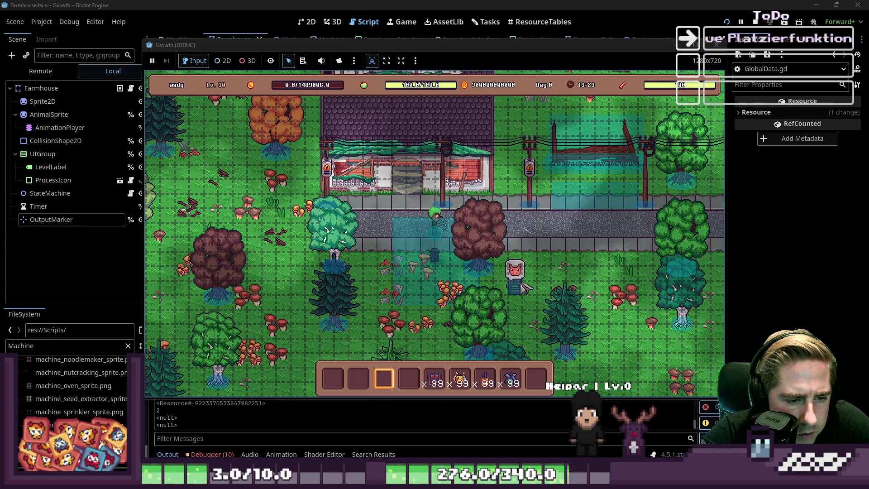
{"action": "key", "text": "7"}
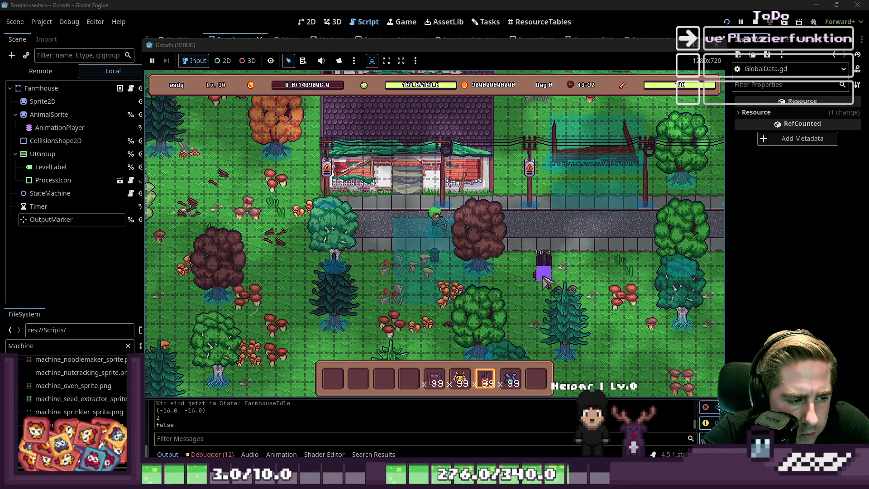
Stop the game once item_position (-16.0, -16.0) is logged, returning to GlobalData.gd.
{"action": "scroll", "coordinate": [544, 281], "scroll_direction": "down", "scroll_amount": 2}
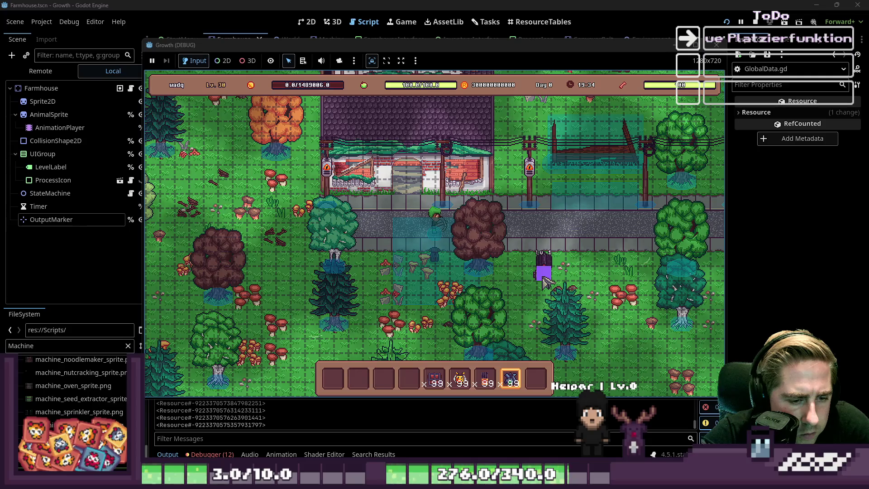
{"action": "scroll", "coordinate": [545, 281], "scroll_direction": "up", "scroll_amount": 1}
{"action": "scroll", "coordinate": [545, 280], "scroll_direction": "down", "scroll_amount": 1}
{"action": "scroll", "coordinate": [544, 281], "scroll_direction": "up", "scroll_amount": 3}
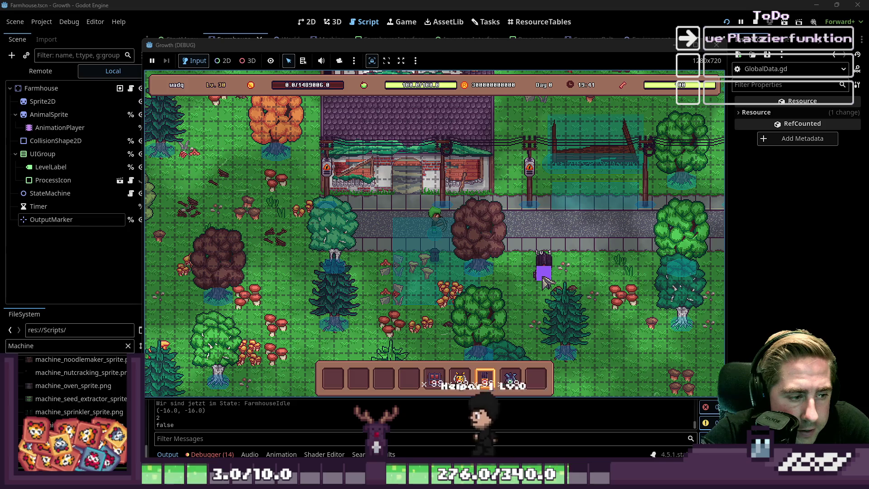
{"action": "left_click", "coordinate": [716, 44]}
{"action": "left_click", "coordinate": [418, 189]}
{"action": "scroll", "coordinate": [418, 188], "scroll_direction": "up", "scroll_amount": 15}
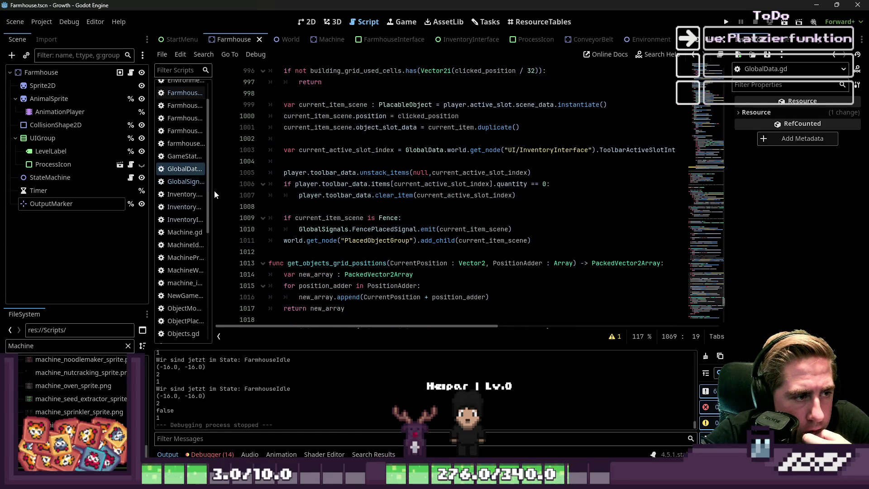
Delete the GridManagerAddObject emit line from Farmhouse.gd's _ready and save.
{"action": "left_click", "coordinate": [207, 194]}
{"action": "left_click_drag", "start_coordinate": [213, 190], "coordinate": [252, 190]}
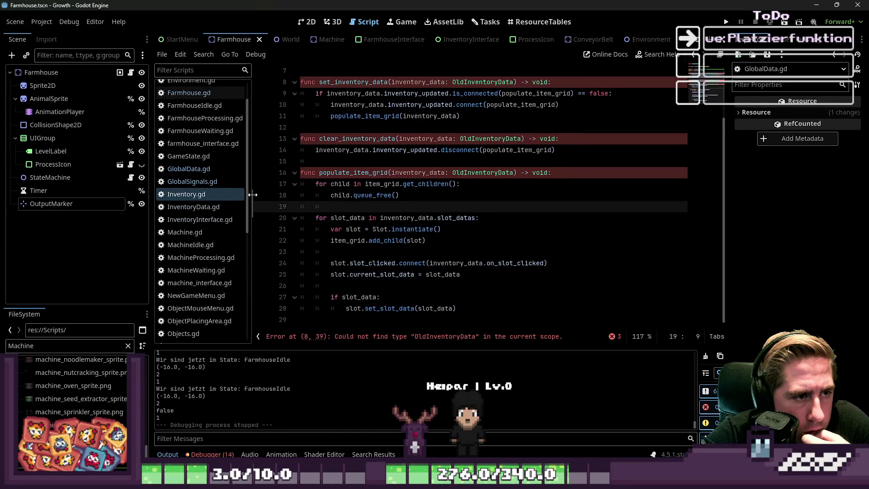
{"action": "scroll", "coordinate": [311, 206], "scroll_direction": "up", "scroll_amount": 2}
{"action": "left_click", "coordinate": [185, 93]}
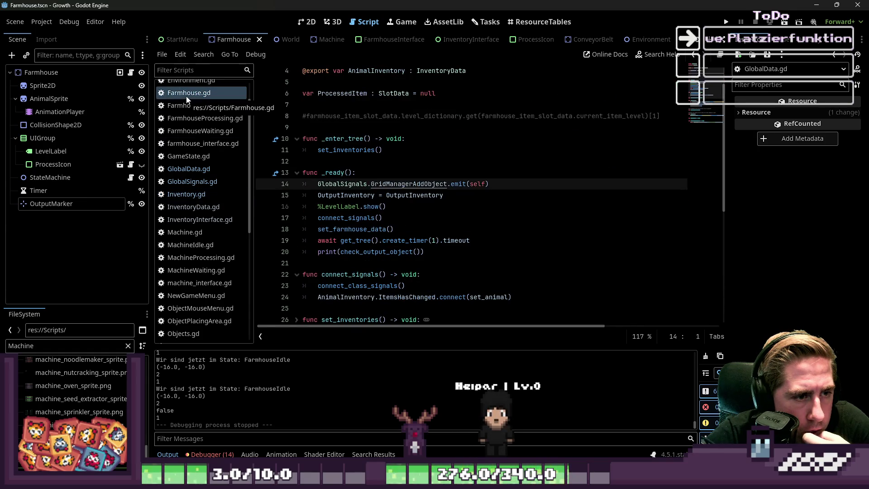
{"action": "left_click", "coordinate": [379, 225]}
{"action": "left_click_drag", "start_coordinate": [490, 184], "coordinate": [273, 188]}
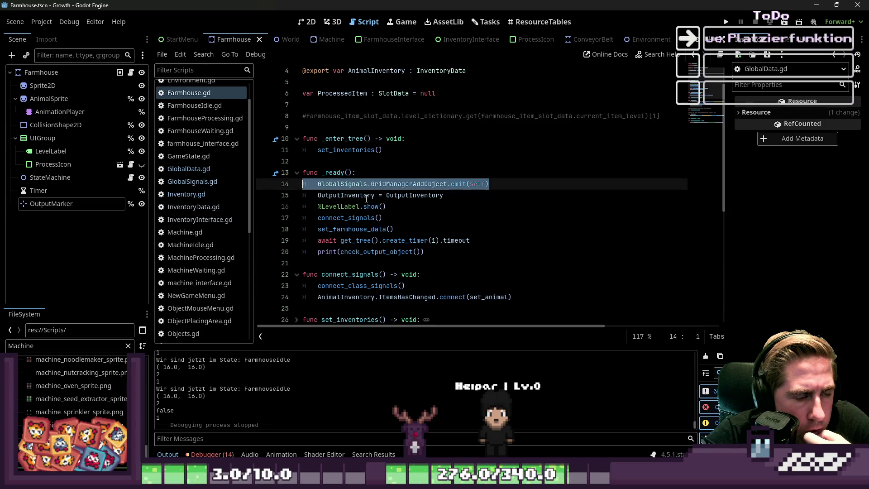
{"action": "key", "text": "BackSpace"}
{"action": "key", "text": "BackSpace"}
{"action": "key", "text": "ctrl+s"}
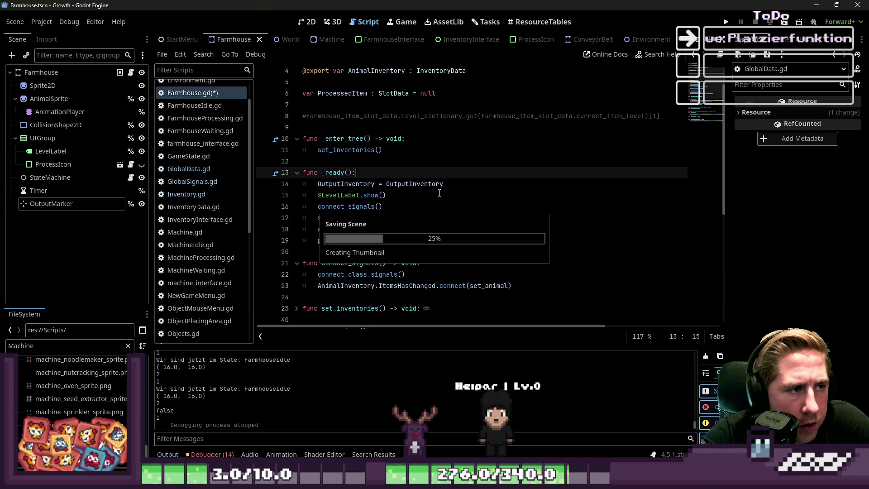
Review Machine.gd's ready function with its set_machine_data and connect_class_signals calls.
{"action": "scroll", "coordinate": [215, 167], "scroll_direction": "down", "scroll_amount": 5}
{"action": "scroll", "coordinate": [215, 166], "scroll_direction": "down", "scroll_amount": 3}
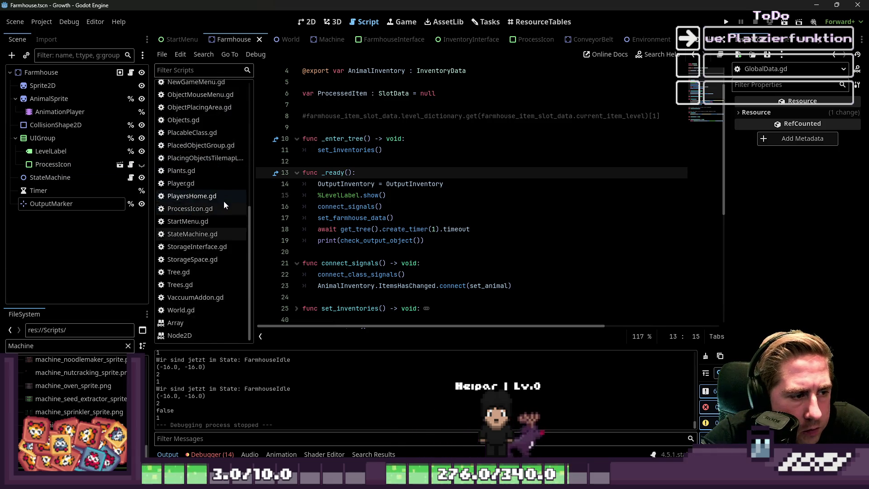
{"action": "scroll", "coordinate": [208, 270], "scroll_direction": "up", "scroll_amount": 8}
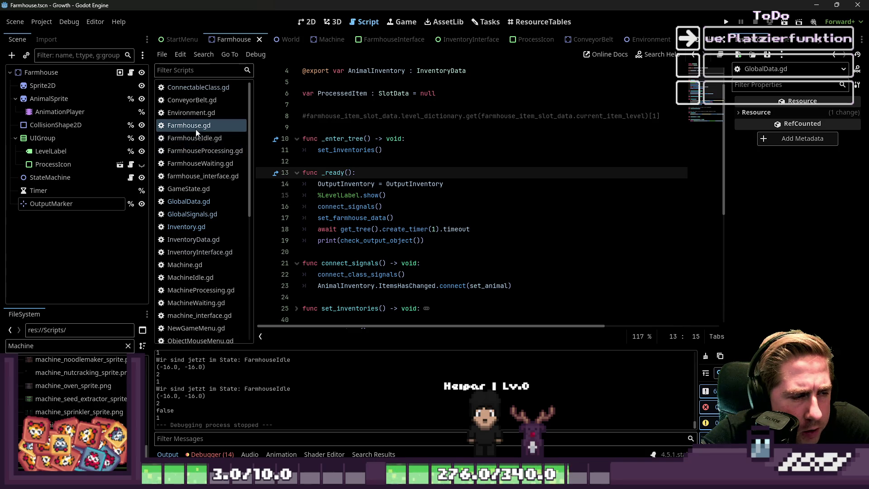
{"action": "left_click", "coordinate": [197, 266]}
{"action": "left_click", "coordinate": [362, 162]}
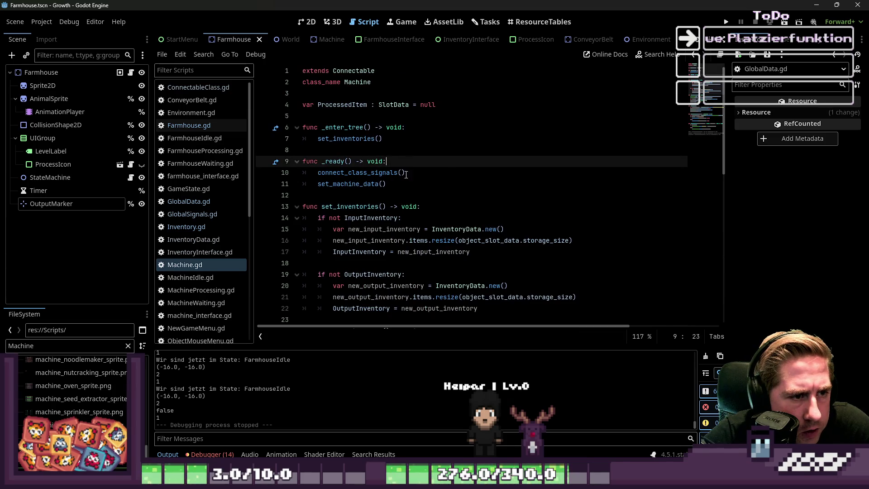
{"action": "key", "text": "Down"}
{"action": "key", "text": "Down"}
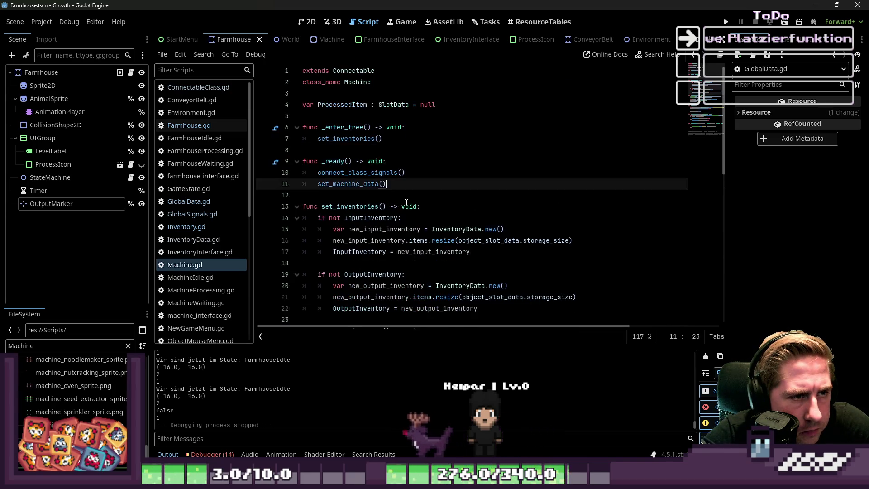
{"action": "double_click", "coordinate": [344, 173]}
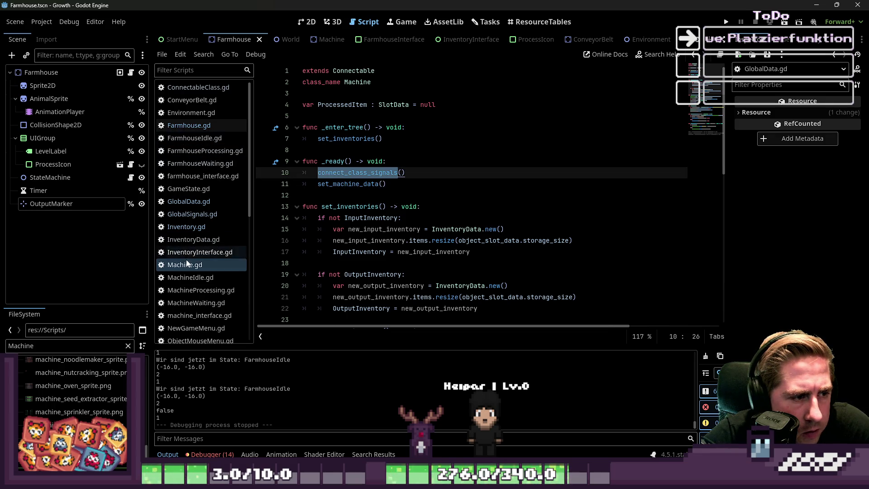
{"action": "scroll", "coordinate": [187, 263], "scroll_direction": "down", "scroll_amount": 5}
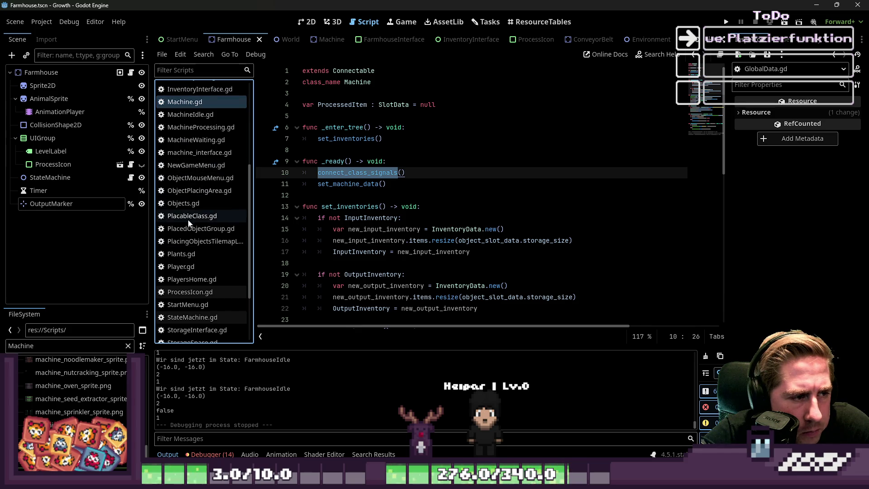
{"action": "scroll", "coordinate": [191, 238], "scroll_direction": "down", "scroll_amount": 3}
Inspect StorageSpace.gd's set_inventories and set_connected_storage, save, and launch the game.
{"action": "left_click", "coordinate": [192, 259]}
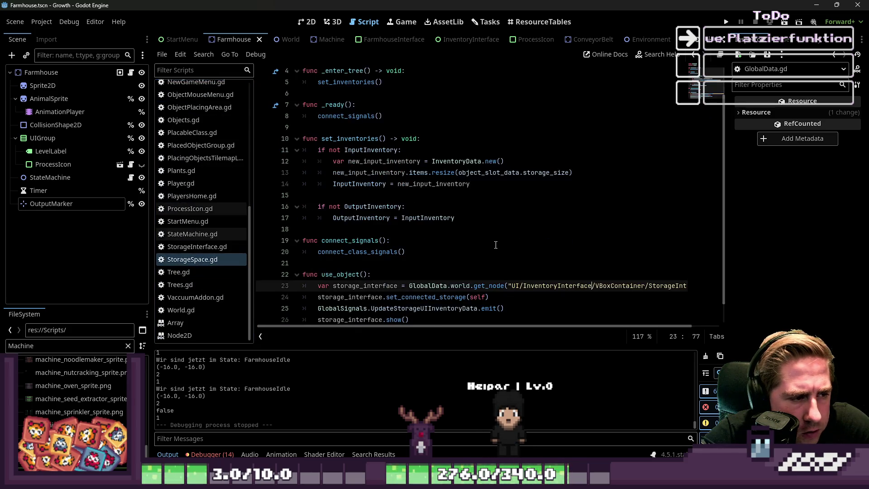
{"action": "scroll", "coordinate": [436, 228], "scroll_direction": "up", "scroll_amount": 1}
{"action": "scroll", "coordinate": [419, 199], "scroll_direction": "down", "scroll_amount": 2}
{"action": "left_click", "coordinate": [419, 200]}
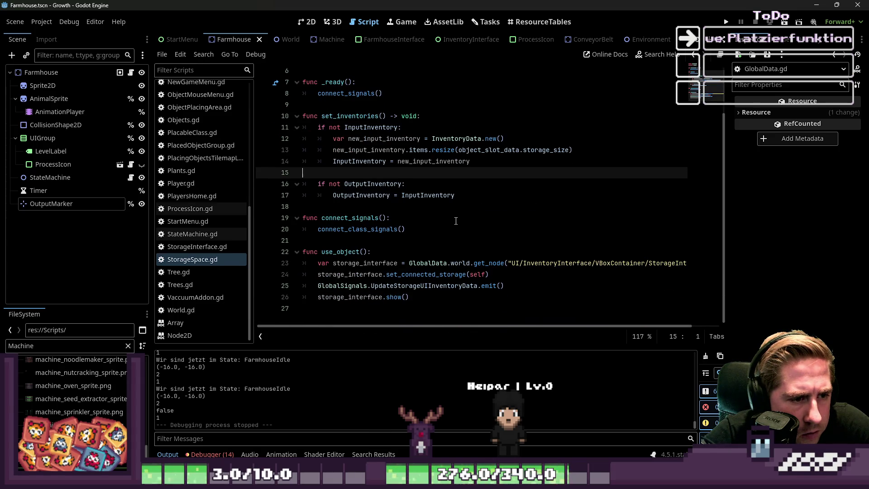
{"action": "scroll", "coordinate": [455, 221], "scroll_direction": "up", "scroll_amount": 2}
{"action": "scroll", "coordinate": [464, 244], "scroll_direction": "down", "scroll_amount": 2}
{"action": "left_click", "coordinate": [467, 276]}
{"action": "key", "text": "ctrl+s"}
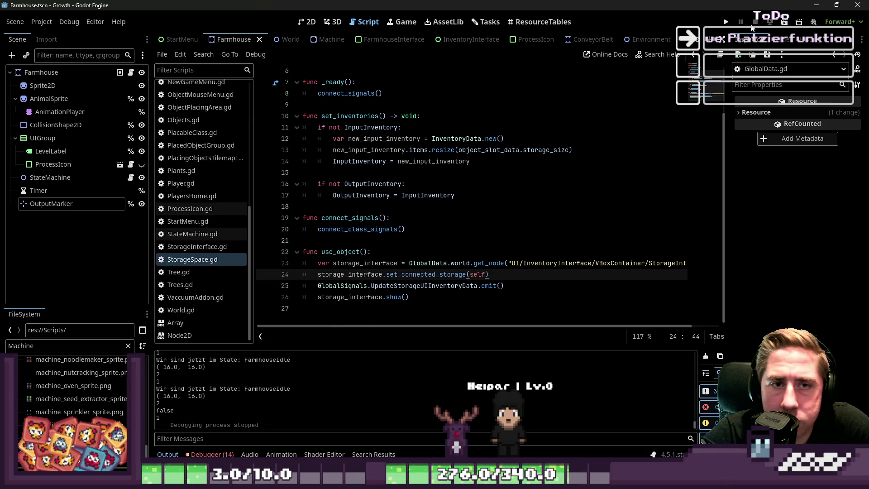
{"action": "left_click", "coordinate": [726, 22]}
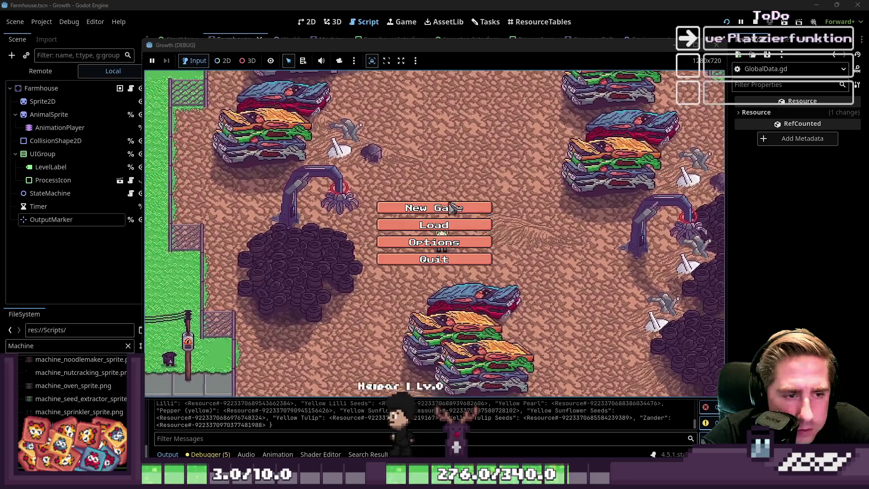
Start a new game with the character name 'asdw'.
{"action": "left_click", "coordinate": [452, 207]}
{"action": "type", "text": "asdw"}
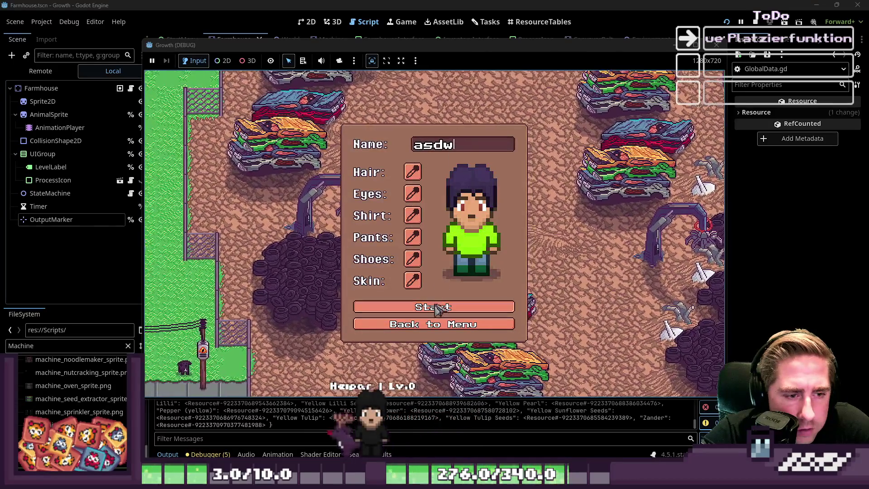
{"action": "left_click", "coordinate": [442, 307]}
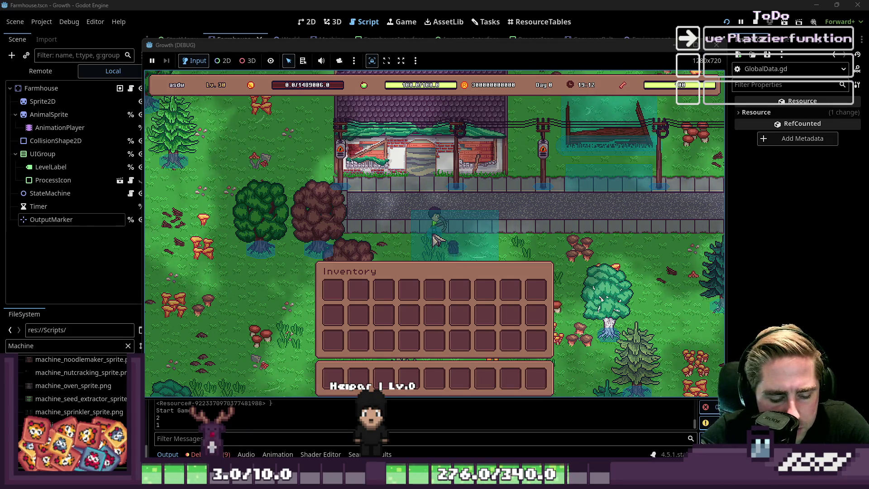
{"action": "key", "text": "i"}
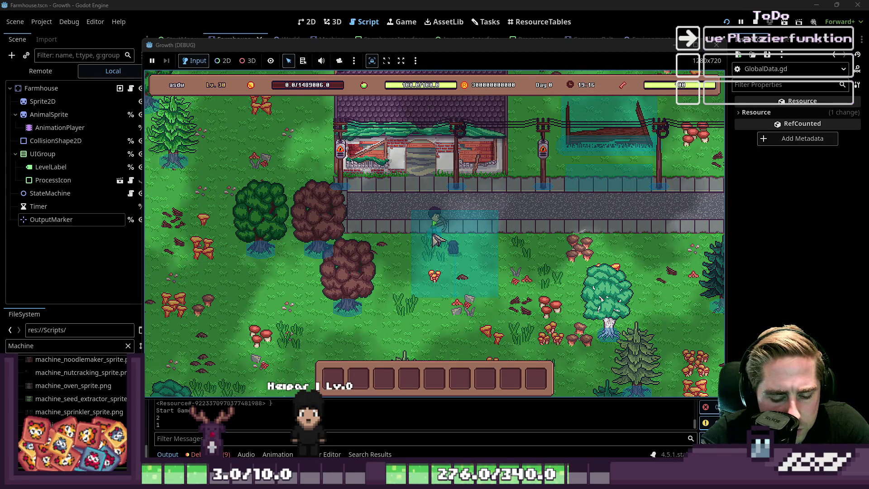
Stock the hotbar with the Bee Hive Blueprint, Blue Freezia x99 and another stack.
{"action": "key", "text": "i"}
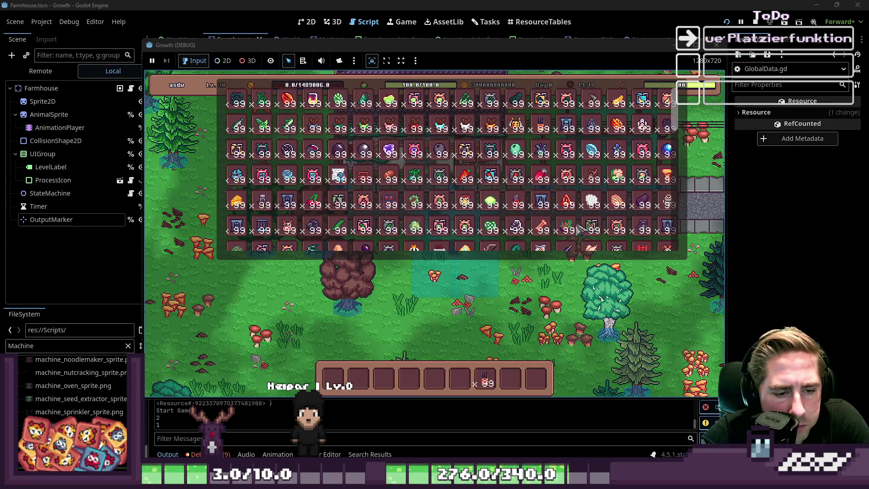
{"action": "mouse_move", "coordinate": [567, 128]}
{"action": "left_click_drag", "start_coordinate": [516, 126], "coordinate": [482, 360]}
{"action": "mouse_move", "coordinate": [536, 154]}
{"action": "left_click_drag", "start_coordinate": [542, 153], "coordinate": [511, 378]}
{"action": "mouse_move", "coordinate": [278, 158]}
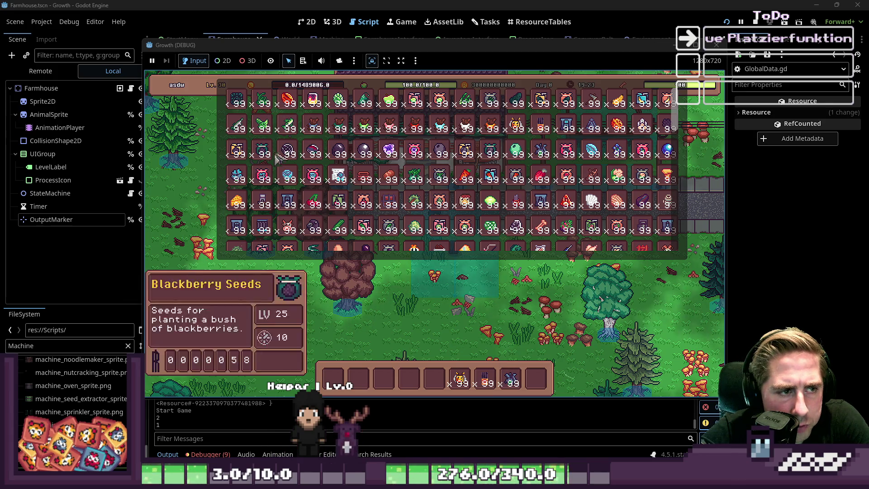
{"action": "mouse_move", "coordinate": [376, 180]}
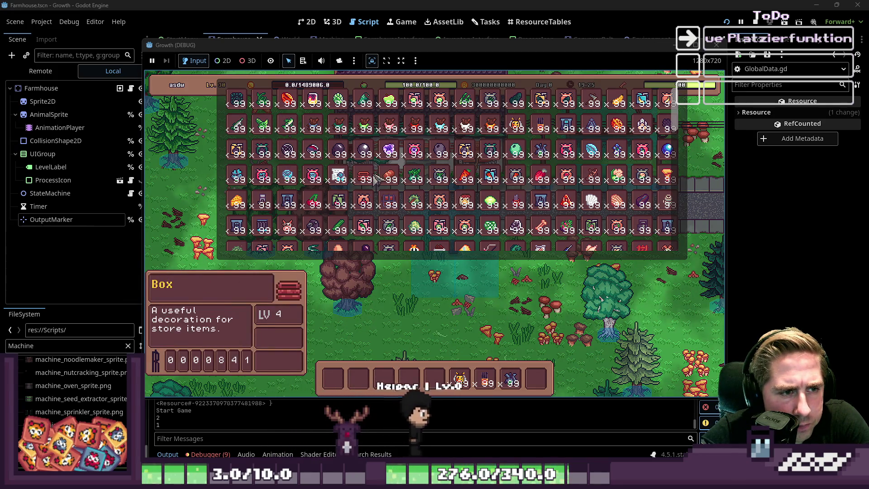
{"action": "left_click_drag", "start_coordinate": [394, 206], "coordinate": [434, 379]}
{"action": "key", "text": "i"}
Place the beehive and load it with the bee stack and Blue Freezia.
{"action": "scroll", "coordinate": [462, 316], "scroll_direction": "down", "scroll_amount": 2}
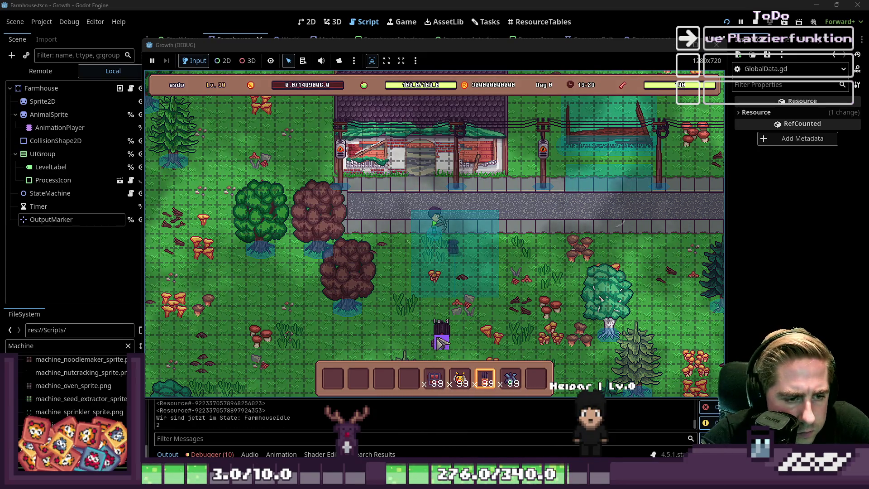
{"action": "scroll", "coordinate": [453, 335], "scroll_direction": "down", "scroll_amount": 1}
{"action": "scroll", "coordinate": [460, 334], "scroll_direction": "up", "scroll_amount": 3}
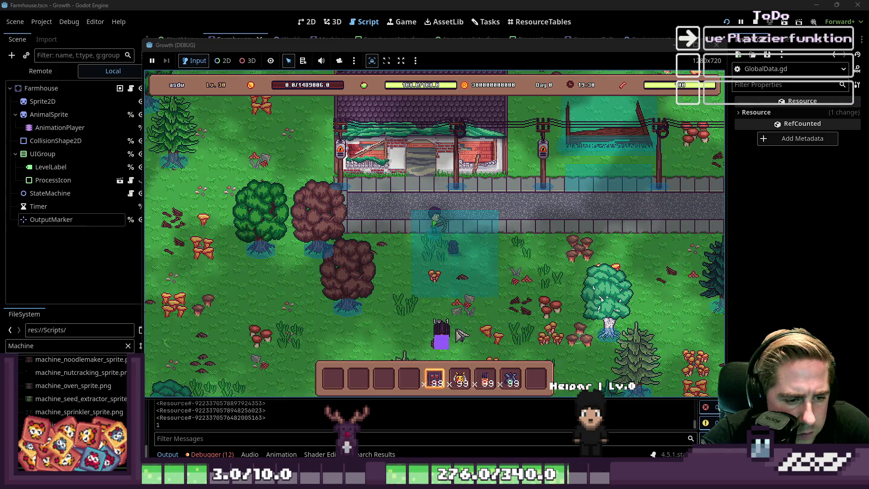
{"action": "left_click", "coordinate": [441, 346]}
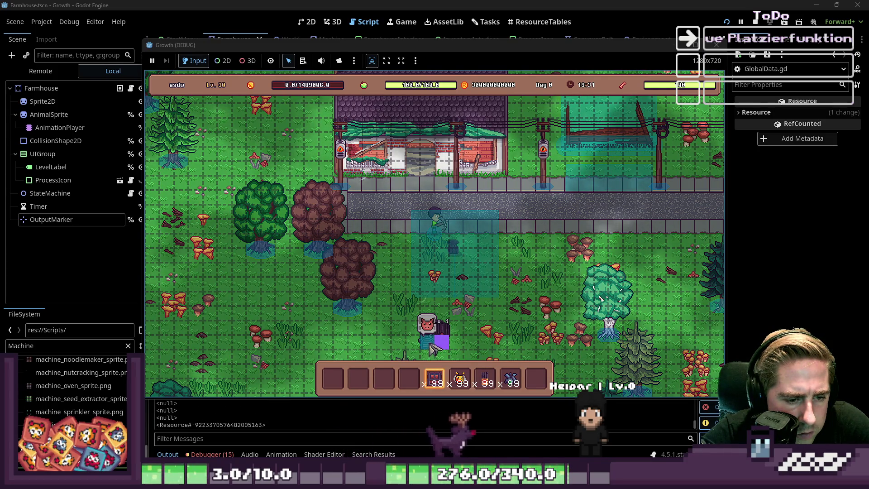
{"action": "scroll", "coordinate": [442, 346], "scroll_direction": "down", "scroll_amount": 1}
{"action": "left_click", "coordinate": [464, 345]}
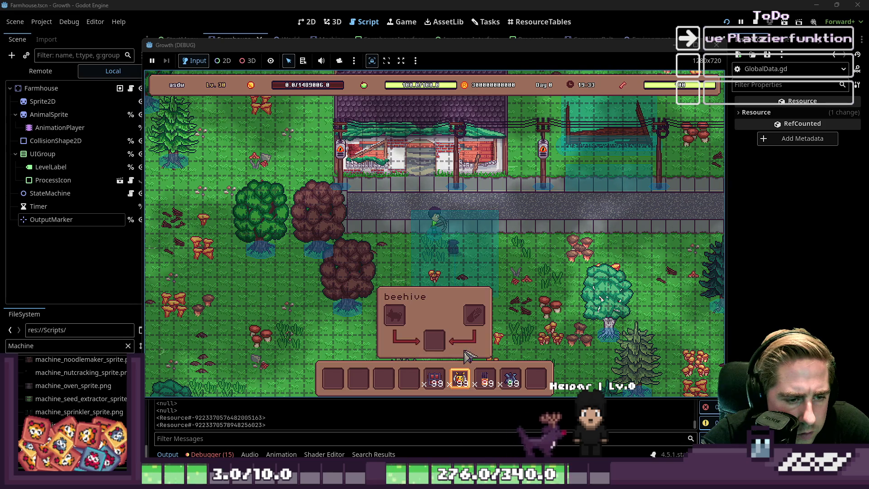
{"action": "left_click", "coordinate": [460, 378]}
{"action": "left_click", "coordinate": [516, 377]}
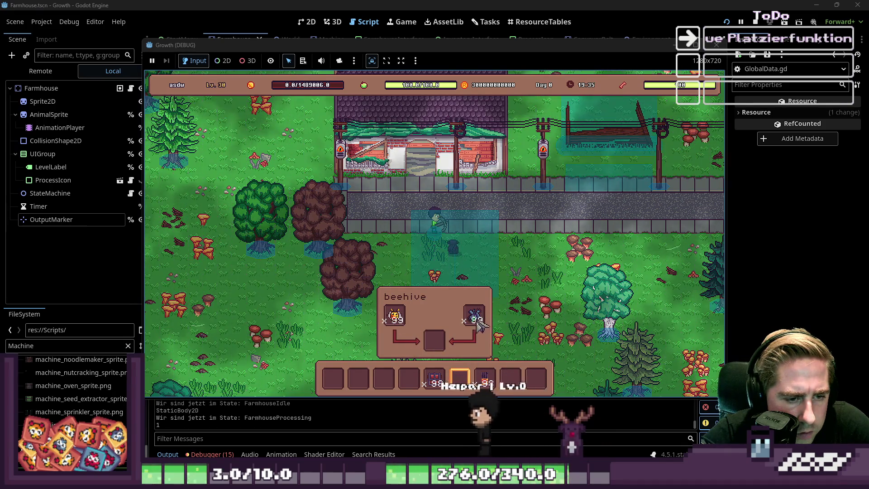
{"action": "scroll", "coordinate": [457, 321], "scroll_direction": "up", "scroll_amount": 2}
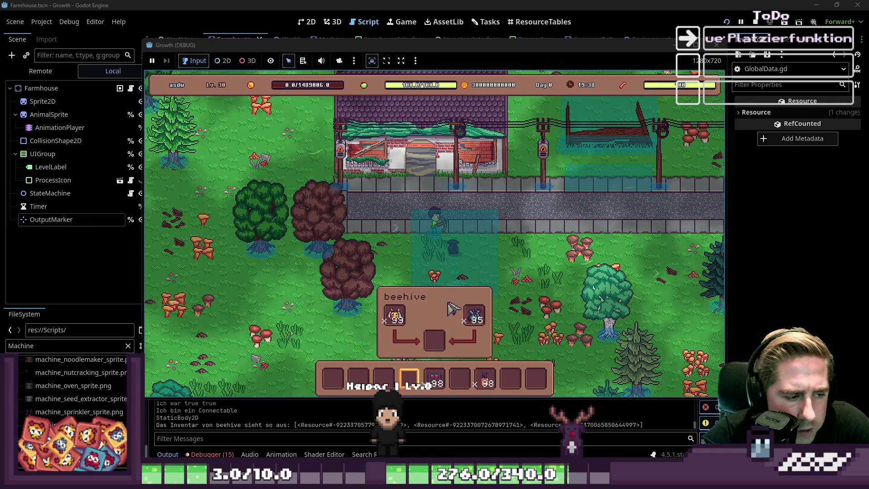
{"action": "key", "text": "i"}
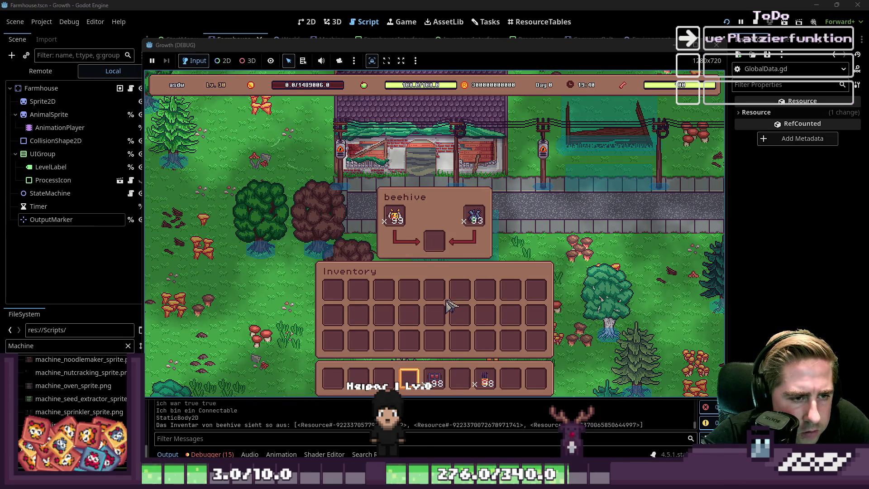
{"action": "key", "text": "i"}
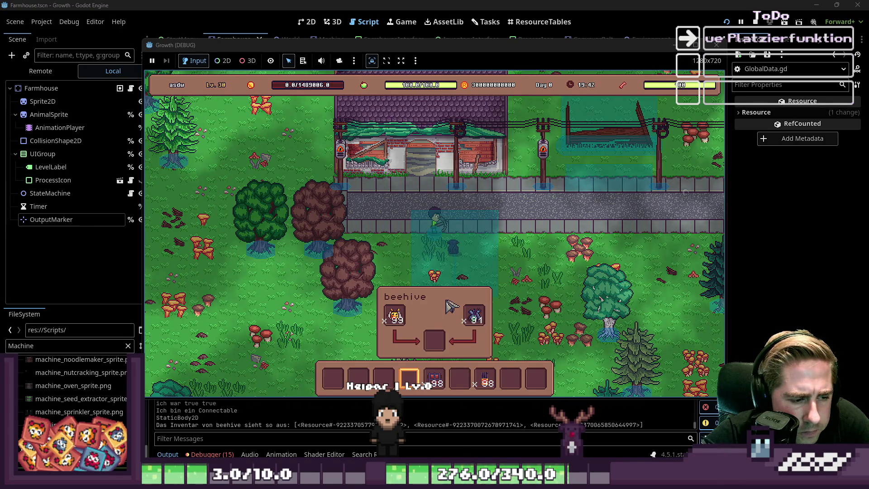
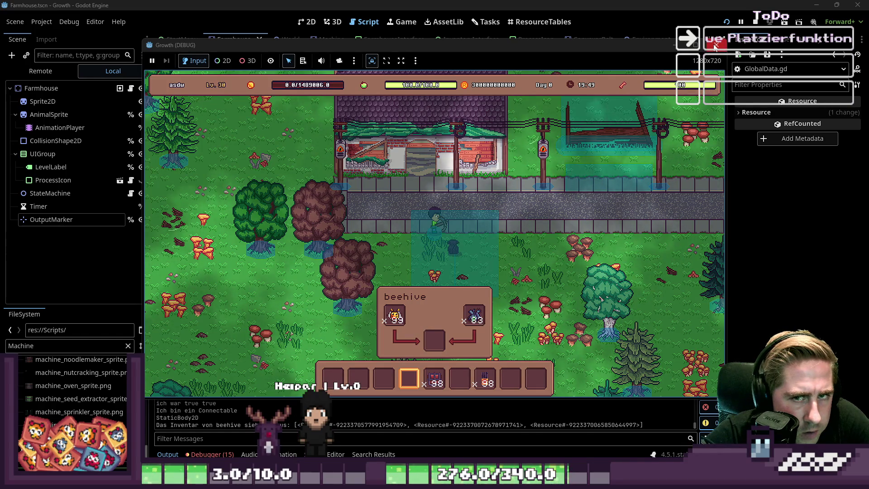
Restart the running game and begin a new game with a freshly named character.
{"action": "key", "text": "i"}
{"action": "key", "text": "i"}
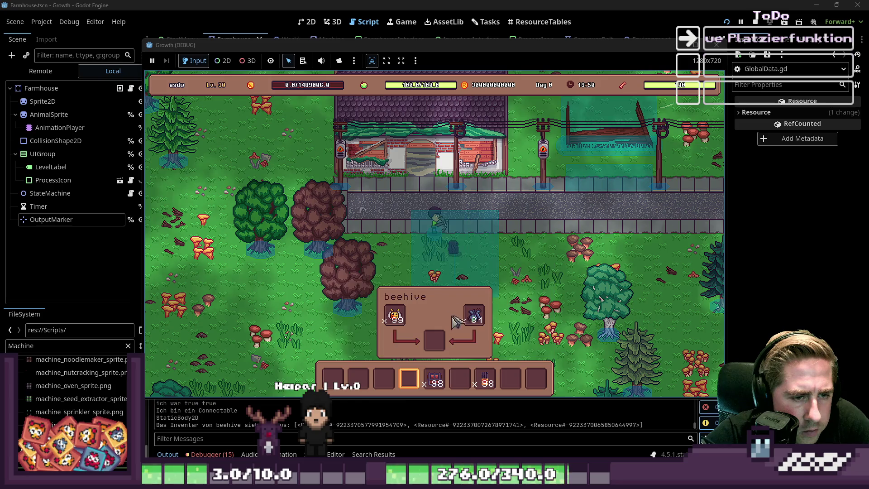
{"action": "left_click", "coordinate": [727, 20]}
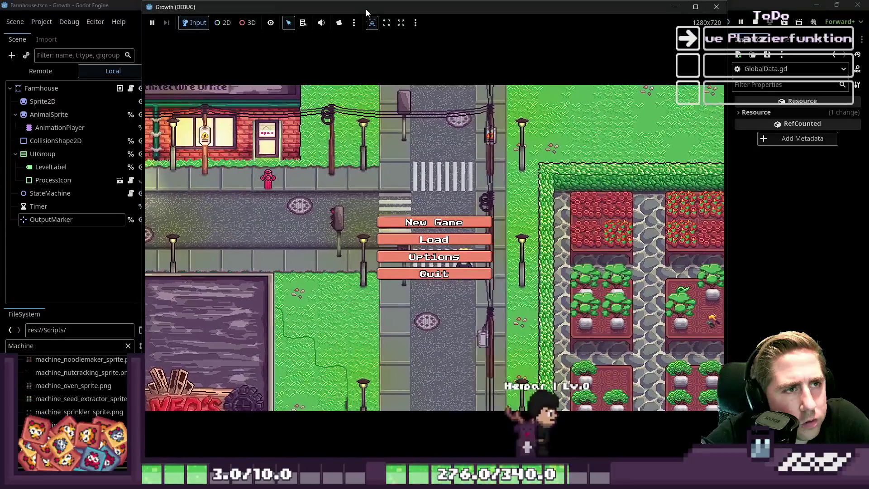
{"action": "left_click_drag", "start_coordinate": [367, 13], "coordinate": [380, 32]}
{"action": "left_click", "coordinate": [436, 192]}
{"action": "type", "text": "sda"}
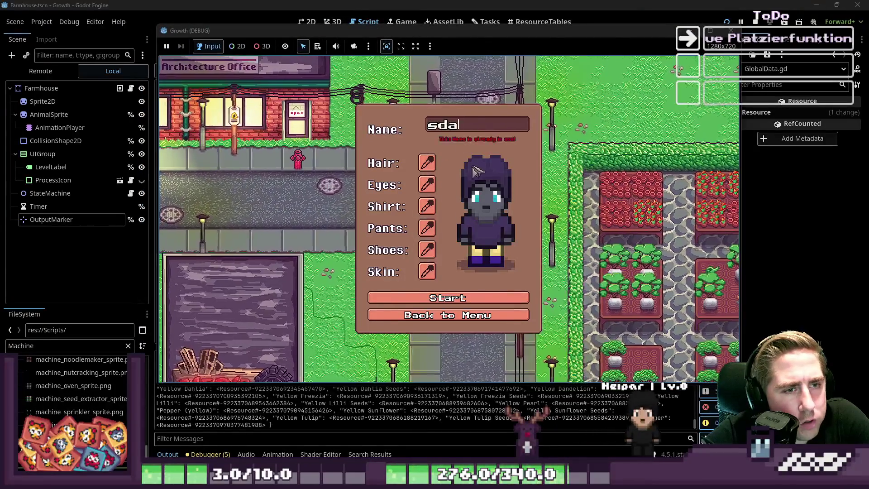
{"action": "type", "text": "rf"}
{"action": "left_click", "coordinate": [470, 290]}
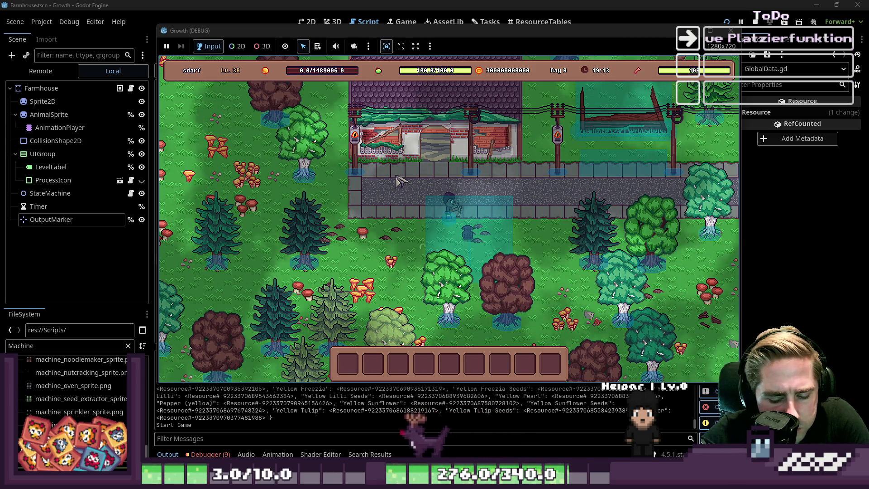
Move the beehive into hotbar slot 6, place it near the road, then select OutputMarker.
{"action": "key", "text": "i"}
{"action": "mouse_move", "coordinate": [568, 115]}
{"action": "left_mouse_down"}
{"action": "mouse_move", "coordinate": [491, 361]}
{"action": "mouse_move", "coordinate": [473, 364]}
{"action": "left_mouse_up"}
{"action": "key", "text": "i"}
{"action": "key", "text": "6"}
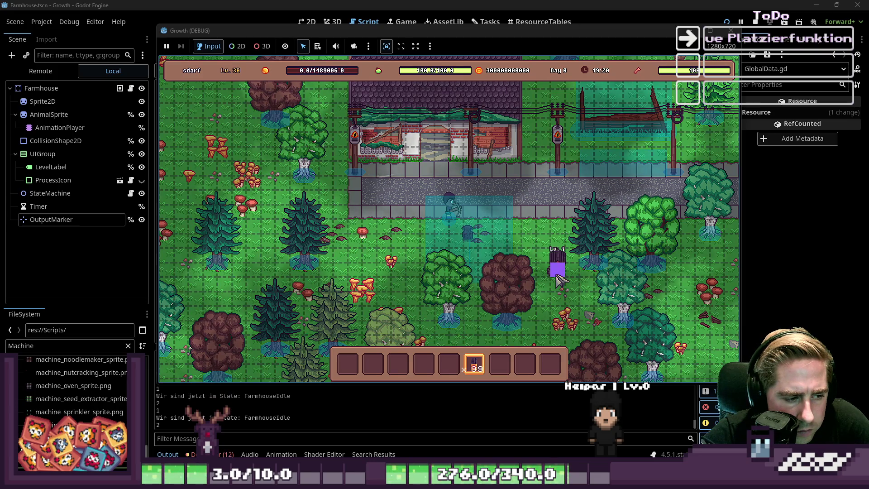
{"action": "left_click", "coordinate": [549, 249]}
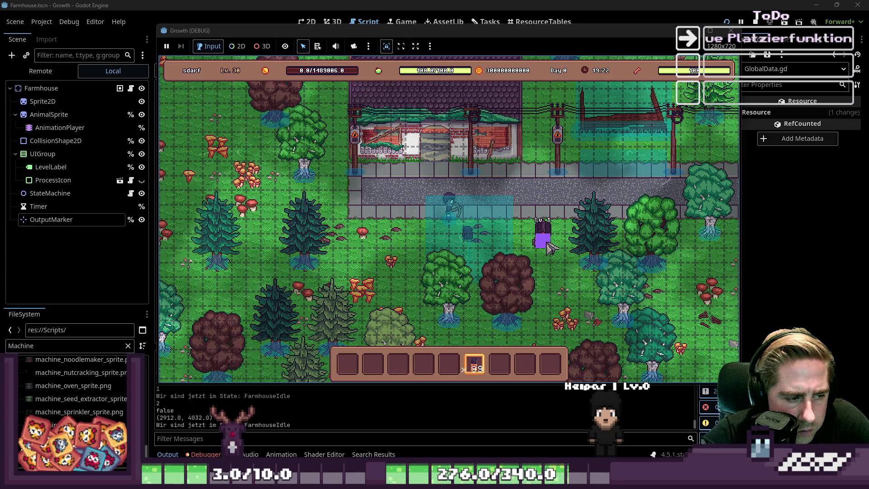
{"action": "scroll", "coordinate": [561, 274], "scroll_direction": "up", "scroll_amount": 1}
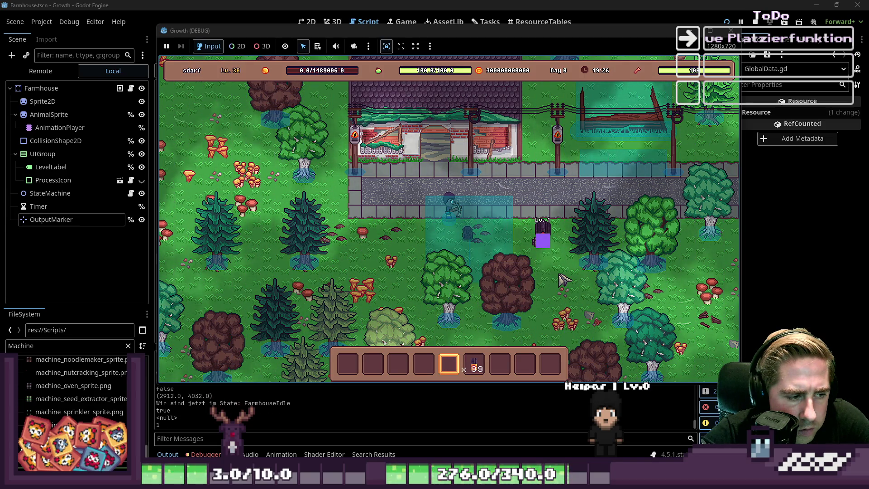
{"action": "left_click", "coordinate": [543, 249]}
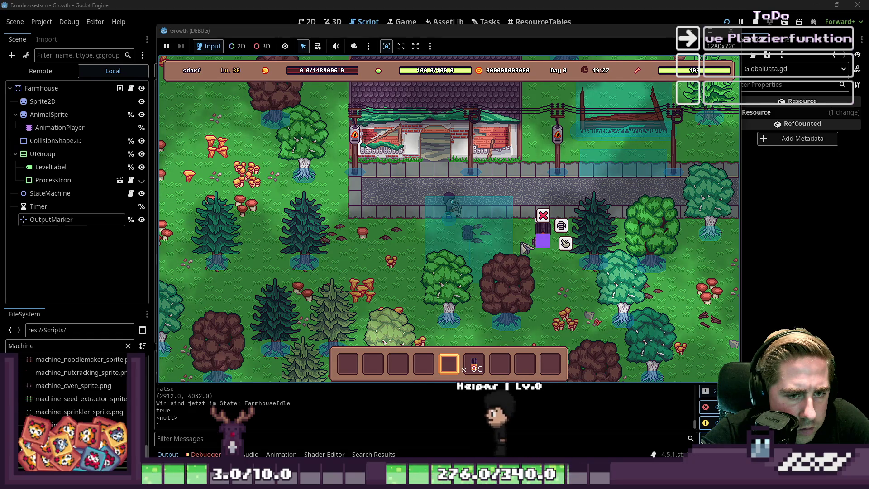
{"action": "left_click", "coordinate": [64, 220]}
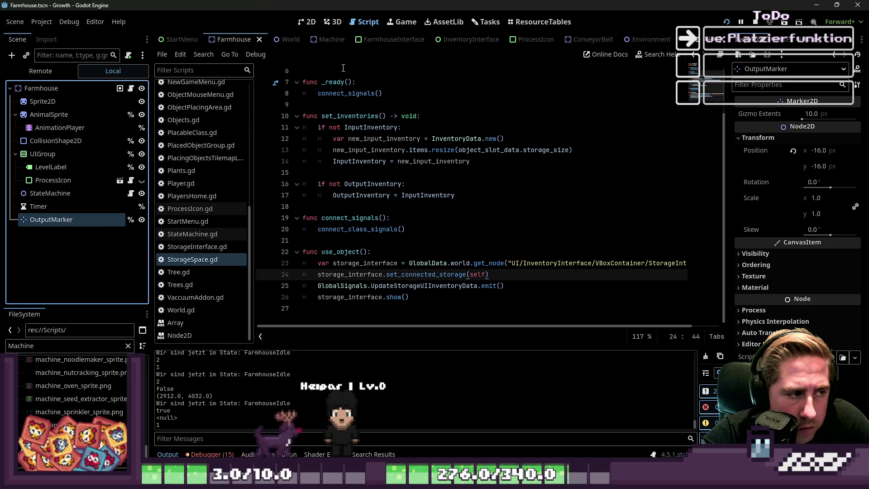
In the 2D view, add a ColorRect child under OutputMarker, replacing a mistaken TextureRect.
{"action": "key", "text": "ctrl+F1"}
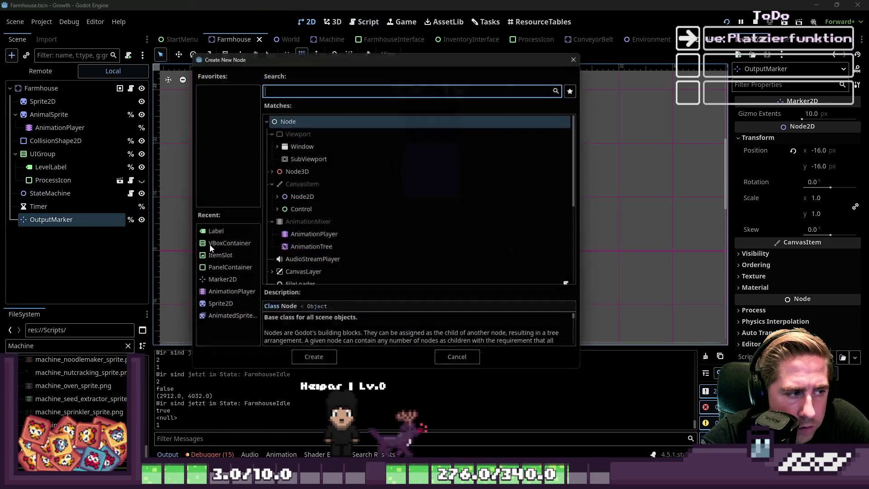
{"action": "key", "text": "ctrl+a"}
{"action": "type", "text": "Textur"}
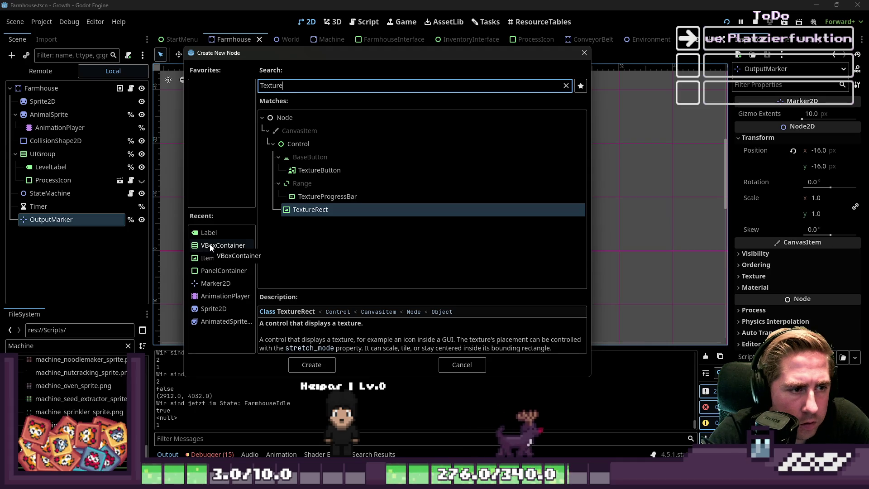
{"action": "key", "text": "Return"}
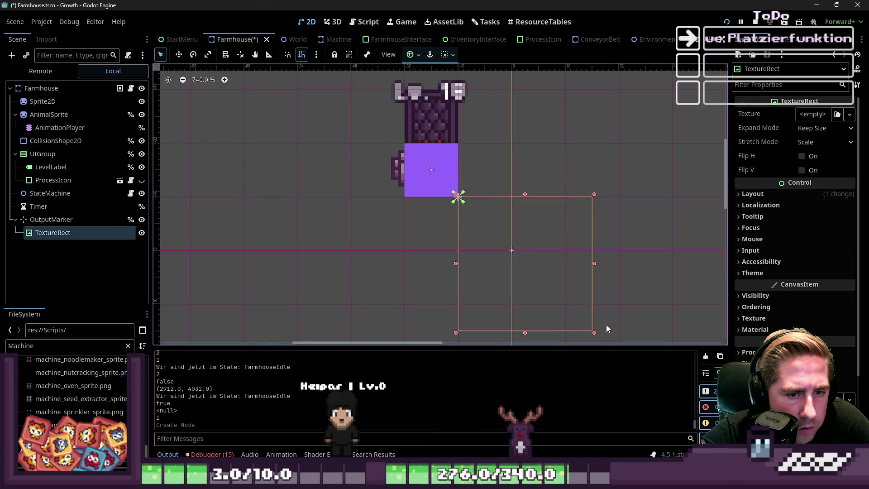
{"action": "key", "text": "ctrl+z"}
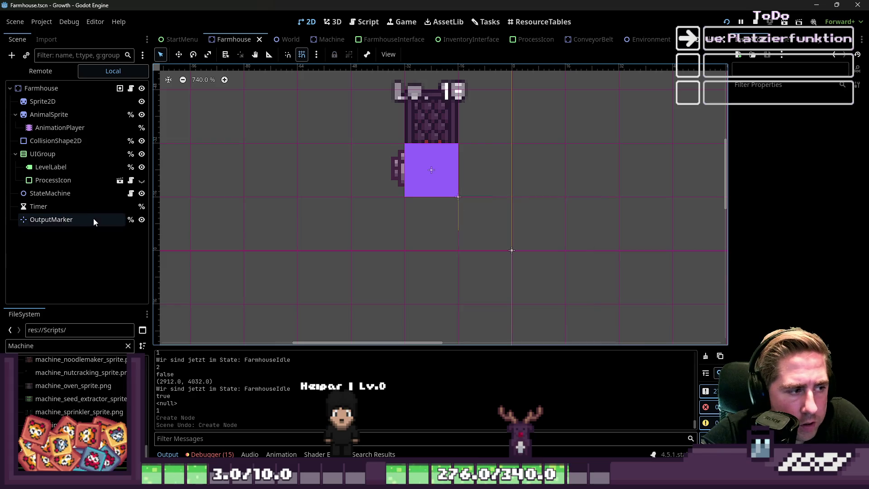
{"action": "left_click", "coordinate": [83, 223]}
{"action": "key", "text": "ctrl+a"}
{"action": "type", "text": "Col"}
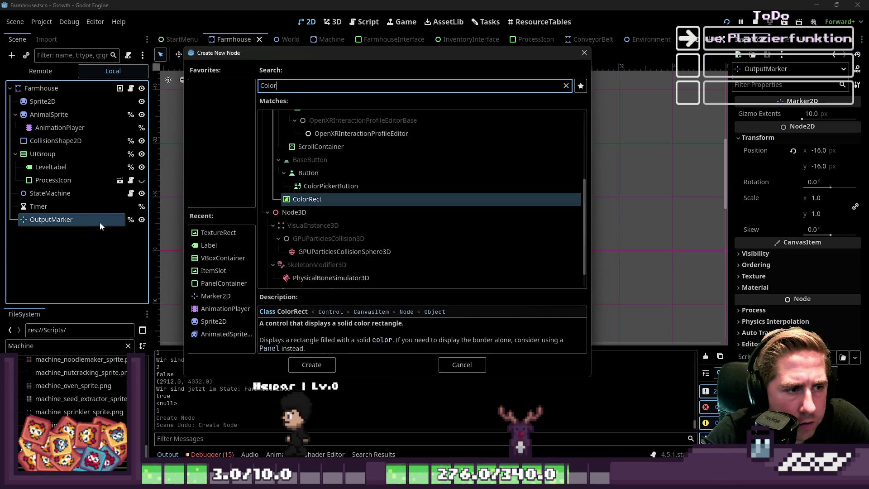
{"action": "key", "text": "Return"}
Shrink the ColorRect to a tiny 2x2 square centred at (-1, -1).
{"action": "mouse_move", "coordinate": [595, 334]}
{"action": "left_mouse_down"}
{"action": "mouse_move", "coordinate": [470, 223]}
{"action": "mouse_move", "coordinate": [512, 251]}
{"action": "left_mouse_up"}
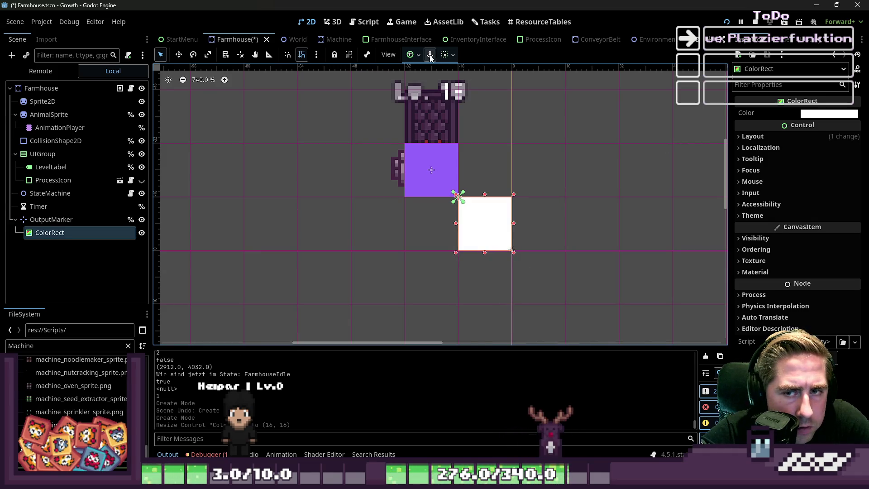
{"action": "scroll", "coordinate": [467, 197], "scroll_direction": "up", "scroll_amount": 5}
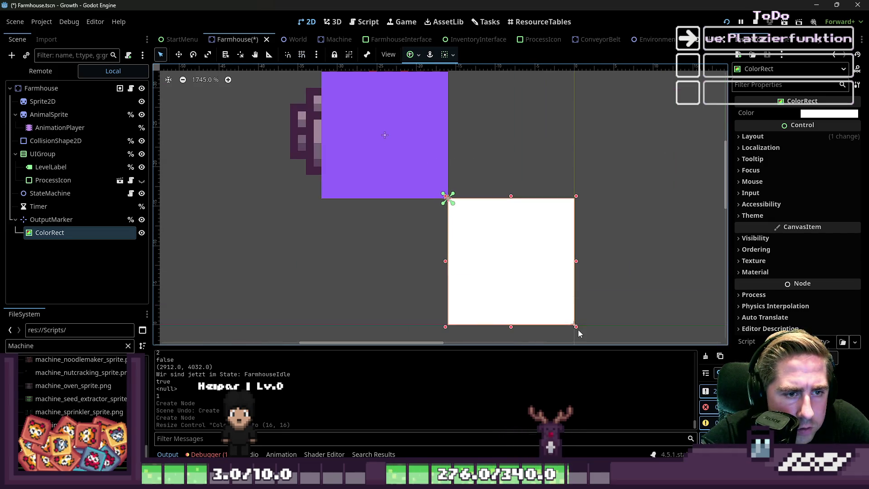
{"action": "mouse_move", "coordinate": [576, 327]}
{"action": "left_mouse_down"}
{"action": "mouse_move", "coordinate": [473, 209]}
{"action": "mouse_move", "coordinate": [404, 174]}
{"action": "left_mouse_up"}
{"action": "scroll", "coordinate": [457, 203], "scroll_direction": "up", "scroll_amount": 5}
{"action": "left_click", "coordinate": [512, 255]}
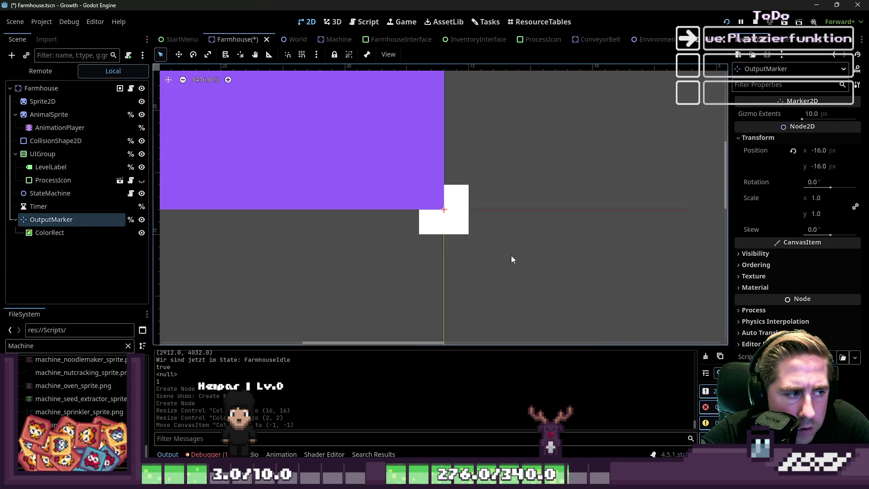
{"action": "scroll", "coordinate": [481, 261], "scroll_direction": "down", "scroll_amount": 3}
Try moving OutputMarker, undo the move, and save the Farmhouse scene.
{"action": "left_click", "coordinate": [51, 219]}
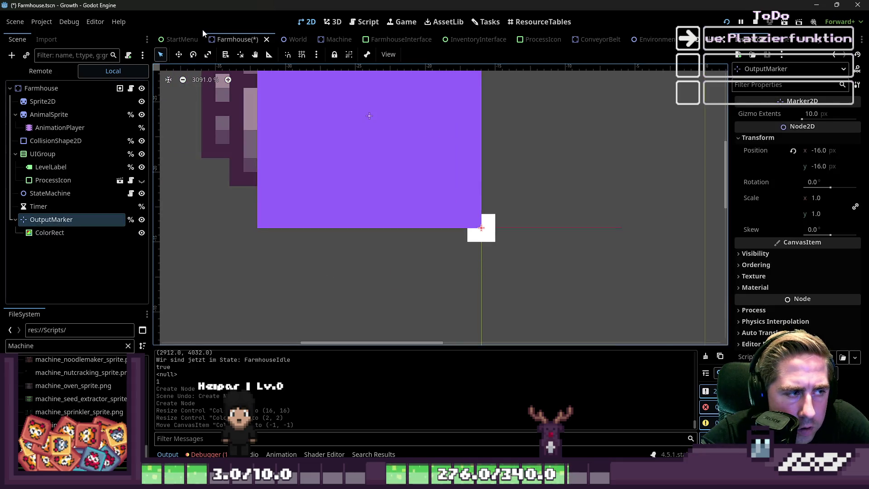
{"action": "key", "text": "w"}
{"action": "mouse_move", "coordinate": [475, 266]}
{"action": "left_mouse_down"}
{"action": "mouse_move", "coordinate": [145, 204]}
{"action": "mouse_move", "coordinate": [394, 213]}
{"action": "left_mouse_up"}
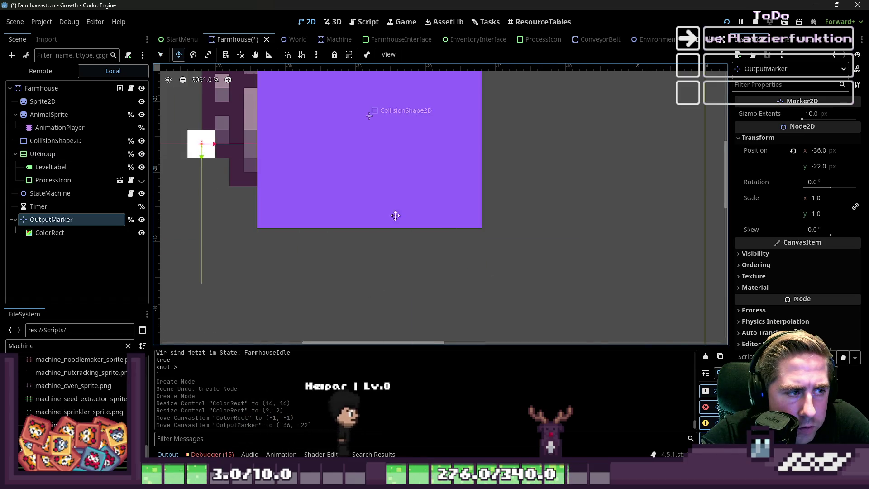
{"action": "key", "text": "ctrl+z"}
{"action": "scroll", "coordinate": [521, 263], "scroll_direction": "down", "scroll_amount": 4}
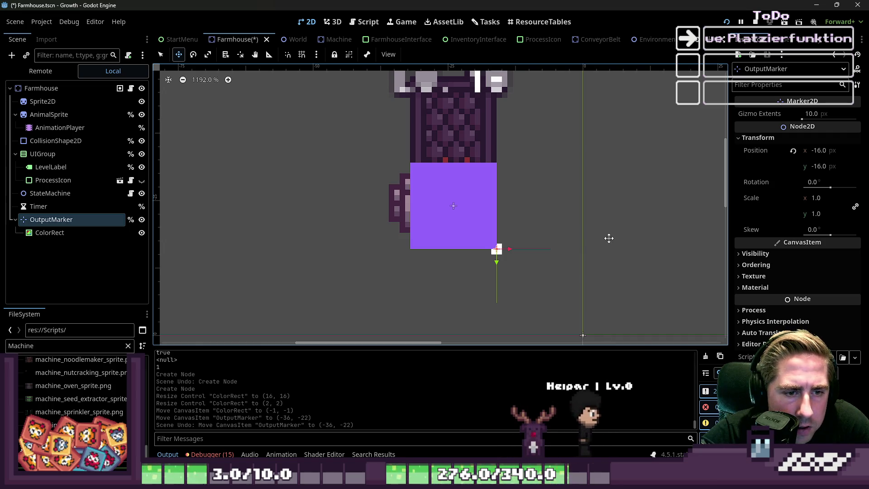
{"action": "key", "text": "ctrl+s"}
Copy the marked OutputMarker and delete the old OutputMarker in the Machine scene.
{"action": "left_click", "coordinate": [64, 233]}
{"action": "left_click", "coordinate": [122, 219]}
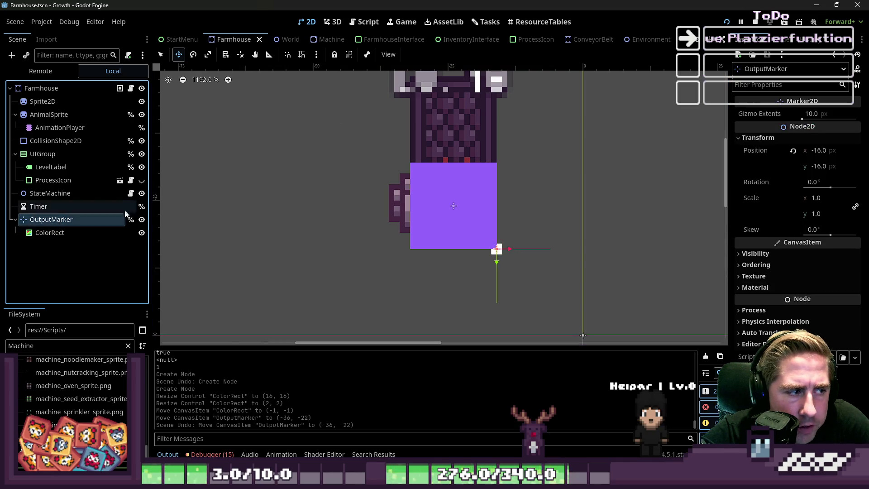
{"action": "left_click", "coordinate": [324, 40]}
{"action": "left_click_drag", "start_coordinate": [55, 193], "coordinate": [107, 180]}
{"action": "key", "text": "Delete"}
Paste the marked OutputMarker into Machine, lower it to (-16, 0), and save.
{"action": "key", "text": "Return"}
{"action": "key", "text": "ctrl+v"}
{"action": "key", "text": "ctrl+s"}
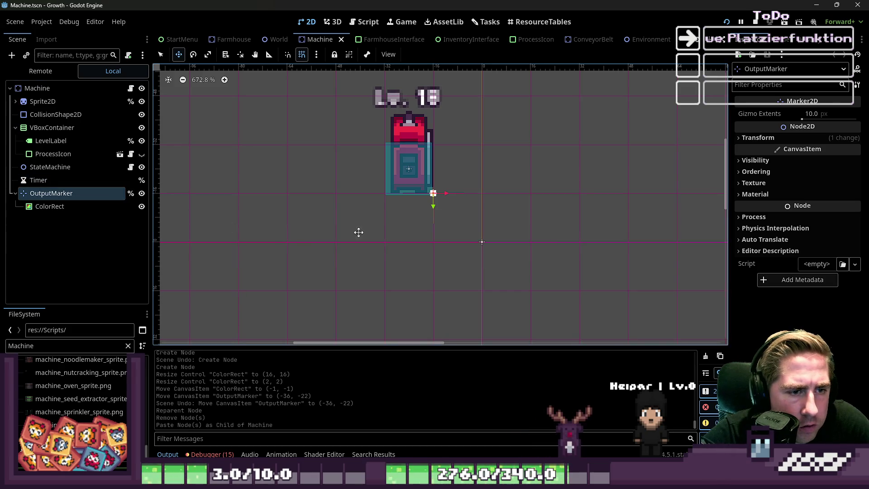
{"action": "scroll", "coordinate": [380, 207], "scroll_direction": "up", "scroll_amount": 5}
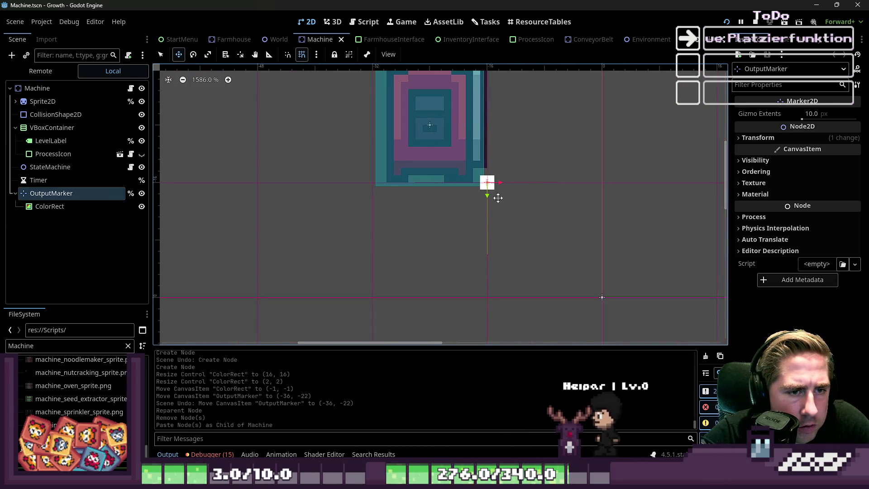
{"action": "scroll", "coordinate": [344, 198], "scroll_direction": "down", "scroll_amount": 1}
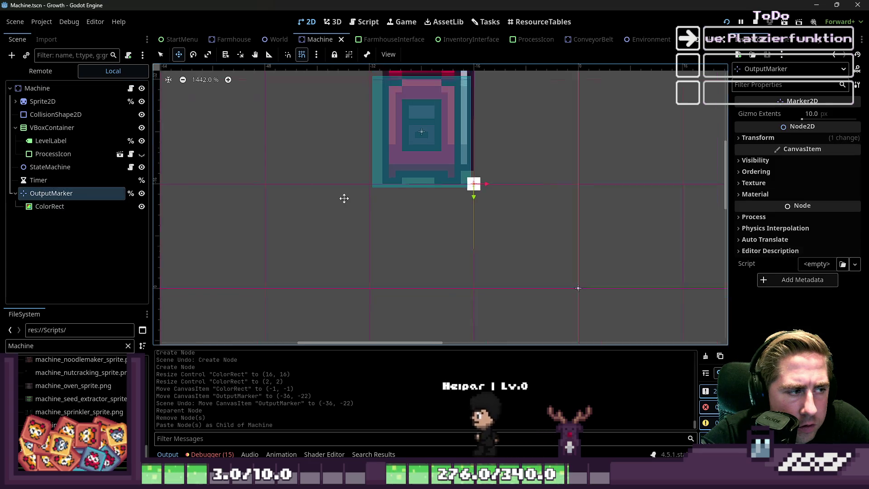
{"action": "scroll", "coordinate": [344, 198], "scroll_direction": "down", "scroll_amount": 3}
{"action": "left_click_drag", "start_coordinate": [414, 211], "coordinate": [412, 254]}
{"action": "scroll", "coordinate": [409, 243], "scroll_direction": "down", "scroll_amount": 5}
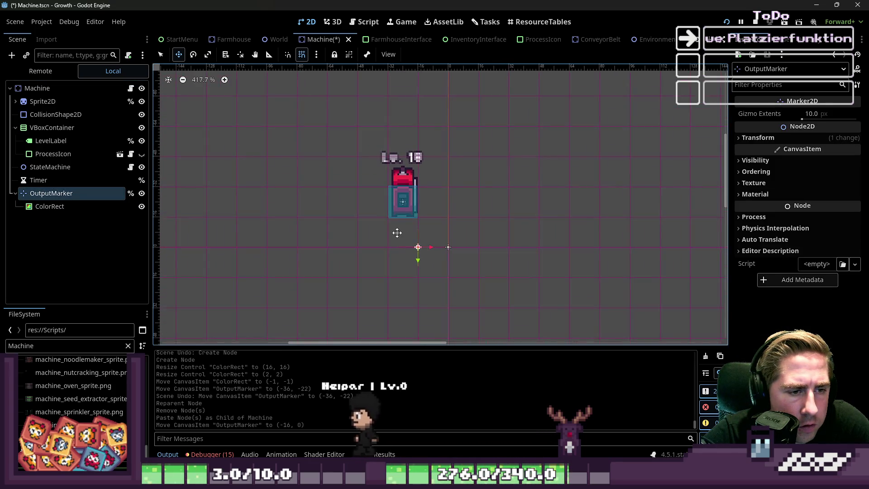
{"action": "key", "text": "ctrl+s"}
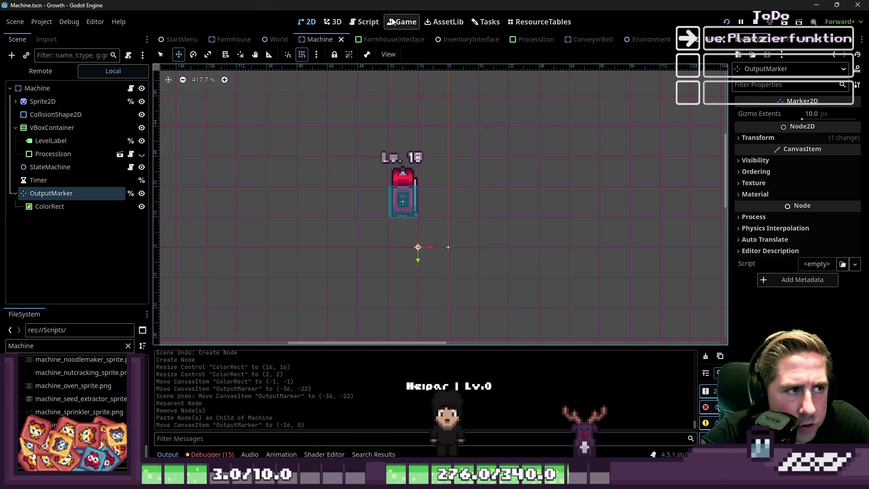
In StorageSpace, replace the old OutputMarker with the pasted marked one under the root.
{"action": "left_click", "coordinate": [510, 39]}
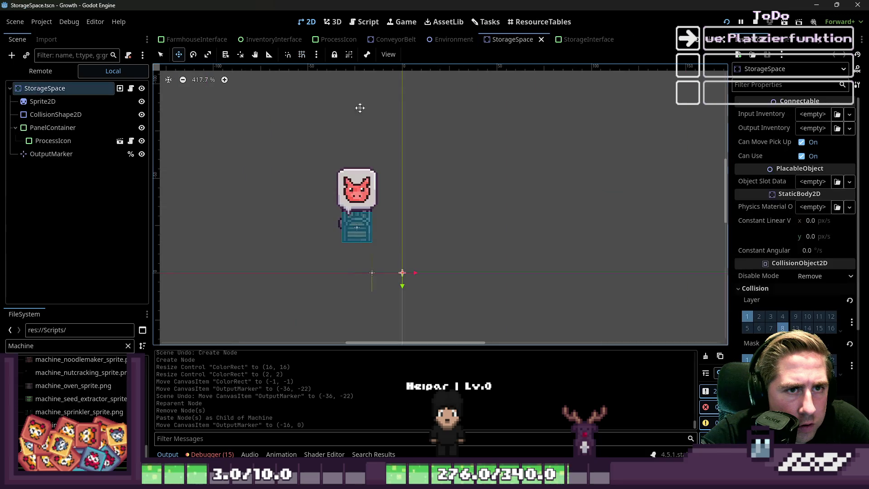
{"action": "left_click", "coordinate": [94, 154]}
{"action": "key", "text": "Delete"}
{"action": "left_click", "coordinate": [86, 89]}
{"action": "key", "text": "ctrl+v"}
{"action": "scroll", "coordinate": [269, 239], "scroll_direction": "up", "scroll_amount": 3}
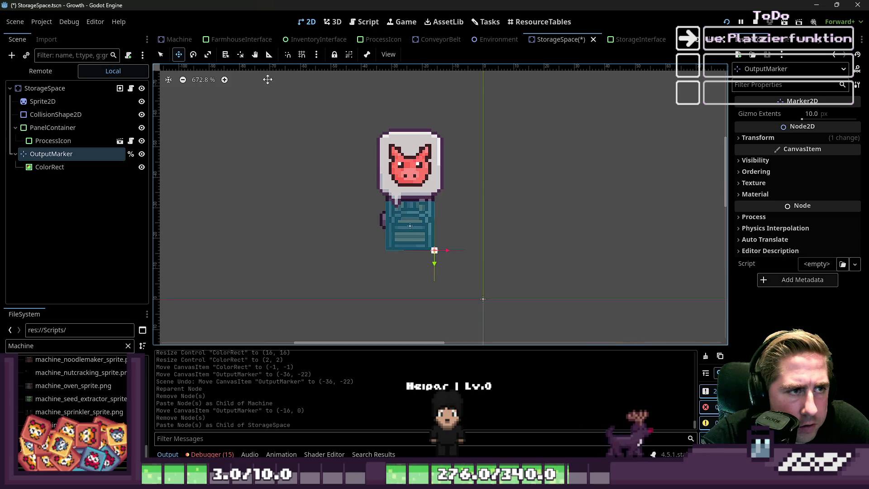
With grid snapping on, move StorageSpace's marker to (-16, 0), save, and run with F5.
{"action": "left_click", "coordinate": [301, 55]}
{"action": "scroll", "coordinate": [388, 295], "scroll_direction": "up", "scroll_amount": 4}
{"action": "left_click_drag", "start_coordinate": [448, 239], "coordinate": [446, 305]}
{"action": "scroll", "coordinate": [417, 244], "scroll_direction": "down", "scroll_amount": 2}
{"action": "key", "text": "ctrl+s"}
{"action": "key", "text": "F5"}
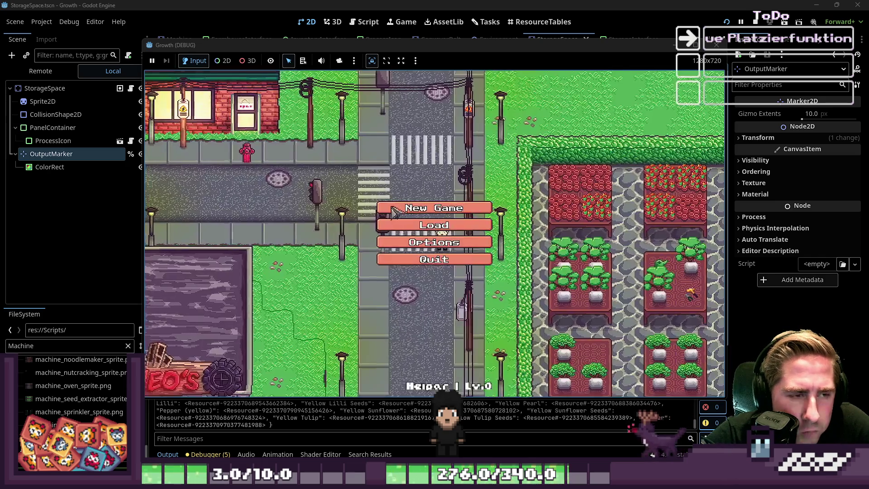
Start a new Growth game with a new character and check the inventory.
{"action": "left_click", "coordinate": [434, 211]}
{"action": "left_click", "coordinate": [441, 144]}
{"action": "type", "text": "qwedsa"}
{"action": "left_click", "coordinate": [438, 310]}
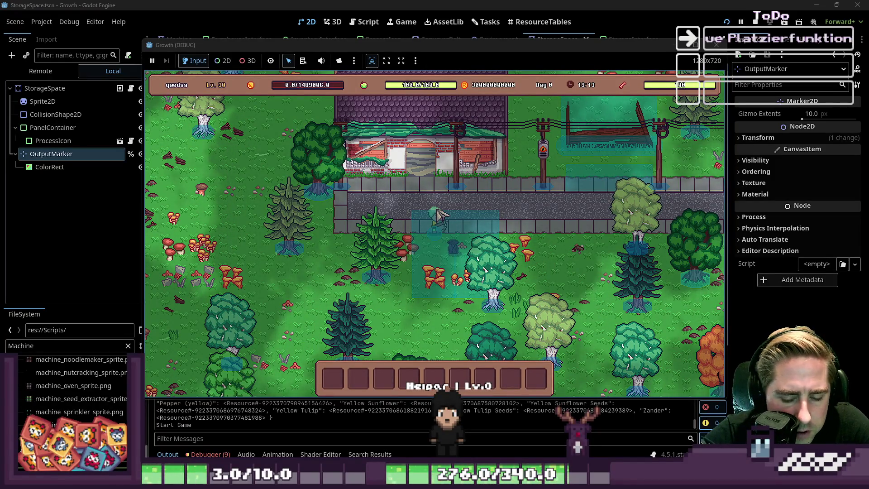
{"action": "key", "text": "i"}
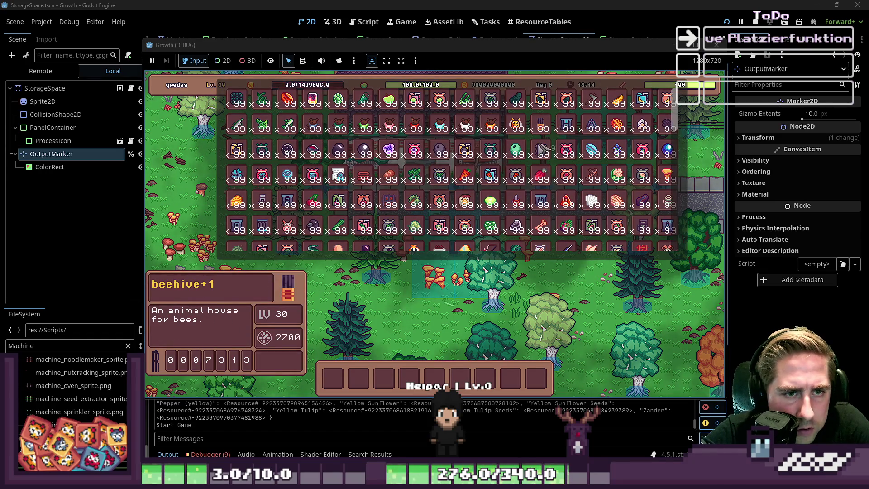
{"action": "key", "text": "i"}
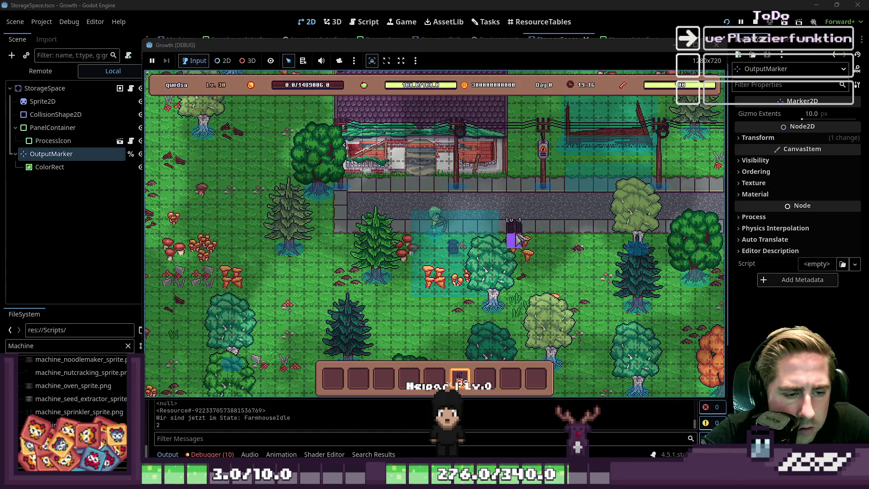
Place a purple machine, remove it with a right-click, then walk around switching hotbar slots.
{"action": "left_click", "coordinate": [561, 305]}
{"action": "key", "text": "8"}
{"action": "key", "text": "3"}
{"action": "right_click", "coordinate": [559, 292]}
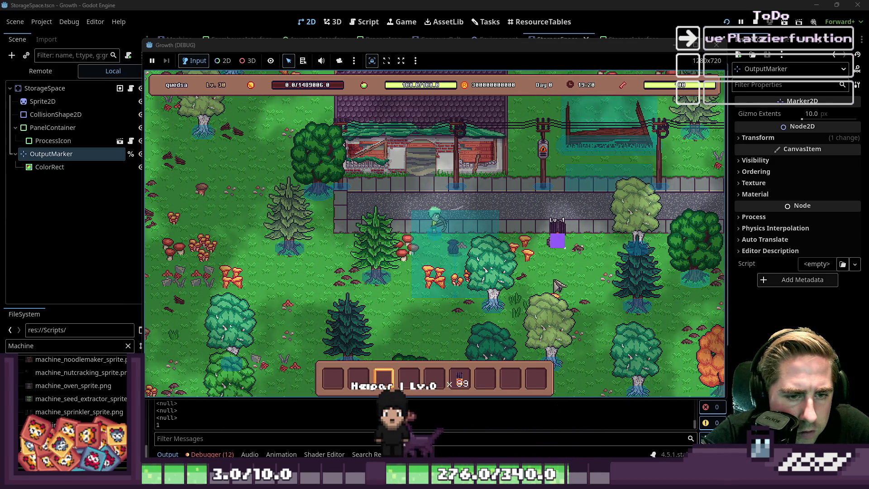
{"action": "key", "text": "d"}
{"action": "key", "text": "s"}
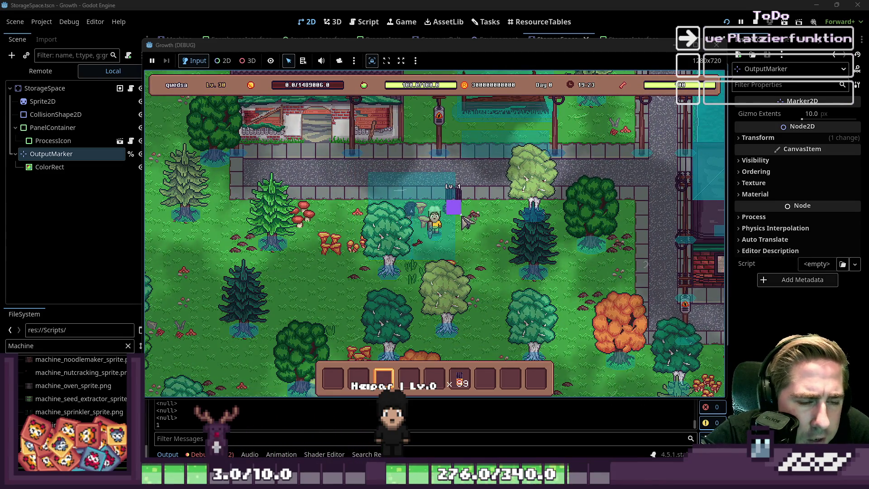
{"action": "key", "text": "s"}
{"action": "key", "text": "a"}
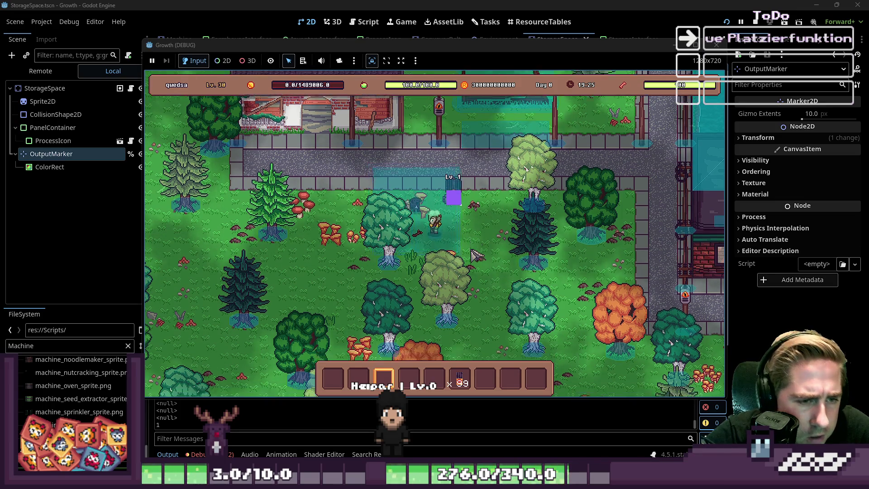
{"action": "key", "text": "9"}
{"action": "key", "text": "7"}
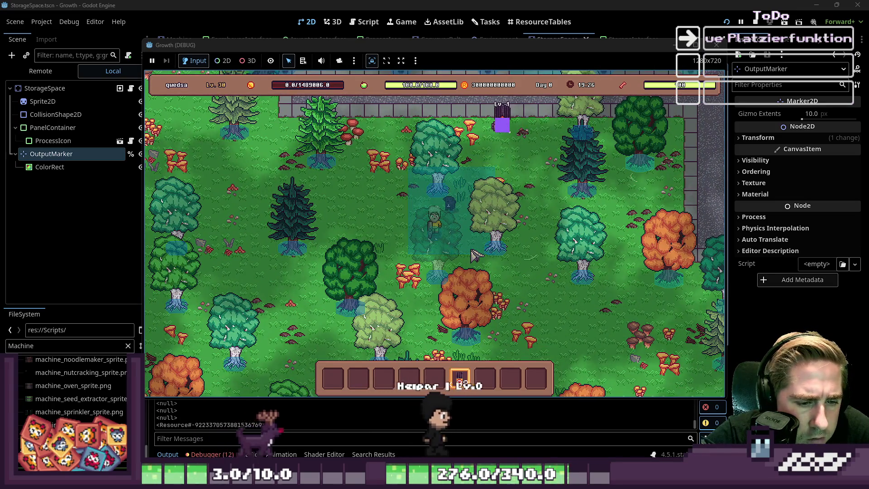
{"action": "key", "text": "8"}
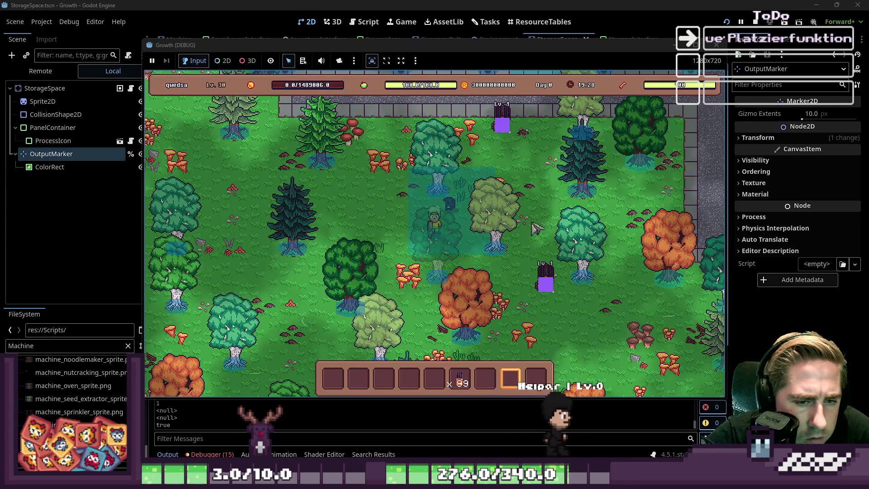
Stop the debug run and reopen the Machine scene.
{"action": "left_click", "coordinate": [720, 46]}
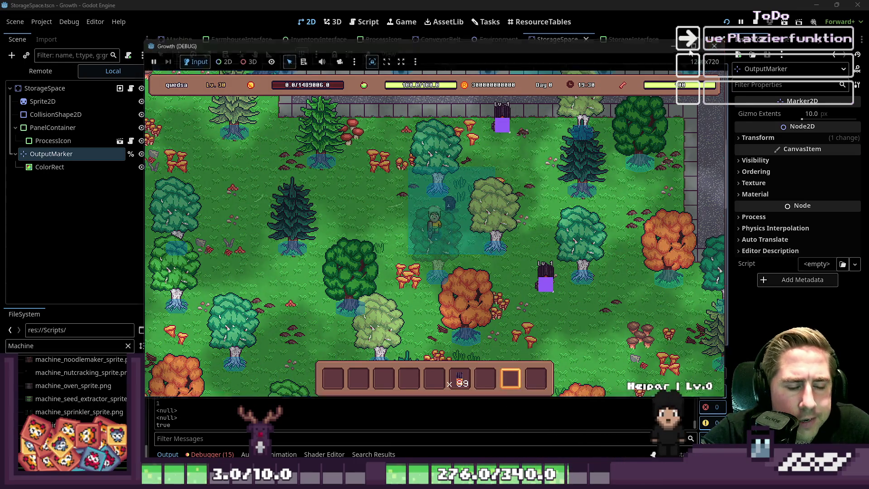
{"action": "left_click", "coordinate": [183, 39]}
{"action": "left_click", "coordinate": [184, 40]}
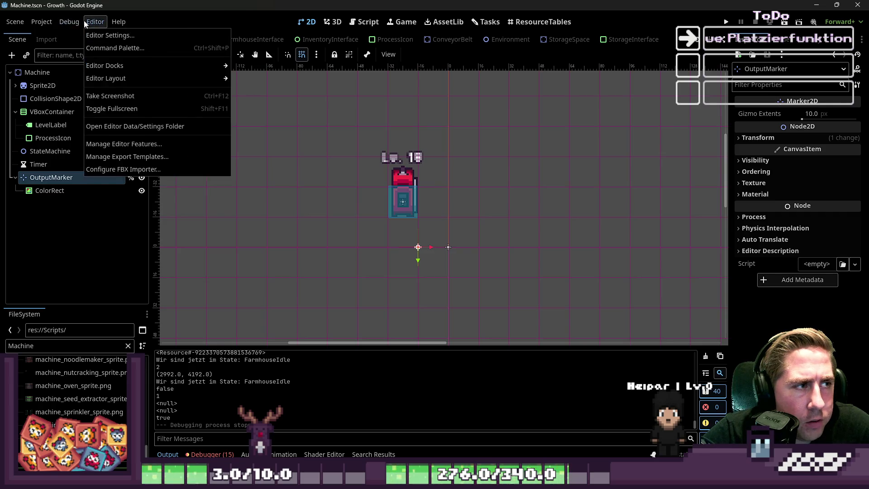
In Machine.gd, inspect rotate_object's OutputMarker position line using GlobalData.possible_directions.
{"action": "left_click", "coordinate": [390, 134]}
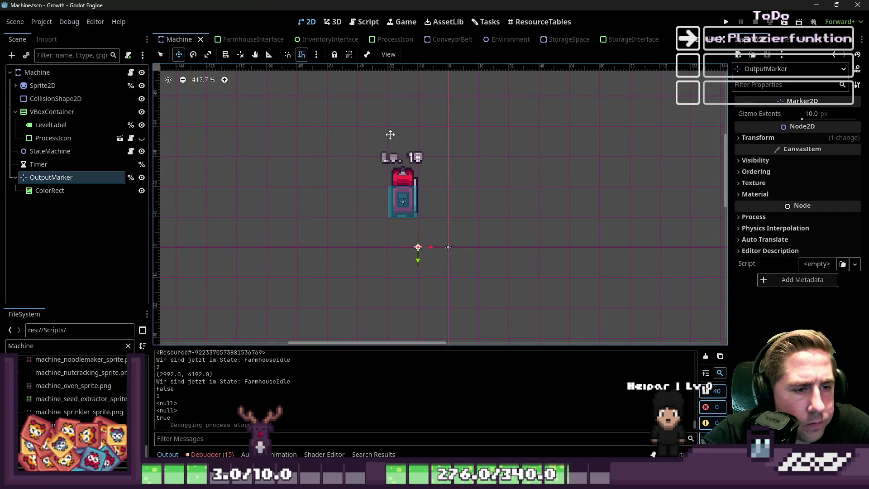
{"action": "left_click", "coordinate": [130, 72]}
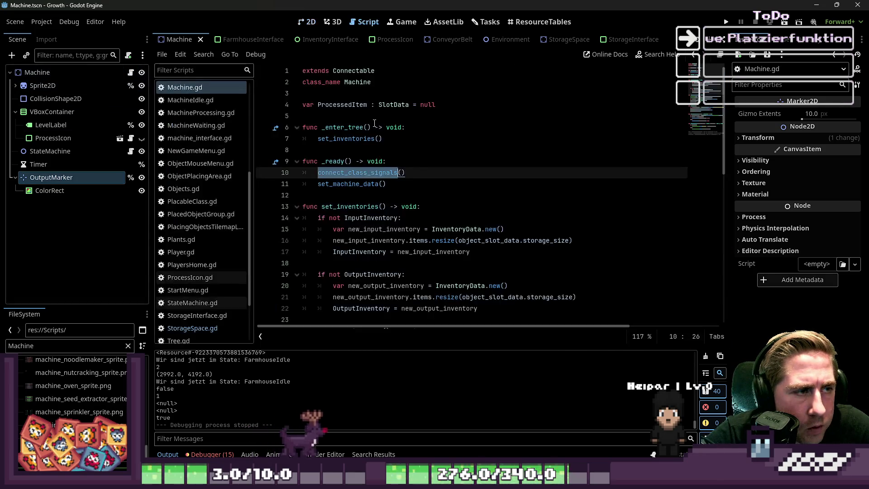
{"action": "left_click", "coordinate": [352, 70], "text": "ctrl"}
{"action": "scroll", "coordinate": [346, 270], "scroll_direction": "down", "scroll_amount": 3}
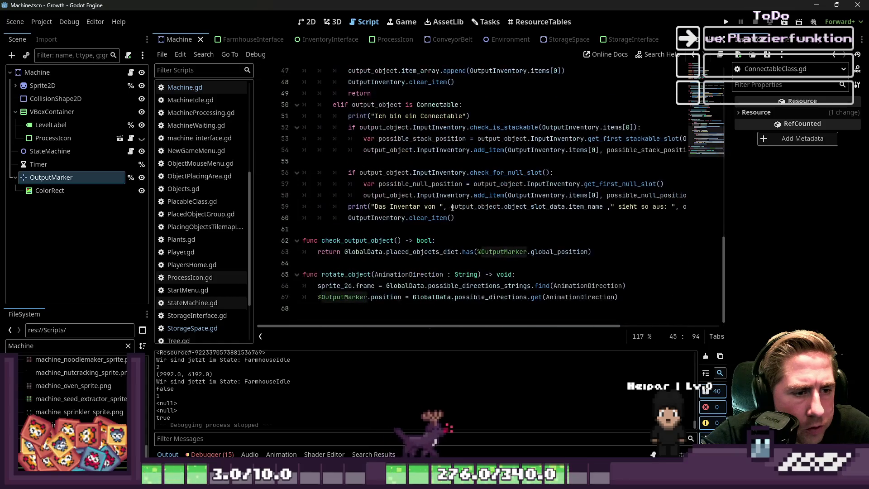
{"action": "left_click", "coordinate": [345, 285]}
{"action": "left_click", "coordinate": [344, 297]}
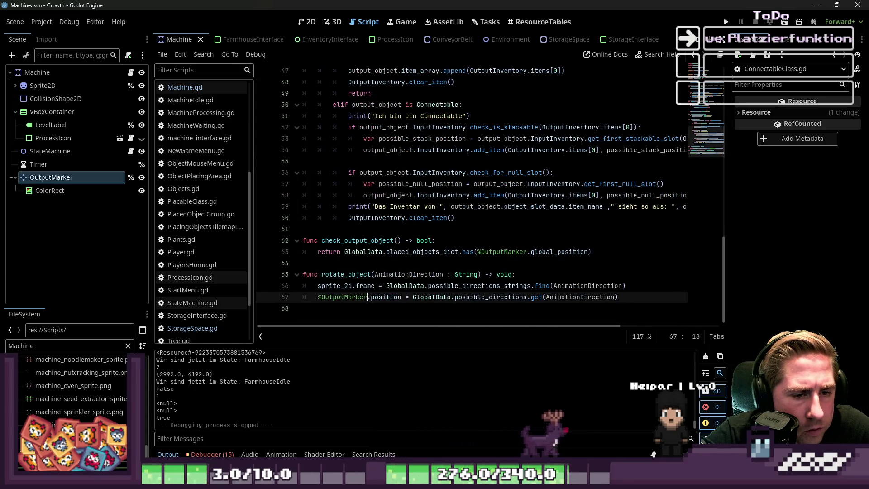
{"action": "double_click", "coordinate": [504, 297]}
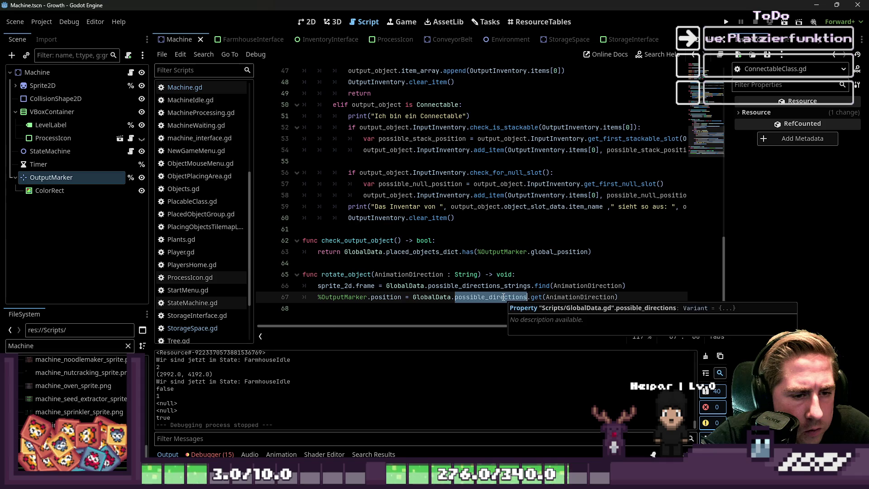
{"action": "left_click", "coordinate": [520, 282]}
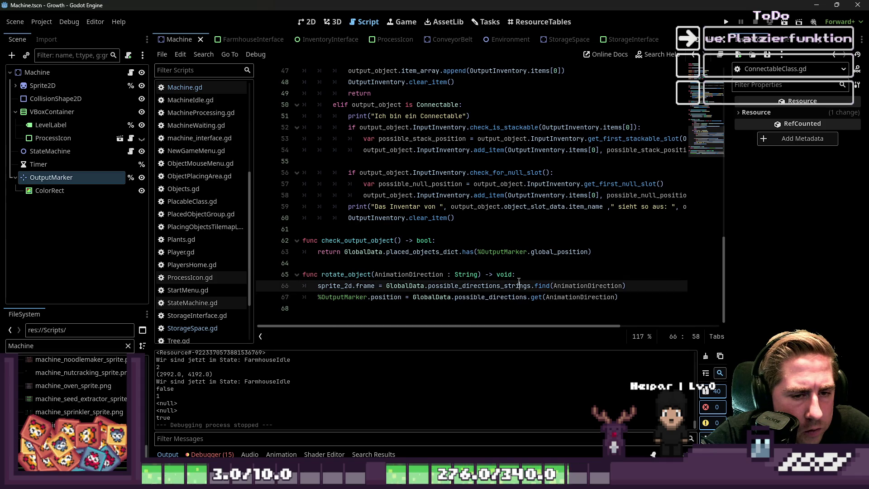
{"action": "double_click", "coordinate": [468, 296]}
{"action": "left_click", "coordinate": [345, 275]}
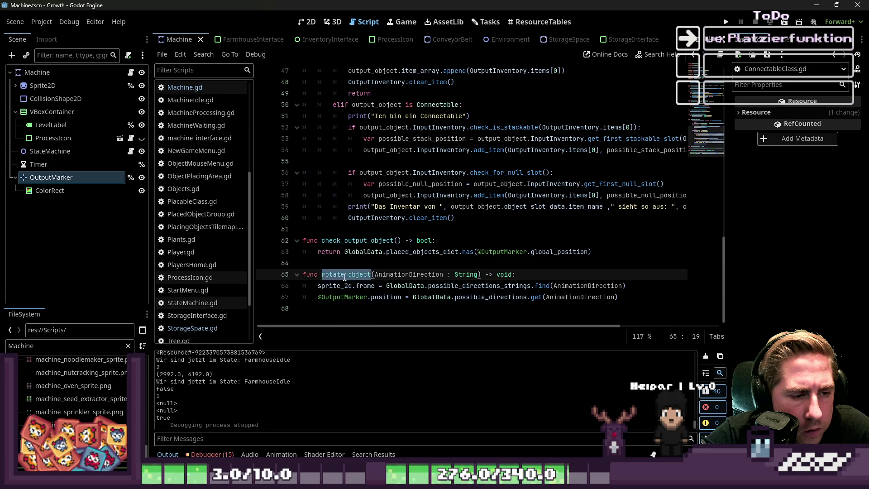
{"action": "left_click", "coordinate": [502, 298]}
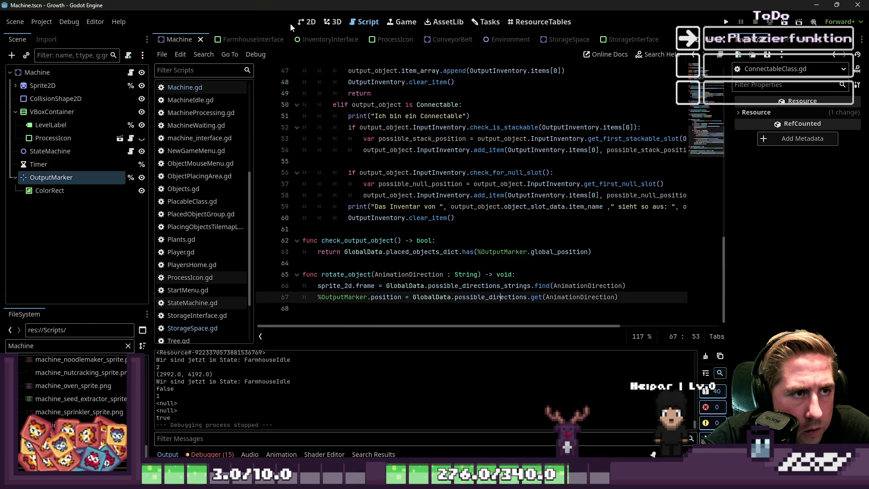
Check the Machine's OutputMarker in the 2D view, leaving it at the origin.
{"action": "left_click", "coordinate": [308, 22]}
{"action": "scroll", "coordinate": [435, 240], "scroll_direction": "up", "scroll_amount": 5}
{"action": "mouse_move", "coordinate": [412, 243]}
{"action": "left_mouse_down"}
{"action": "mouse_move", "coordinate": [425, 169]}
{"action": "mouse_move", "coordinate": [429, 216]}
{"action": "left_mouse_up"}
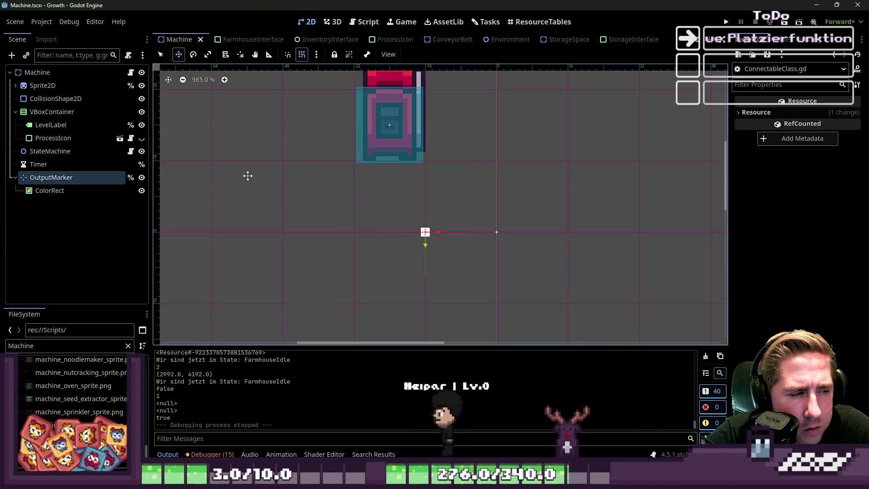
{"action": "left_click", "coordinate": [86, 176]}
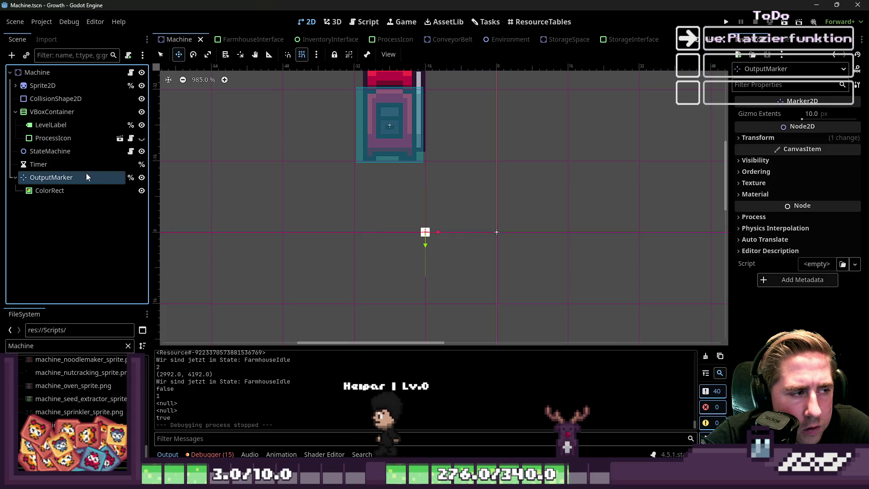
Back in Machine.gd, follow possible_directions to its declaration in GlobalData.gd.
{"action": "left_click", "coordinate": [333, 22]}
{"action": "left_click", "coordinate": [366, 21]}
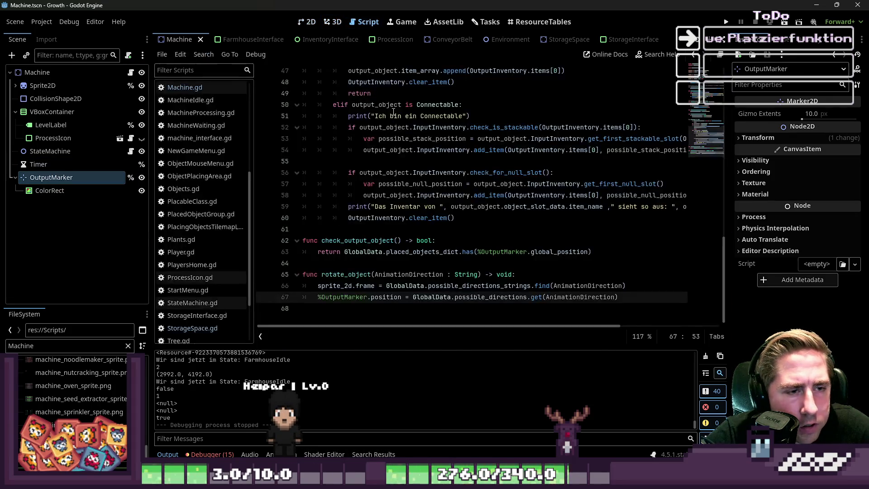
{"action": "left_click", "coordinate": [577, 300], "text": "ctrl"}
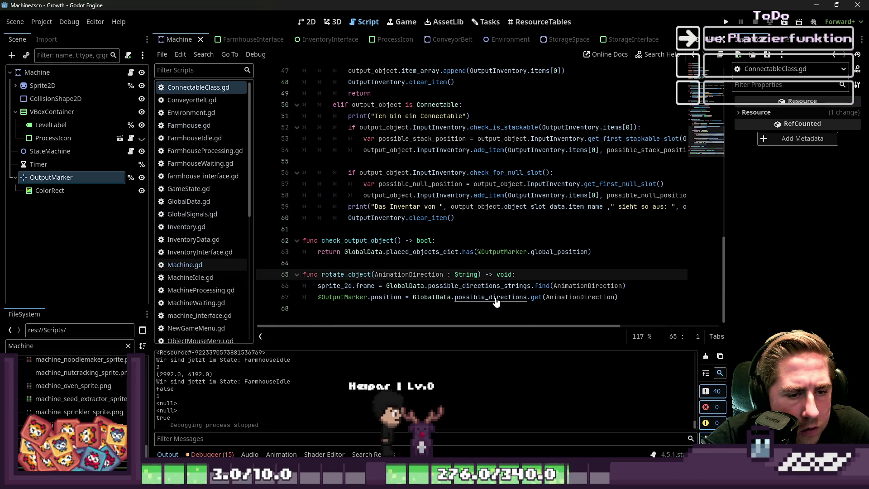
{"action": "left_click", "coordinate": [527, 299], "text": "ctrl"}
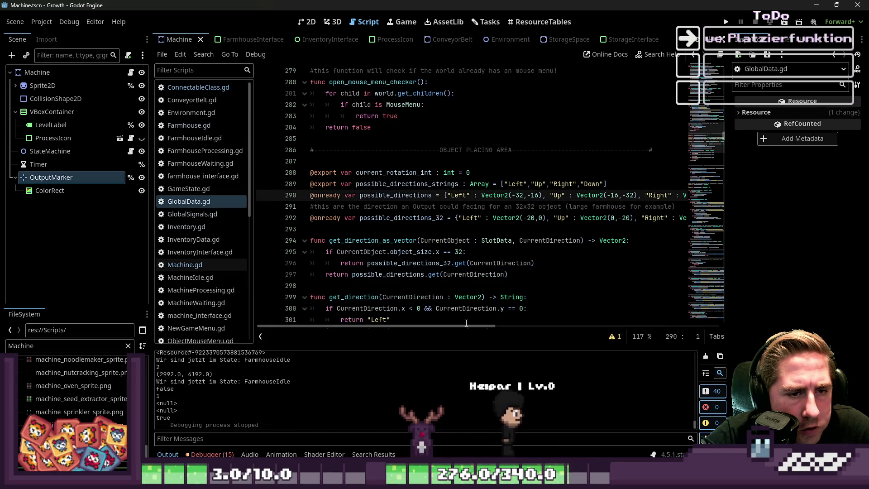
Scroll the GlobalData.gd code sideways to read line 290, then run the project.
{"action": "mouse_move", "coordinate": [468, 327]}
{"action": "left_mouse_down"}
{"action": "mouse_move", "coordinate": [595, 327]}
{"action": "mouse_move", "coordinate": [533, 325]}
{"action": "left_mouse_up"}
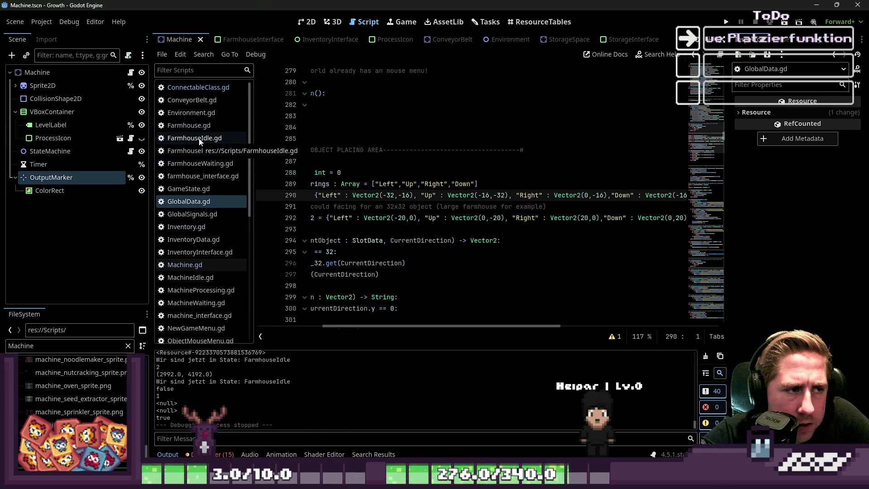
{"action": "left_click", "coordinate": [725, 22]}
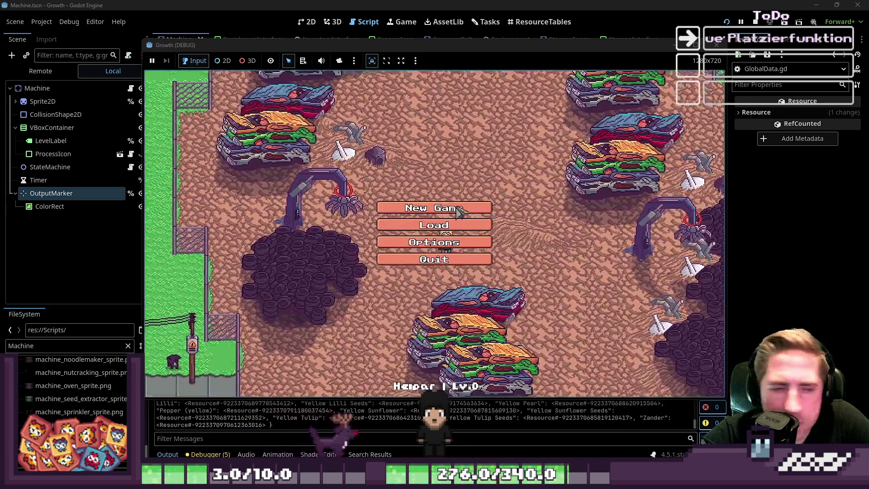
Start a new game with a new character and move the beehive into the hotbar.
{"action": "left_click", "coordinate": [434, 208]}
{"action": "type", "text": "adsg"}
{"action": "left_click", "coordinate": [437, 312]}
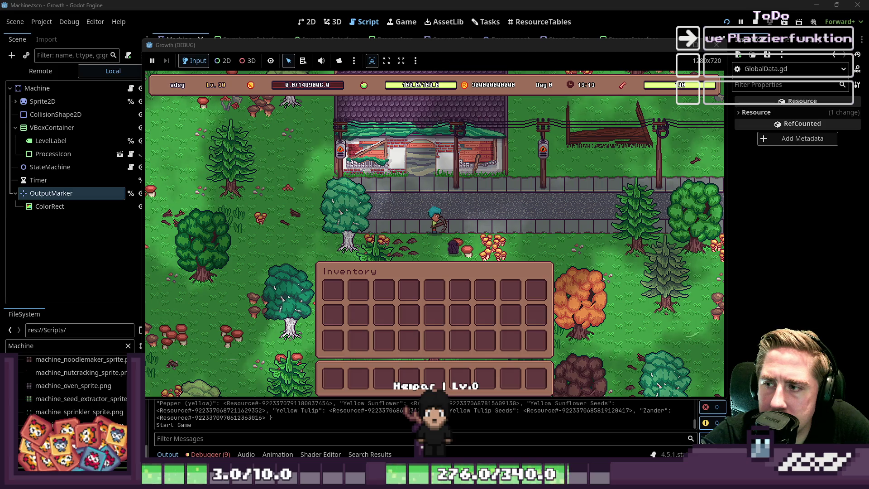
{"action": "key", "text": "Escape"}
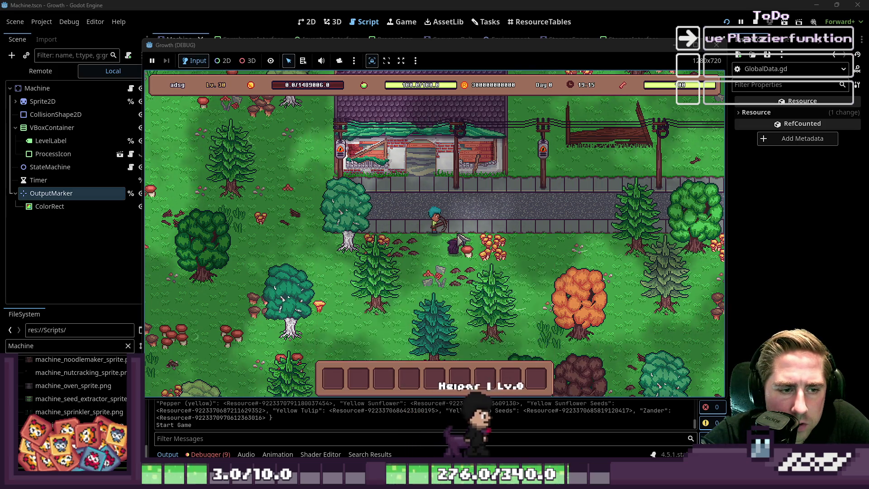
{"action": "key", "text": "i"}
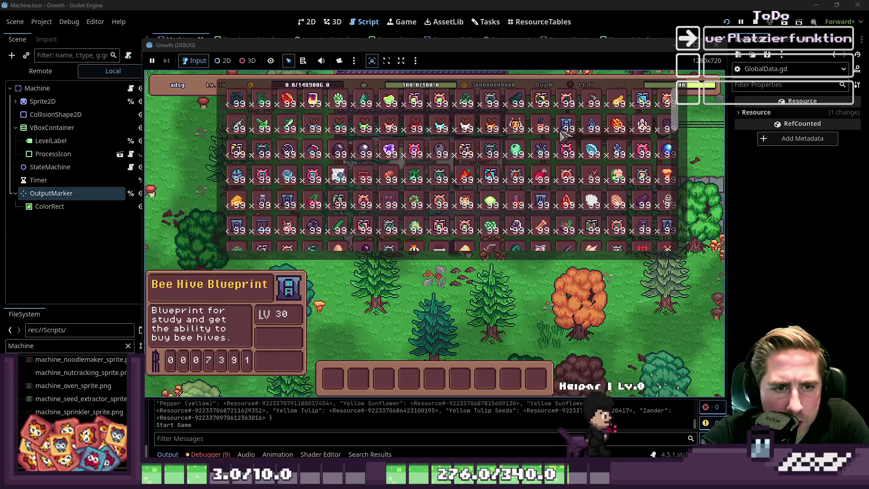
{"action": "left_click", "coordinate": [537, 132]}
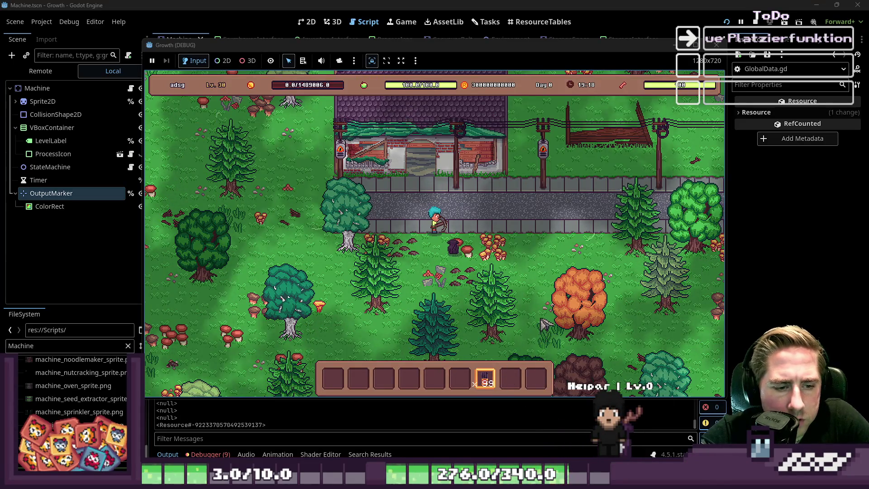
Place beehives right of the path and near the bottom left, then stop the game.
{"action": "left_click", "coordinate": [548, 260]}
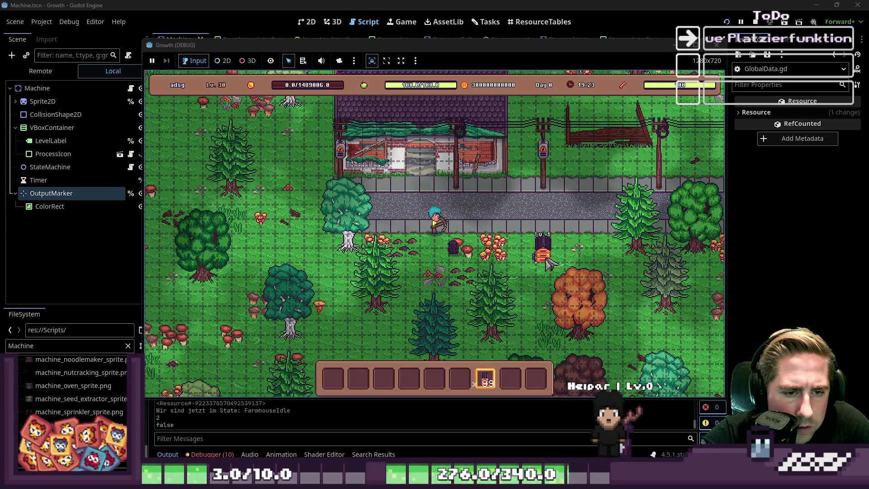
{"action": "left_click", "coordinate": [550, 256]}
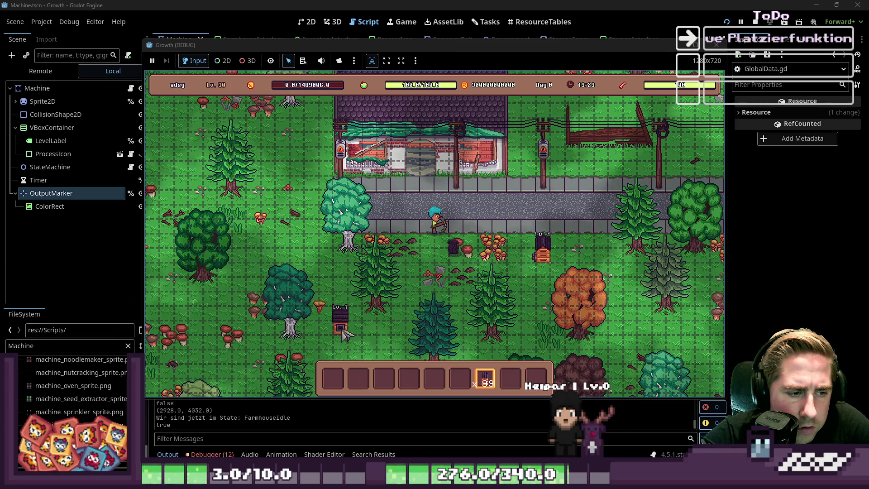
{"action": "left_click", "coordinate": [343, 334]}
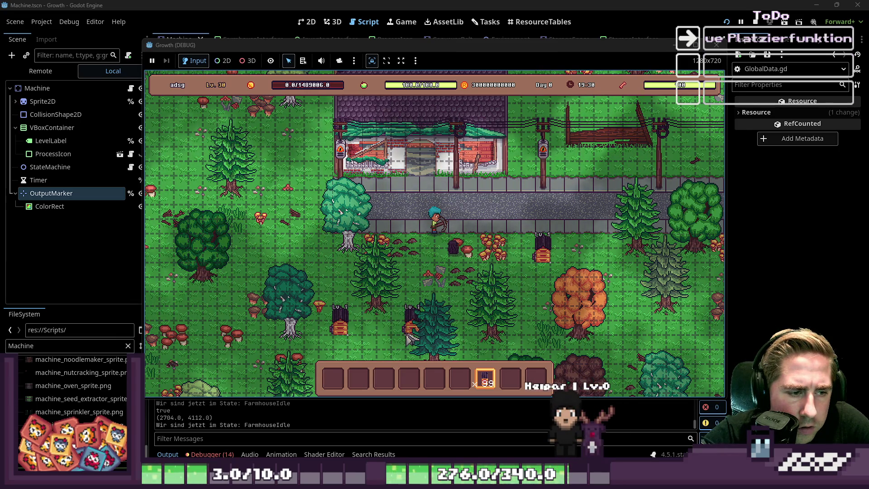
{"action": "left_click", "coordinate": [387, 343]}
{"action": "scroll", "coordinate": [388, 342], "scroll_direction": "down", "scroll_amount": 2}
{"action": "scroll", "coordinate": [387, 342], "scroll_direction": "up", "scroll_amount": 3}
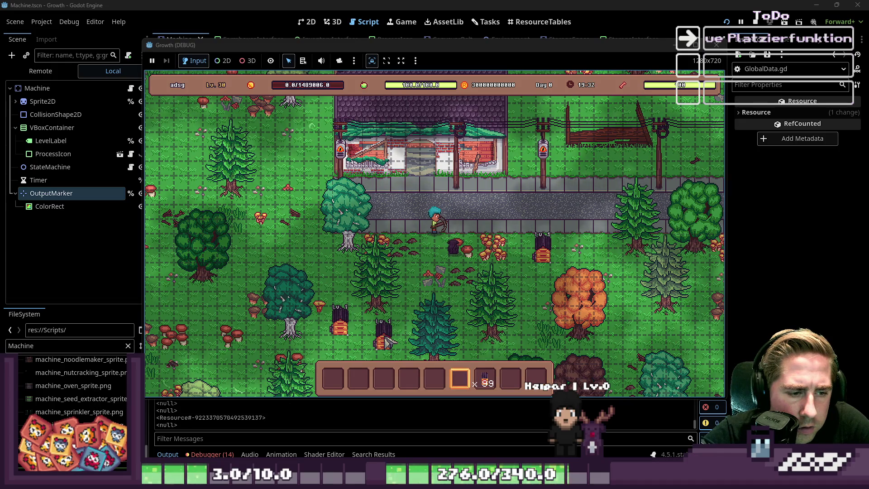
{"action": "left_click", "coordinate": [716, 45]}
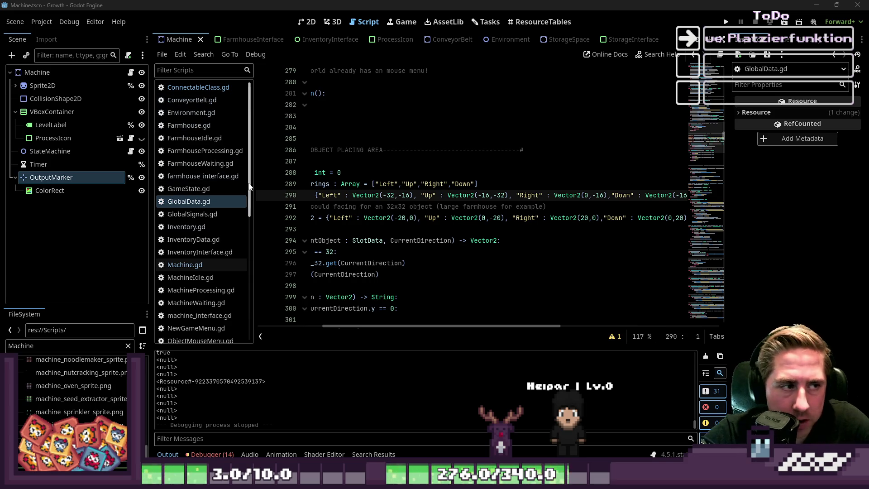
{"action": "left_click_drag", "start_coordinate": [365, 323], "coordinate": [300, 323]}
{"action": "scroll", "coordinate": [217, 181], "scroll_direction": "down", "scroll_amount": 5}
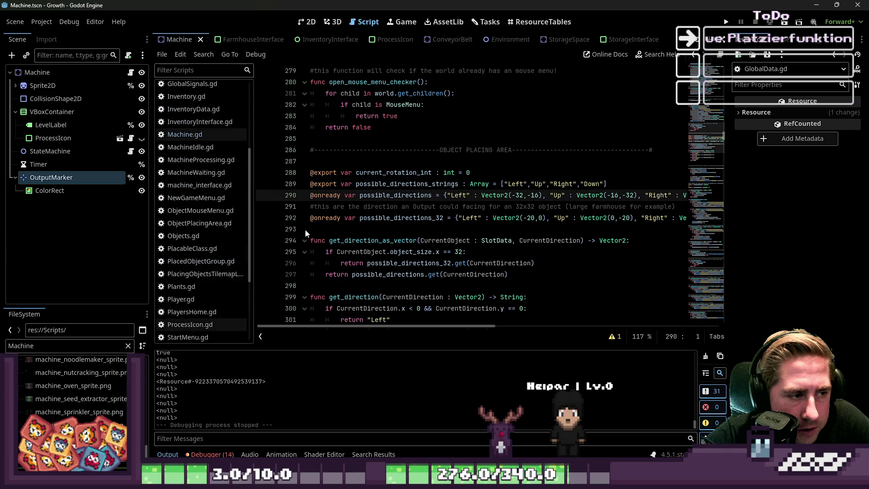
{"action": "left_click", "coordinate": [358, 218]}
{"action": "key", "text": "ctrl+f"}
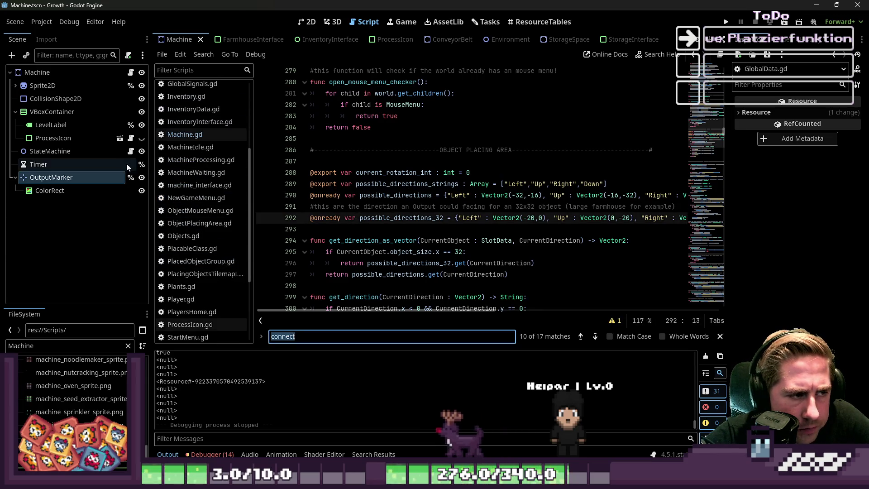
{"action": "scroll", "coordinate": [213, 161], "scroll_direction": "up", "scroll_amount": 4}
{"action": "left_click", "coordinate": [198, 156]}
{"action": "key", "text": "alt+Left"}
{"action": "type", "text": "place"}
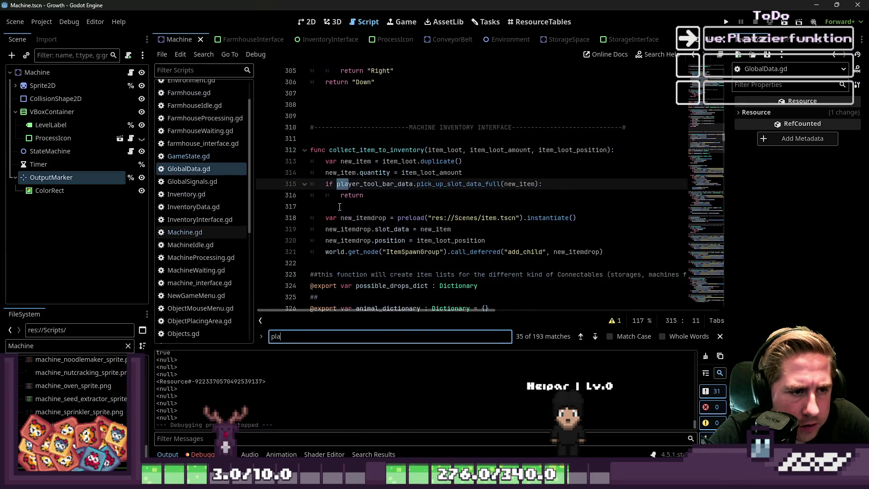
{"action": "left_click_drag", "start_coordinate": [723, 142], "coordinate": [721, 313]}
{"action": "scroll", "coordinate": [398, 232], "scroll_direction": "down", "scroll_amount": 3}
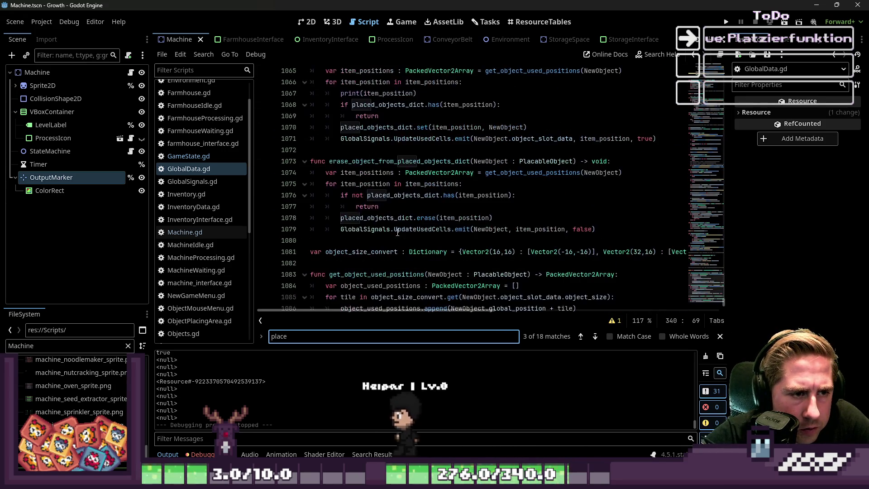
{"action": "double_click", "coordinate": [355, 159]}
{"action": "scroll", "coordinate": [401, 229], "scroll_direction": "up", "scroll_amount": 2}
{"action": "scroll", "coordinate": [430, 214], "scroll_direction": "down", "scroll_amount": 2}
{"action": "scroll", "coordinate": [362, 190], "scroll_direction": "up", "scroll_amount": 7}
{"action": "scroll", "coordinate": [344, 194], "scroll_direction": "up", "scroll_amount": 8}
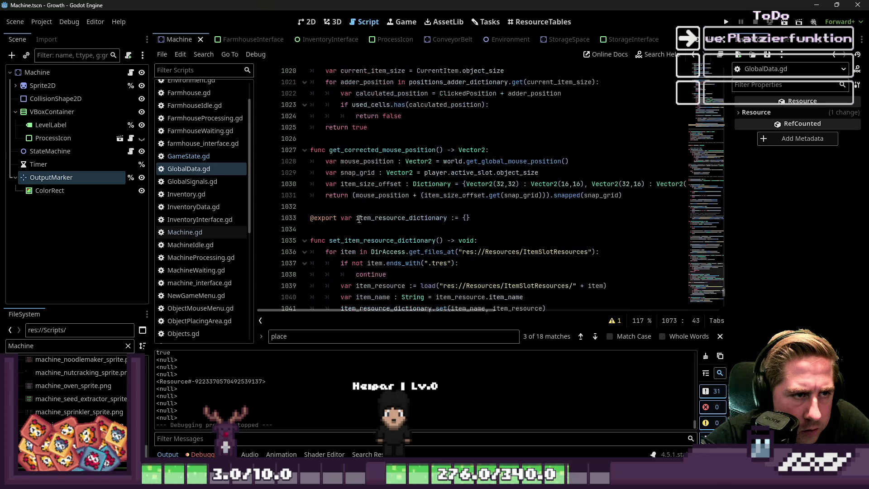
{"action": "double_click", "coordinate": [355, 151]}
{"action": "scroll", "coordinate": [358, 163], "scroll_direction": "up", "scroll_amount": 4}
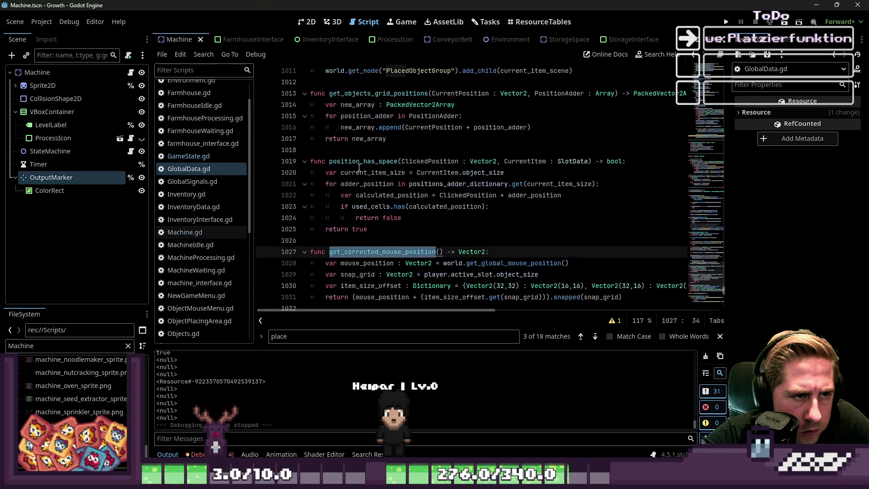
{"action": "scroll", "coordinate": [359, 168], "scroll_direction": "down", "scroll_amount": 3}
{"action": "scroll", "coordinate": [335, 245], "scroll_direction": "up", "scroll_amount": 3}
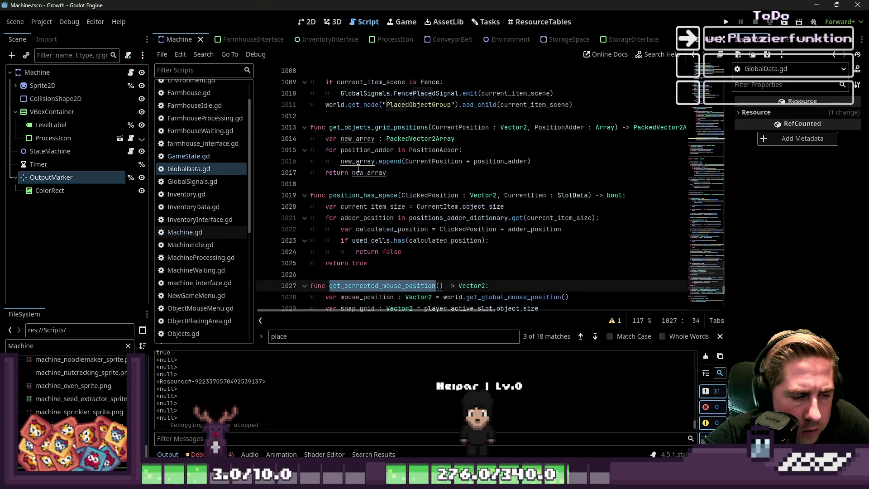
{"action": "key", "text": "ctrl+f"}
{"action": "type", "text": "left"}
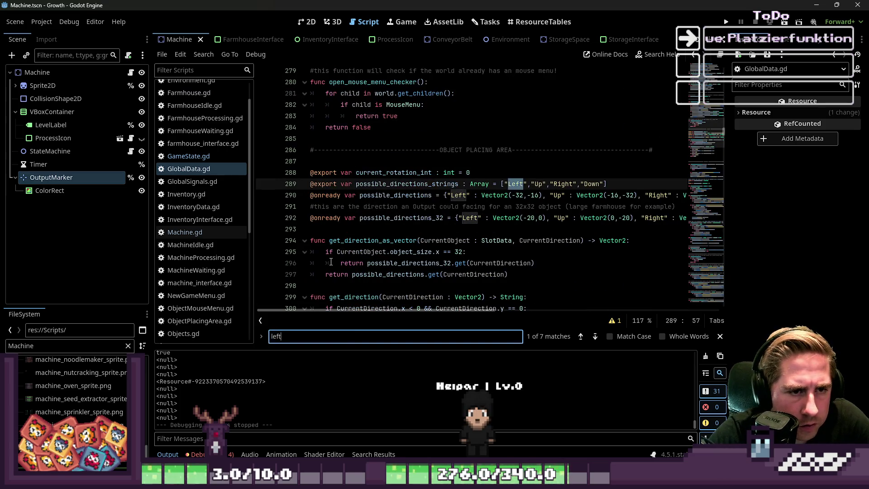
Search for 'mouse_' and review the debug print, has_node and queue_free lines around 801-807.
{"action": "key", "text": "BackSpace"}
{"action": "key", "text": "BackSpace"}
{"action": "key", "text": "BackSpace"}
{"action": "type", "text": "mouse_"}
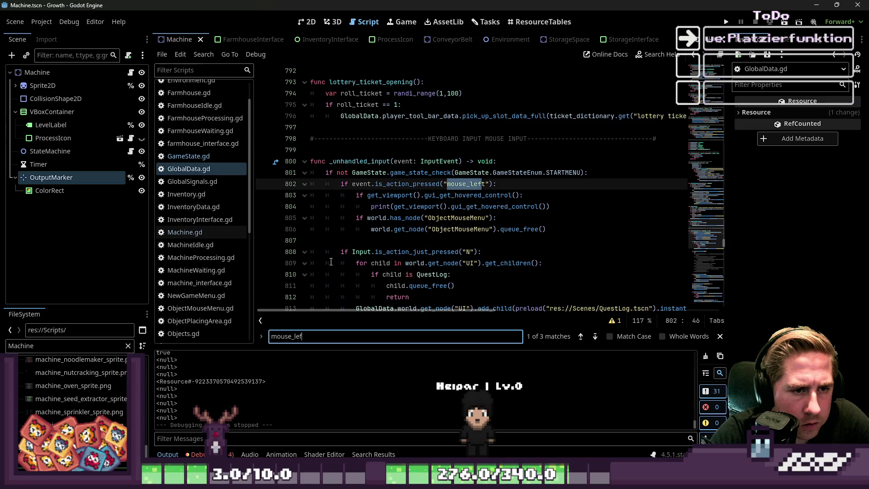
{"action": "key", "text": "Escape"}
{"action": "left_click", "coordinate": [384, 206]}
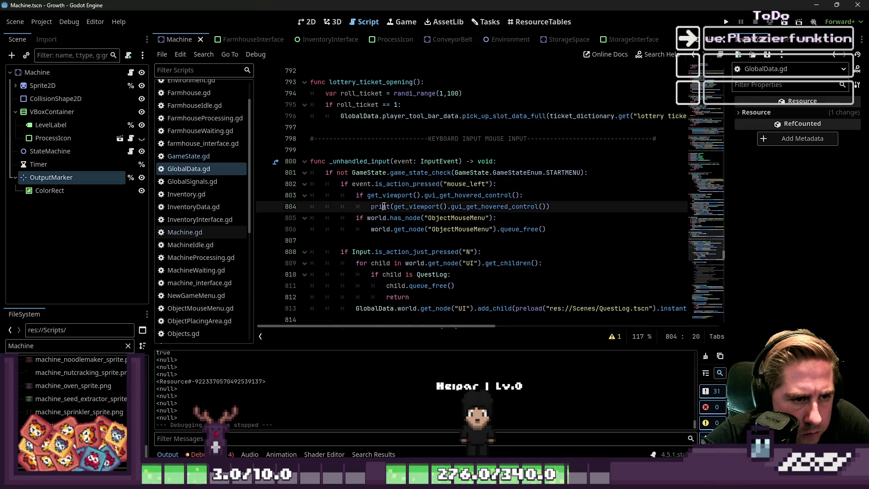
{"action": "left_click_drag", "start_coordinate": [570, 207], "coordinate": [292, 211]}
{"action": "left_click", "coordinate": [520, 229]}
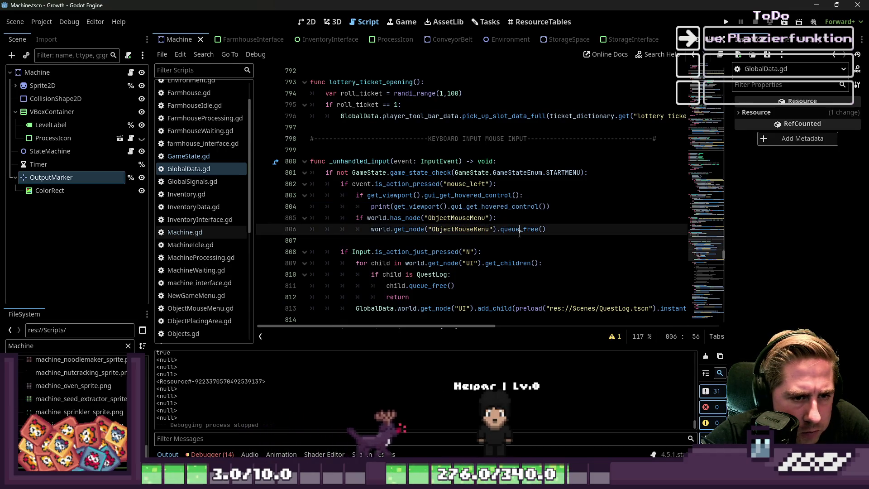
{"action": "left_click", "coordinate": [398, 217]}
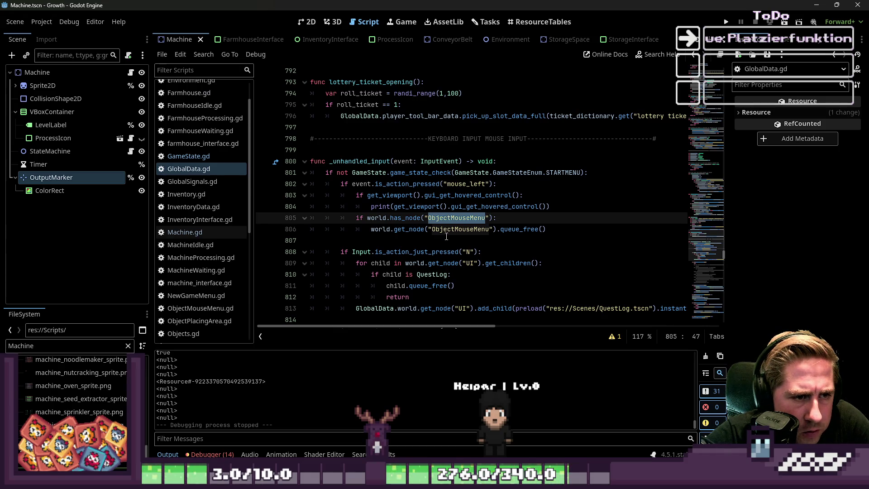
{"action": "scroll", "coordinate": [447, 236], "scroll_direction": "down", "scroll_amount": 1}
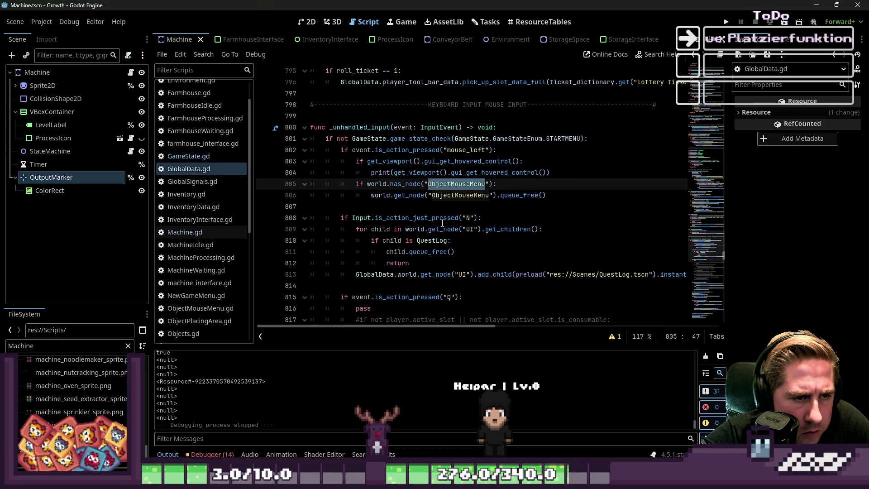
{"action": "left_click", "coordinate": [437, 207]}
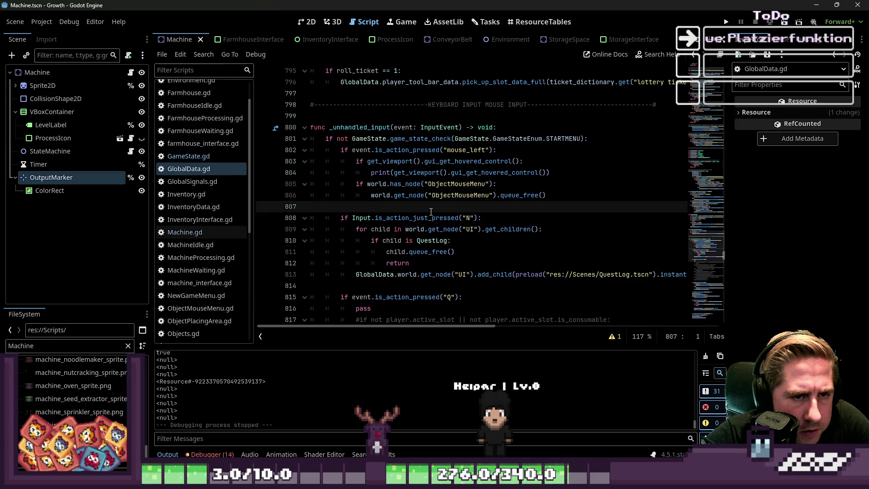
{"action": "scroll", "coordinate": [431, 212], "scroll_direction": "down", "scroll_amount": 3}
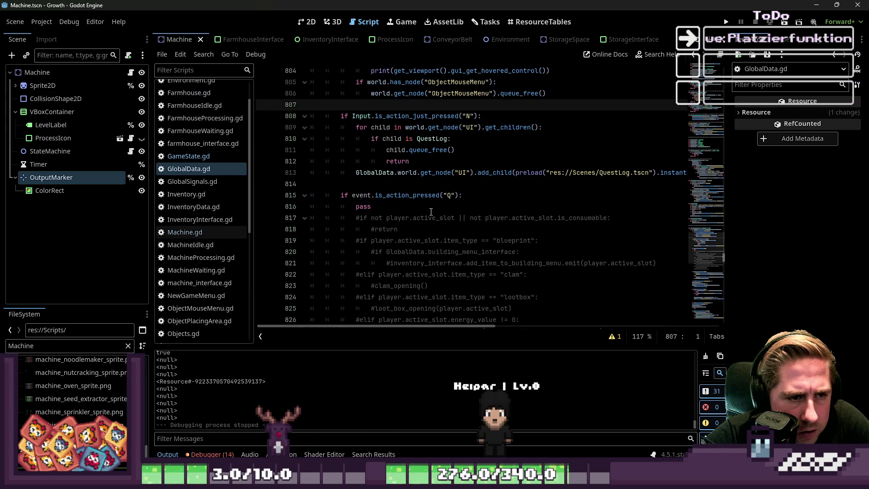
{"action": "scroll", "coordinate": [431, 212], "scroll_direction": "up", "scroll_amount": 2}
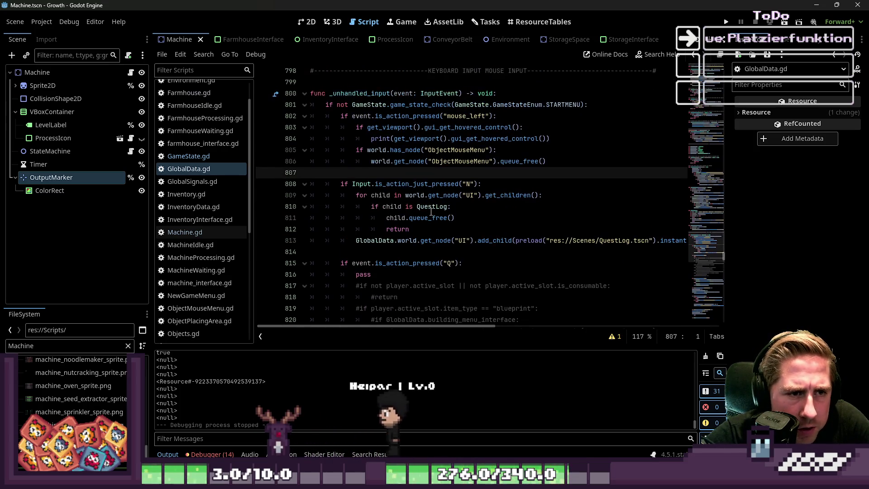
{"action": "left_click_drag", "start_coordinate": [353, 105], "coordinate": [390, 105]}
{"action": "key", "text": "End"}
{"action": "scroll", "coordinate": [498, 118], "scroll_direction": "down", "scroll_amount": 13}
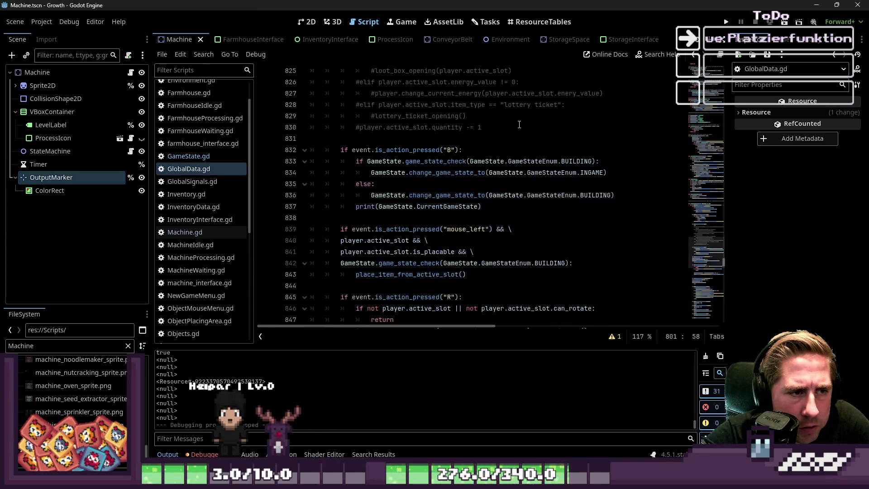
{"action": "scroll", "coordinate": [512, 131], "scroll_direction": "down", "scroll_amount": 20}
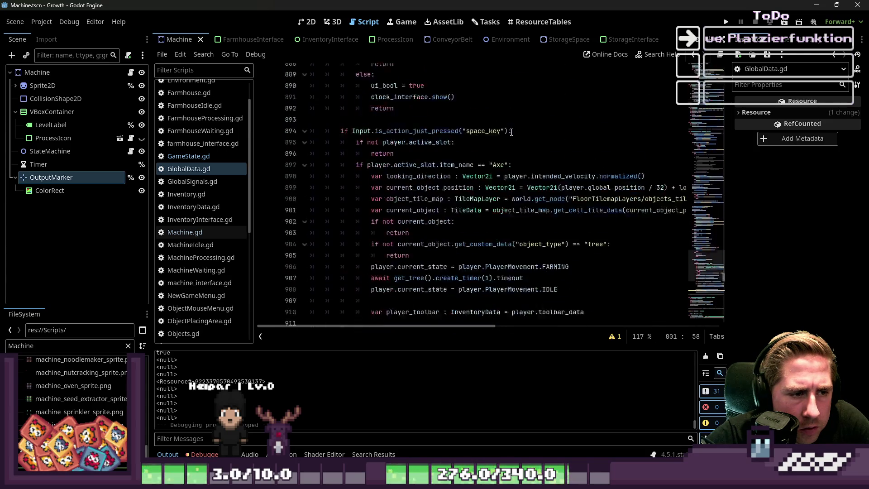
{"action": "scroll", "coordinate": [512, 132], "scroll_direction": "up", "scroll_amount": 2}
{"action": "scroll", "coordinate": [451, 141], "scroll_direction": "up", "scroll_amount": 1}
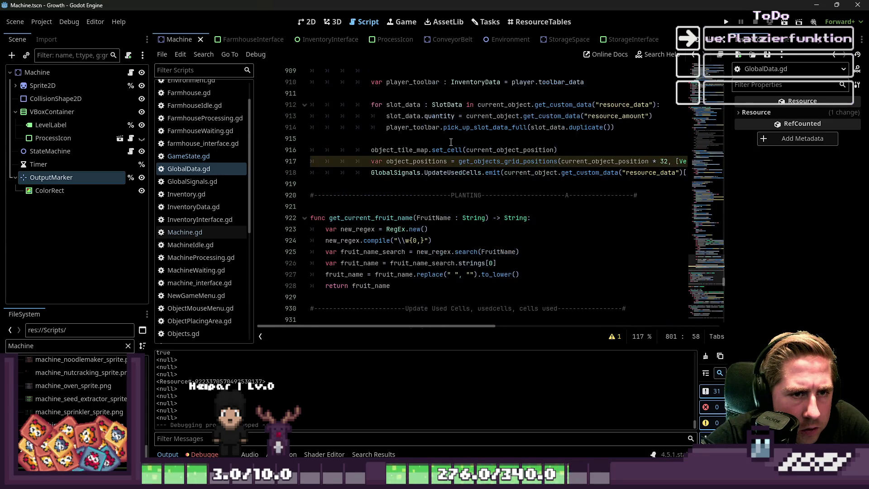
Search for 'Temp' and inspect the TempPlacingItemParent lookup and is_placable placement code near lines 848-859.
{"action": "key", "text": "ctrl+f"}
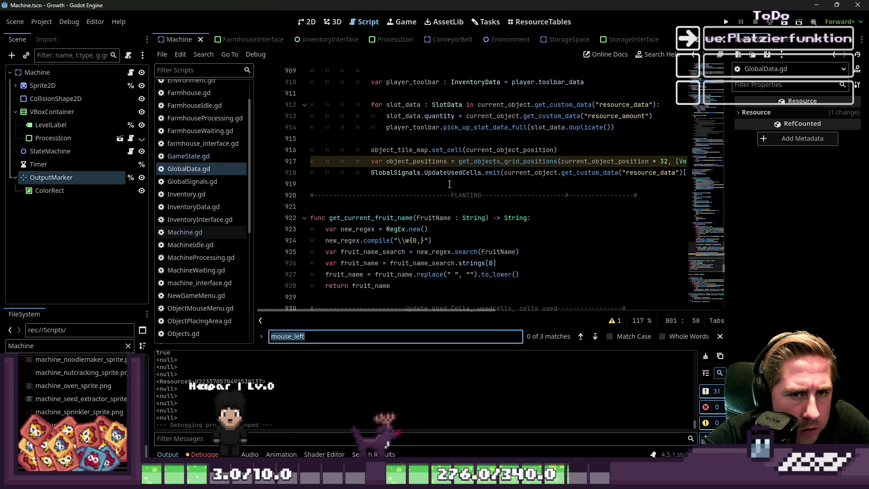
{"action": "type", "text": "Temp"}
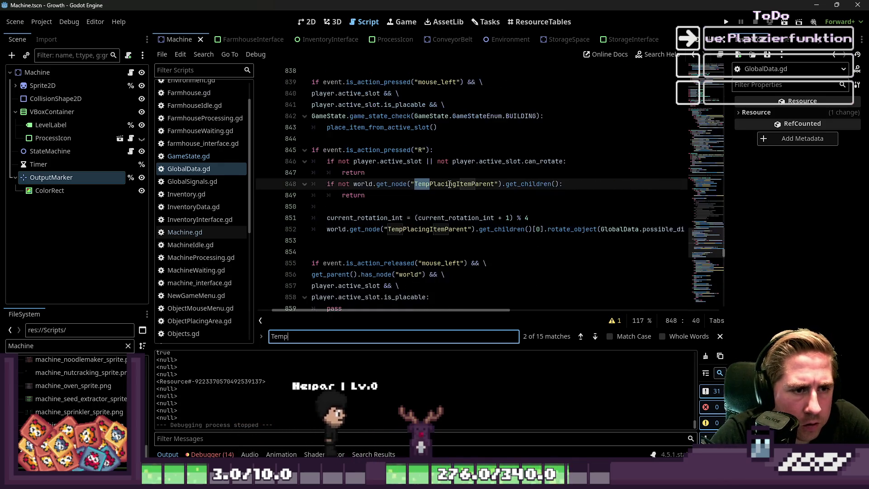
{"action": "left_click", "coordinate": [406, 185]}
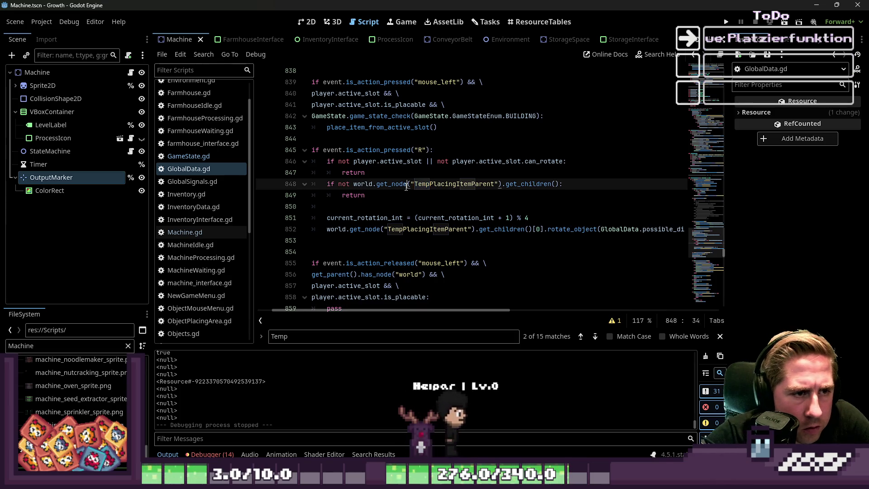
{"action": "key", "text": "Escape"}
{"action": "left_click", "coordinate": [382, 228]}
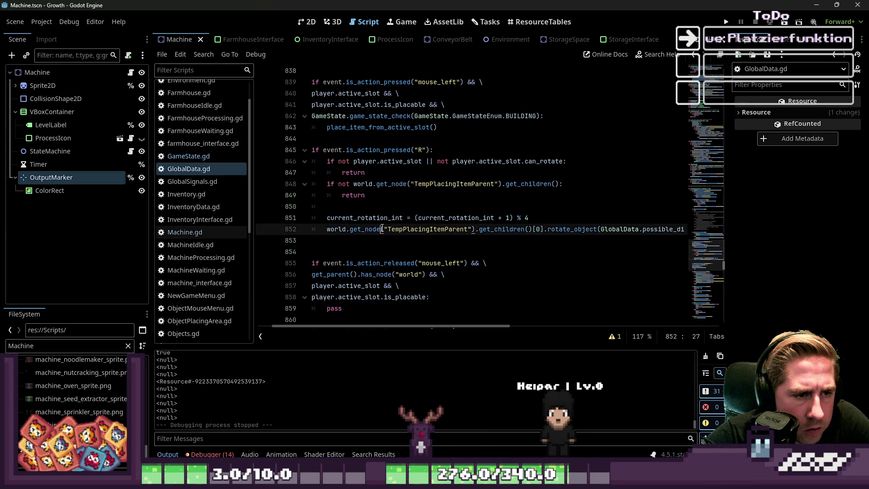
{"action": "left_click_drag", "start_coordinate": [334, 229], "coordinate": [434, 231]}
{"action": "left_click", "coordinate": [380, 244]}
{"action": "scroll", "coordinate": [379, 245], "scroll_direction": "down", "scroll_amount": 2}
{"action": "double_click", "coordinate": [380, 229]}
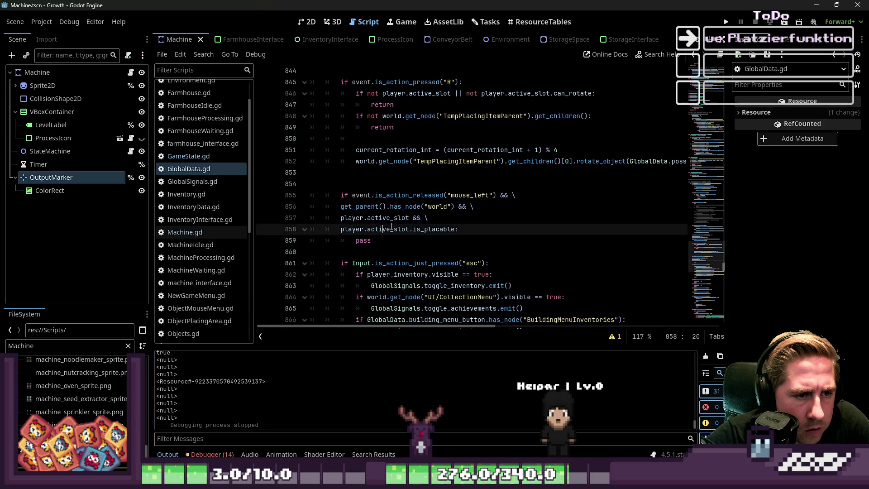
{"action": "scroll", "coordinate": [408, 224], "scroll_direction": "down", "scroll_amount": 3}
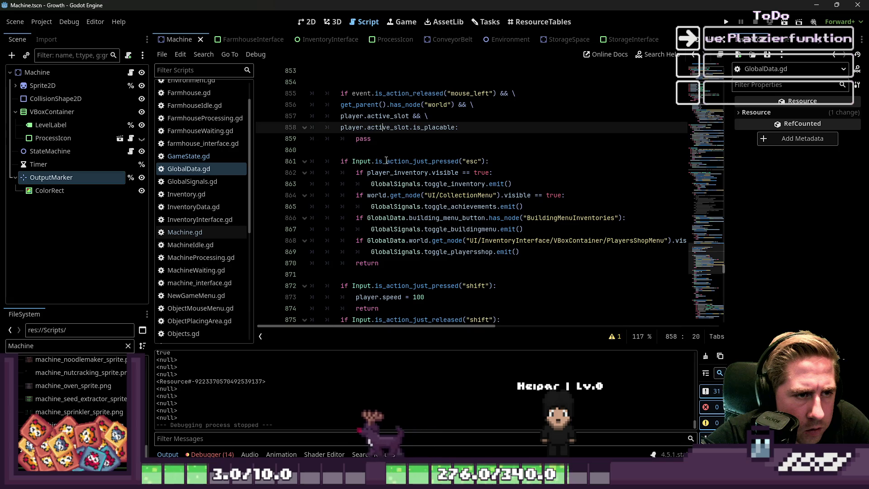
{"action": "left_click", "coordinate": [391, 134]}
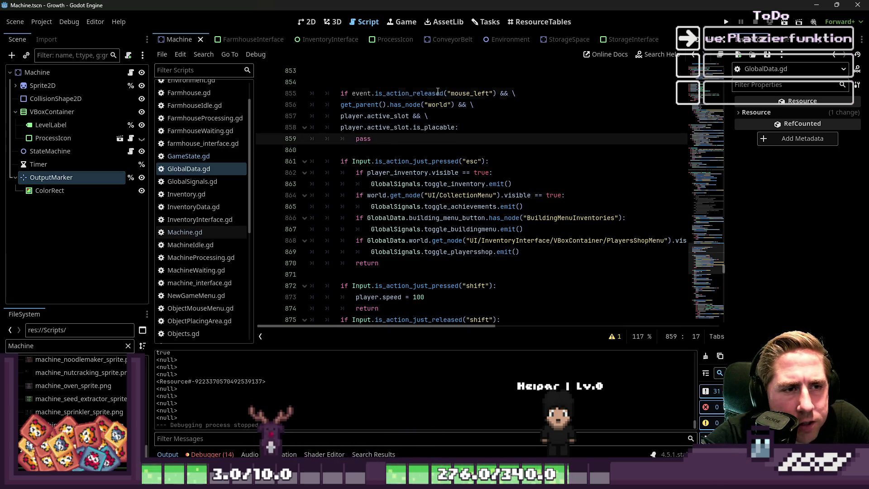
{"action": "double_click", "coordinate": [407, 93]}
{"action": "double_click", "coordinate": [375, 106]}
{"action": "double_click", "coordinate": [407, 105]}
{"action": "left_click", "coordinate": [429, 104]}
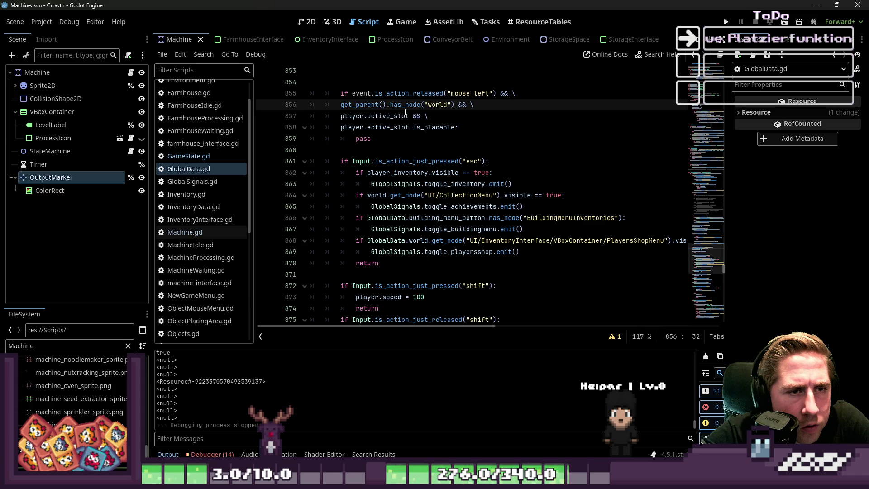
{"action": "left_click", "coordinate": [358, 127]}
{"action": "scroll", "coordinate": [401, 139], "scroll_direction": "up", "scroll_amount": 2}
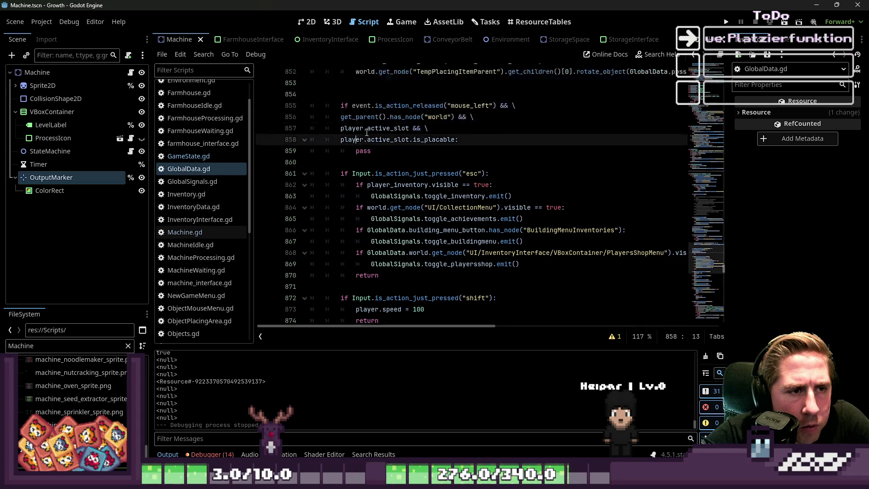
{"action": "scroll", "coordinate": [469, 226], "scroll_direction": "up", "scroll_amount": 3}
Check mouse_left on line 855, then jump to the place_item_from_active_slot definition at line 988.
{"action": "left_click", "coordinate": [469, 264]}
{"action": "double_click", "coordinate": [469, 264]}
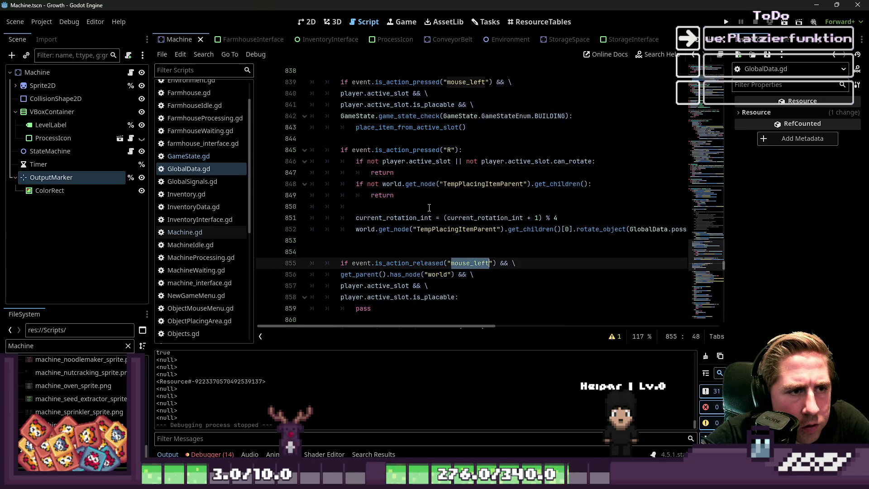
{"action": "left_click", "coordinate": [398, 116]}
{"action": "left_click", "coordinate": [394, 127]}
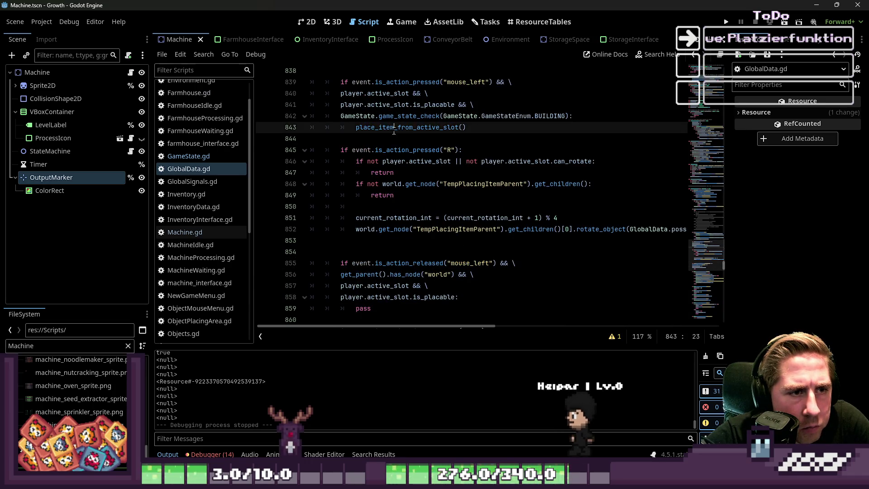
{"action": "left_click", "coordinate": [394, 127], "text": "ctrl"}
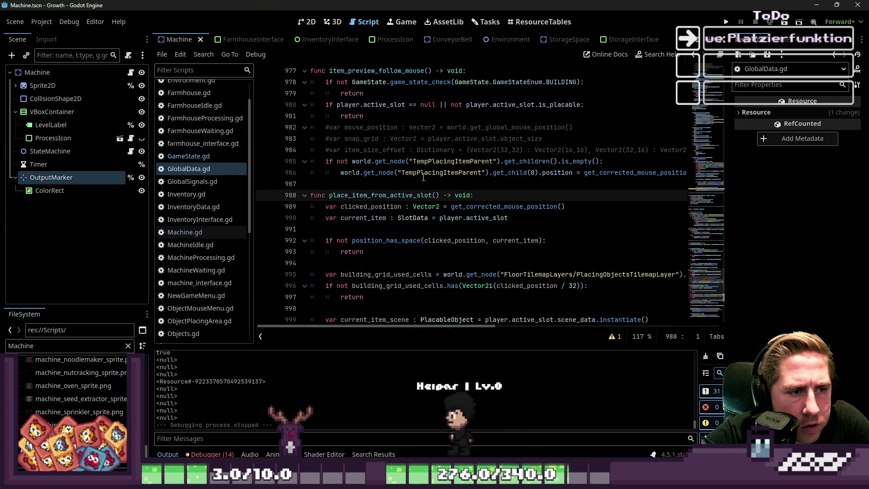
{"action": "scroll", "coordinate": [423, 177], "scroll_direction": "down", "scroll_amount": 2}
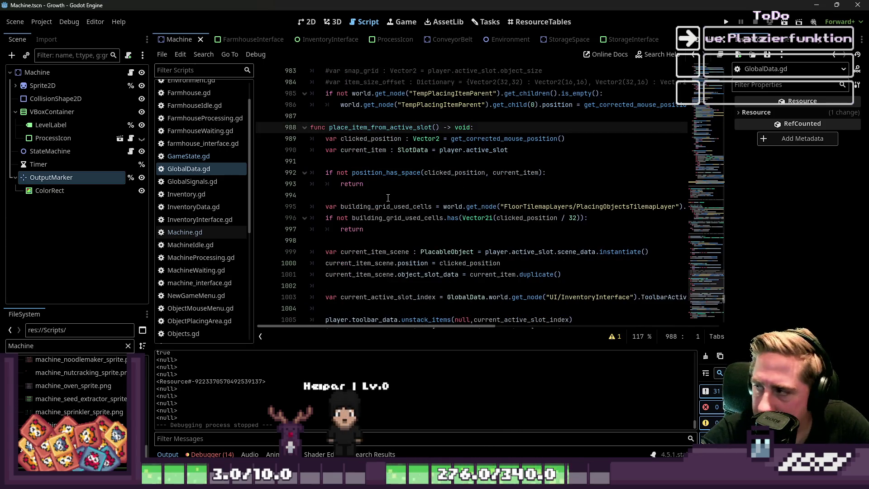
{"action": "scroll", "coordinate": [342, 188], "scroll_direction": "down", "scroll_amount": 1}
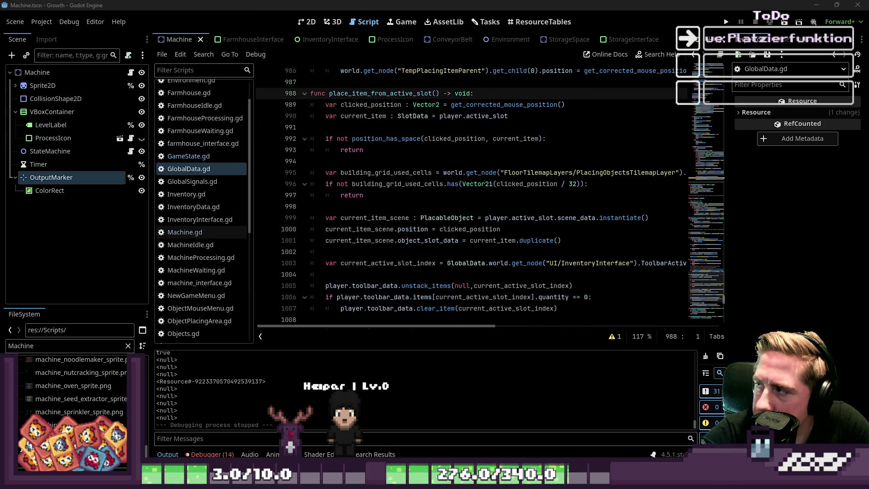
{"action": "left_click", "coordinate": [387, 138]}
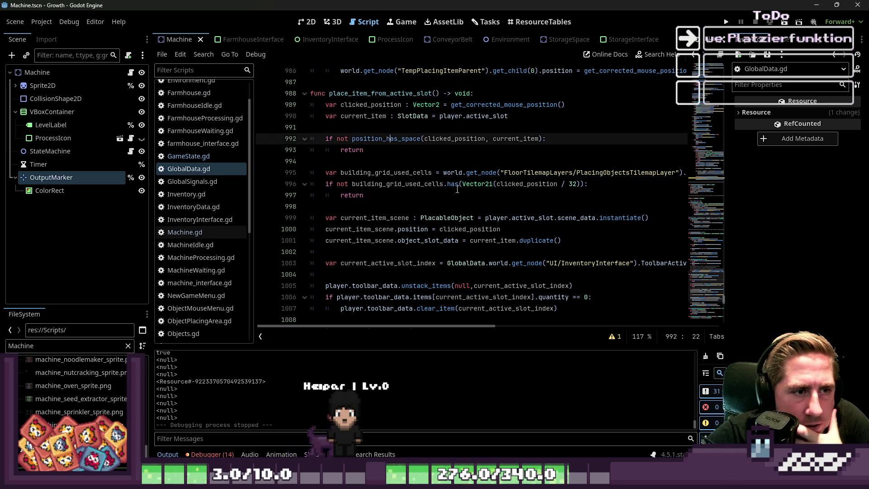
{"action": "key", "text": "Down"}
{"action": "key", "text": "Down"}
{"action": "key", "text": "Up"}
{"action": "key", "text": "Up"}
{"action": "key", "text": "ctrl+d"}
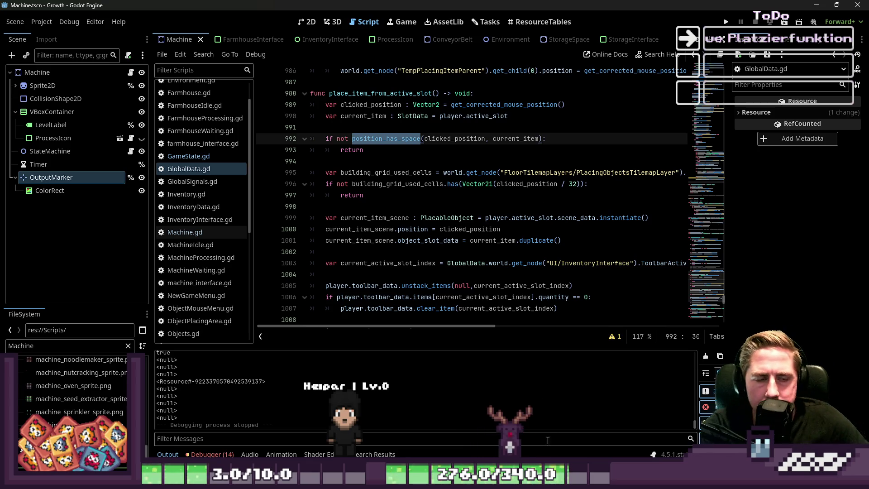
{"action": "double_click", "coordinate": [381, 174]}
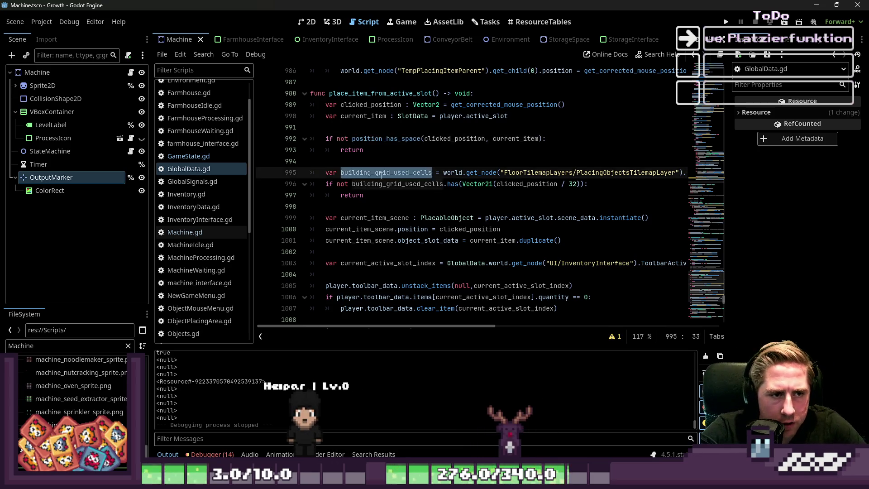
{"action": "left_click", "coordinate": [443, 173]}
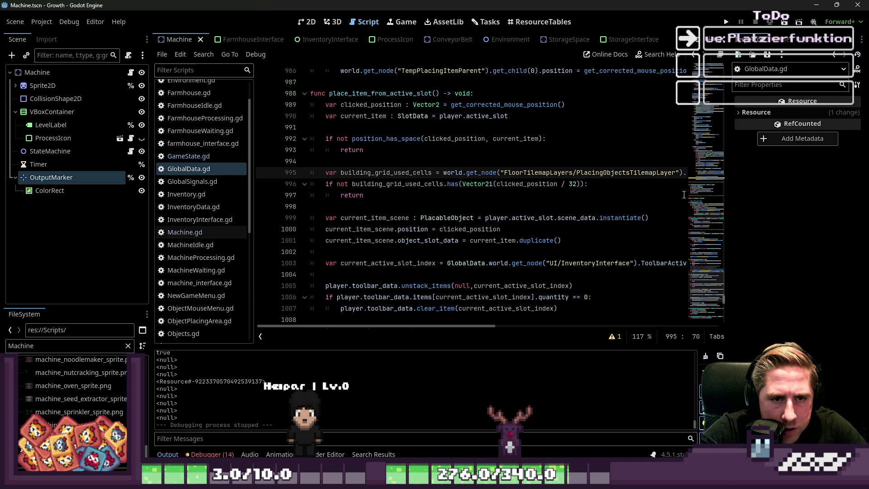
{"action": "key", "text": "End"}
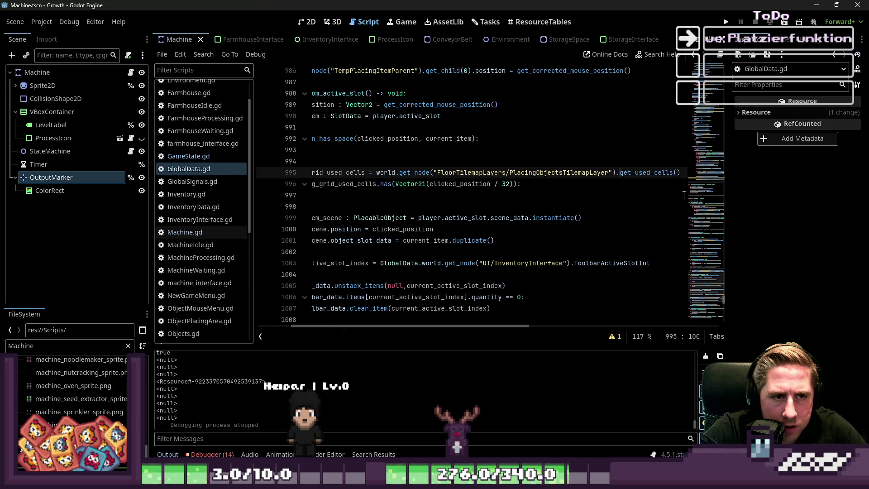
{"action": "key", "text": "Home"}
{"action": "key", "text": "Down"}
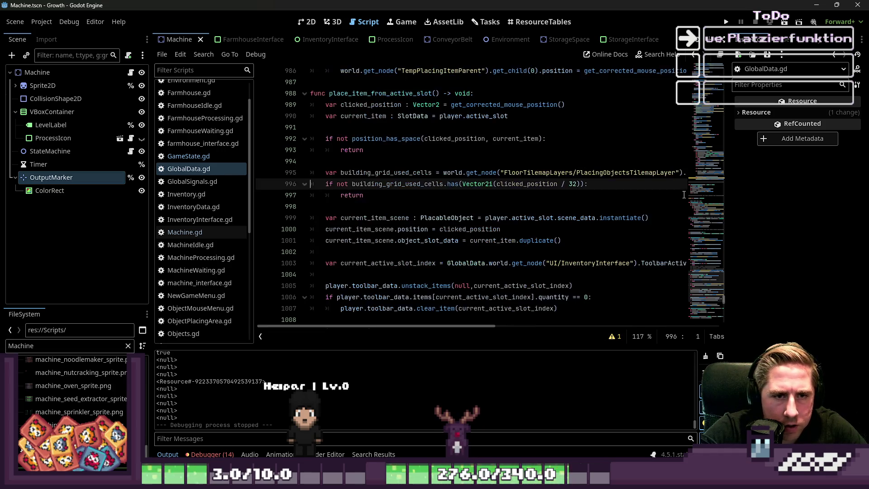
{"action": "key", "text": "Down"}
{"action": "key", "text": "Down"}
{"action": "key", "text": "Down"}
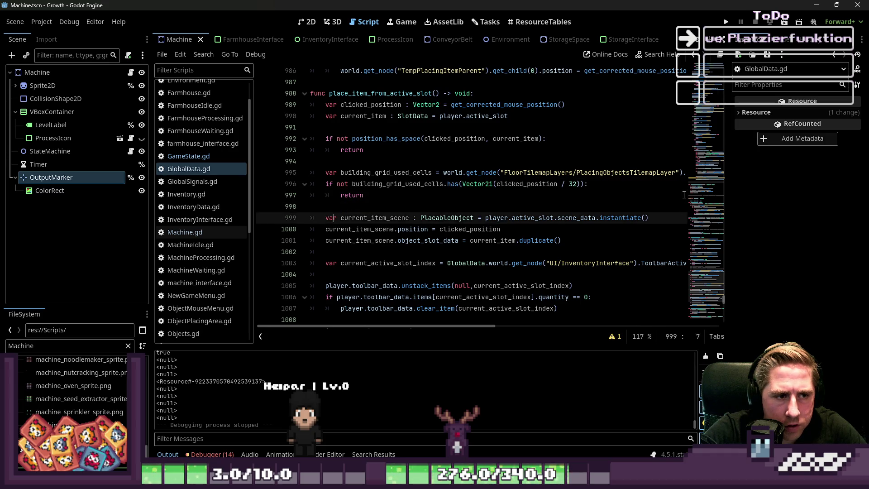
{"action": "scroll", "coordinate": [510, 197], "scroll_direction": "down", "scroll_amount": 2}
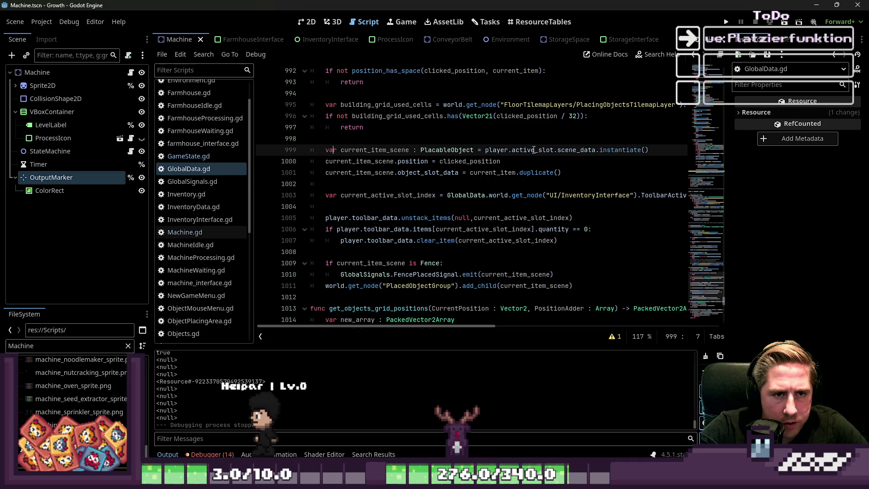
{"action": "left_click", "coordinate": [589, 149]}
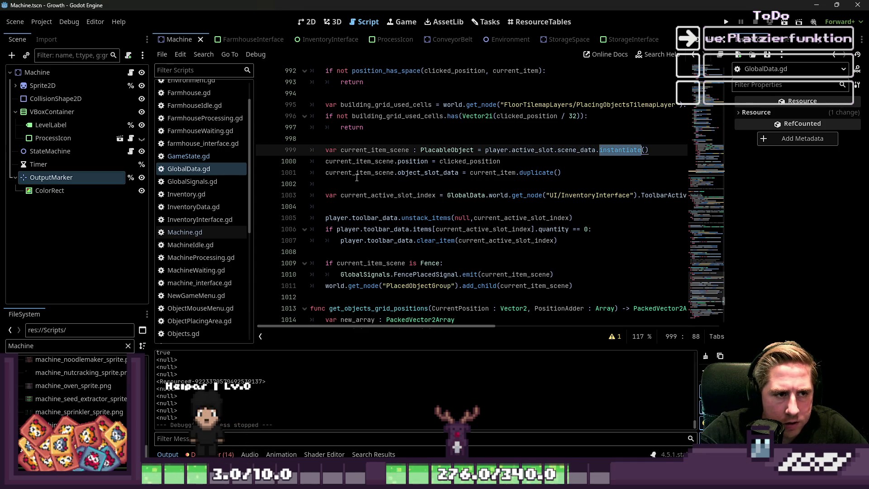
{"action": "double_click", "coordinate": [385, 162]}
{"action": "double_click", "coordinate": [403, 161]}
{"action": "double_click", "coordinate": [471, 162]}
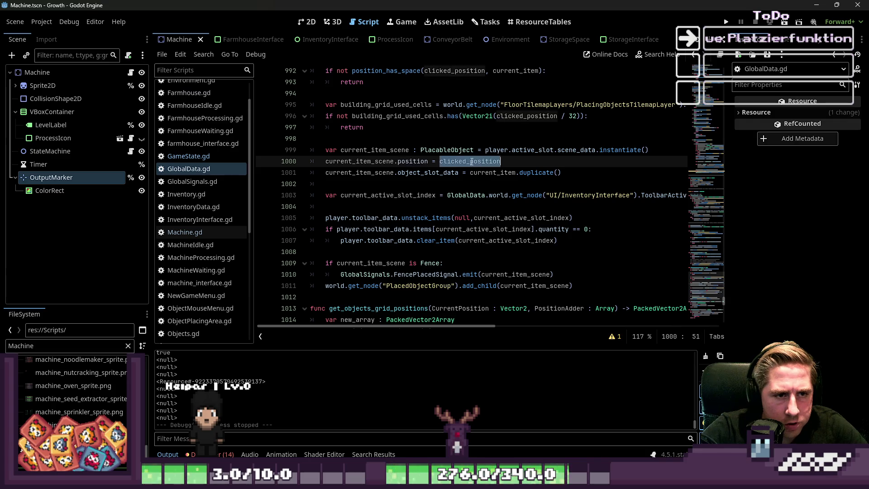
{"action": "left_click", "coordinate": [539, 162]}
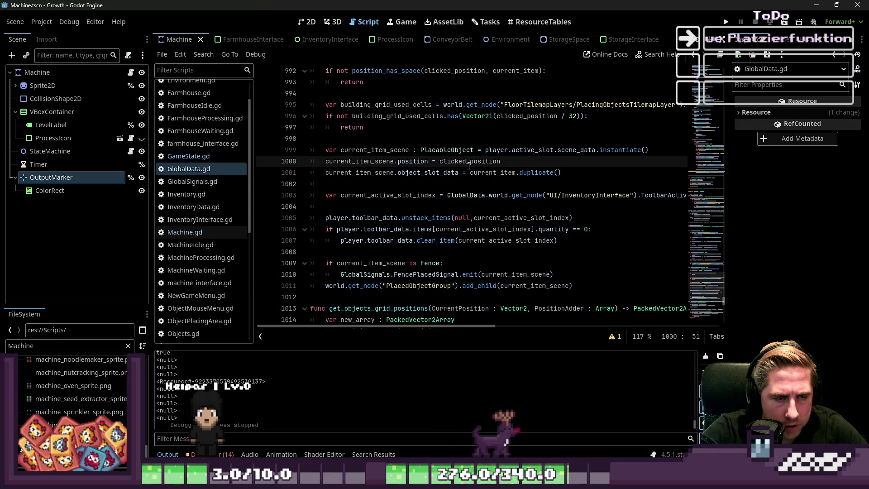
{"action": "double_click", "coordinate": [392, 173]}
{"action": "double_click", "coordinate": [413, 173]}
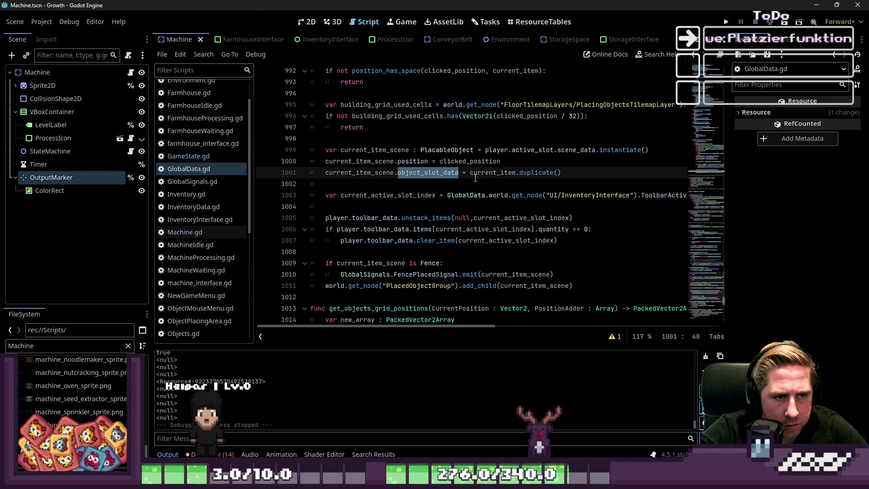
{"action": "double_click", "coordinate": [491, 173]}
{"action": "double_click", "coordinate": [540, 173]}
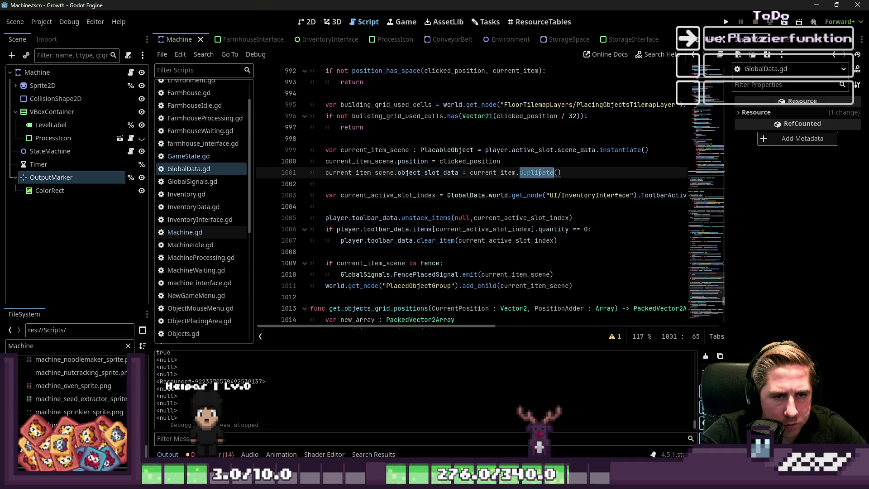
{"action": "left_click", "coordinate": [446, 189]}
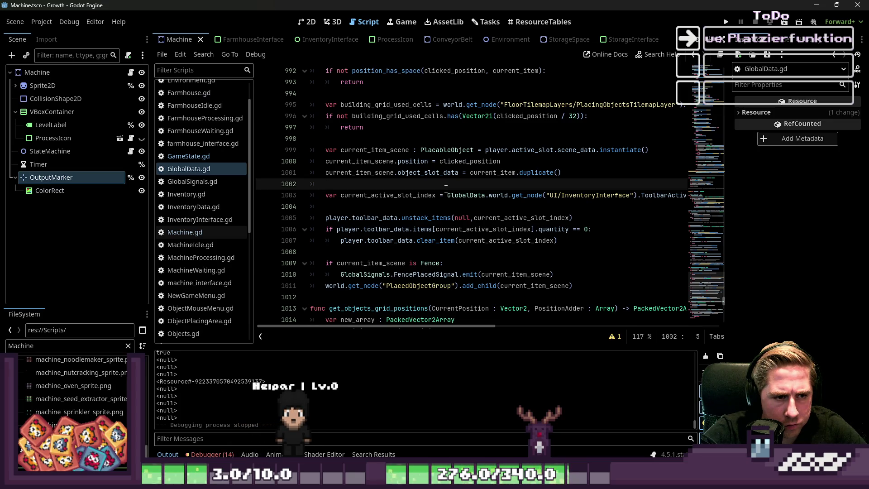
{"action": "scroll", "coordinate": [446, 189], "scroll_direction": "down", "scroll_amount": 1}
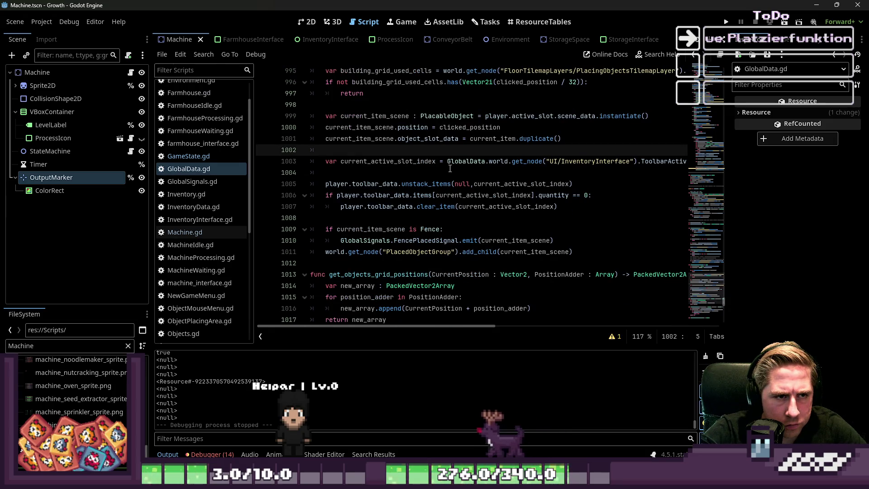
{"action": "mouse_move", "coordinate": [422, 326]}
{"action": "left_mouse_down"}
{"action": "mouse_move", "coordinate": [462, 325]}
{"action": "mouse_move", "coordinate": [421, 326]}
{"action": "left_mouse_up"}
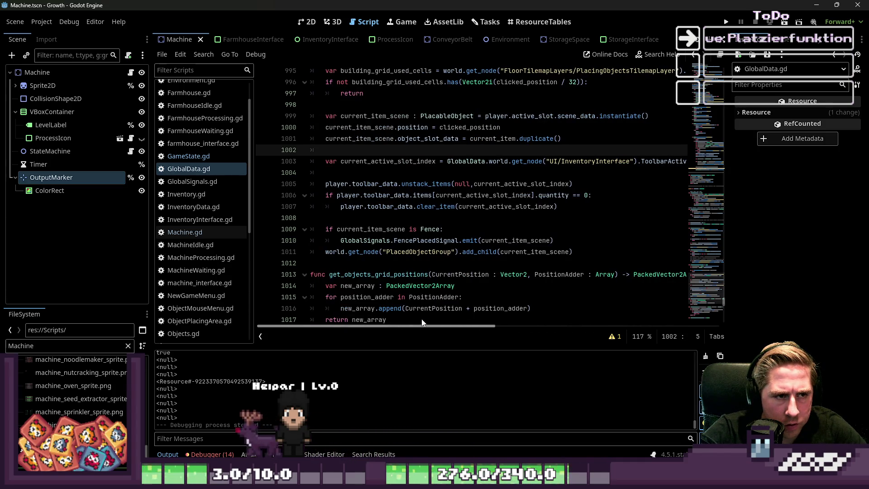
{"action": "key", "text": "Return"}
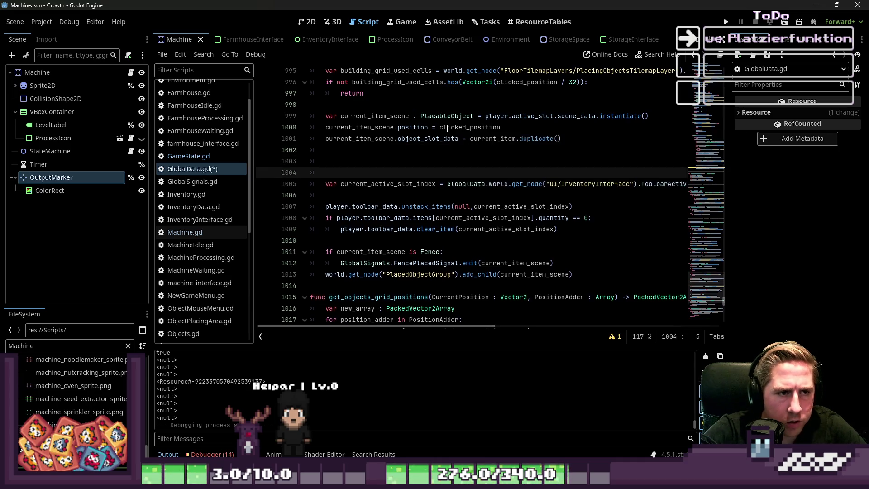
{"action": "key", "text": "Up"}
{"action": "key", "text": "Delete"}
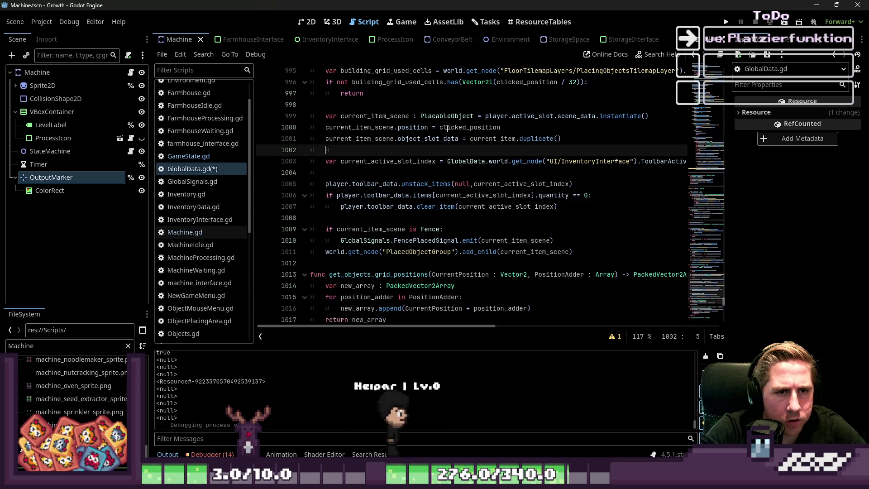
{"action": "key", "text": "Down"}
{"action": "key", "text": "Down"}
{"action": "key", "text": "Down"}
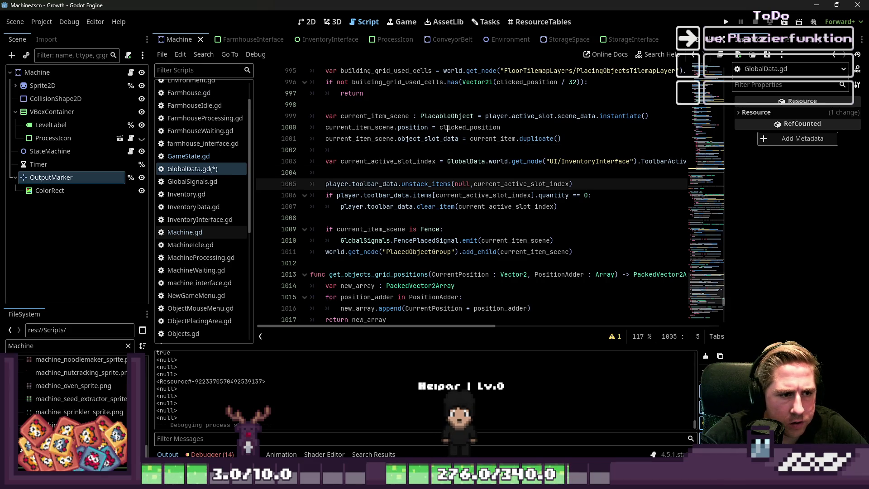
{"action": "double_click", "coordinate": [502, 256]}
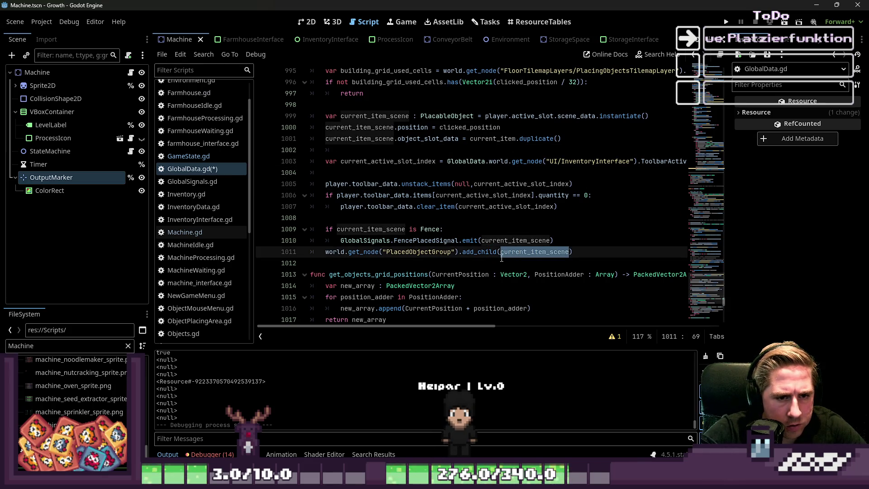
{"action": "double_click", "coordinate": [426, 241]}
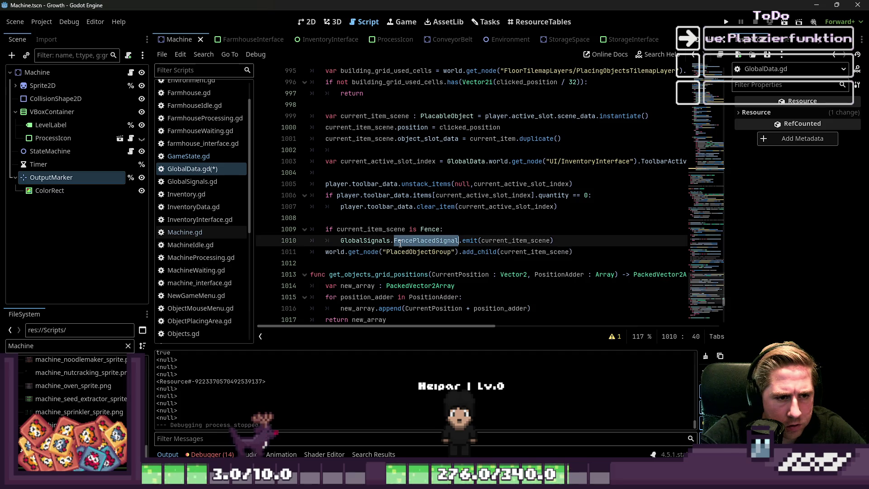
{"action": "double_click", "coordinate": [491, 240]}
{"action": "left_click", "coordinate": [414, 252]}
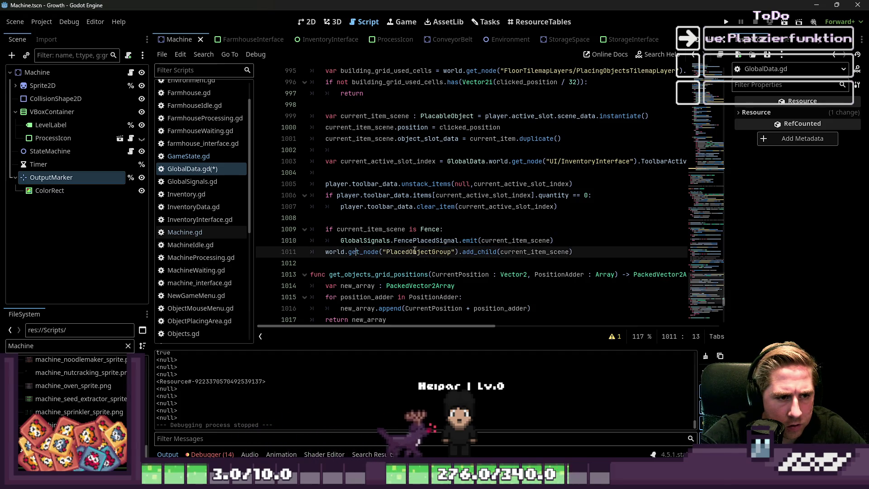
{"action": "left_click", "coordinate": [508, 146]}
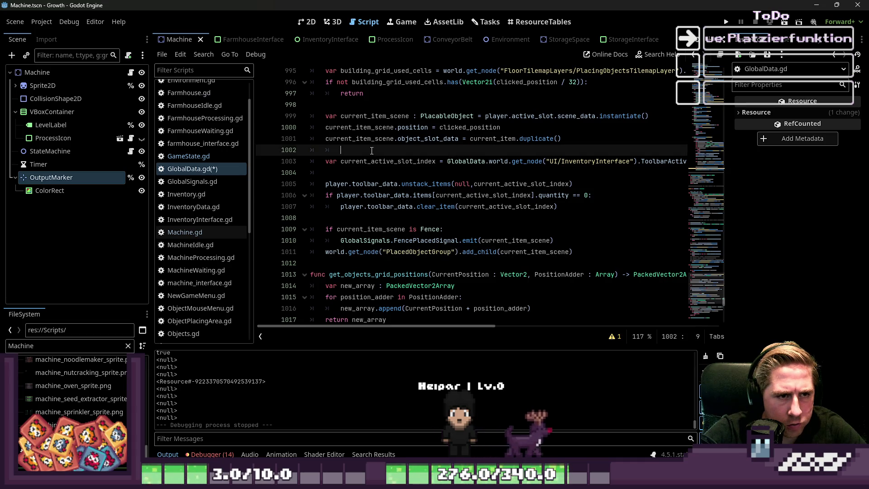
{"action": "left_click", "coordinate": [552, 123]}
Add line 1001: current_item_scene.get_node("OutputMarker").position = get_dire, autocompleting the node name.
{"action": "key", "text": "Return"}
{"action": "type", "text": "current:ite"}
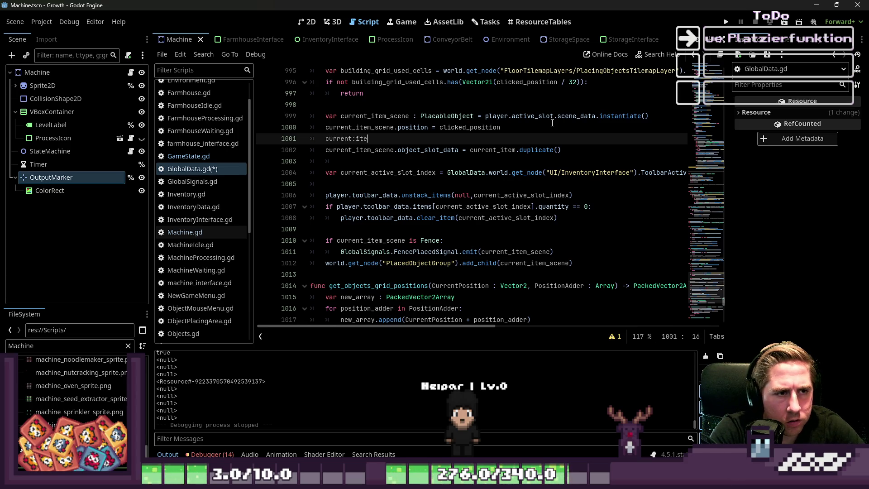
{"action": "key", "text": "BackSpace"}
{"action": "key", "text": "BackSpace"}
{"action": "key", "text": "BackSpace"}
{"action": "type", "text": "_item_scene."}
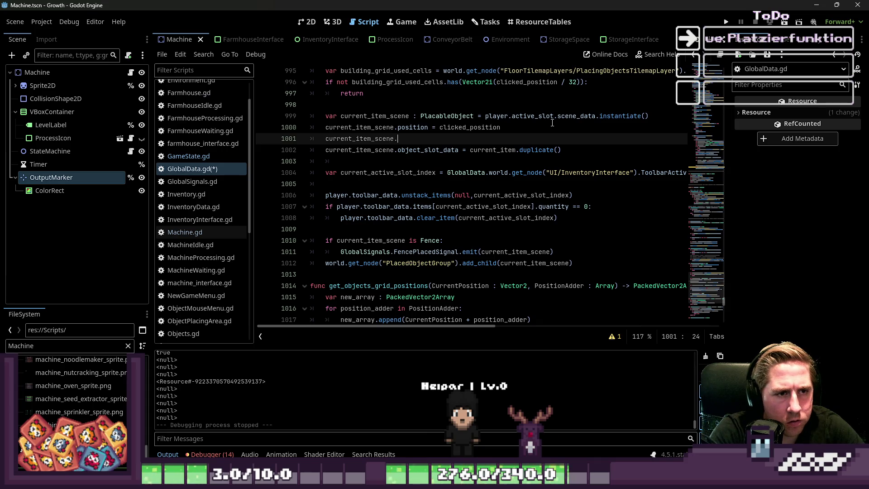
{"action": "type", "text": "get_"}
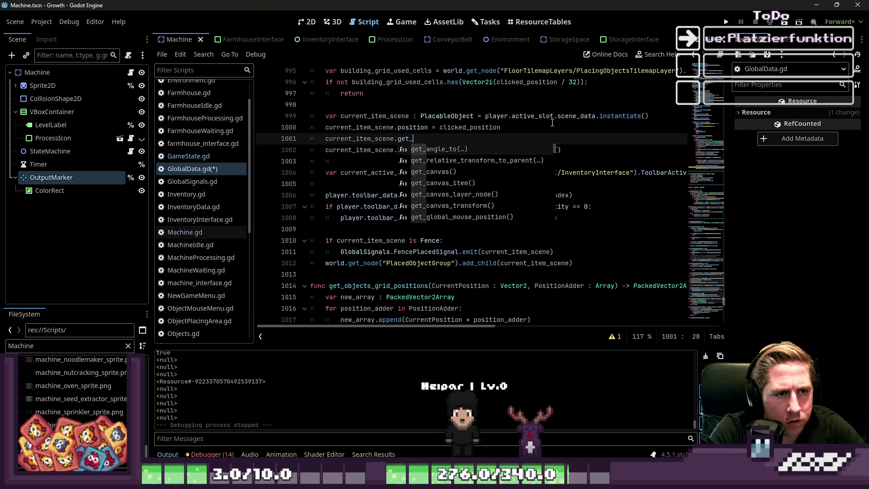
{"action": "type", "text": "node(\"Outo"}
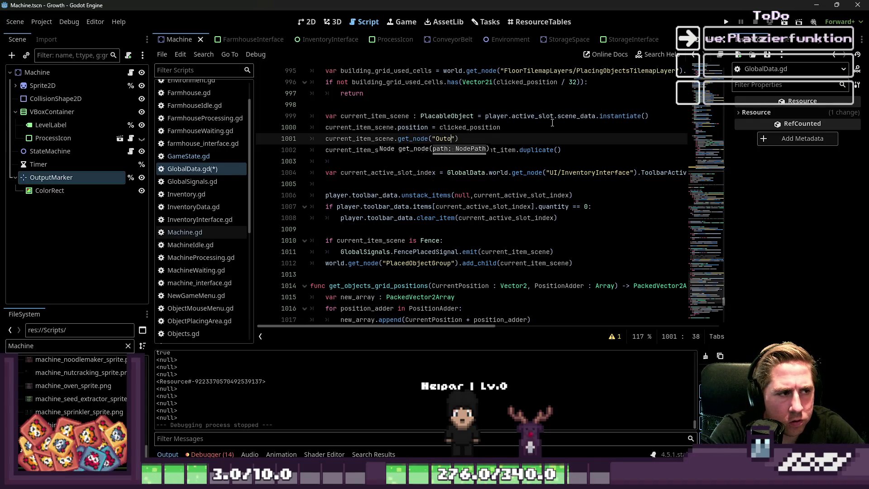
{"action": "key", "text": "BackSpace"}
{"action": "type", "text": "putMarker\").position ="}
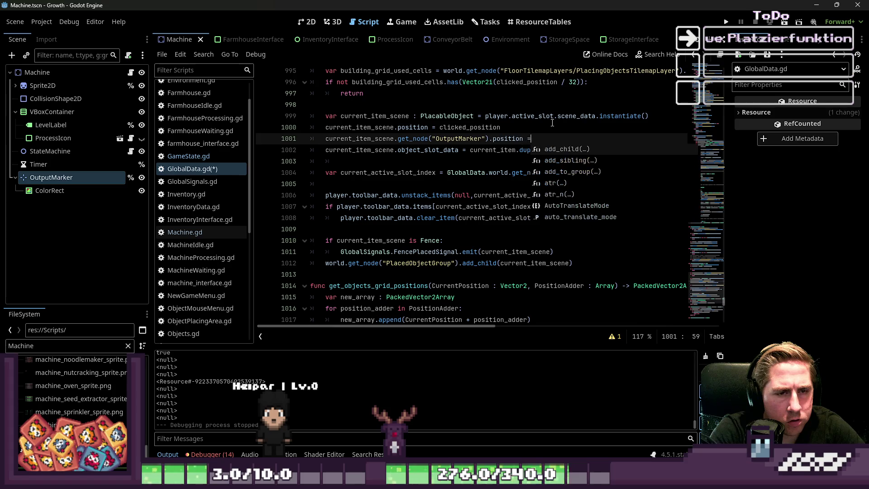
{"action": "type", "text": " get"}
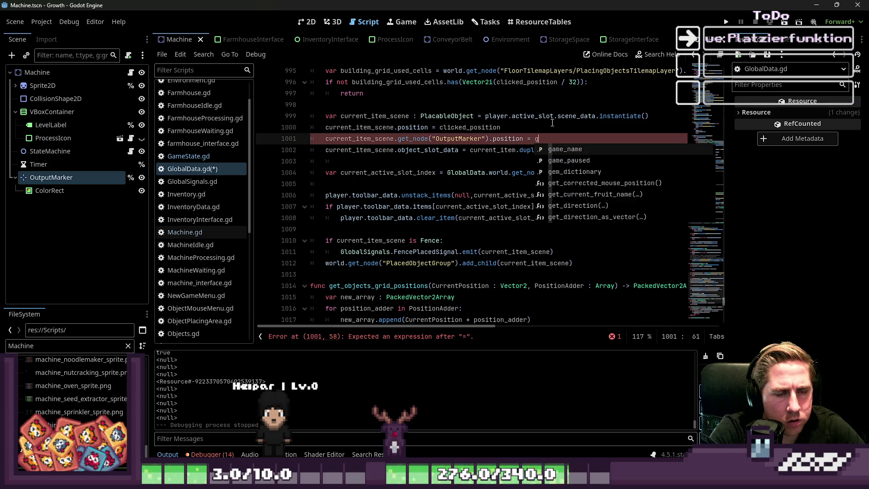
{"action": "type", "text": "_dire"}
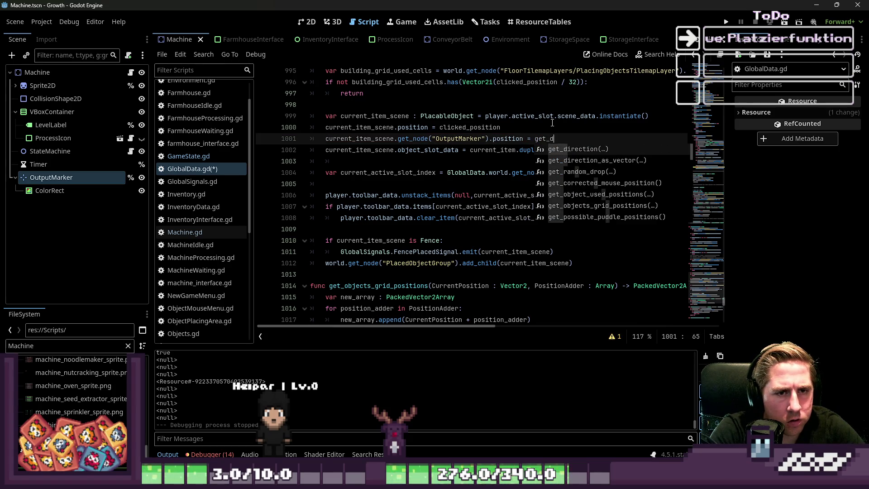